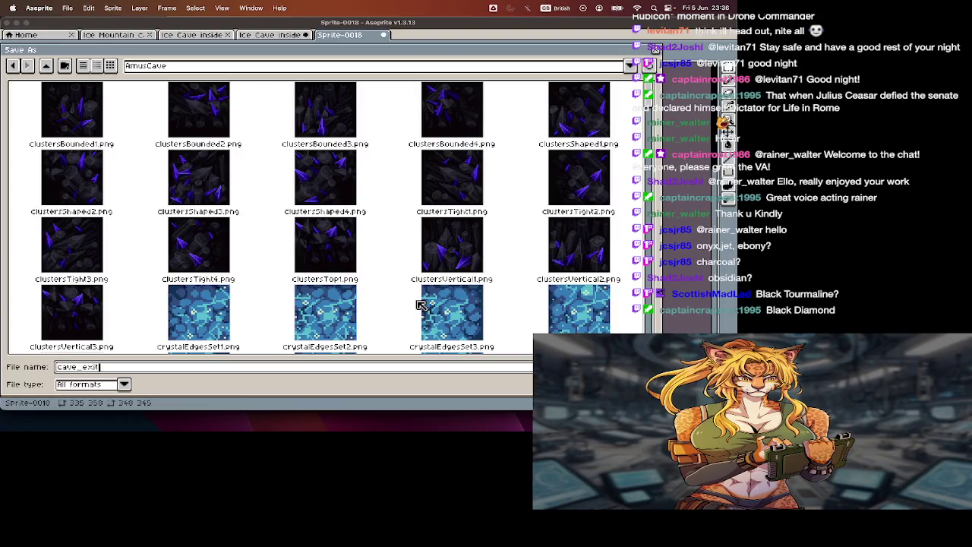
Step: Save the blue cave sprite as cave_exit1.png, undo the last change and pick the Eraser
type("g")
key("Return")
key("Return")
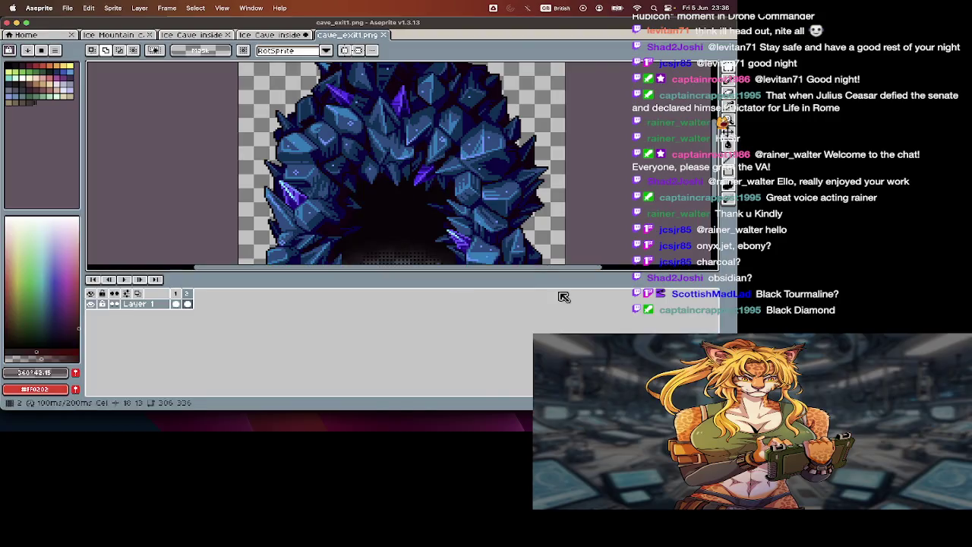
key("ctrl+z")
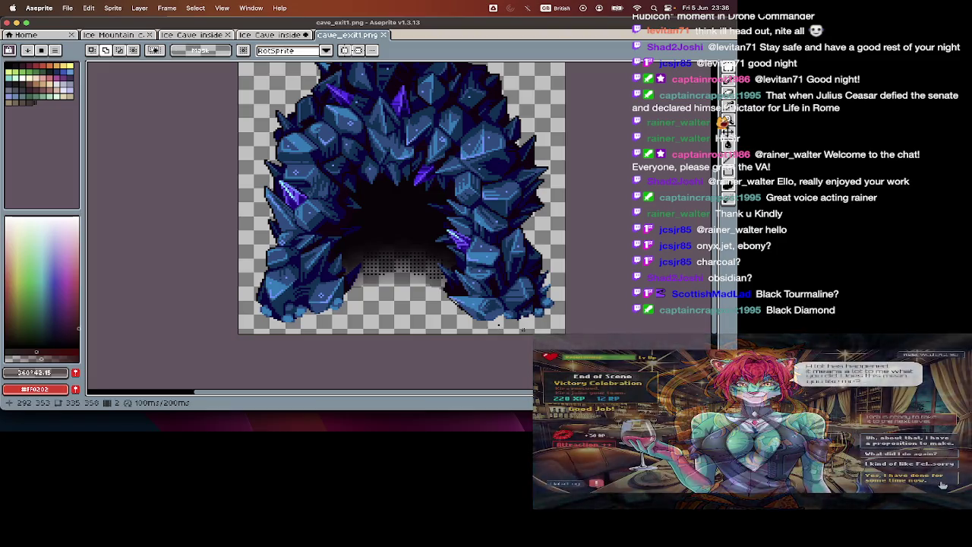
scroll(424, 313, "up", 4)
key("e")
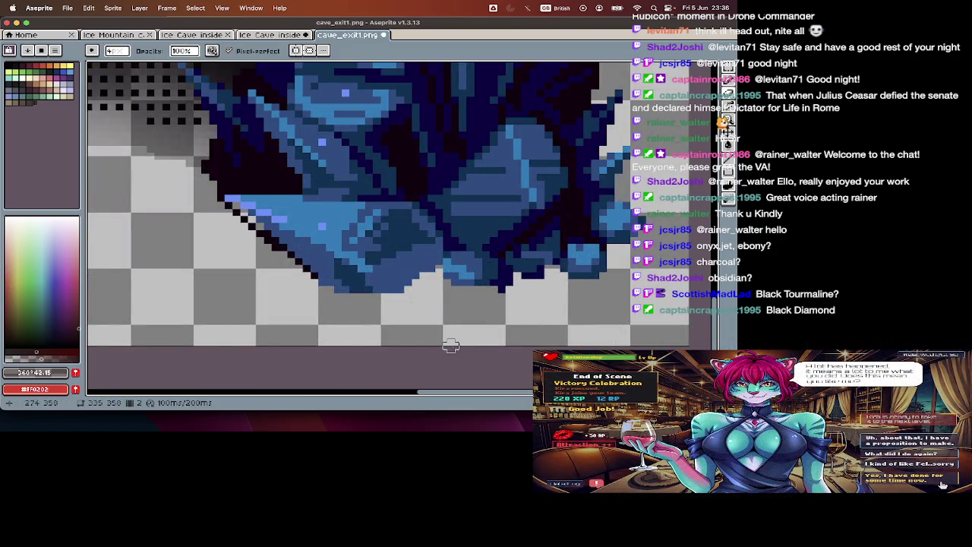
Step: Zoom around the canvas, then switch to the Ice Cave inside sprite sheet
scroll(452, 346, "down", 4)
scroll(412, 327, "up", 2)
scroll(413, 327, "up", 2)
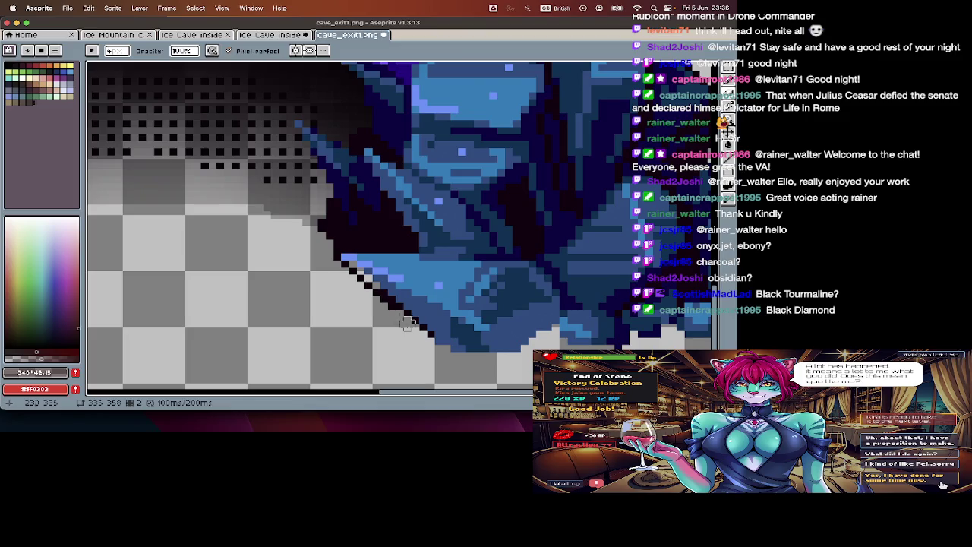
scroll(388, 302, "down", 4)
key("v")
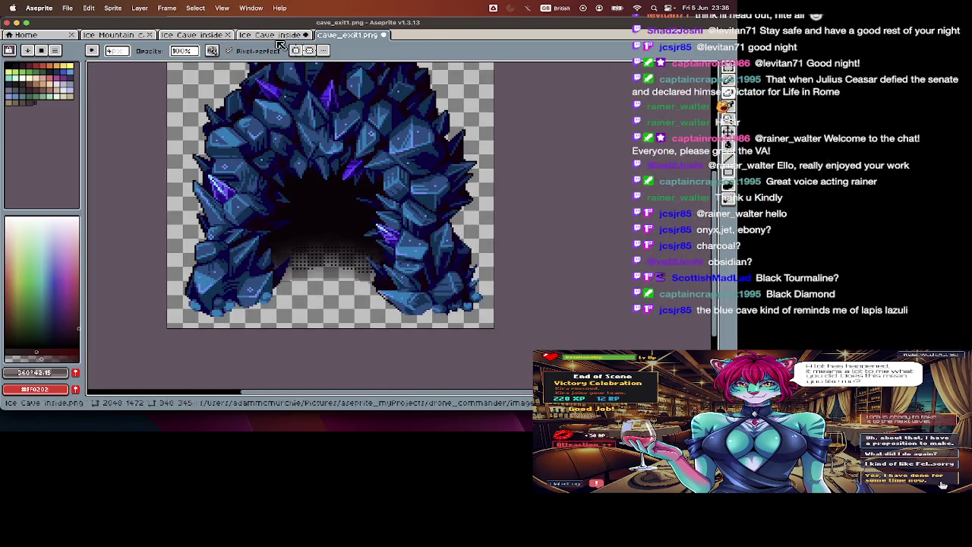
key("ctrl+shift+Tab")
key("ctrl+Tab")
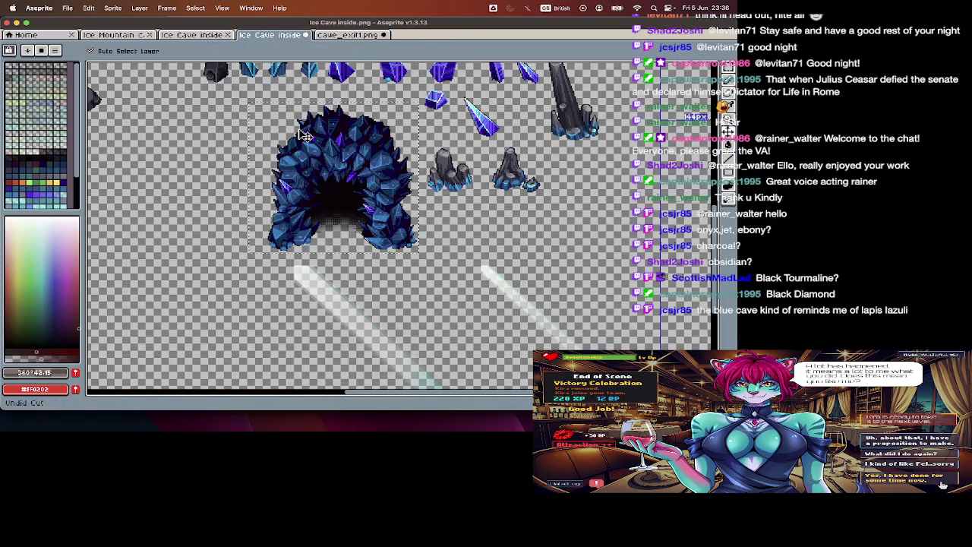
key("ctrl+shift+Tab")
key("ctrl+z")
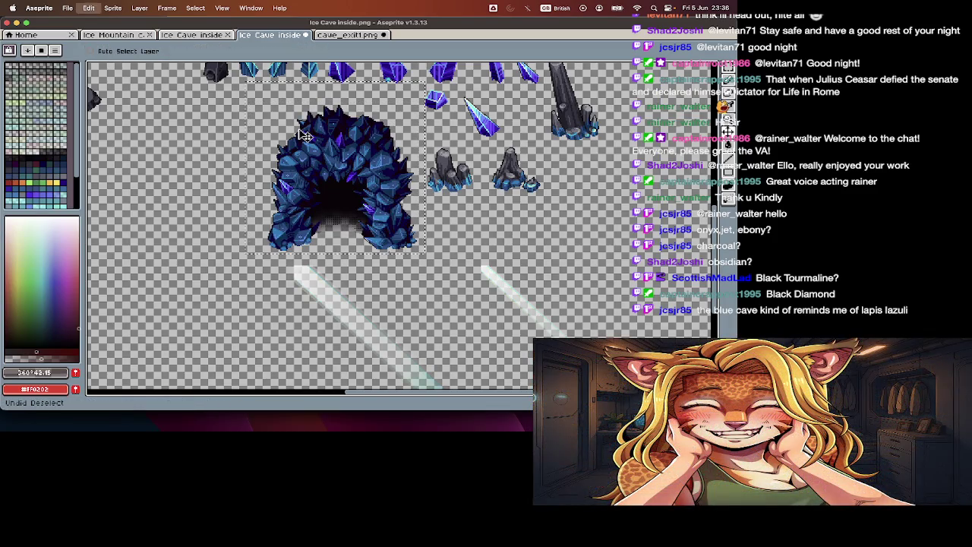
key("ctrl+z")
key("b")
key("ctrl+shift+z")
key("ctrl+shift+z")
key("ctrl+z")
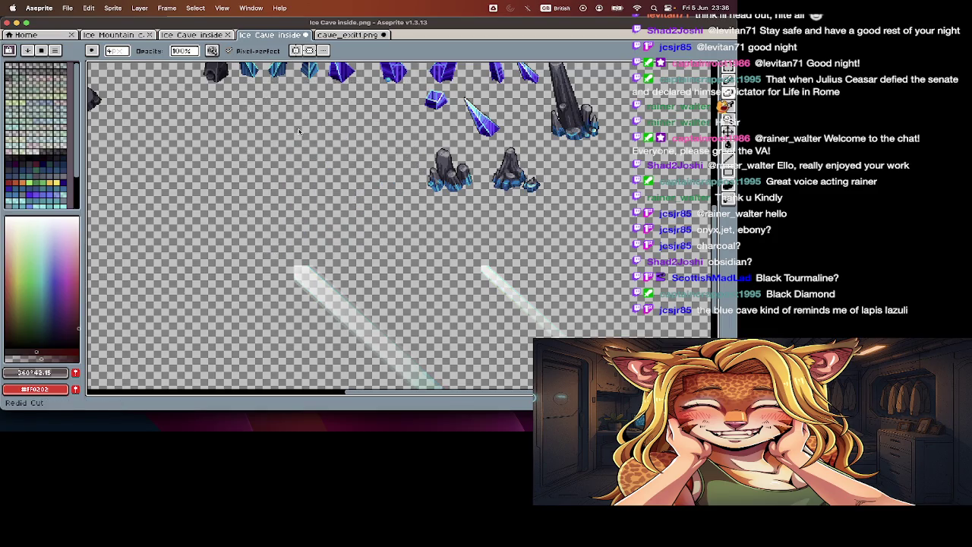
key("Tab")
key("ctrl+z")
key("Tab")
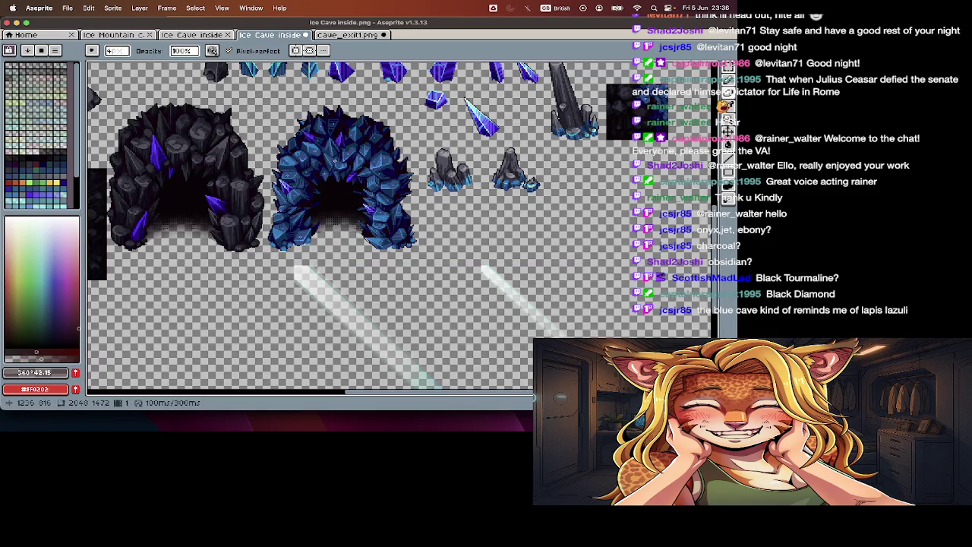
key("ctrl+Tab")
scroll(435, 269, "up", 2)
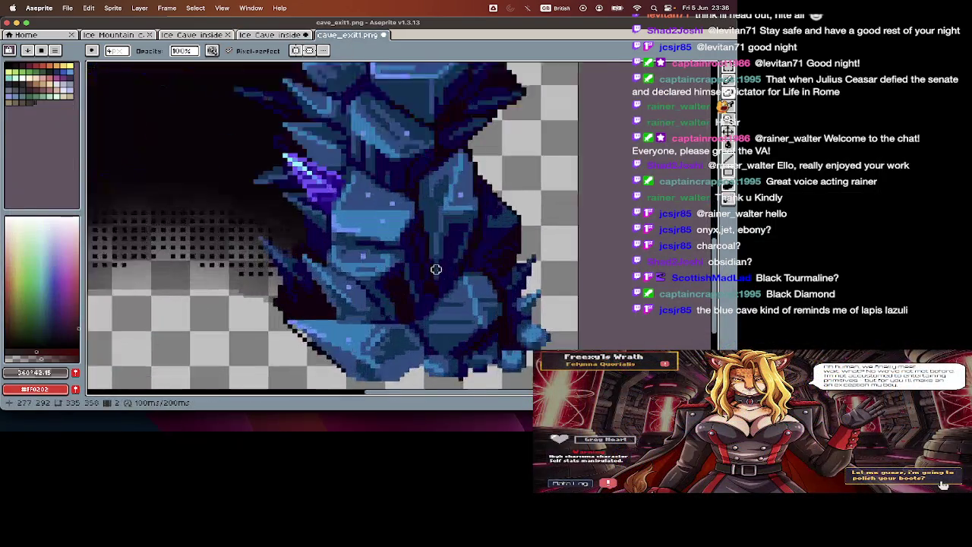
Step: Sample the dark blue #003154 from the cave outline with the eyedropper
scroll(436, 268, "up", 2)
scroll(434, 270, "left", 5)
scroll(434, 271, "left", 2)
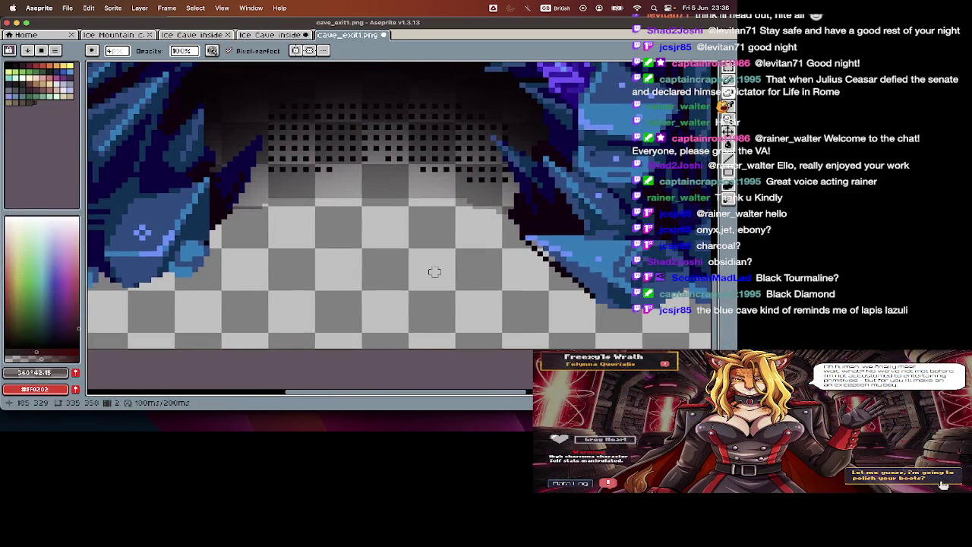
scroll(434, 274, "left", 5)
scroll(435, 274, "right", 2)
scroll(437, 277, "right", 5)
scroll(440, 282, "right", 3)
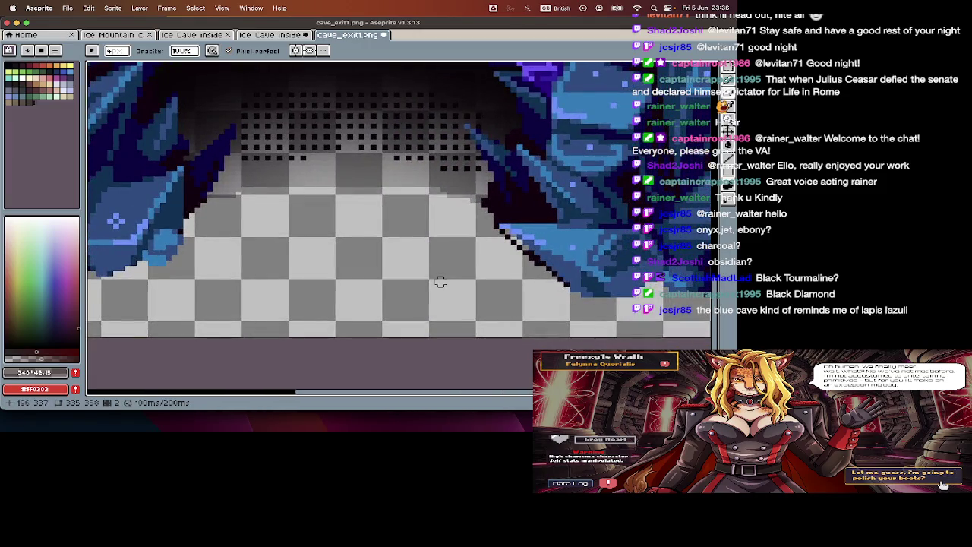
scroll(451, 278, "left", 4)
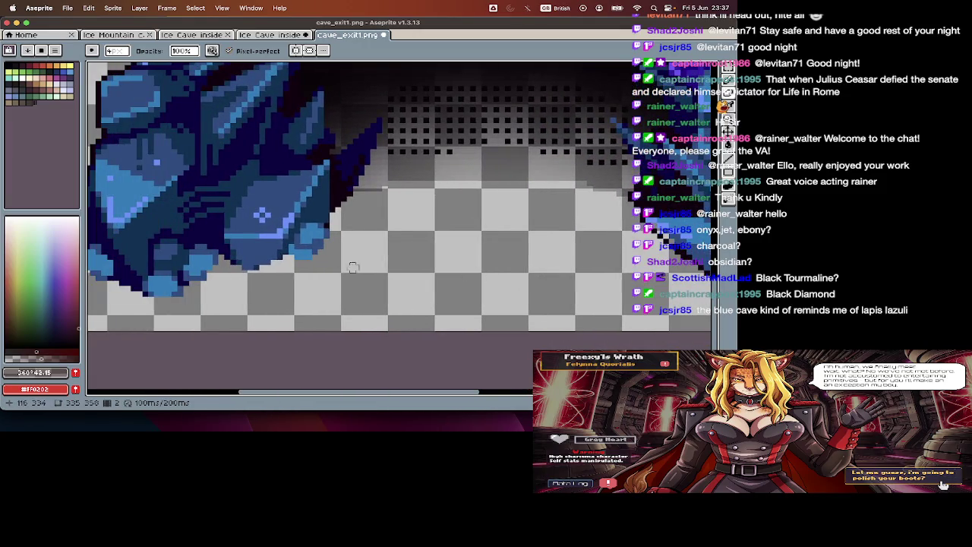
key("i")
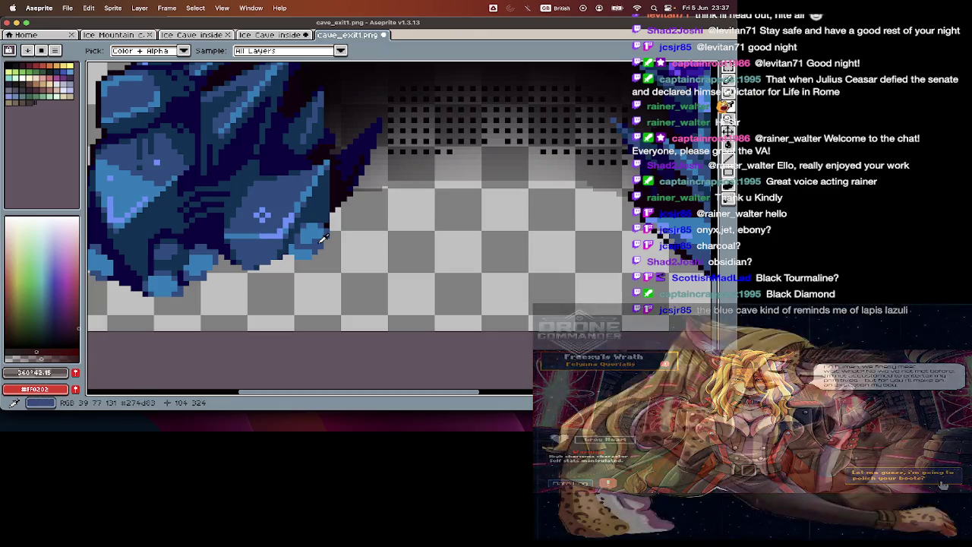
left_click(303, 247, "alt")
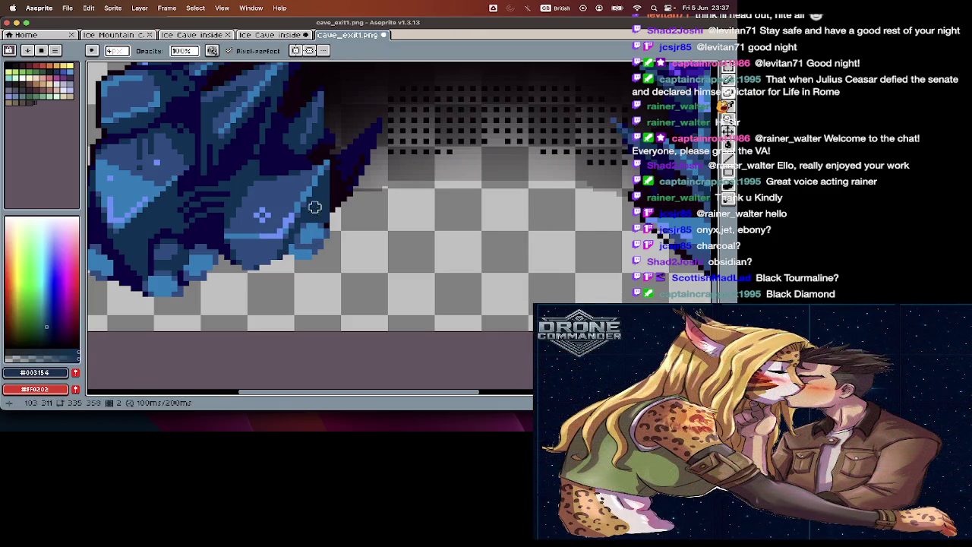
Step: Draw a #003154 straight line along the crystal's diagonal lower edge
scroll(365, 243, "right", 2)
scroll(425, 240, "up", 1)
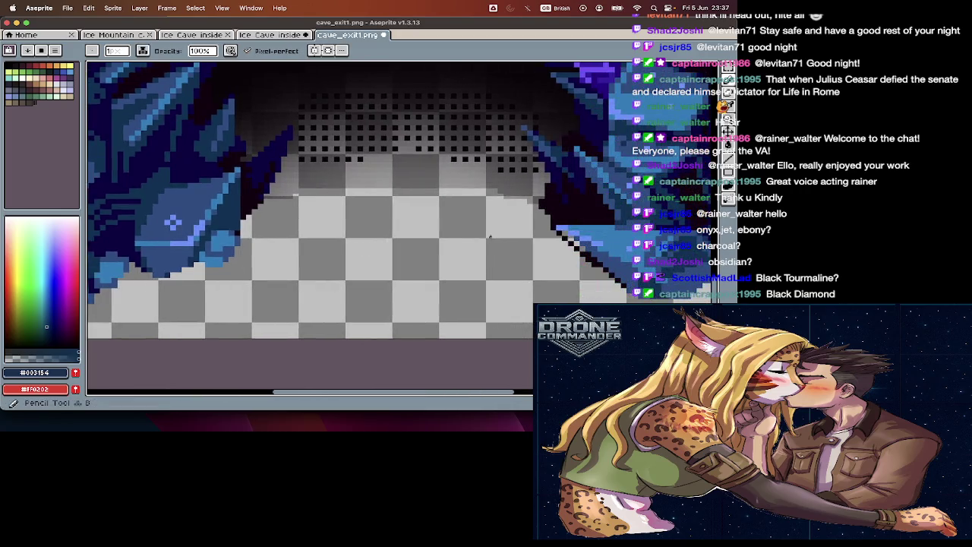
scroll(456, 239, "up", 1)
scroll(492, 239, "up", 1)
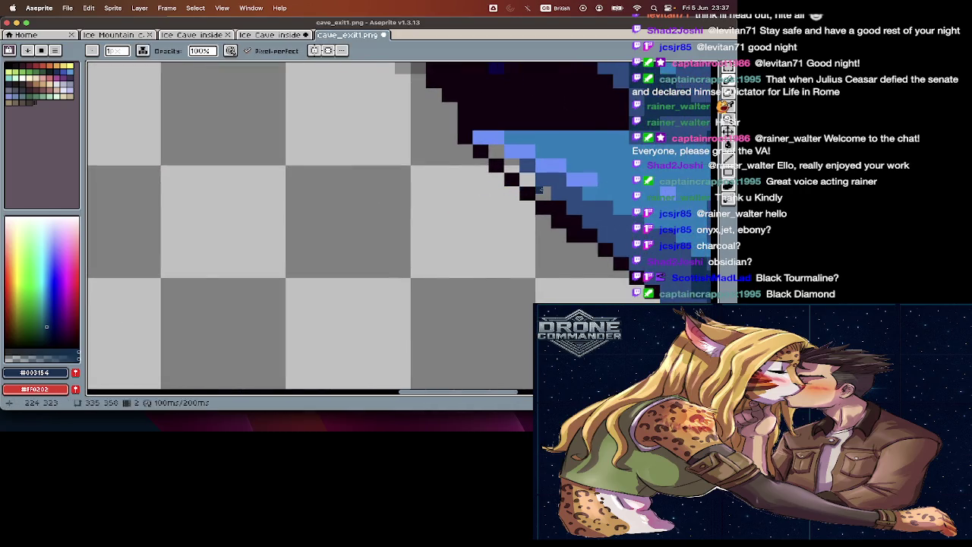
key("l")
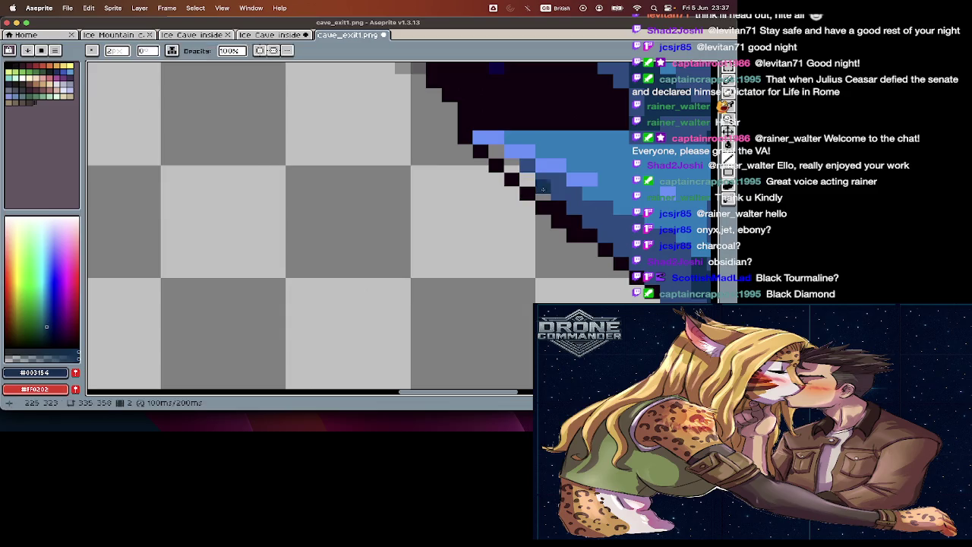
left_click_drag(535, 177, 560, 197)
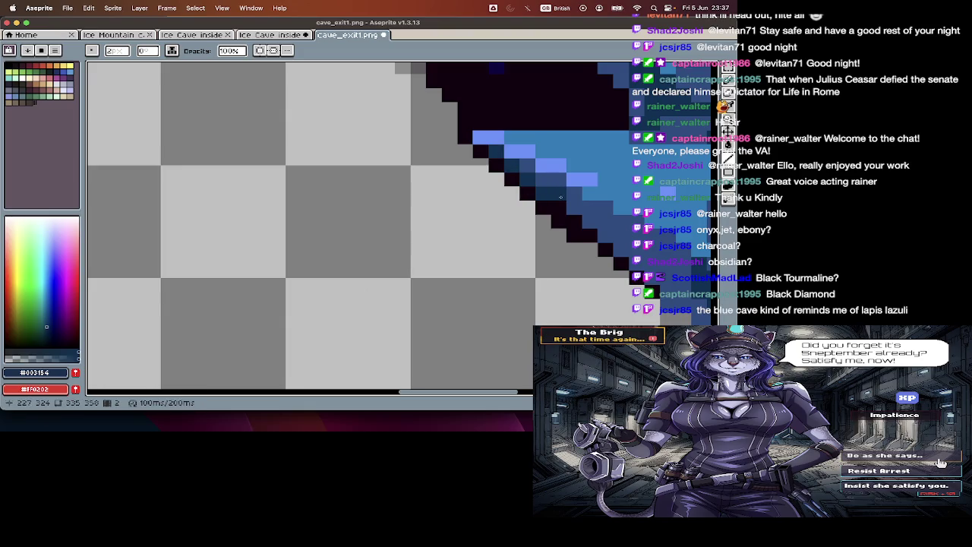
scroll(560, 197, "down", 3)
scroll(561, 198, "down", 2)
scroll(561, 247, "right", 3)
scroll(559, 244, "right", 2)
scroll(559, 244, "up", 3)
scroll(559, 245, "down", 1)
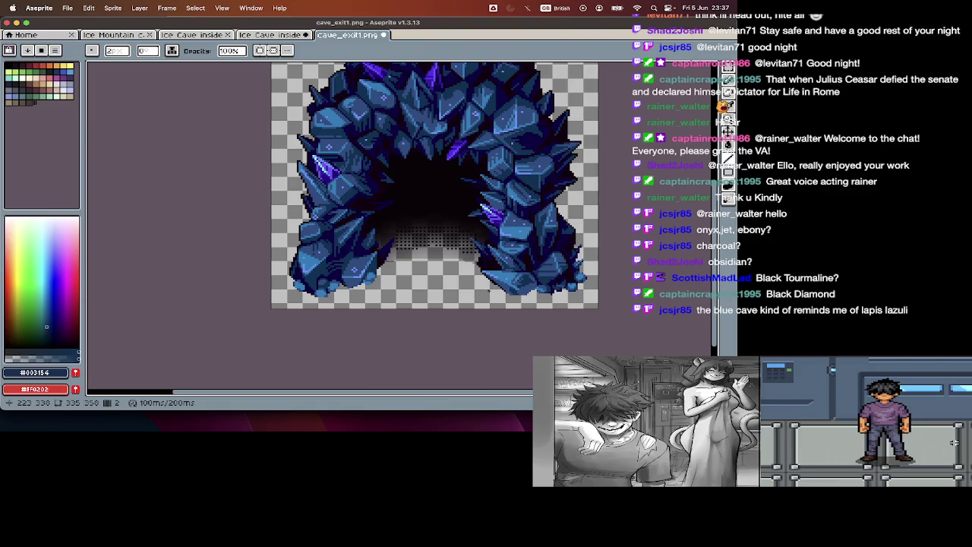
scroll(538, 199, "up", 4)
scroll(539, 199, "up", 3)
left_click(539, 199, "alt")
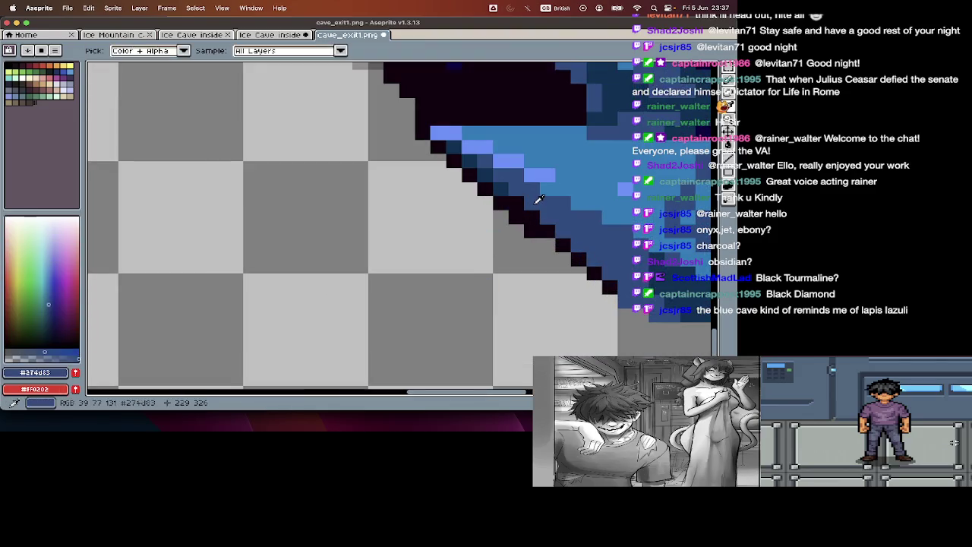
left_click(454, 154)
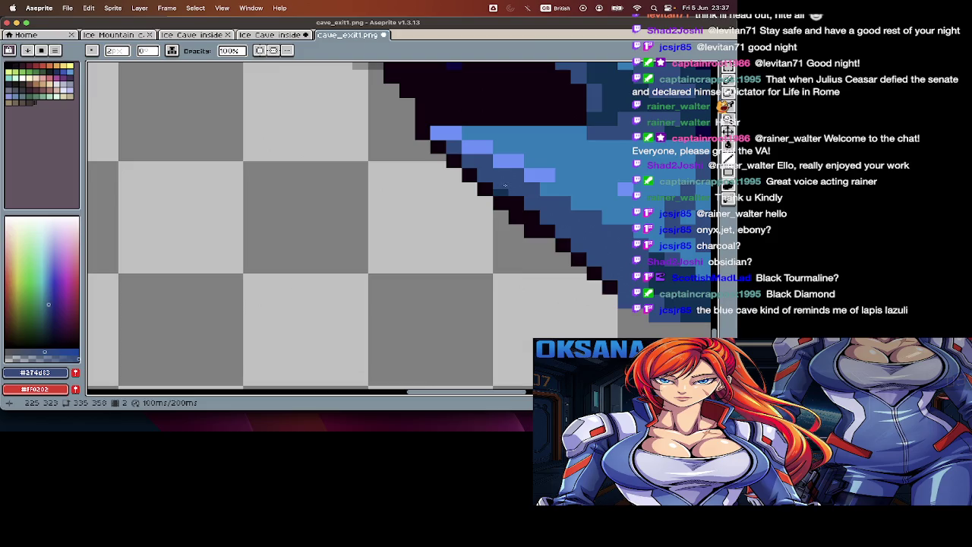
scroll(505, 189, "down", 1)
scroll(516, 196, "down", 2)
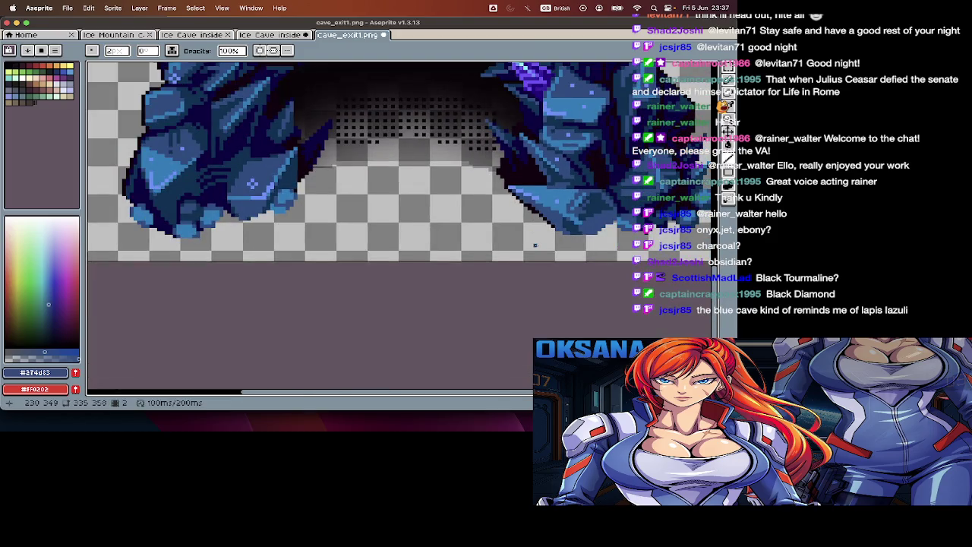
scroll(535, 245, "down", 1)
scroll(535, 245, "up", 1)
scroll(535, 245, "up", 1)
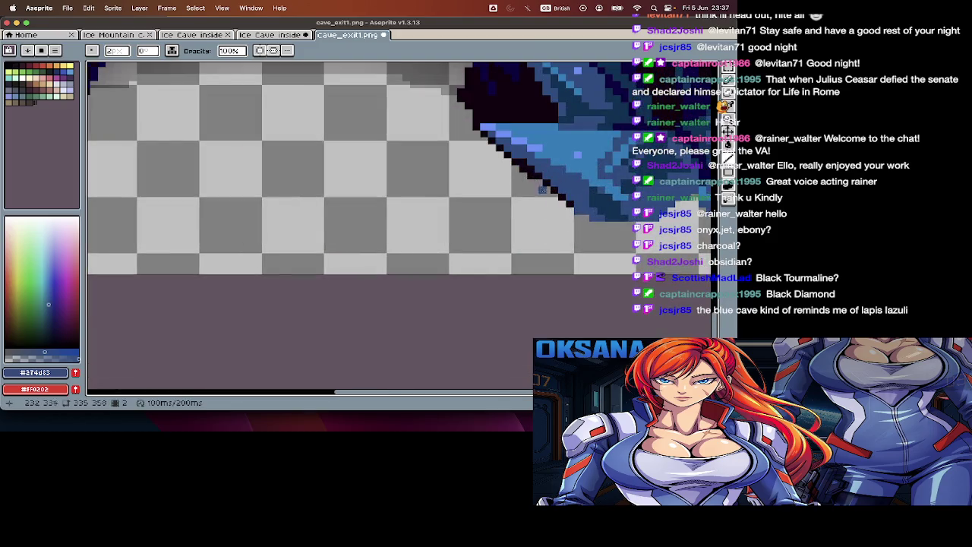
scroll(544, 190, "up", 1)
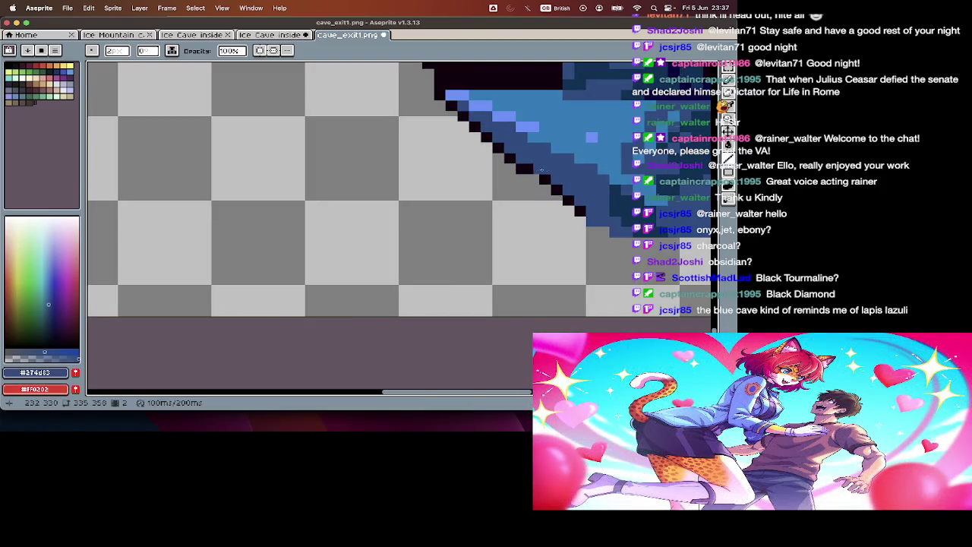
scroll(551, 170, "down", 2)
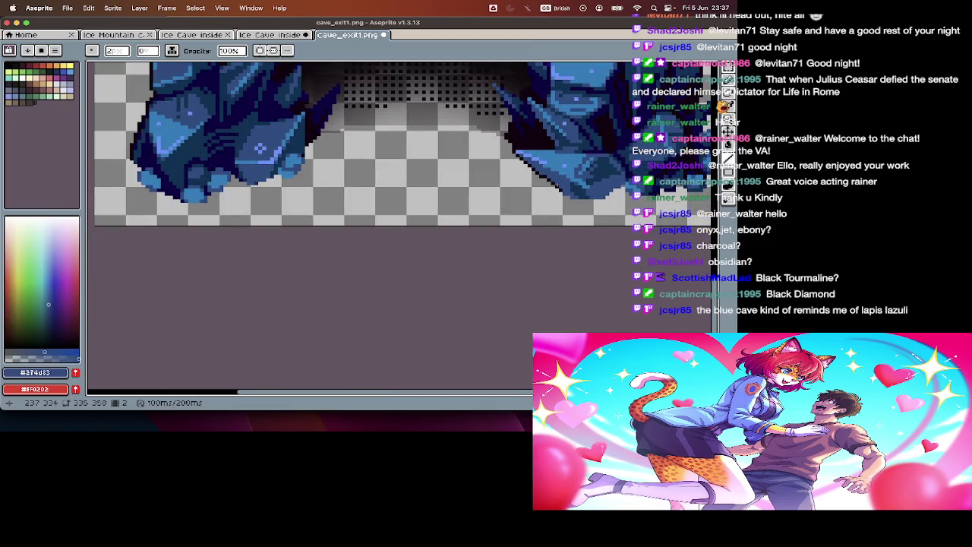
key("v")
key("ctrl+z")
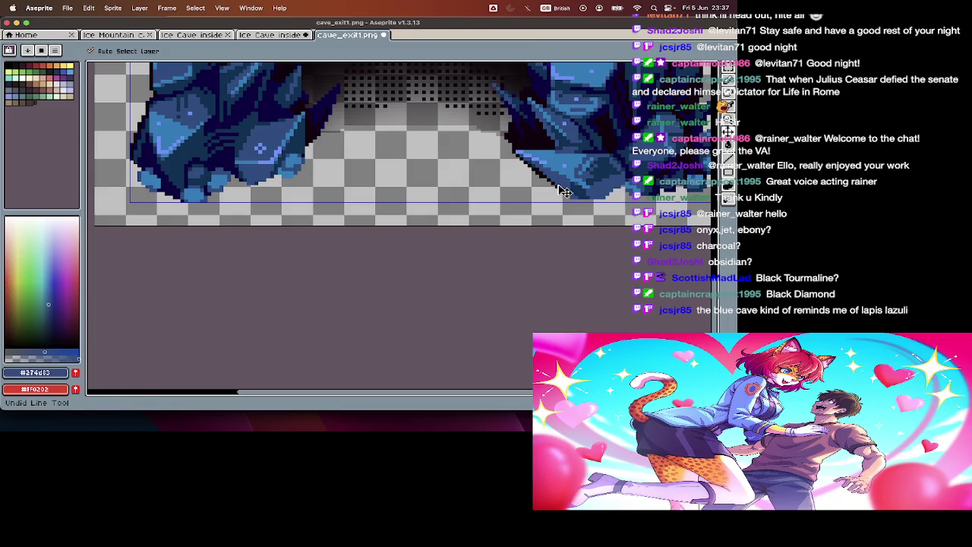
key("b")
scroll(564, 192, "up", 2)
scroll(564, 192, "up", 1)
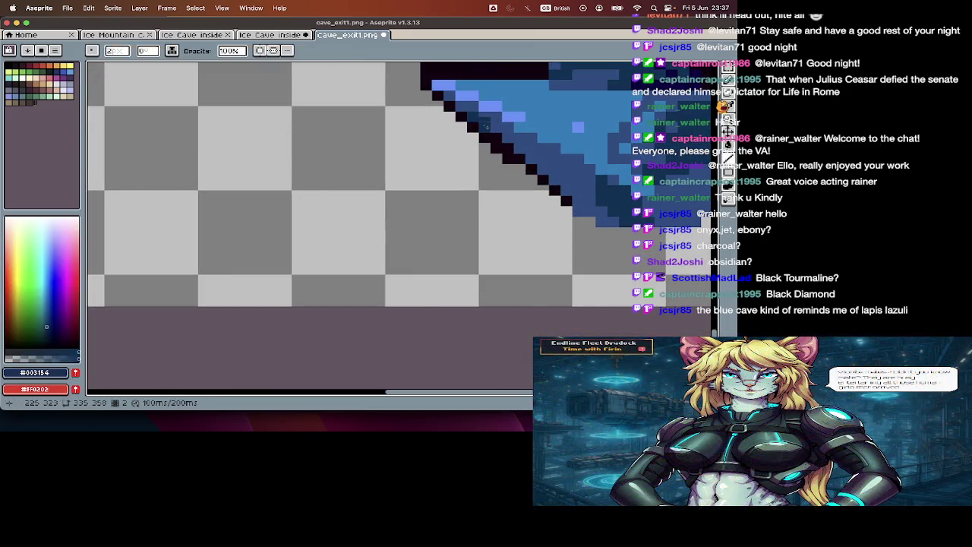
scroll(520, 182, "down", 2)
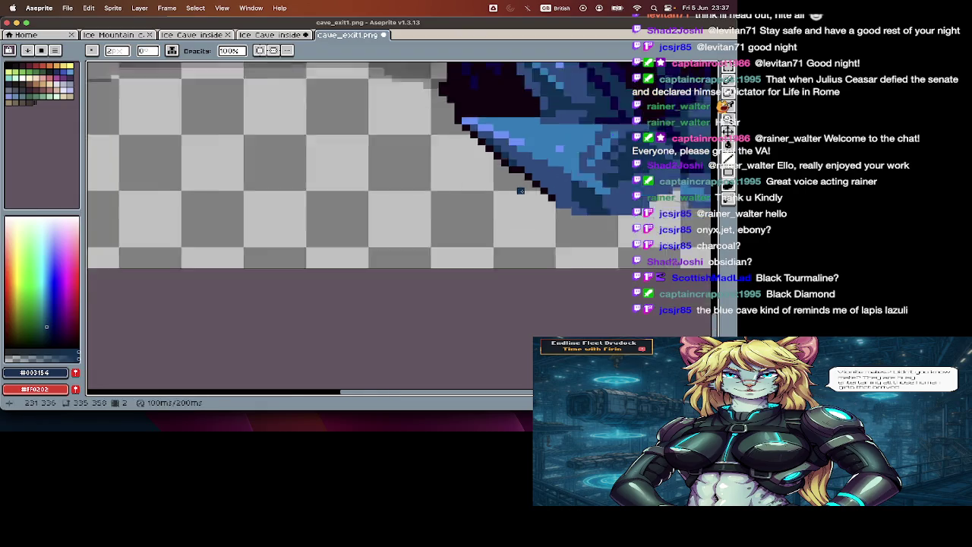
scroll(521, 187, "down", 2)
scroll(521, 187, "down", 2)
scroll(524, 190, "up", 2)
scroll(524, 190, "up", 2)
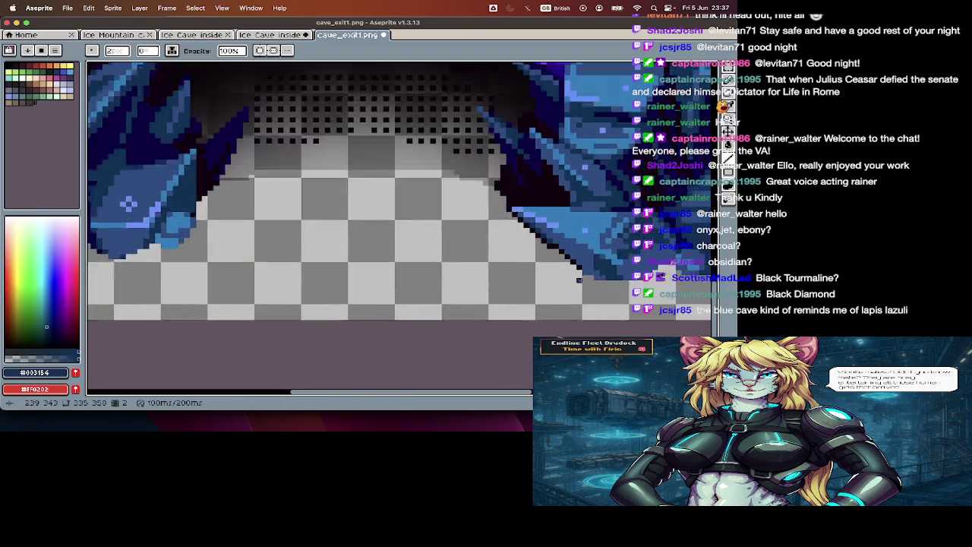
scroll(528, 198, "up", 2)
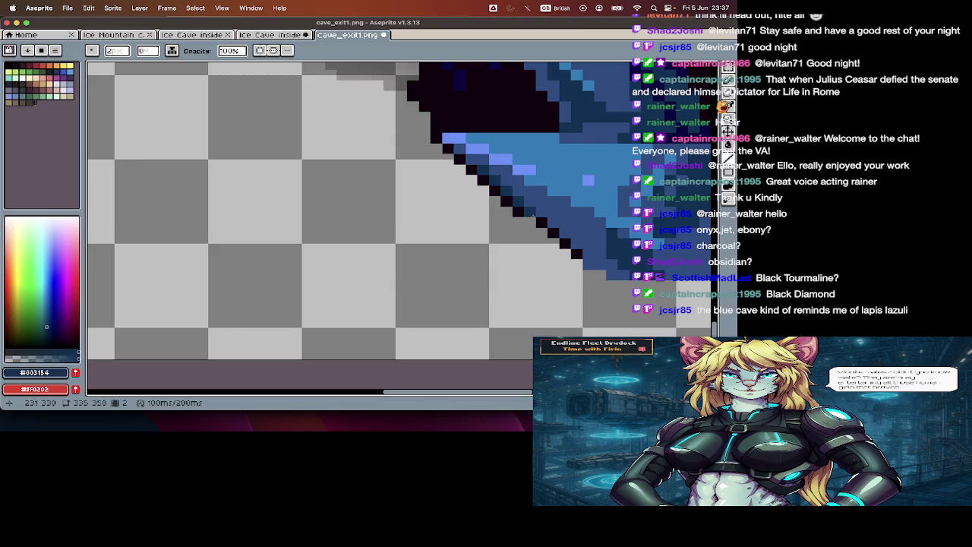
scroll(533, 257, "down", 2)
scroll(533, 257, "down", 2)
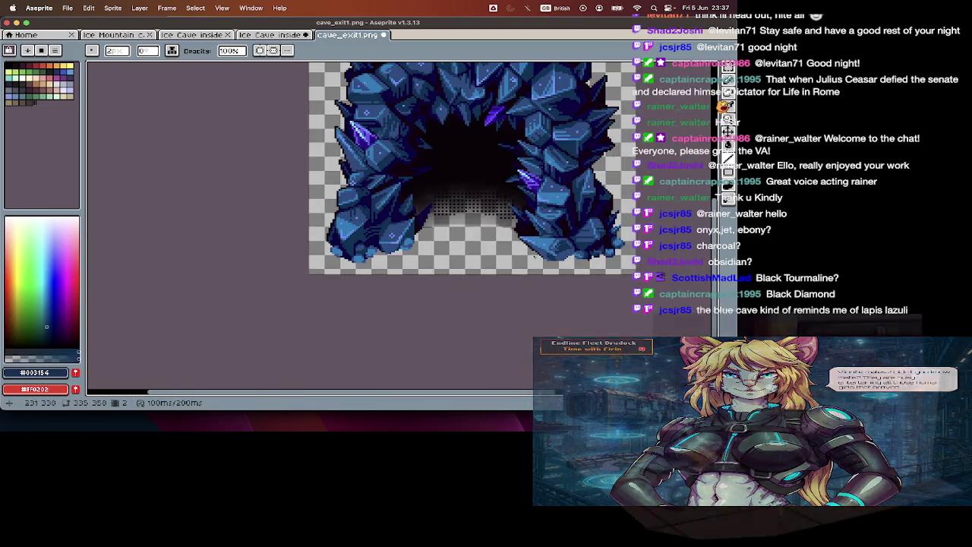
scroll(535, 262, "up", 3)
scroll(520, 236, "up", 3)
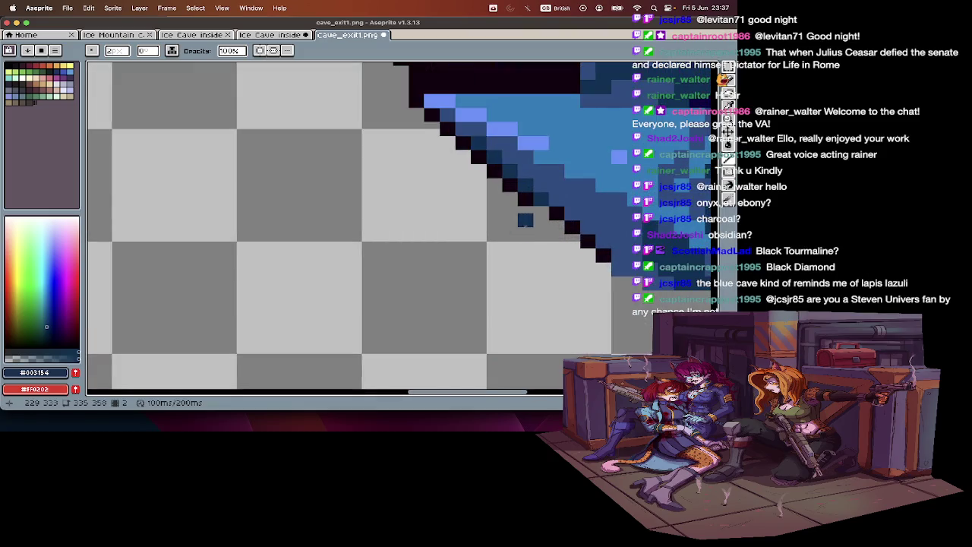
Step: Darken the stray pixels along the crystal edge with the Pencil
key("b")
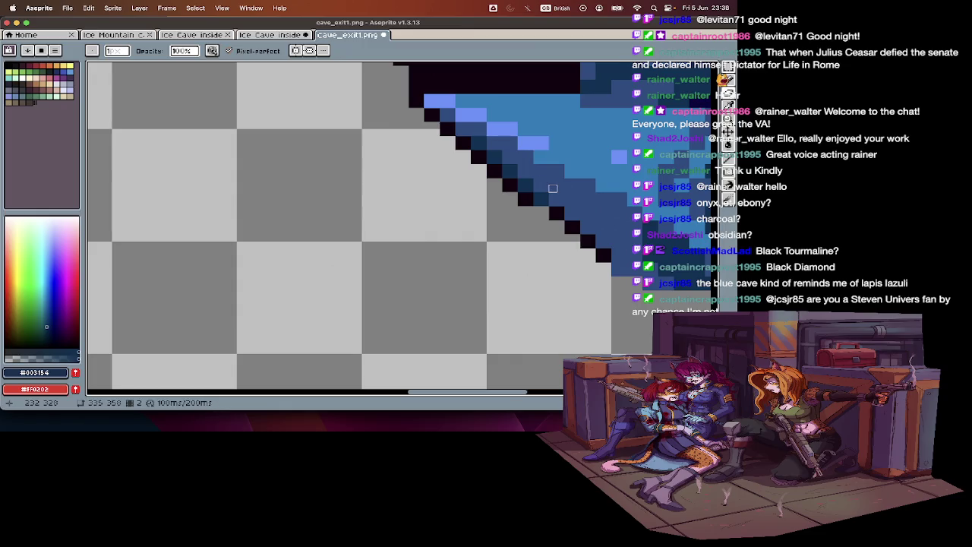
left_click_drag(548, 186, 534, 199)
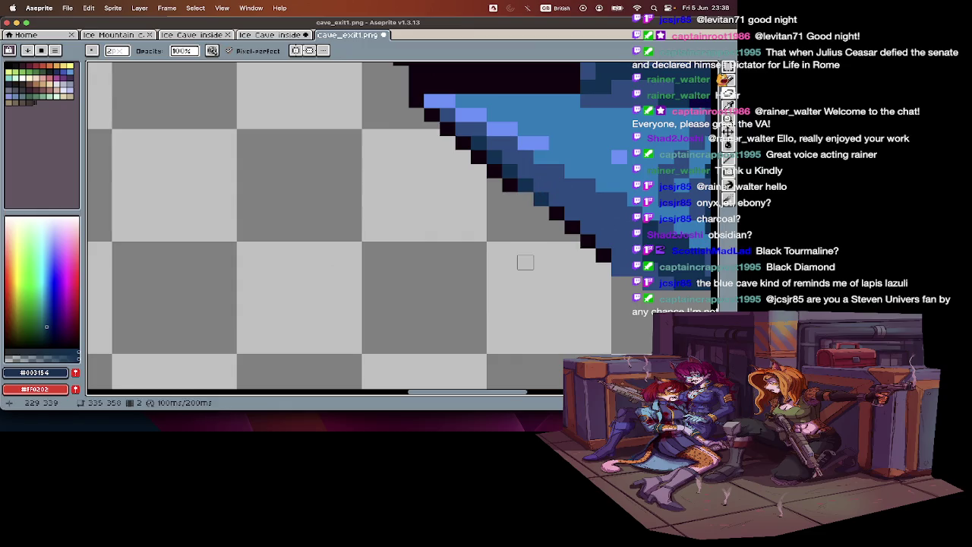
scroll(526, 261, "down", 3)
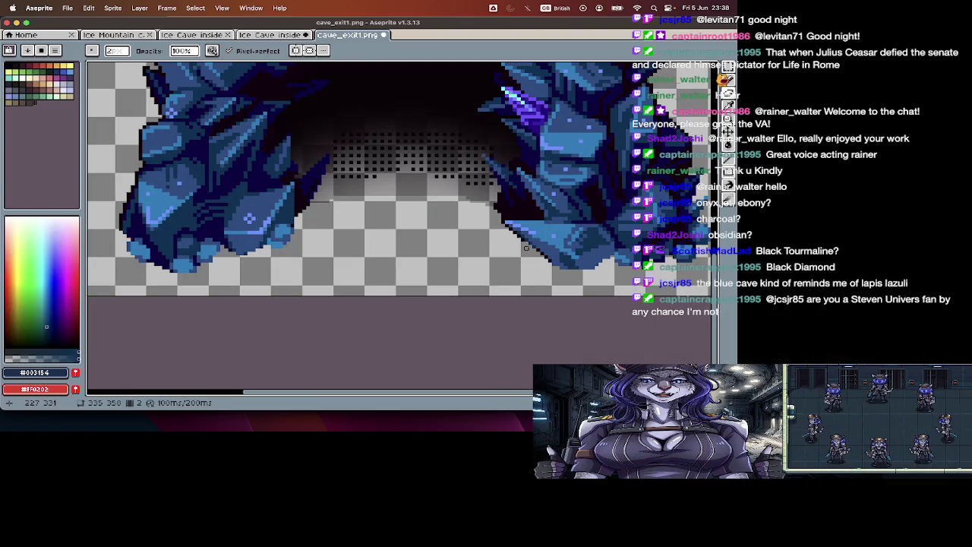
scroll(540, 253, "up", 3)
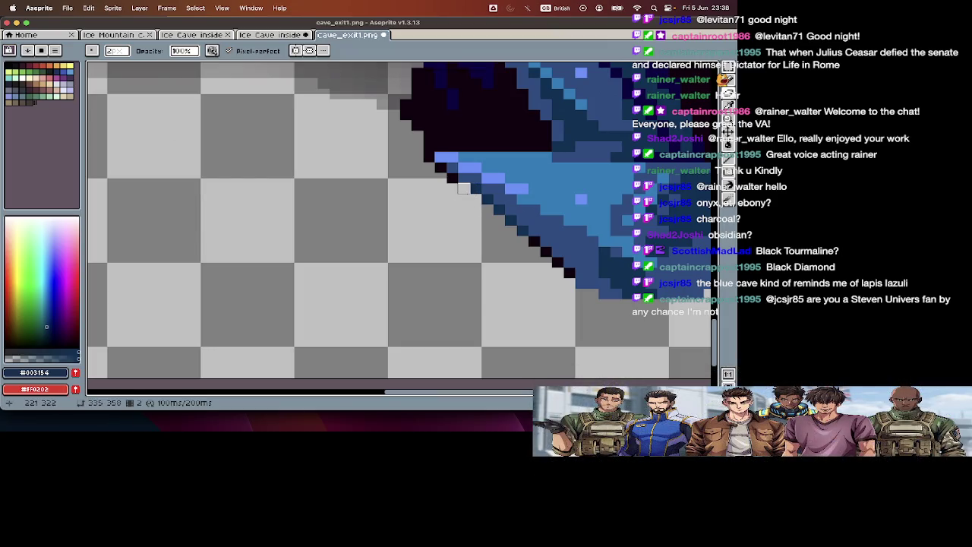
scroll(477, 312, "down", 3)
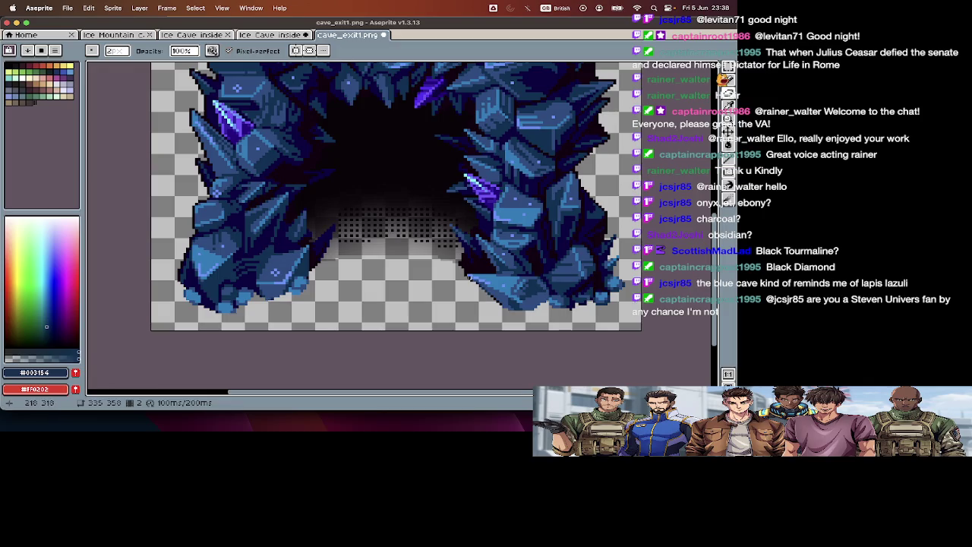
scroll(470, 277, "up", 2)
Step: Zoom out to check the outlined crystal arch and step to the black rock cave frame
scroll(503, 308, "up", 2)
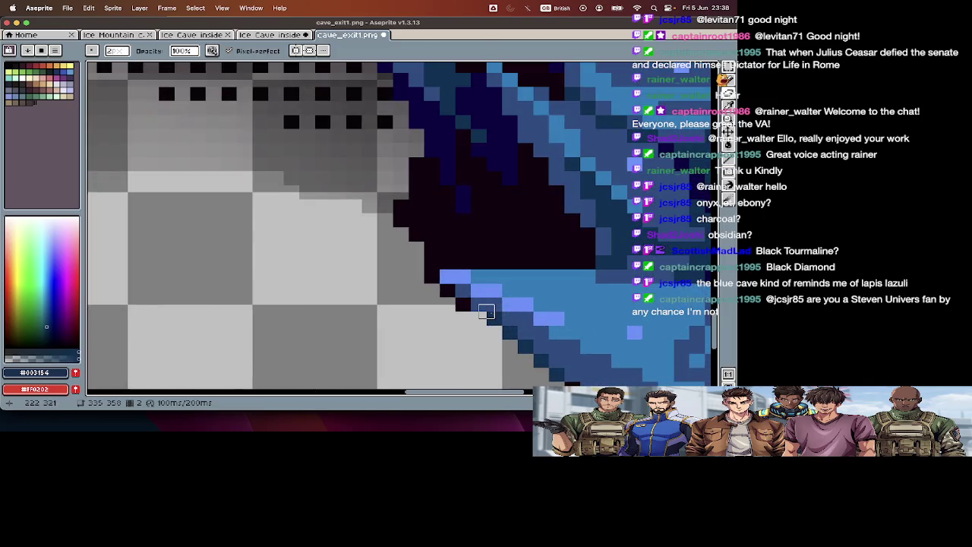
scroll(486, 311, "down", 2)
scroll(486, 312, "down", 2)
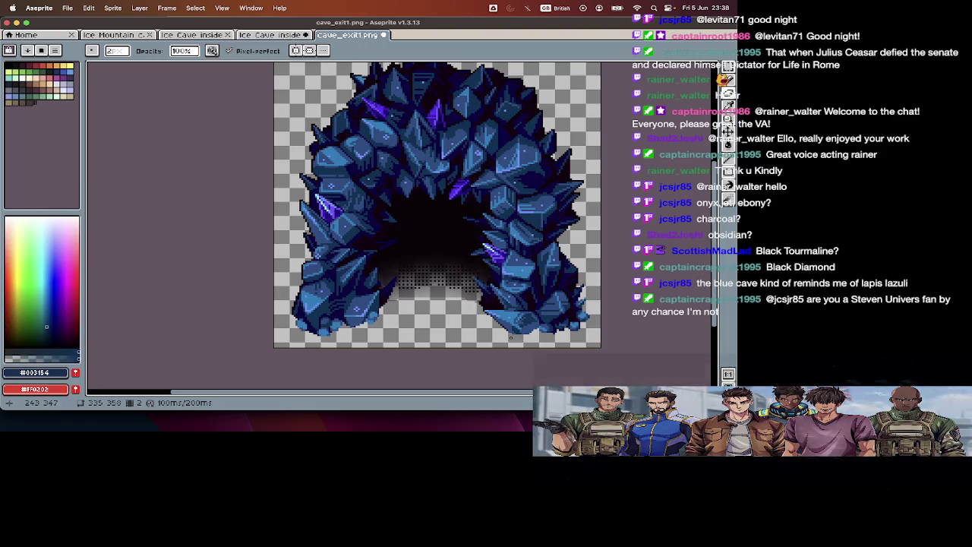
scroll(509, 338, "up", 2)
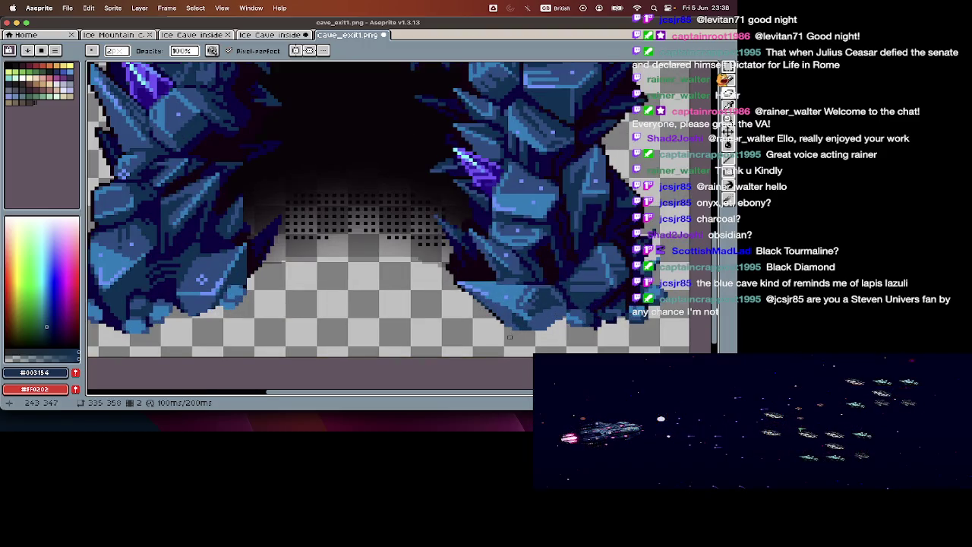
scroll(509, 337, "down", 2)
key("Tab")
key("Tab")
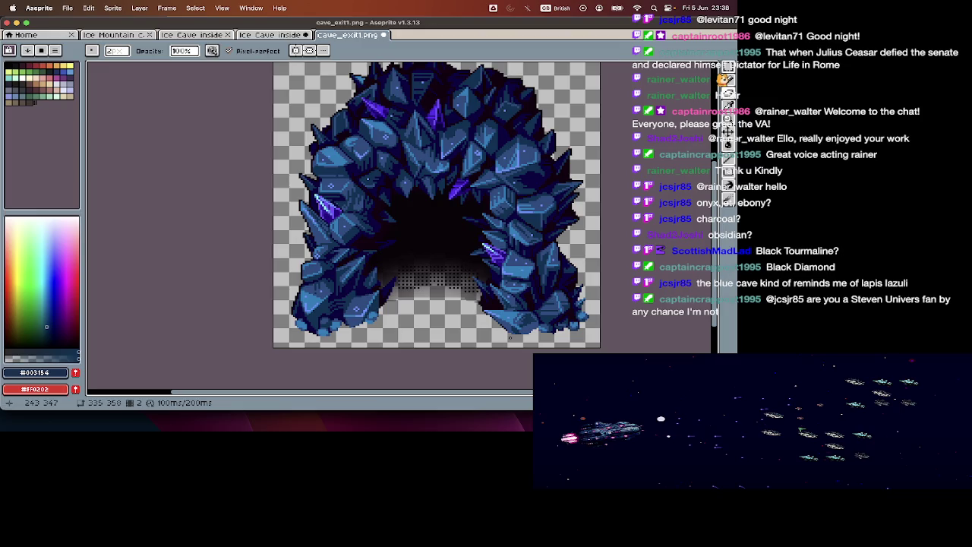
key("Left")
Step: Return to the blue cave frame, then save and close cave_exit1.png
key("Right")
key("super+w")
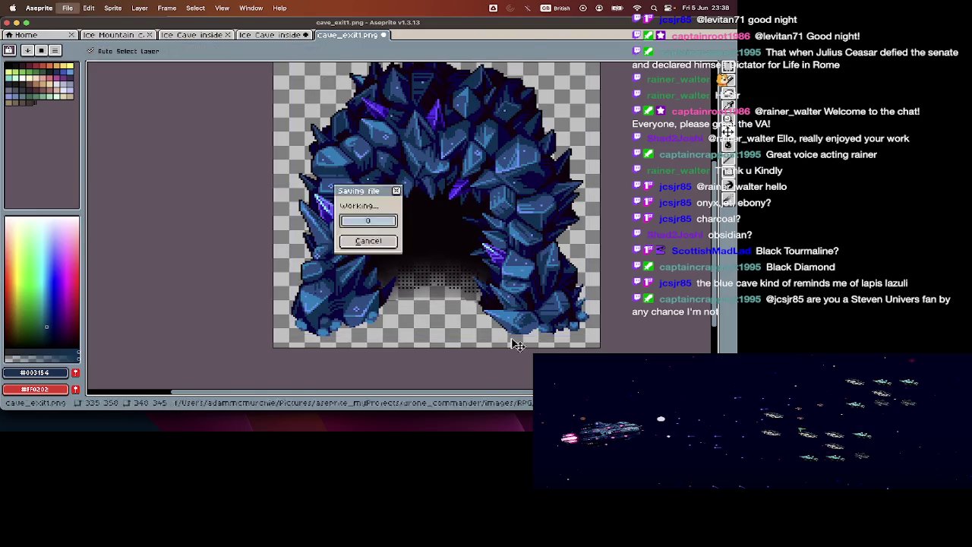
key("n")
Step: Go to the Ice Cave inside sheet's second frame and pan to the light beams
key("Tab")
scroll(311, 228, "left", 5)
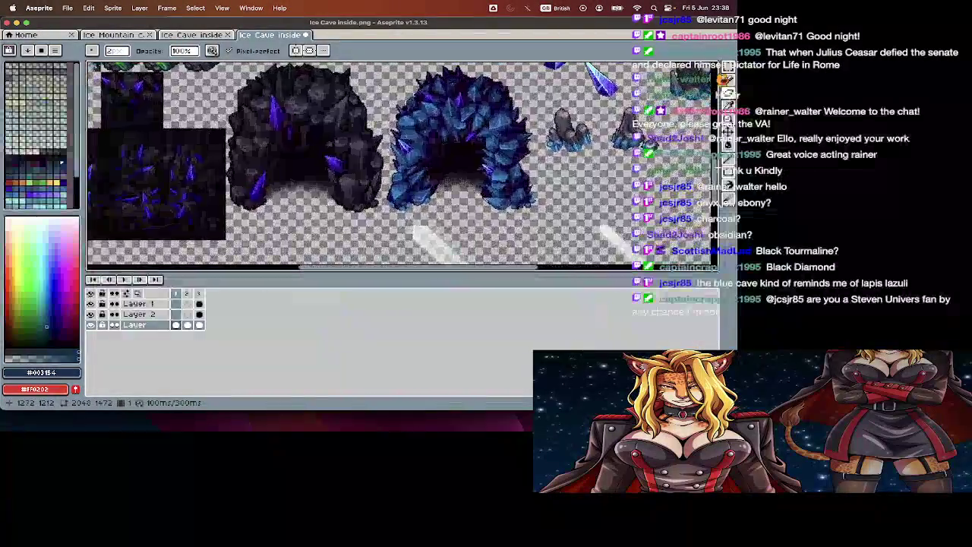
key("Right")
key("Tab")
scroll(405, 217, "down", 3)
scroll(405, 217, "right", 4)
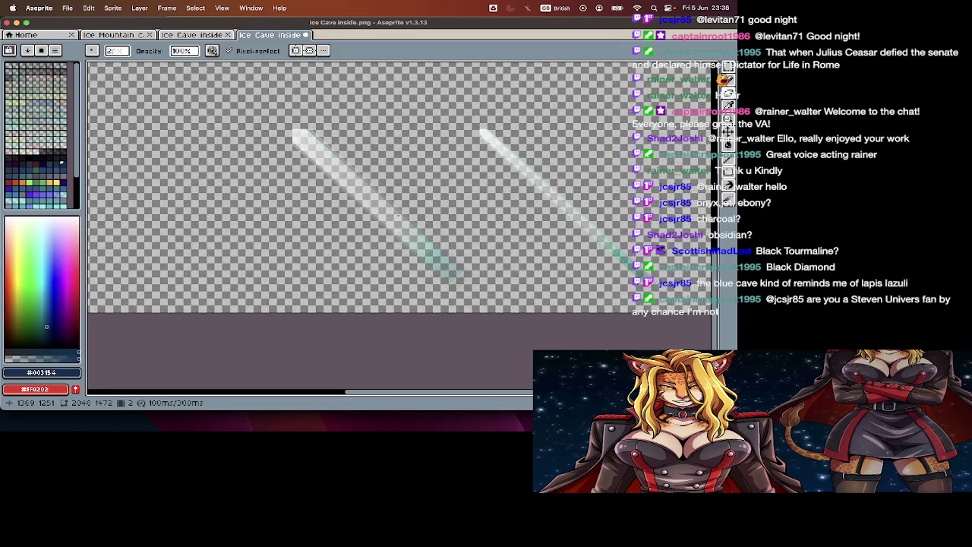
key("m")
scroll(364, 175, "down", 2)
scroll(365, 174, "right", 2)
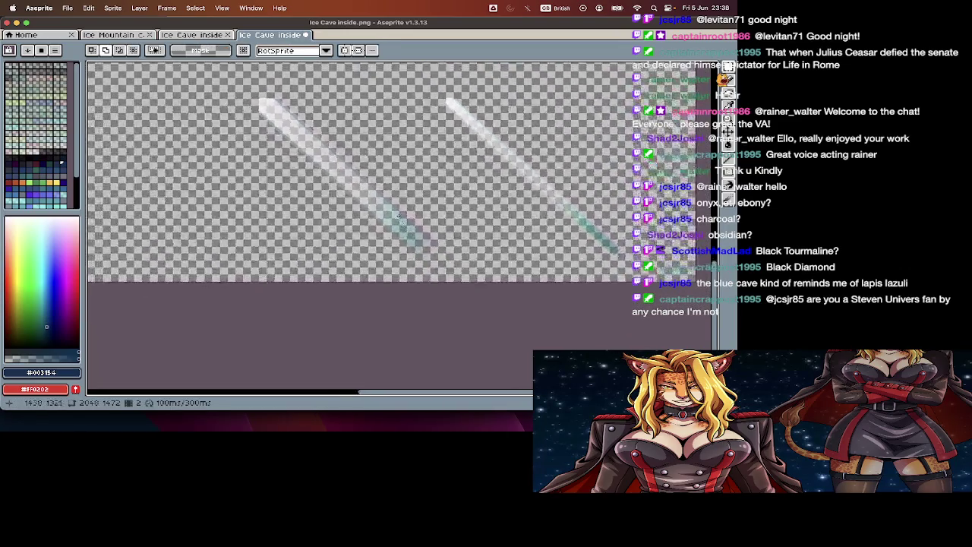
Step: Select the rectangular area containing both light beams and cut it
key("q")
mouse_move(254, 91)
left_mouse_down()
mouse_move(465, 285)
mouse_move(328, 172)
left_mouse_up()
key("Tab")
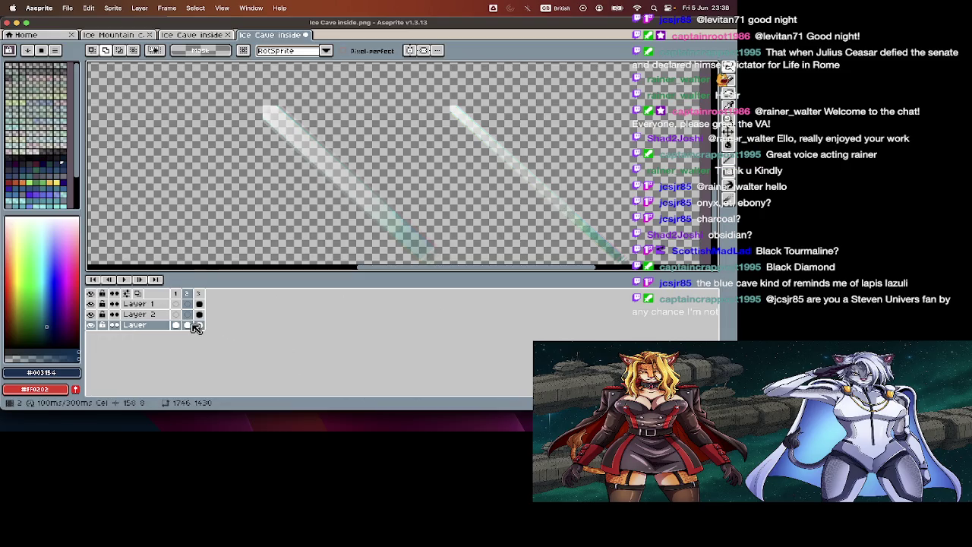
key("Tab")
key("m")
scroll(226, 188, "up", 3)
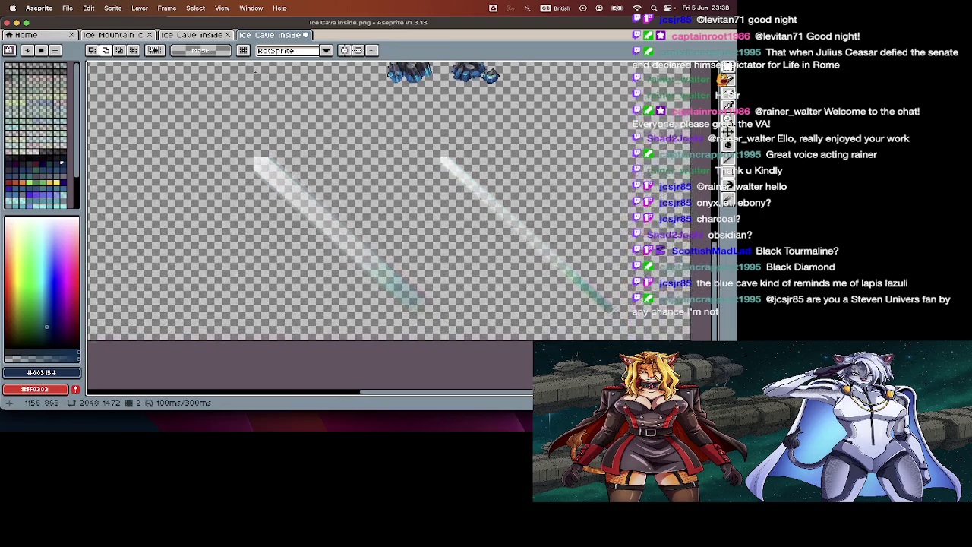
left_click_drag(229, 132, 304, 169)
key("Left")
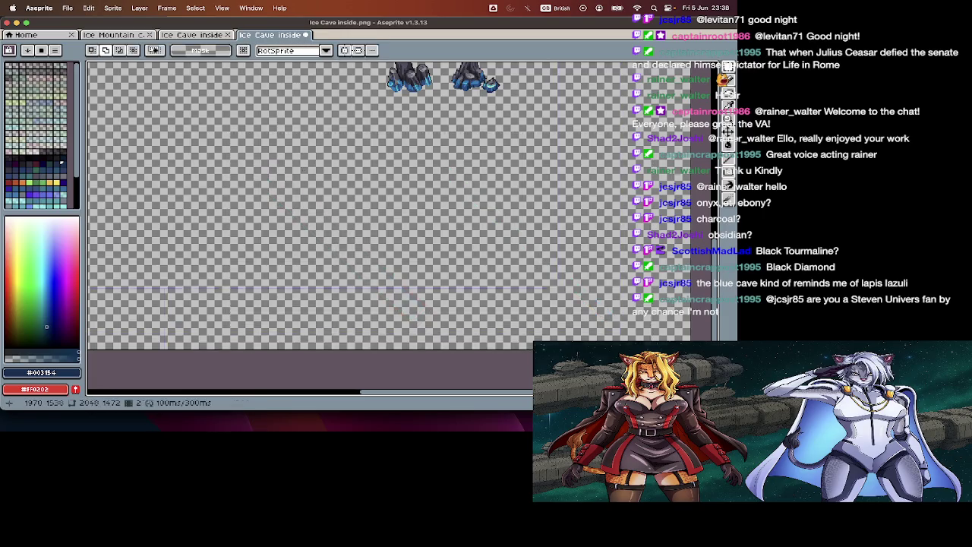
Step: Paste the cut light beams onto Layer 2, discarding a first misplaced paste
key("Tab")
key("Tab")
key("v")
key("ctrl+v")
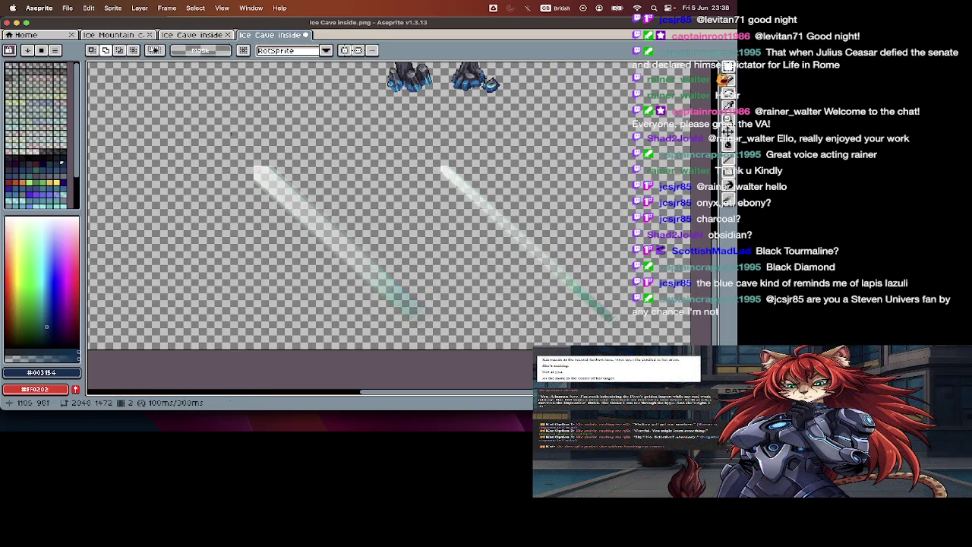
key("Escape")
key("Tab")
left_click(432, 314)
key("ctrl+v")
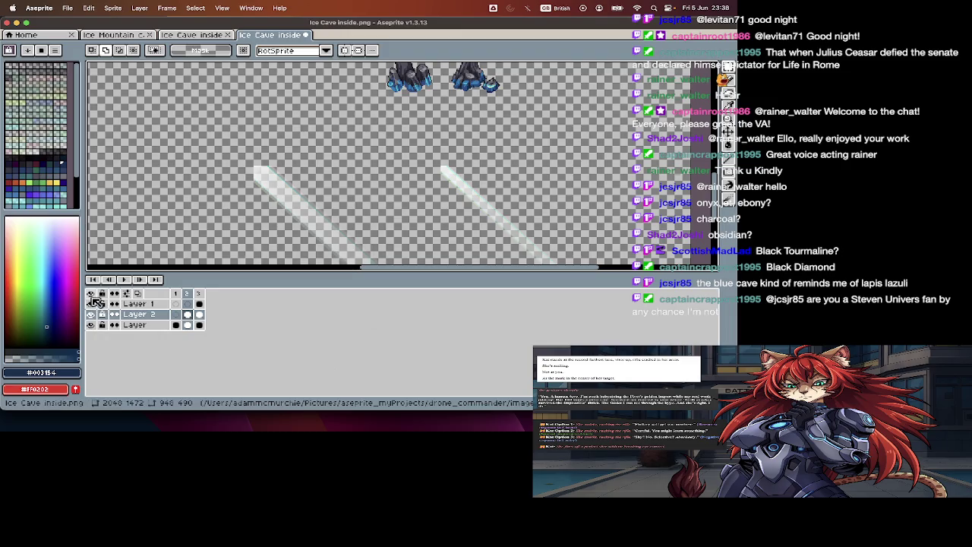
key("Tab")
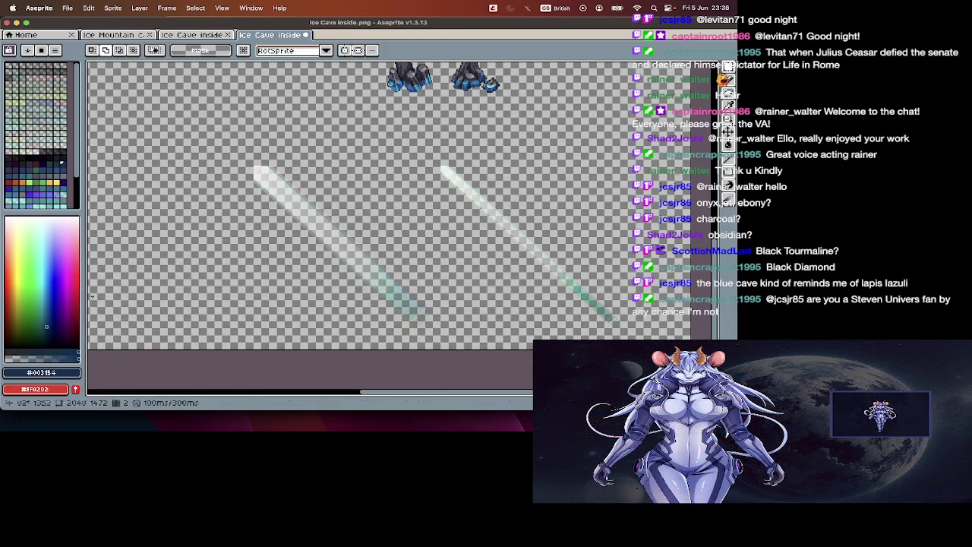
key("Tab")
key("Tab")
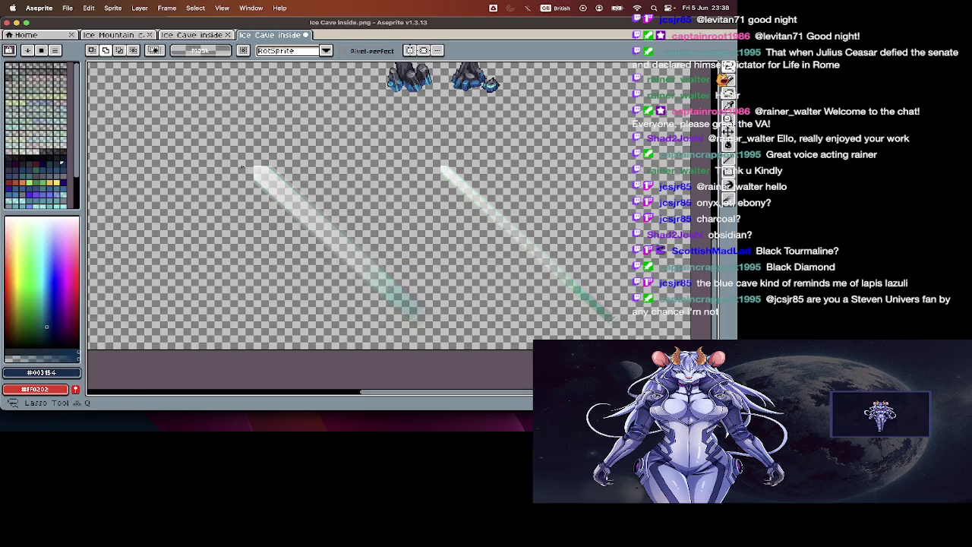
Step: Roughly lasso the left beam and glance at Ice Cave inside2.png before returning to the sheet
left_click_drag(369, 340, 256, 220)
scroll(238, 168, "up", 2)
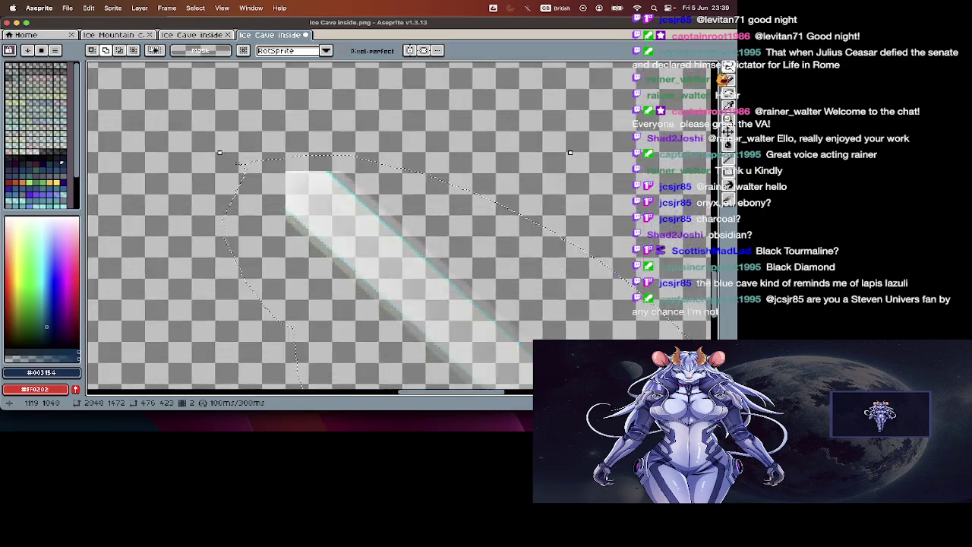
scroll(239, 169, "up", 1)
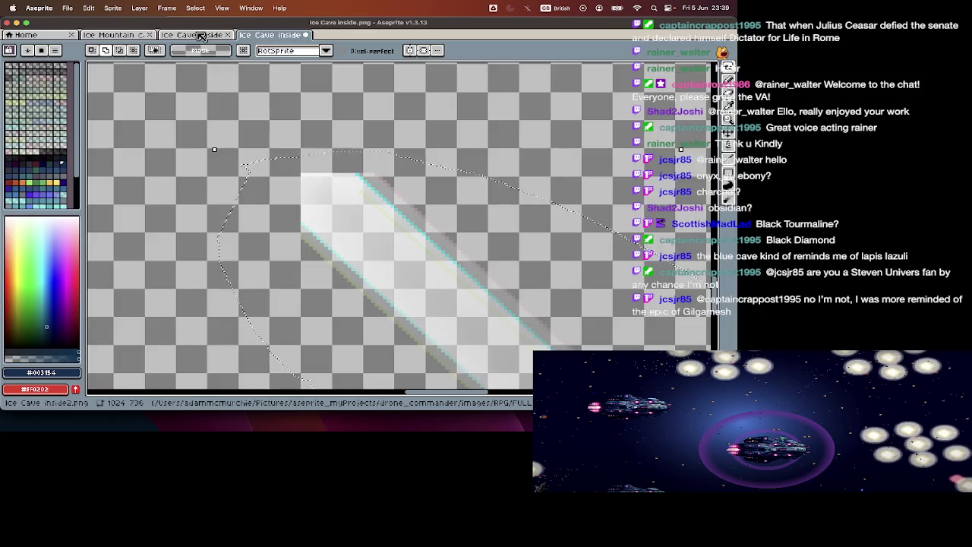
left_click(195, 34)
scroll(252, 152, "up", 3)
scroll(220, 144, "up", 3)
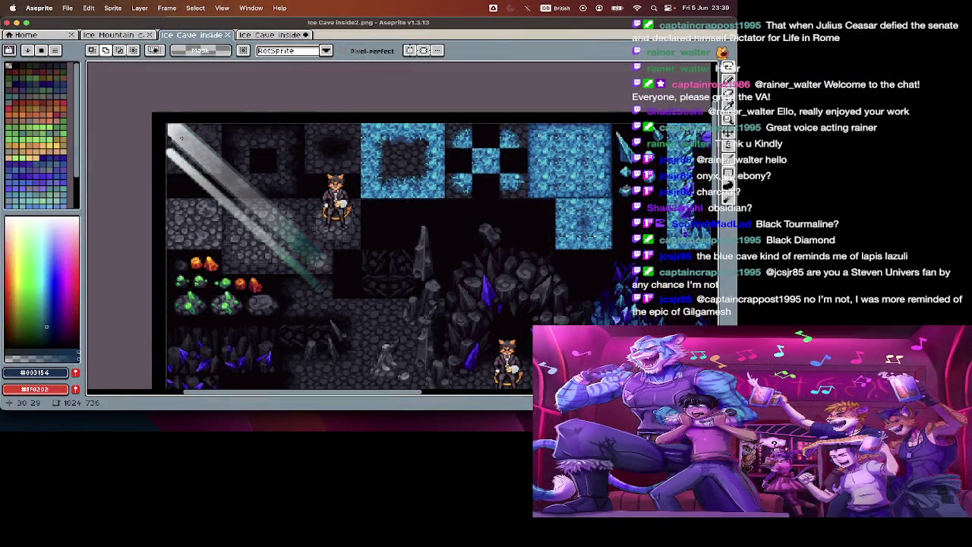
key("ctrl+Tab")
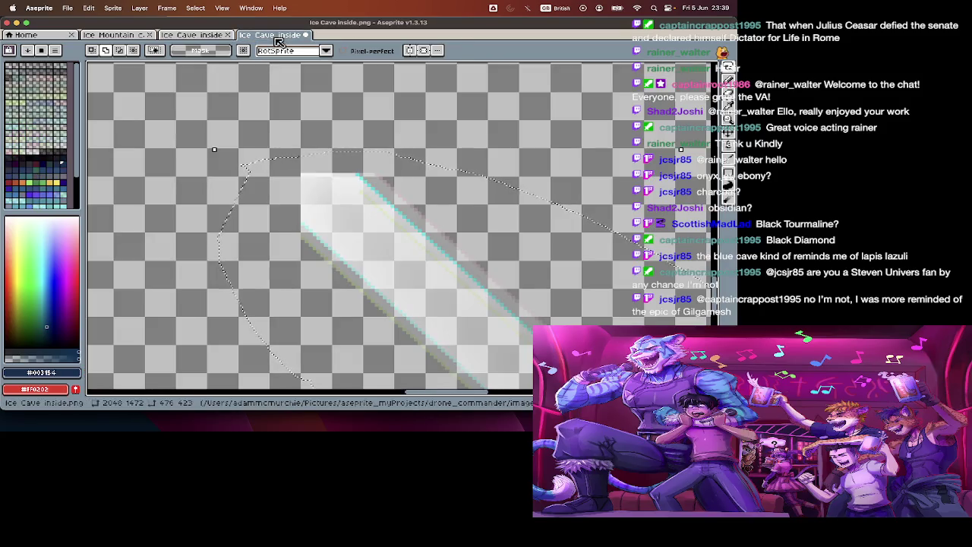
scroll(316, 161, "down", 2)
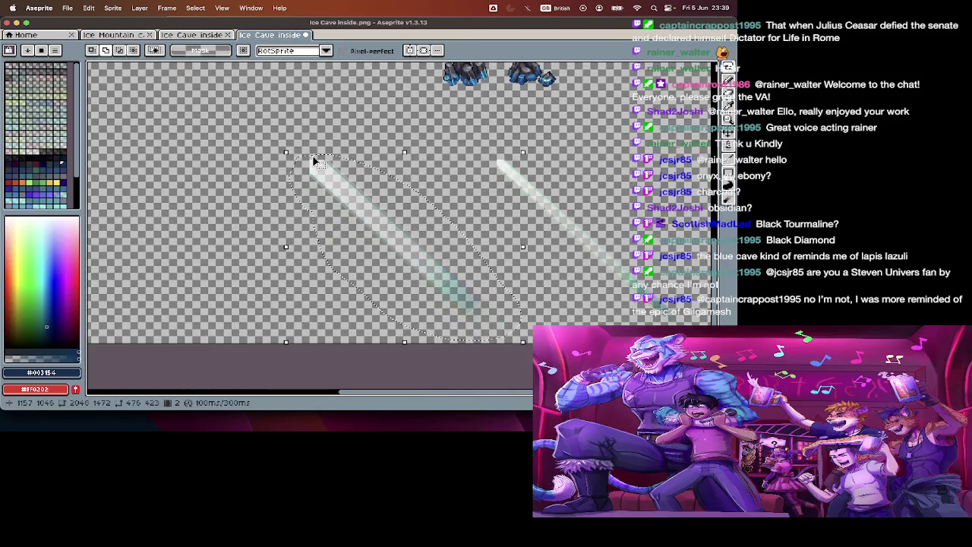
scroll(334, 144, "up", 4)
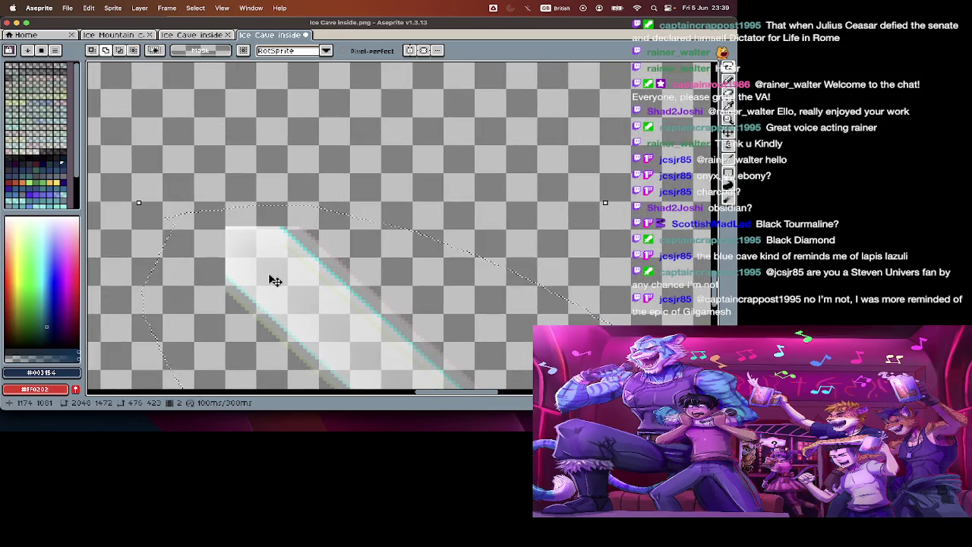
scroll(237, 273, "up", 2)
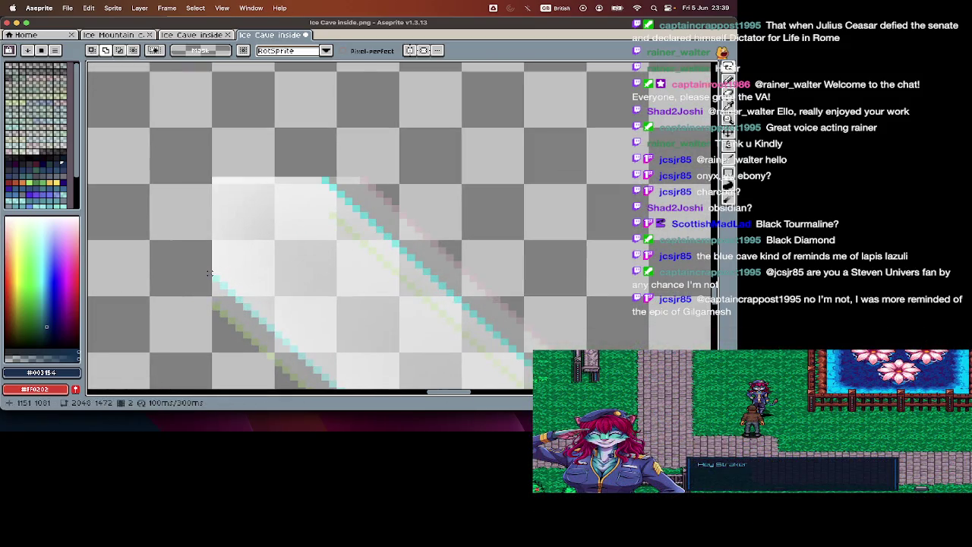
Step: Attempt a freehand lasso outline around the left light beam
key("i")
key("m")
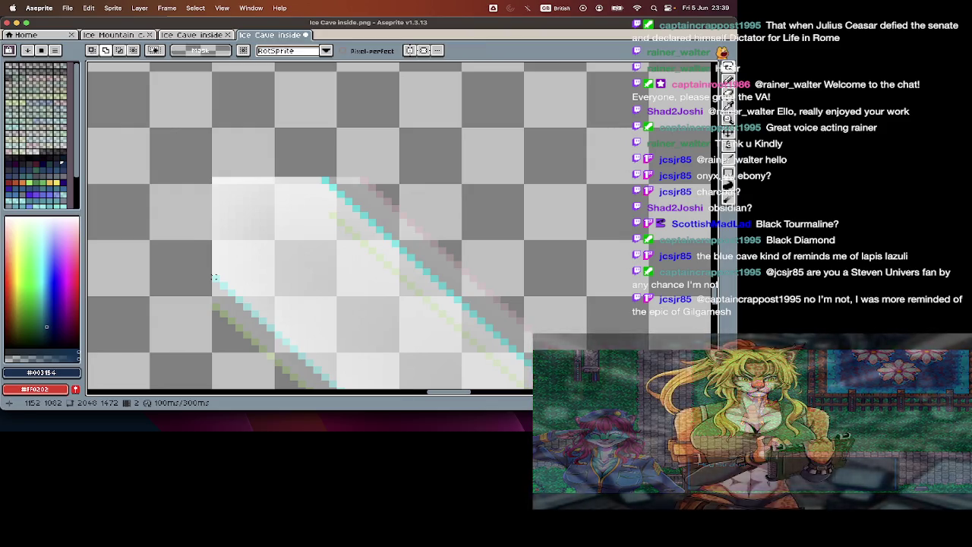
scroll(210, 277, "down", 2)
scroll(212, 281, "down", 1)
scroll(219, 287, "up", 1)
scroll(222, 291, "up", 1)
key("q")
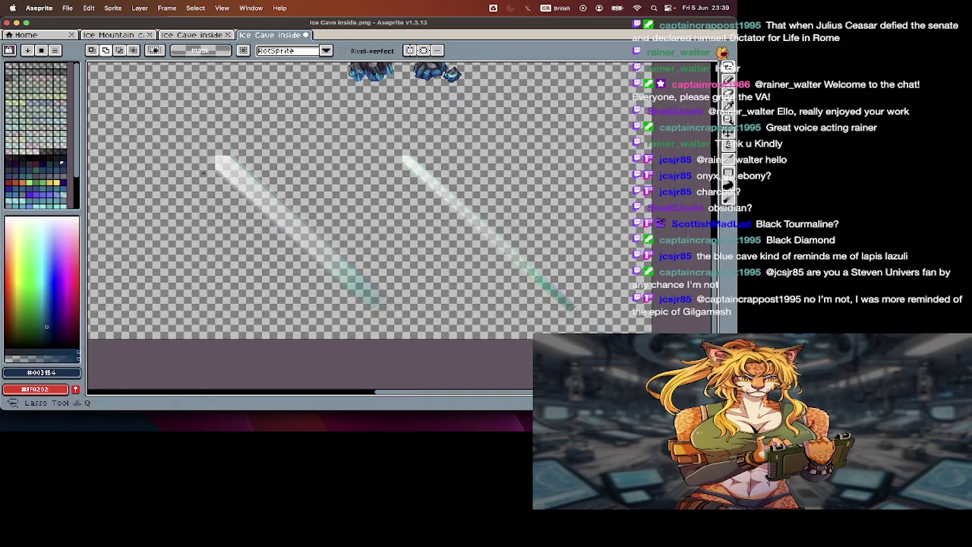
left_click_drag(238, 143, 403, 258)
left_click_drag(290, 316, 240, 207)
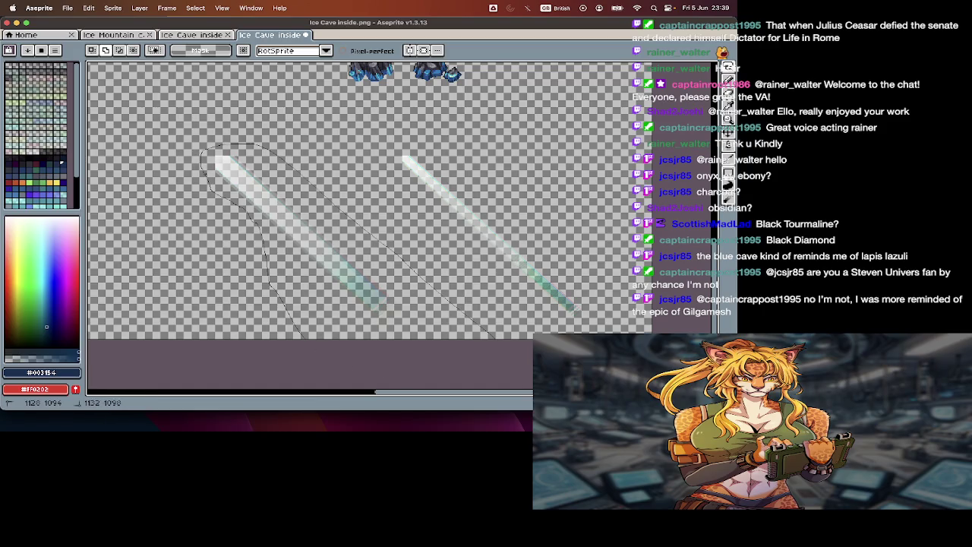
key("Tab")
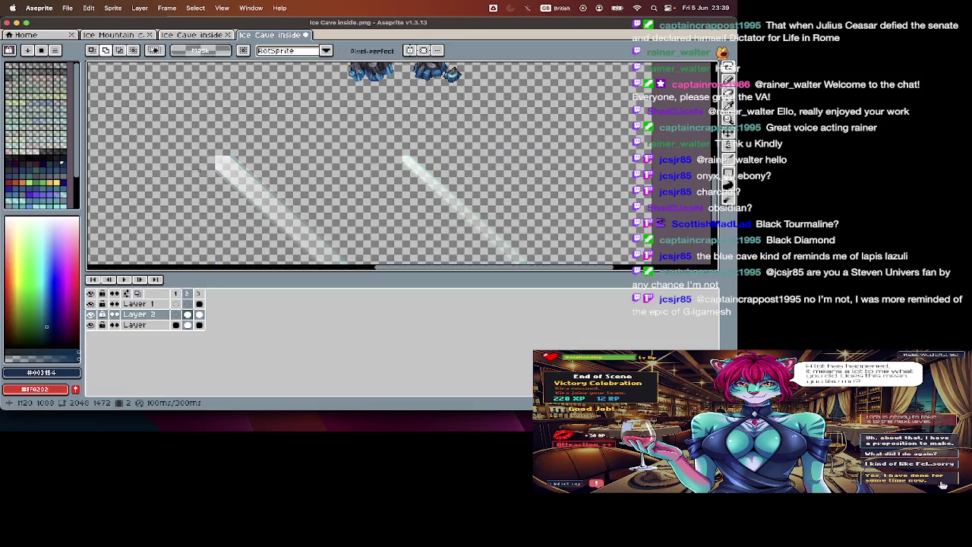
key("Tab")
Step: Lasso the left beam in a closed outline, cut it, and start a new sprite
left_click_drag(191, 133, 352, 181)
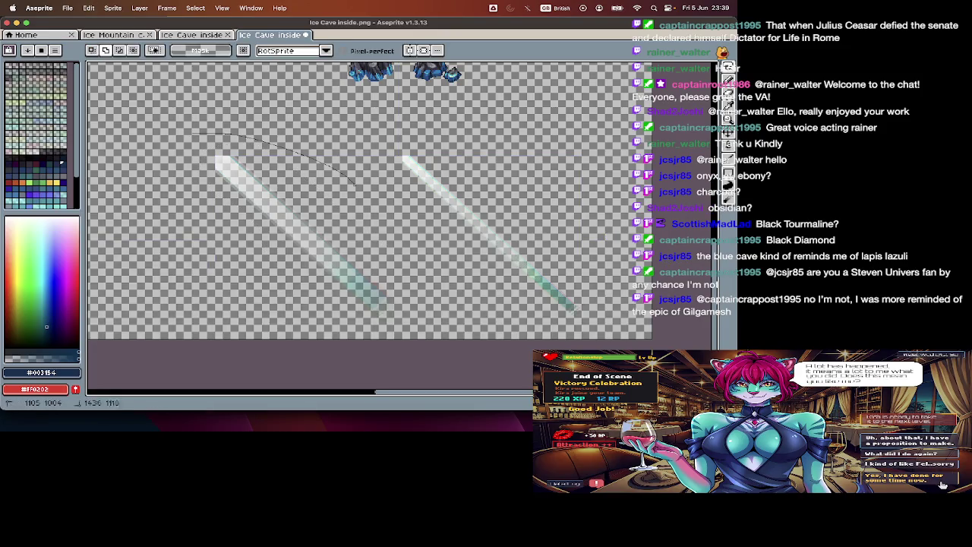
left_click_drag(365, 362, 212, 194)
left_click_drag(196, 149, 195, 147)
key("super+x")
key("super+n")
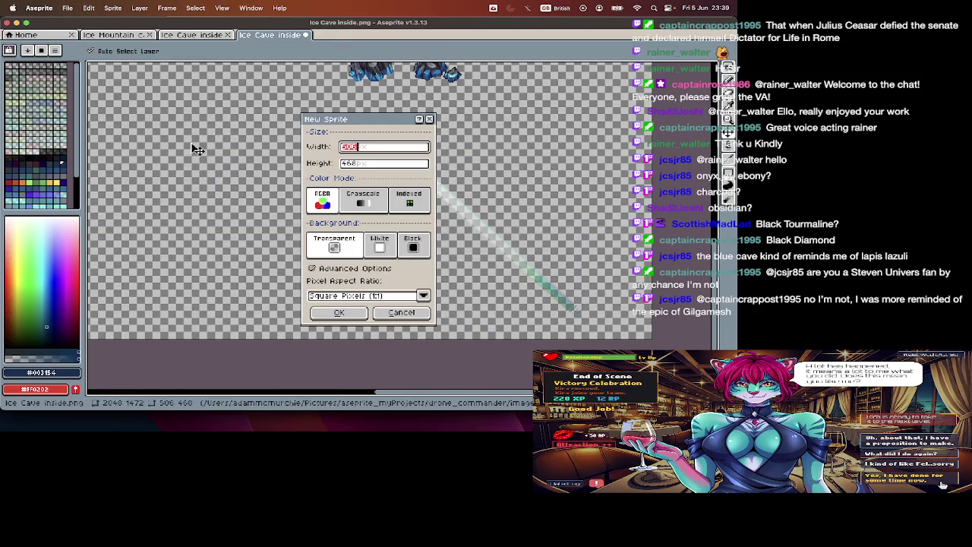
Step: Create the new sprite, paste the beam, and flood-fill Layer 1 with black
key("Return")
key("super+v")
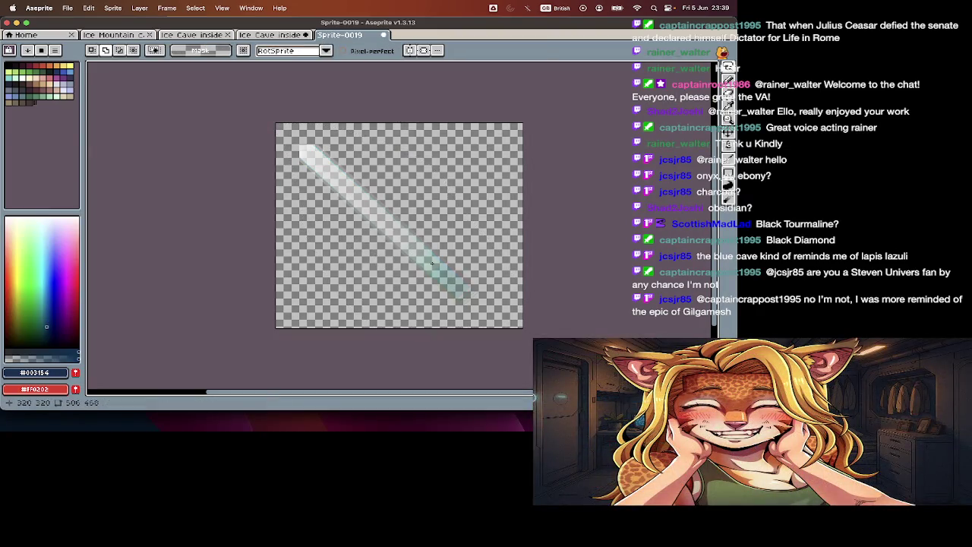
scroll(340, 263, "up", 2)
key("Tab")
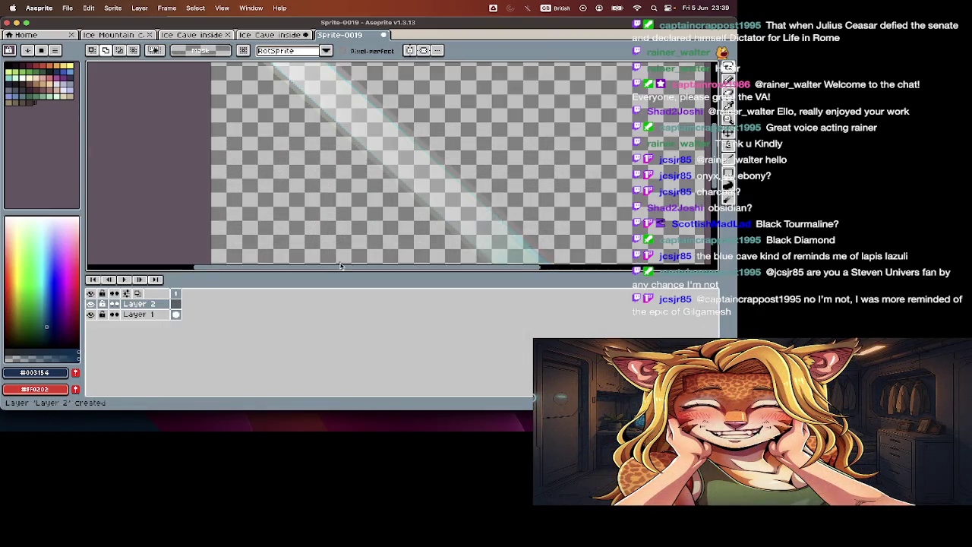
left_click(166, 314)
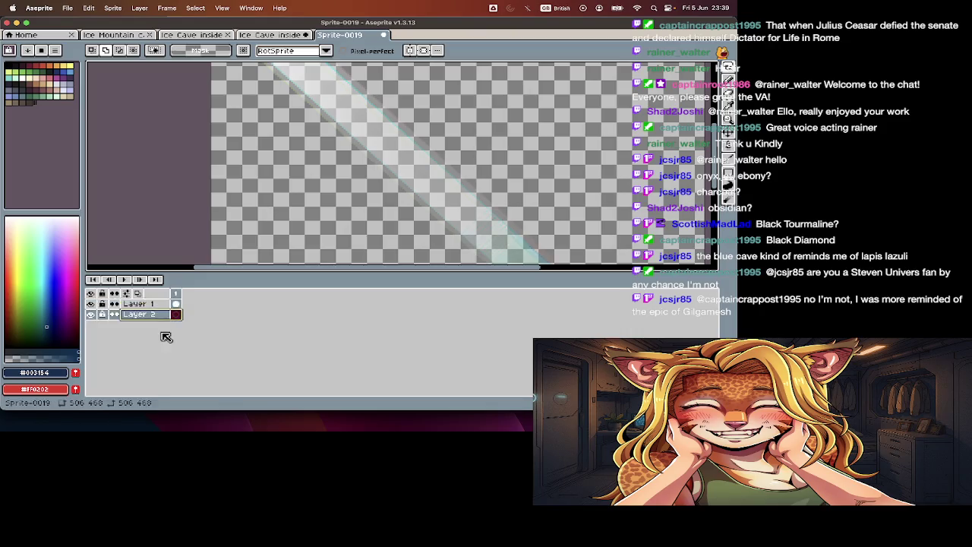
key("Tab")
key("g")
left_click(277, 334)
scroll(278, 334, "down", 2)
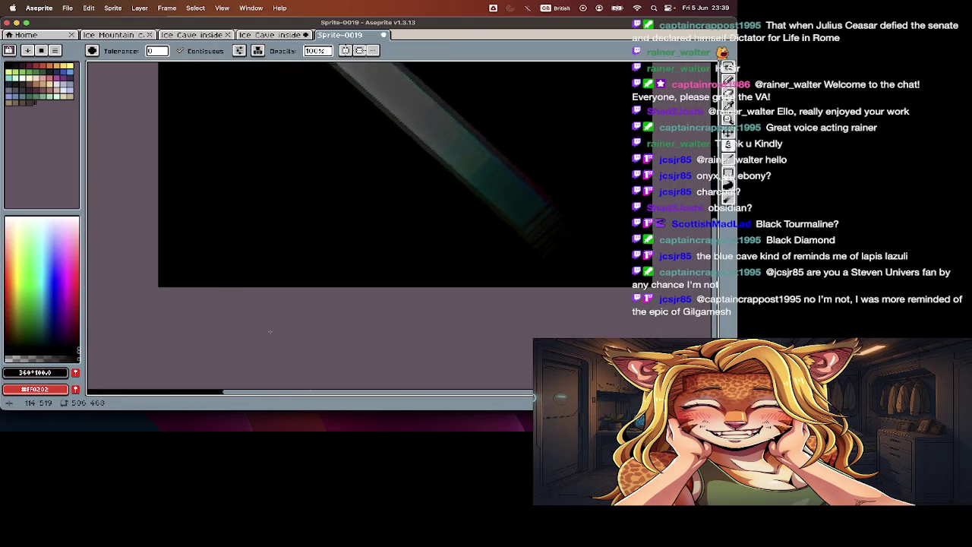
scroll(269, 333, "down", 2)
scroll(253, 279, "up", 2)
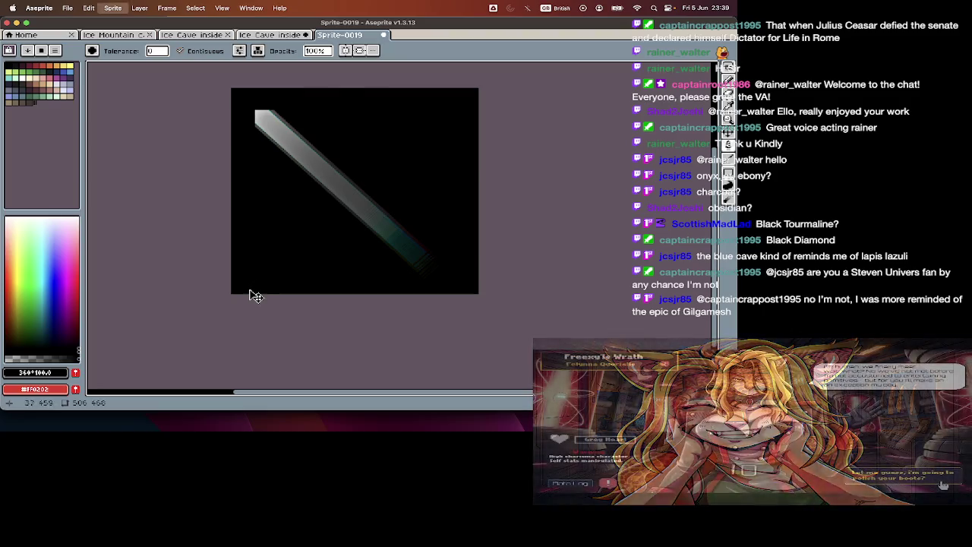
Step: Trim the canvas from 506×460 to 467×460 by pulling the right edge in
key("super+alt+c")
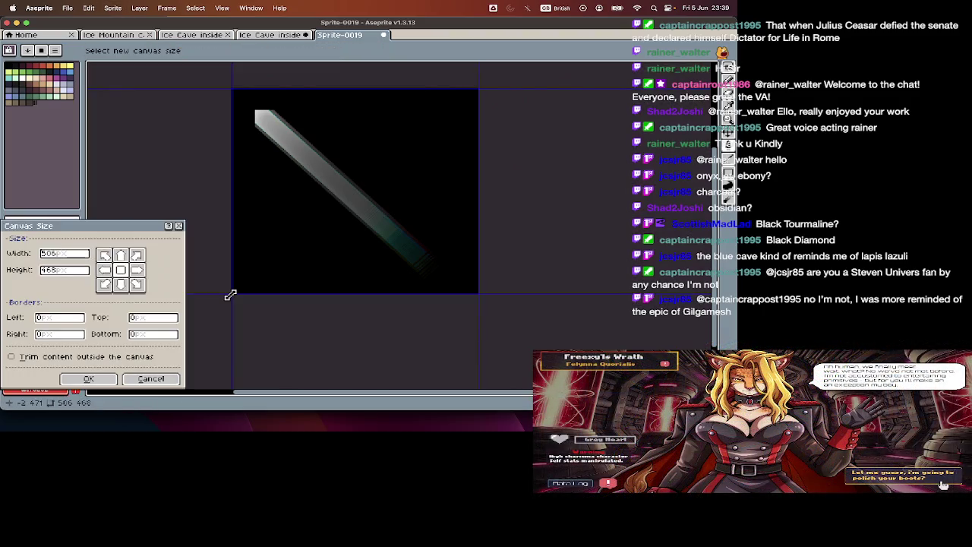
left_click_drag(231, 294, 240, 291)
key("Escape")
key("super+alt+c")
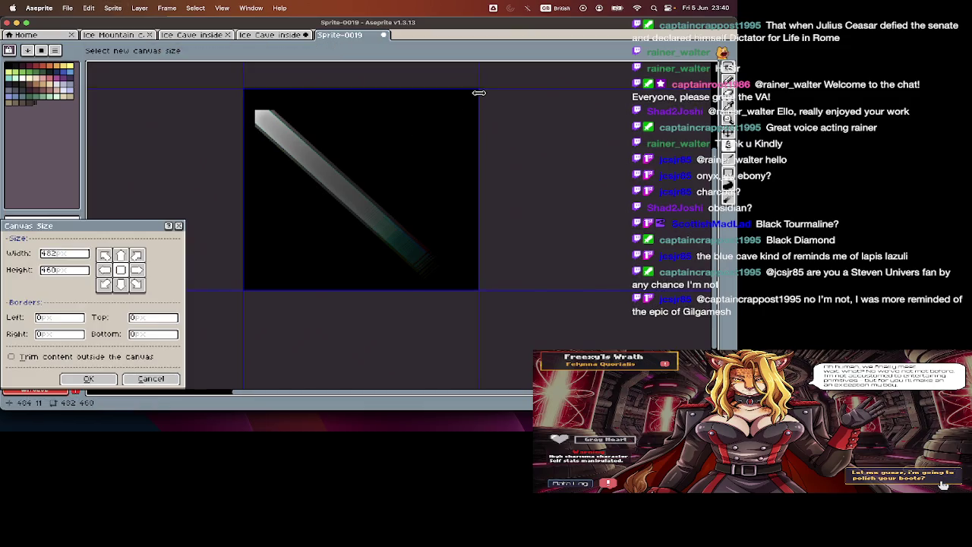
left_click_drag(478, 91, 471, 105)
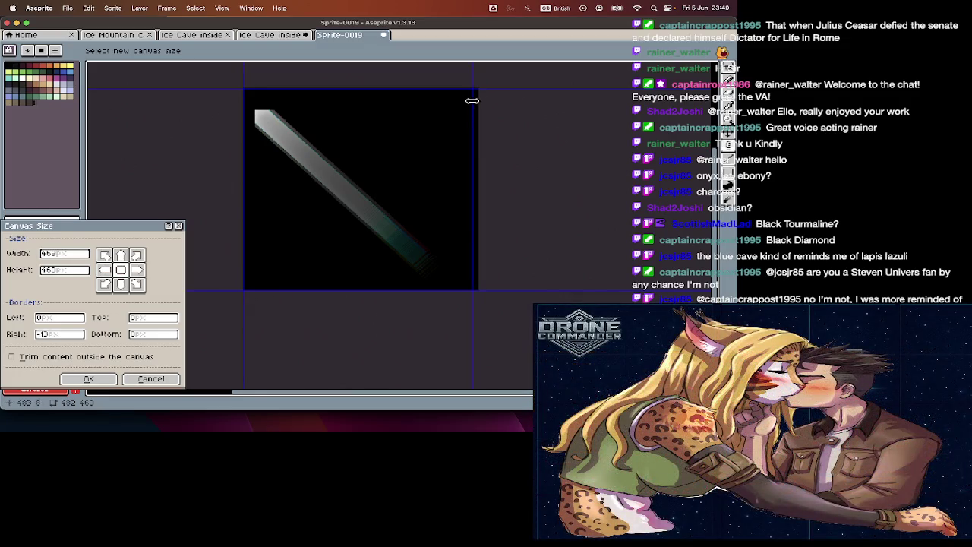
key("Return")
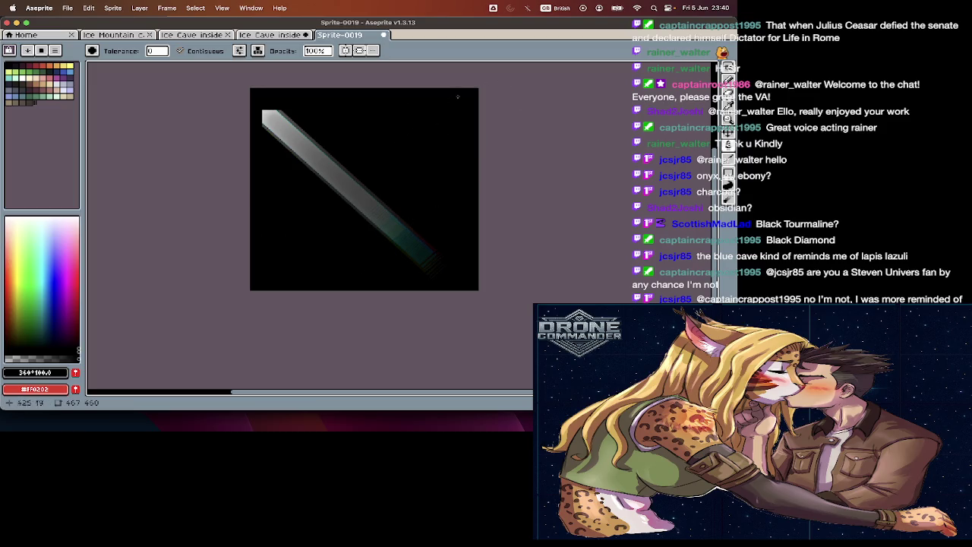
Step: Zoom in to inspect the black-backed beam sprite
scroll(266, 119, "up", 2)
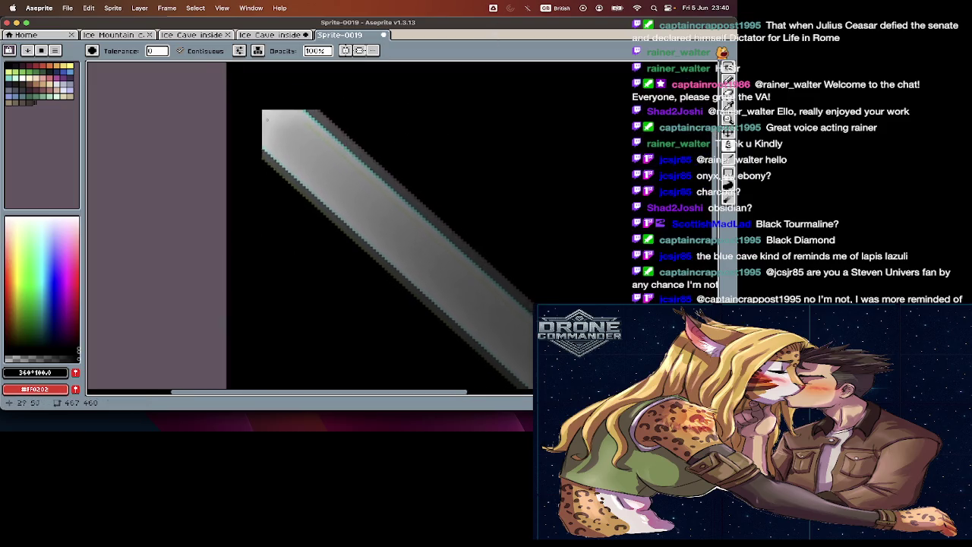
scroll(267, 119, "up", 1)
scroll(274, 175, "up", 1)
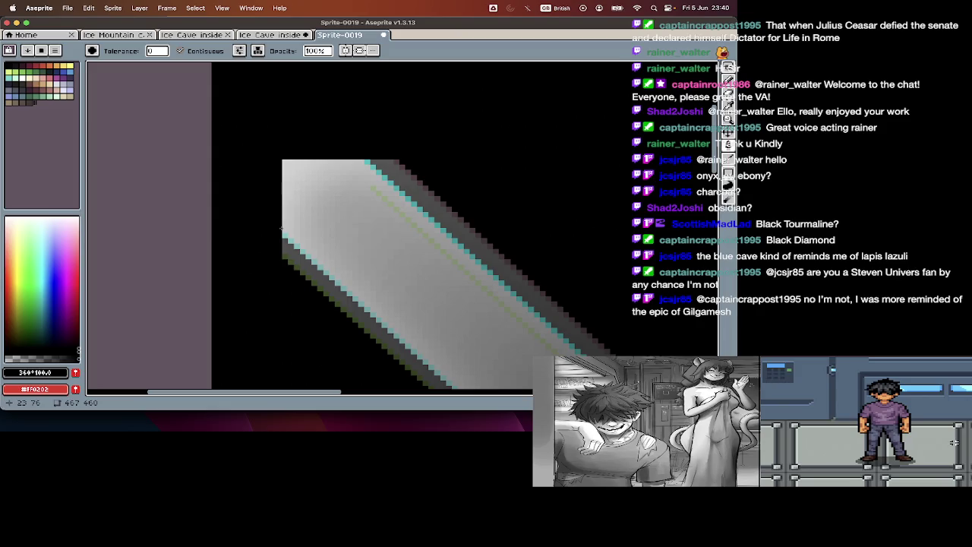
scroll(282, 228, "up", 2)
scroll(283, 228, "down", 3)
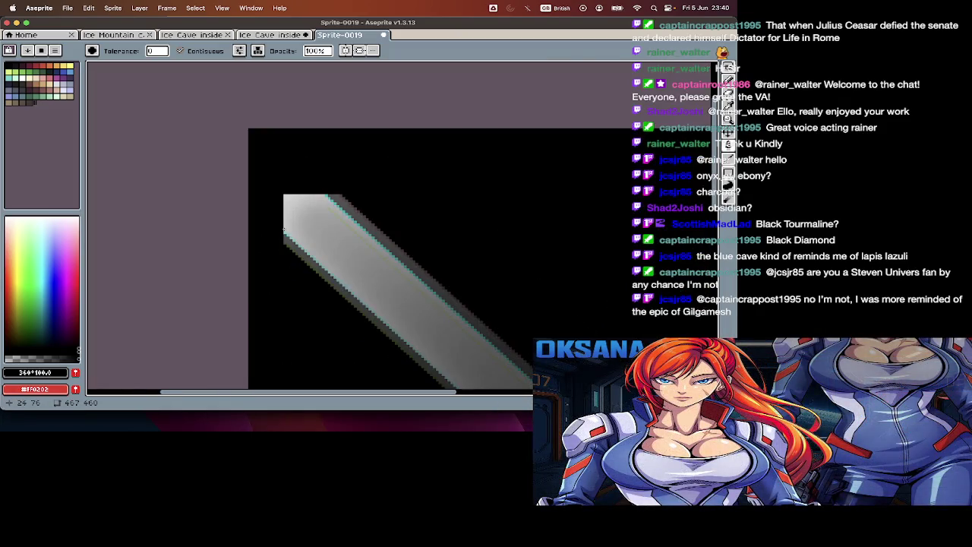
Step: Scale Sprite-0019 to 50% width, giving 233×230 pixels
key("Tab")
key("super+alt+i")
key("Tab")
key("Tab")
type("5")
key("Return")
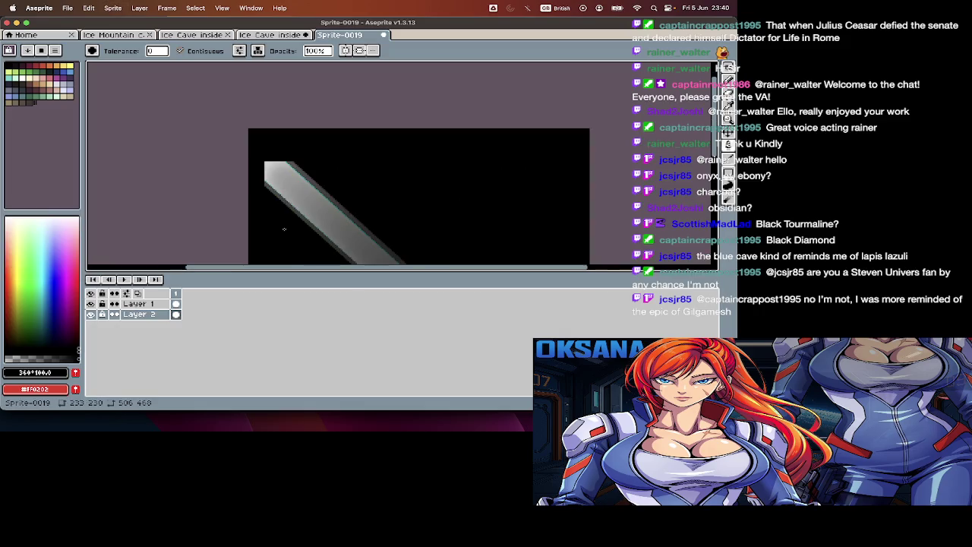
key("Tab")
scroll(255, 154, "up", 3)
scroll(352, 174, "up", 2)
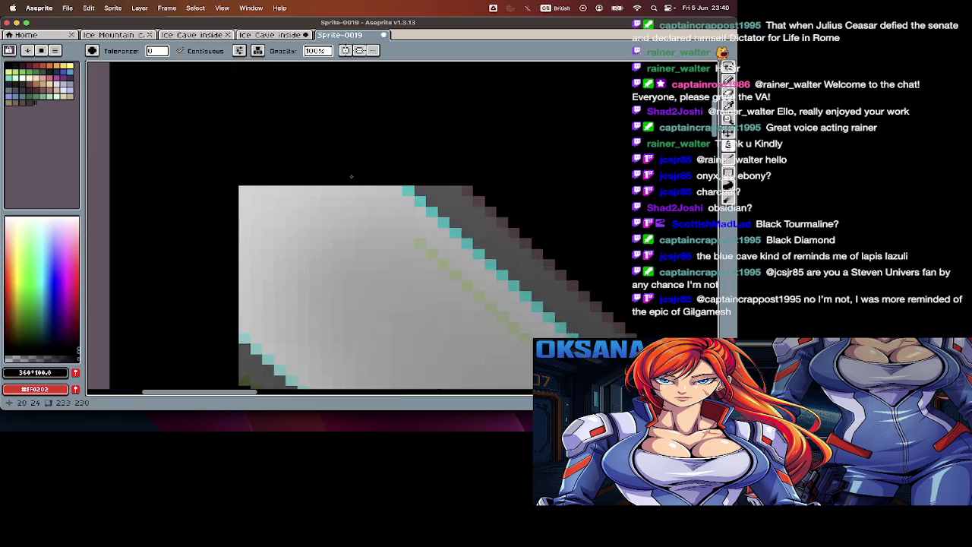
scroll(364, 174, "up", 2)
Step: Sample the beam's light grey #cbcbcb and touch up a pixel on the beam with the Pencil
key("i")
left_click(306, 192)
key("b")
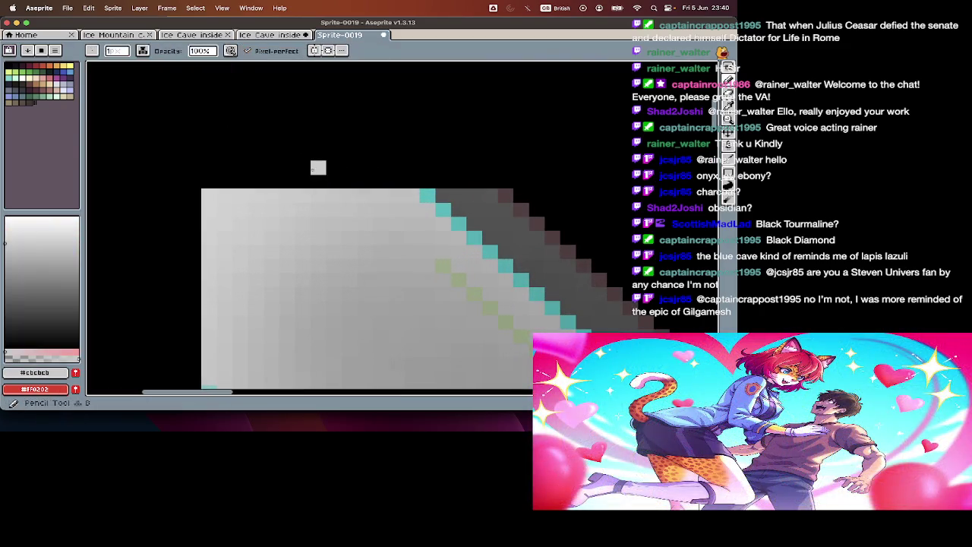
scroll(319, 168, "down", 2)
scroll(298, 205, "down", 1)
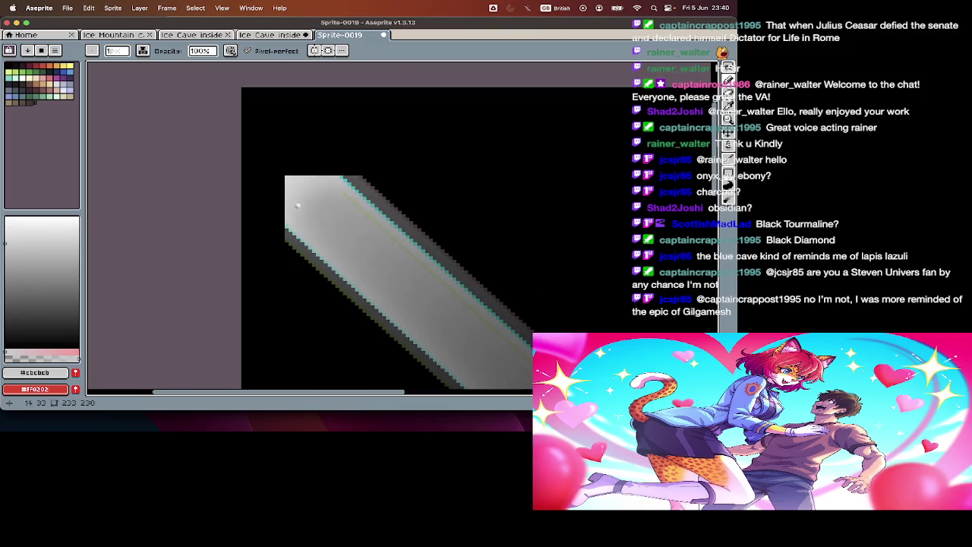
left_click(282, 222)
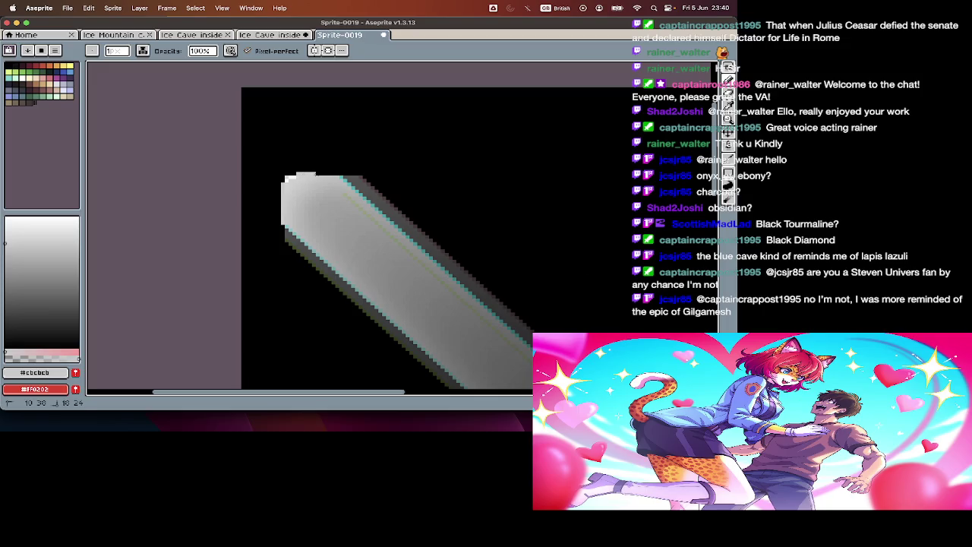
scroll(334, 182, "up", 1)
Step: Paint a light grey #d1d1d1 column along the beam's left edge, then undo it
key("v")
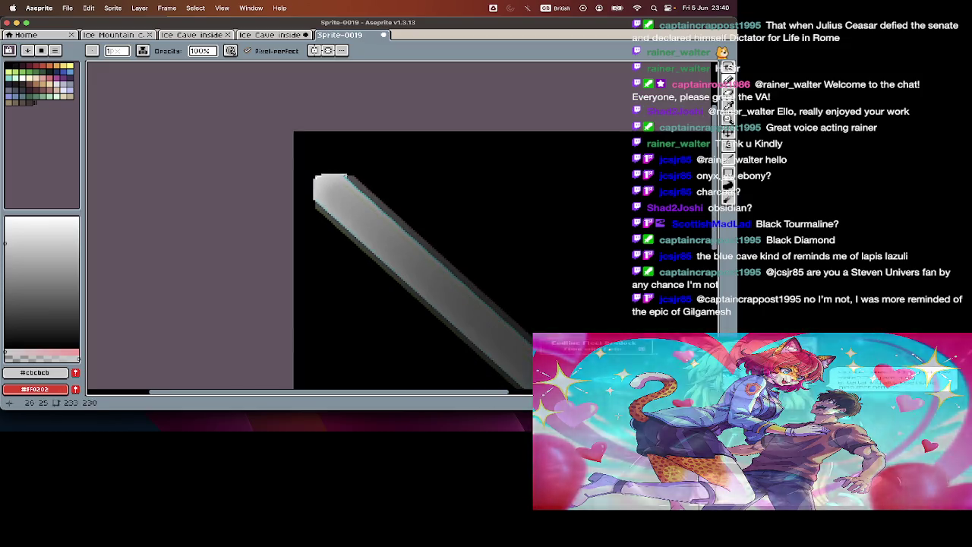
scroll(319, 179, "up", 2)
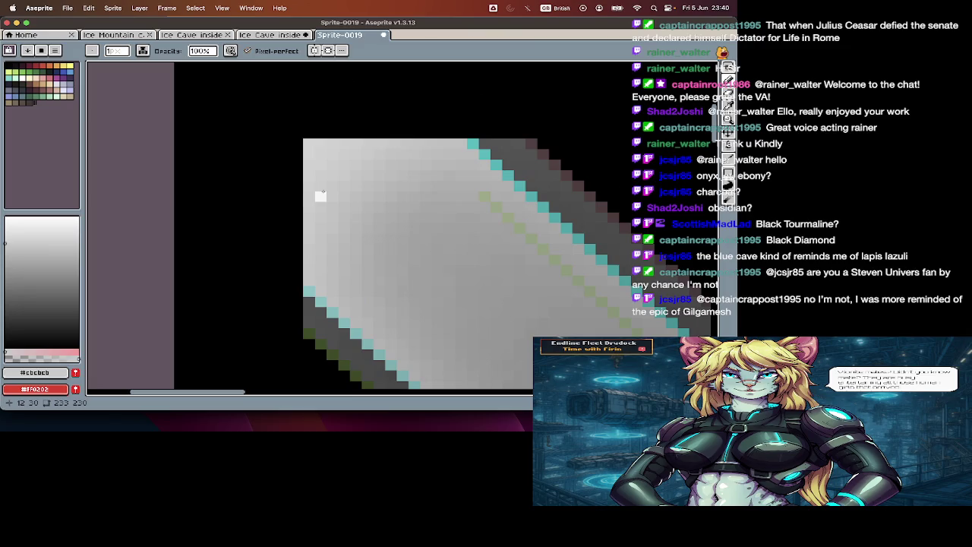
key("i")
left_click(309, 161)
key("b")
mouse_move(297, 163)
left_mouse_down()
mouse_move(298, 278)
mouse_move(302, 160)
left_mouse_up()
key("ctrl+z")
key("z")
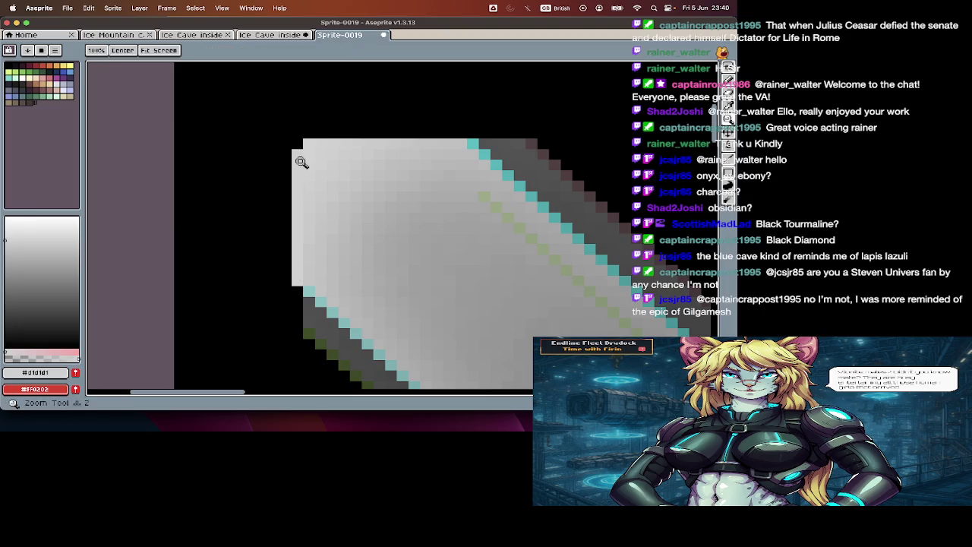
key("ctrl+z")
Step: Draw one-pixel light lines down the beam's left edge and along its top edge
key("l")
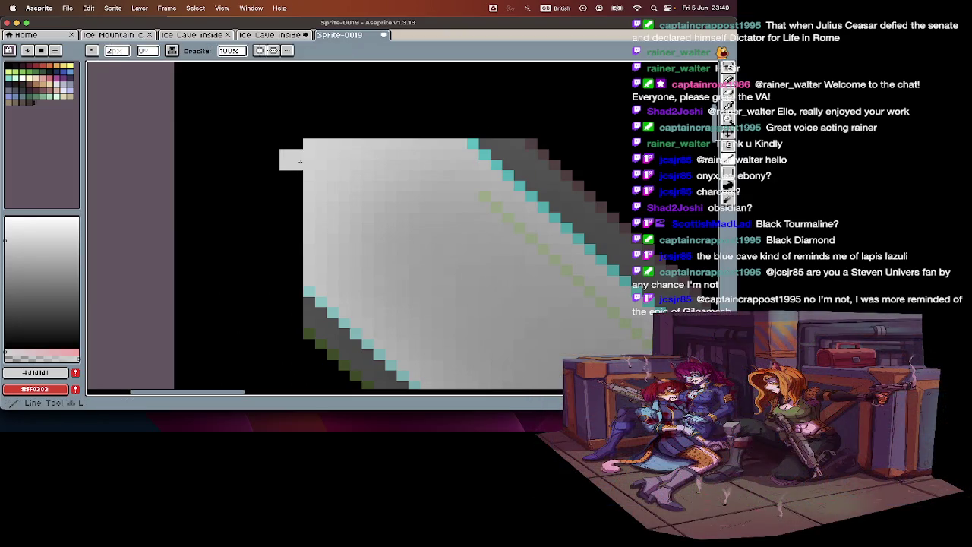
key("minus")
left_click_drag(298, 163, 299, 279)
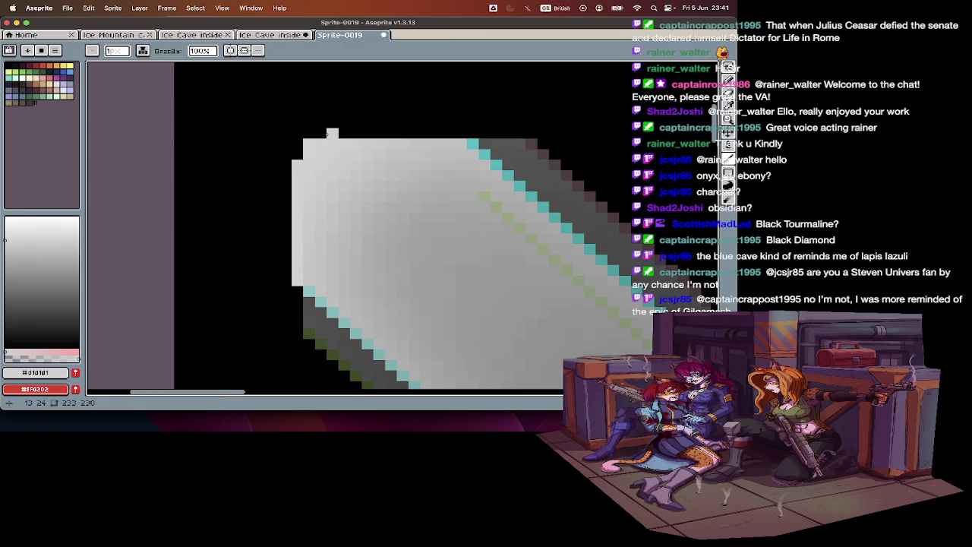
left_click(329, 134)
left_click_drag(328, 133, 467, 133)
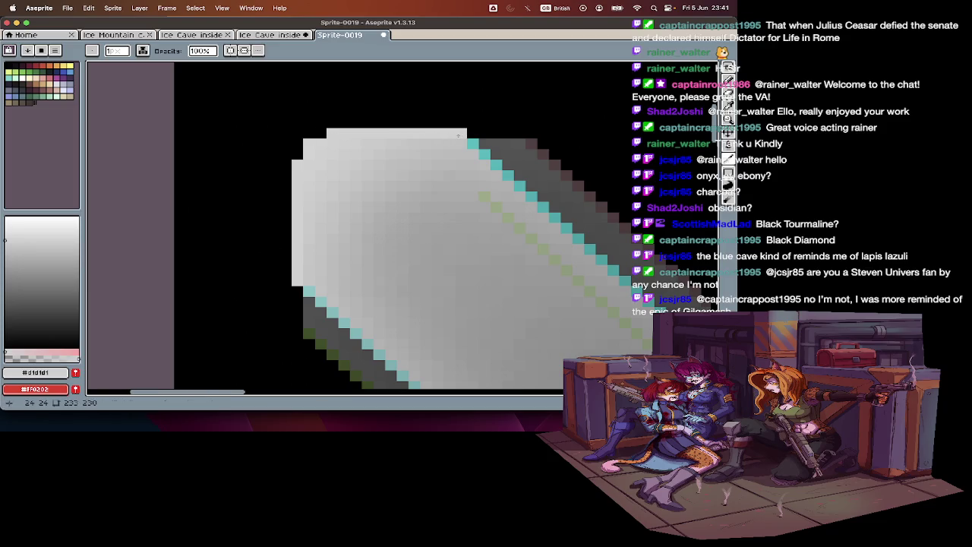
scroll(463, 134, "down", 2)
scroll(460, 136, "up", 2)
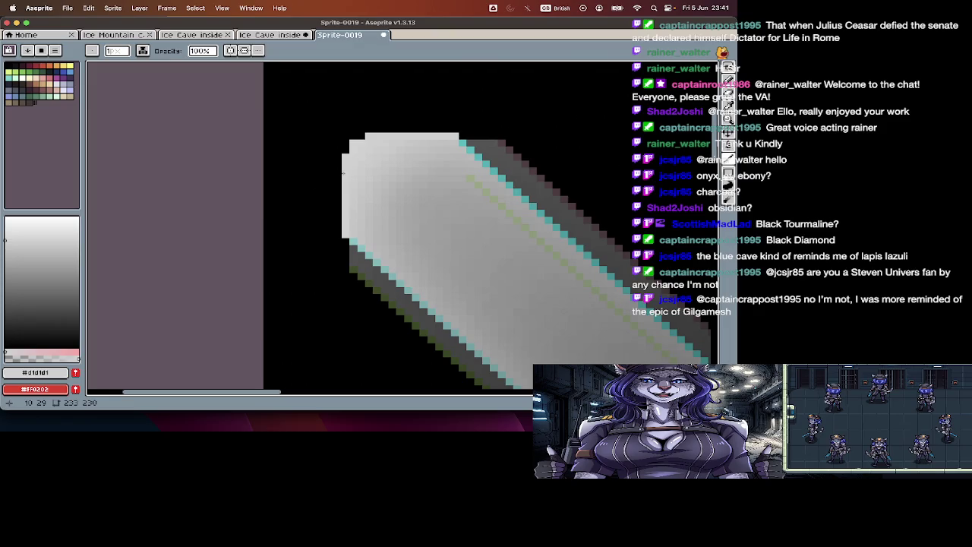
Step: Show the timeline with Layer 1 and Layer 2 and undo the half-size sprite scaling
key("e")
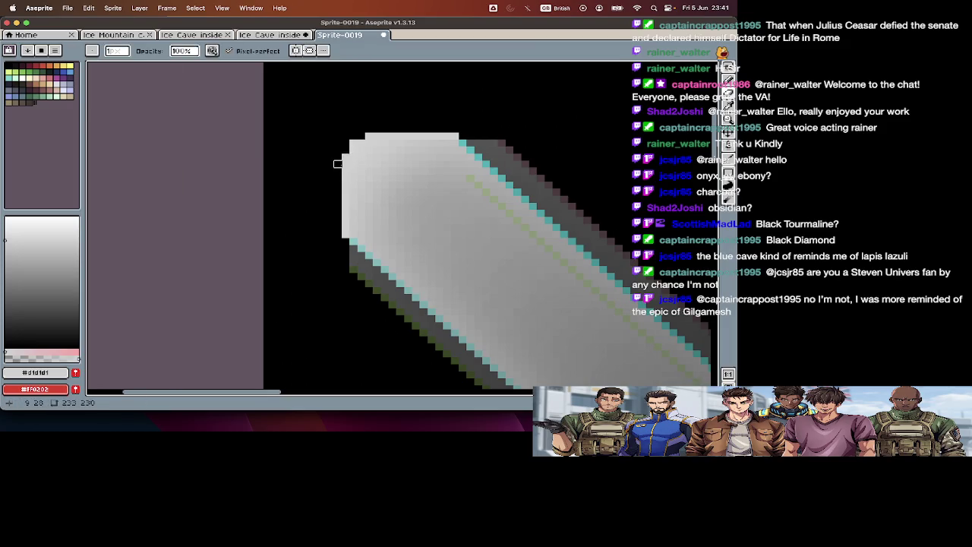
key("Tab")
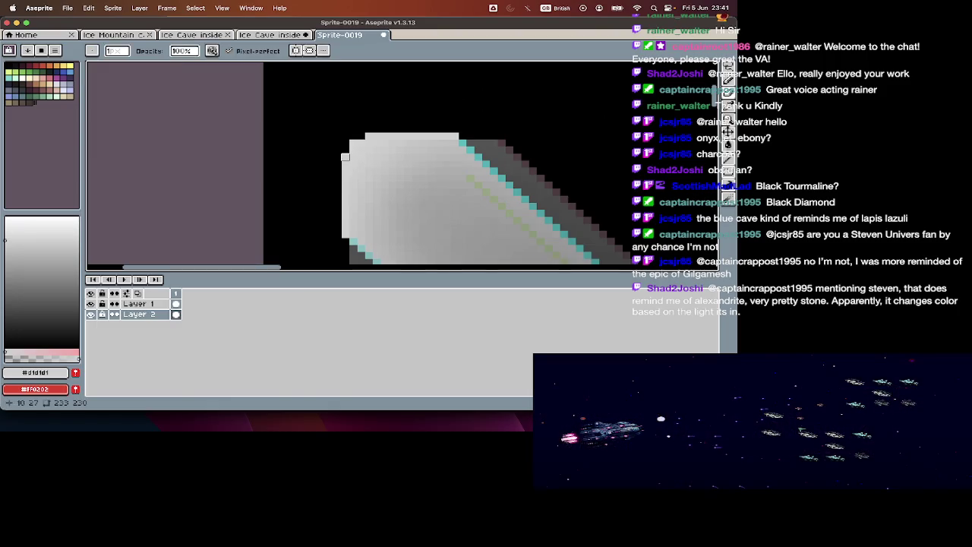
key("super+z")
key("super+z")
key("super+z")
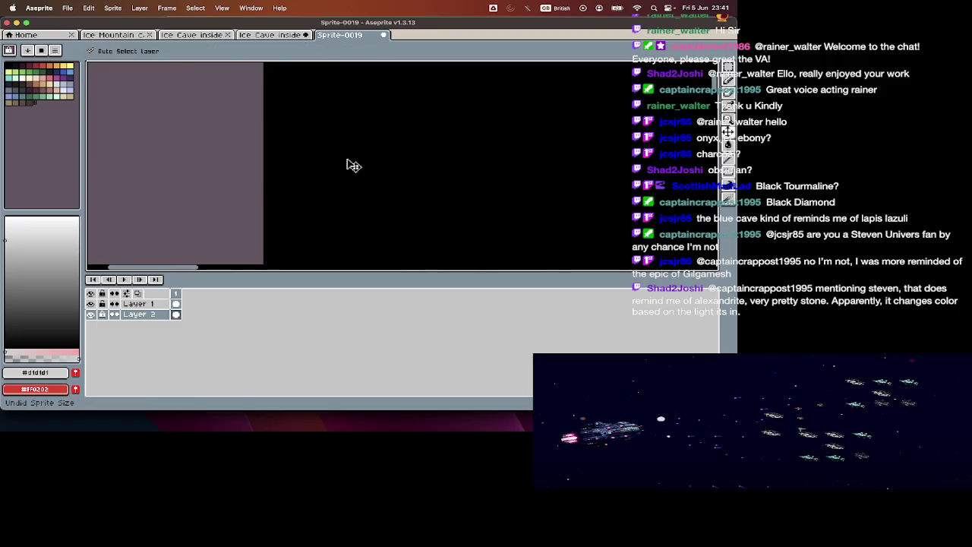
Step: Redo to restore the 233×230 sprite, toggle Layer 2's visibility off and on, and select Layer 1
key("m")
key("super+shift+z")
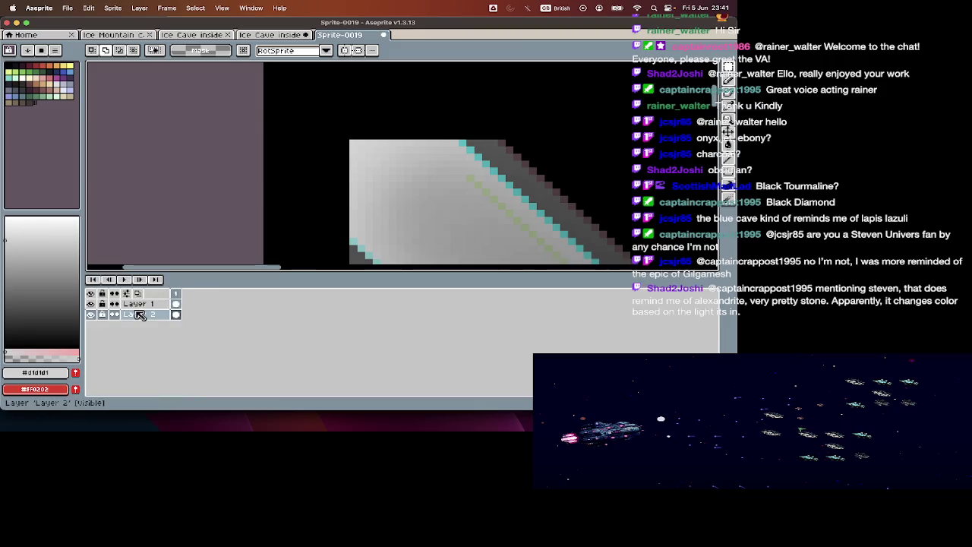
left_click(91, 314)
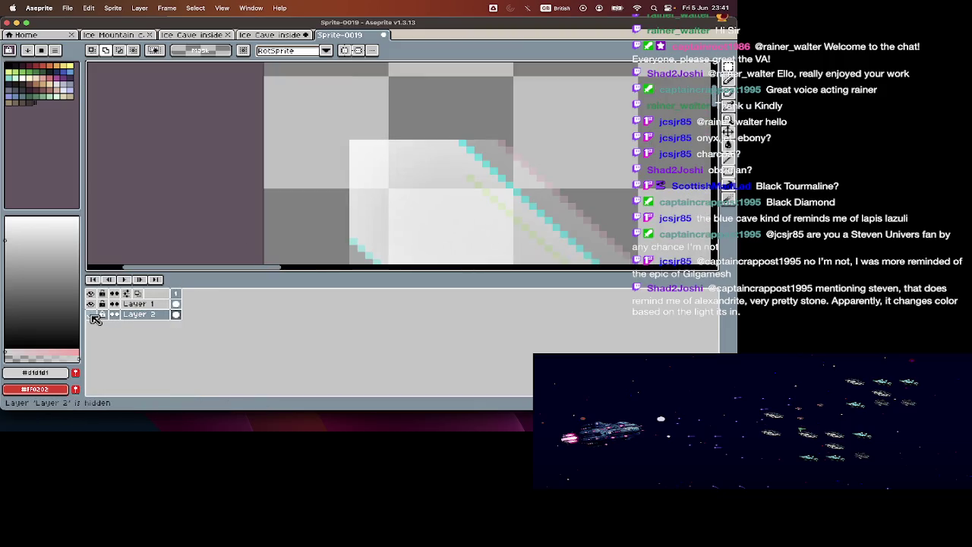
left_click(91, 314)
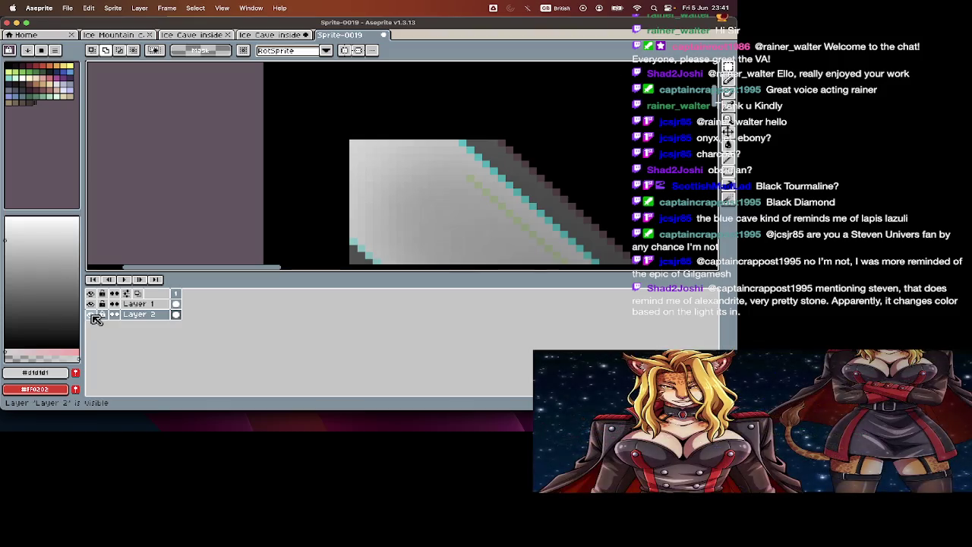
key("alt+Up")
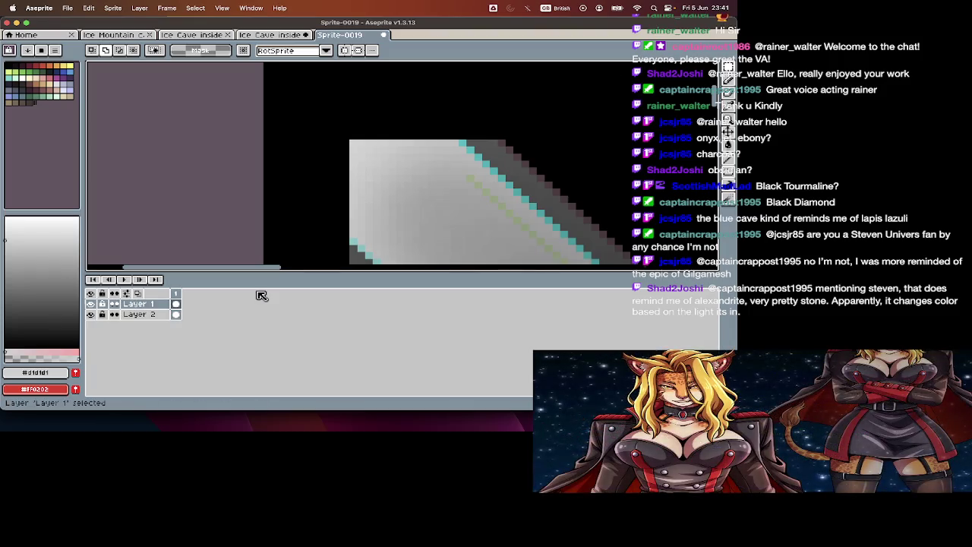
key("Tab")
scroll(306, 156, "up", 2)
Step: Erase the beam's top-left corner and top-edge pixels, undoing one mistaken left-edge erase
key("b")
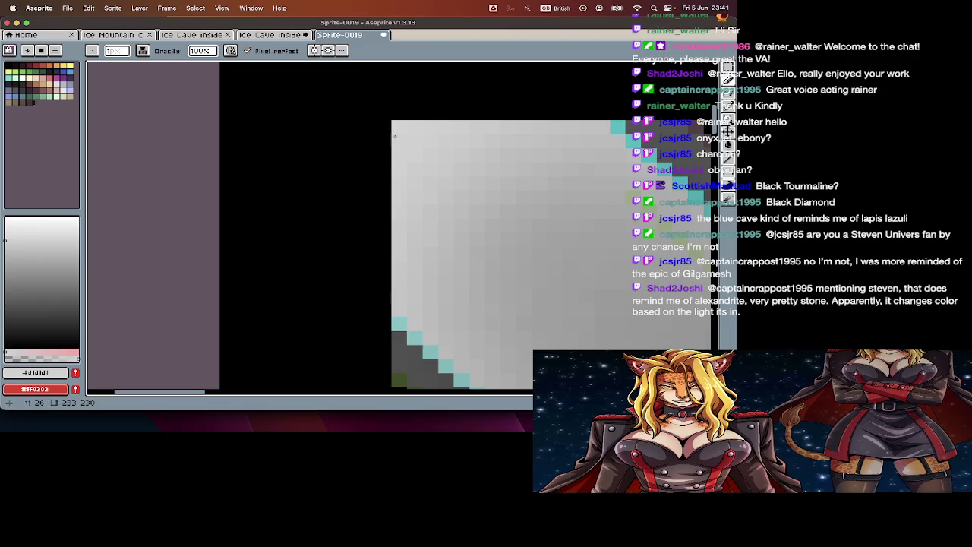
key("e")
left_click(398, 127)
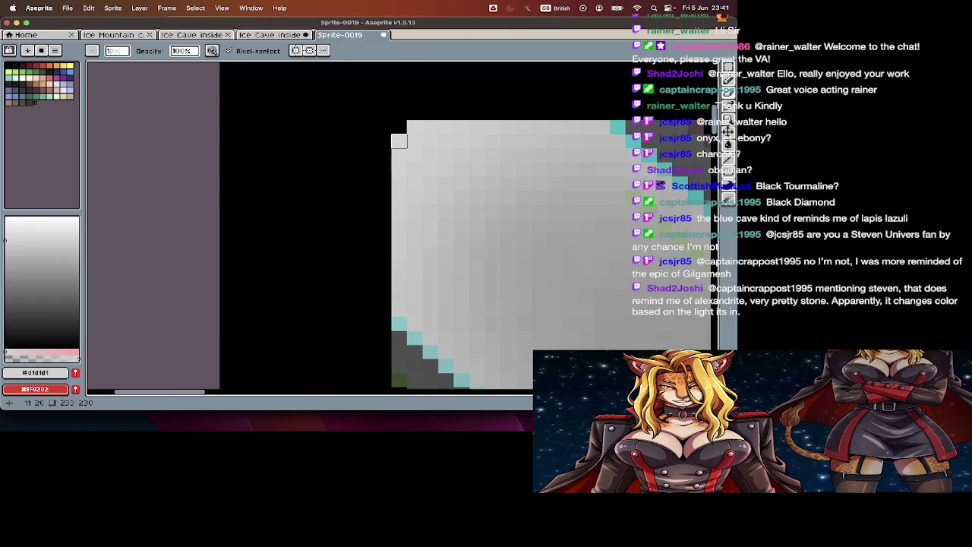
left_click_drag(398, 141, 414, 127)
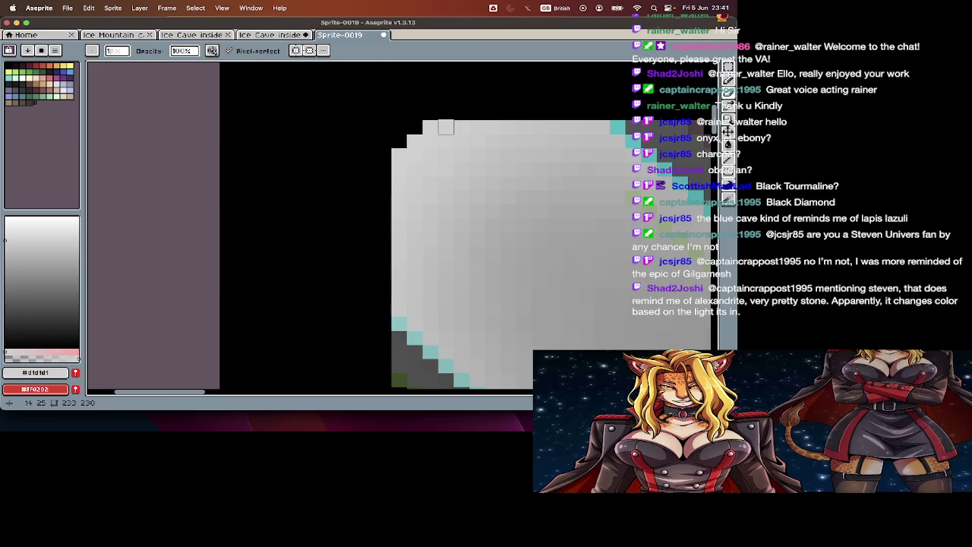
left_click(398, 155)
key("super+z")
key("e")
left_click(399, 169)
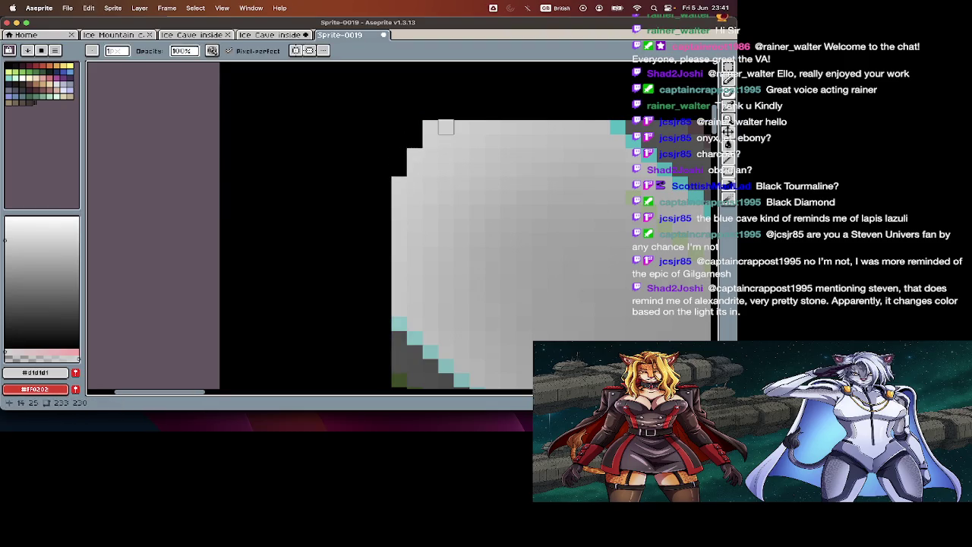
Step: Trim more corner and left-edge pixels into a stepped curve, refilling one over-erased top pixel in grey
left_click(461, 127)
left_click(477, 126)
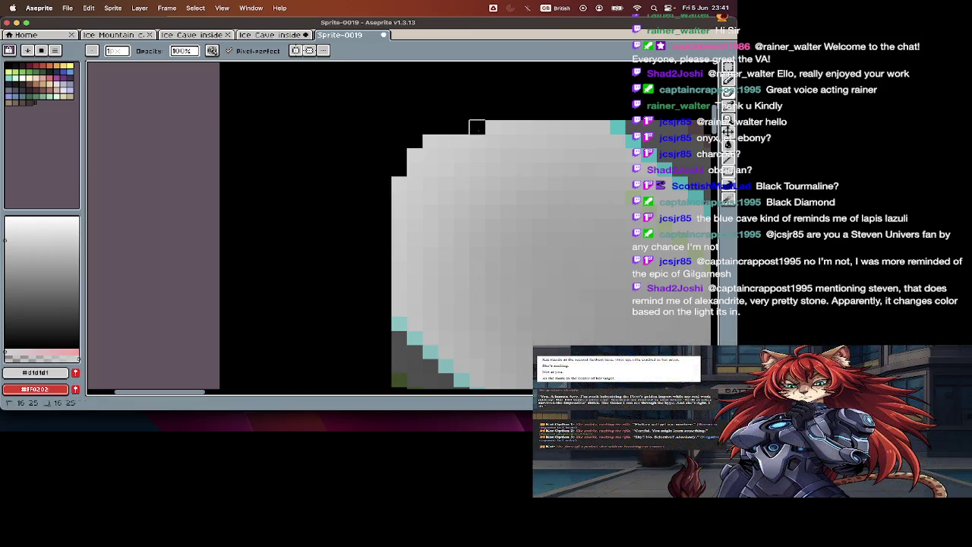
left_click(430, 141)
left_click(415, 156)
left_click(399, 184)
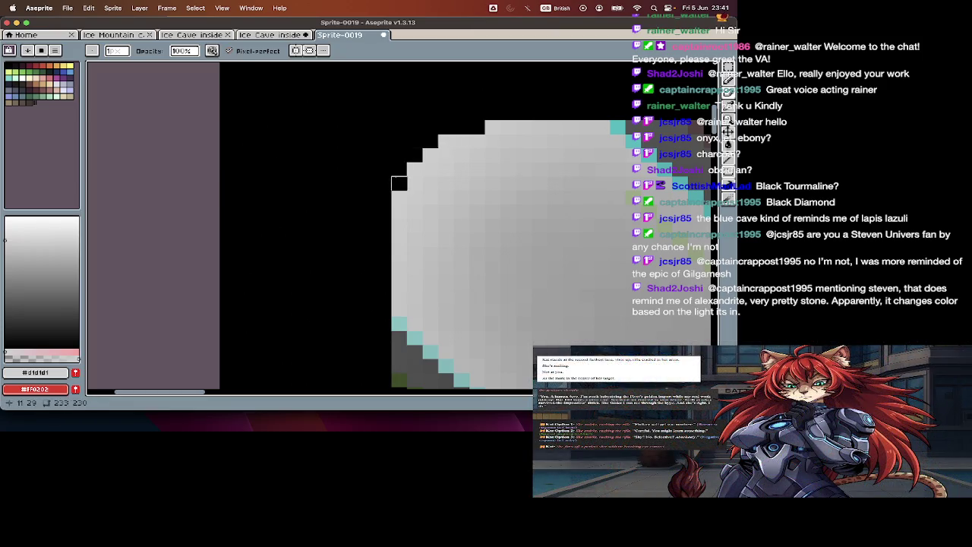
left_click(399, 197)
key("b")
left_click(492, 127, "alt")
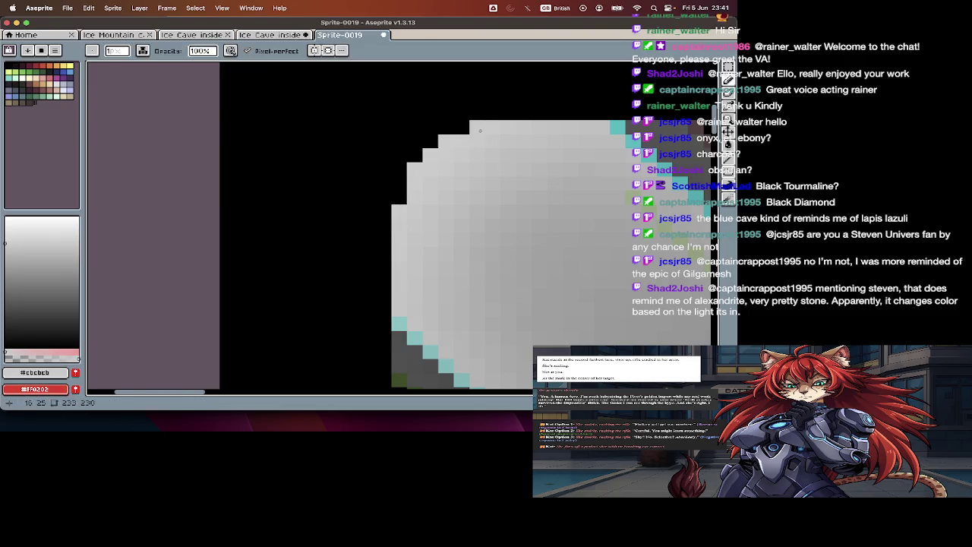
scroll(519, 157, "down", 2)
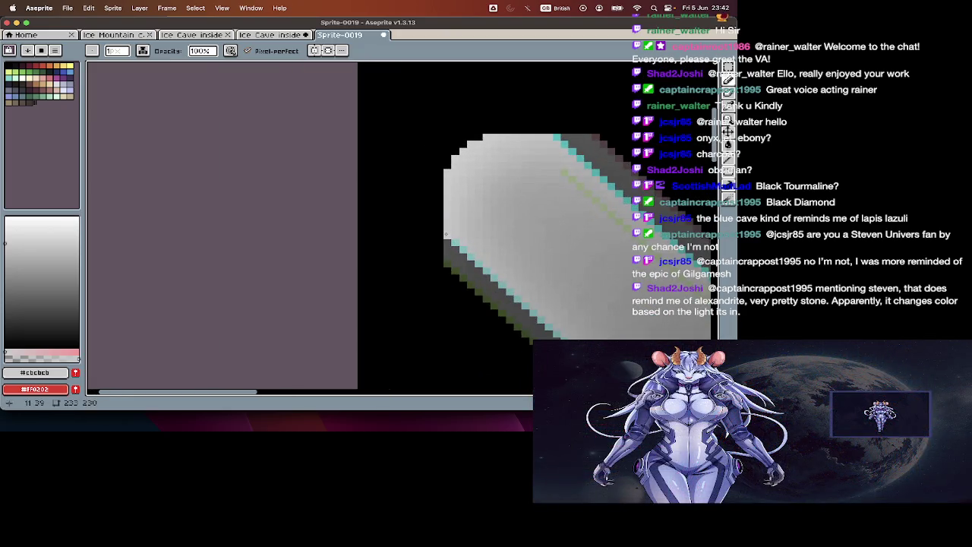
Step: Try painting a light grey #c5c5c5 column along the beam's left edge, undoing both attempts
scroll(446, 234, "down", 2)
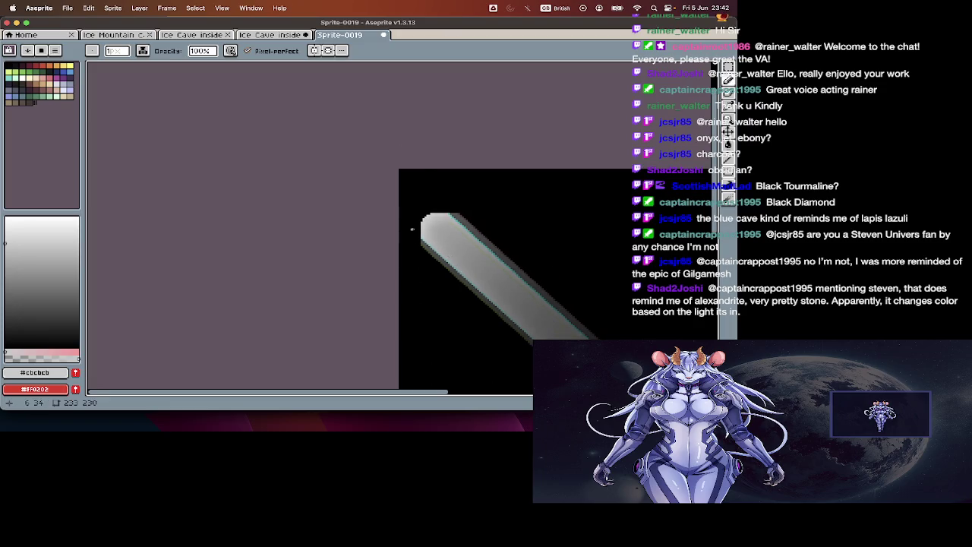
scroll(412, 229, "up", 2)
left_click(443, 247, "alt")
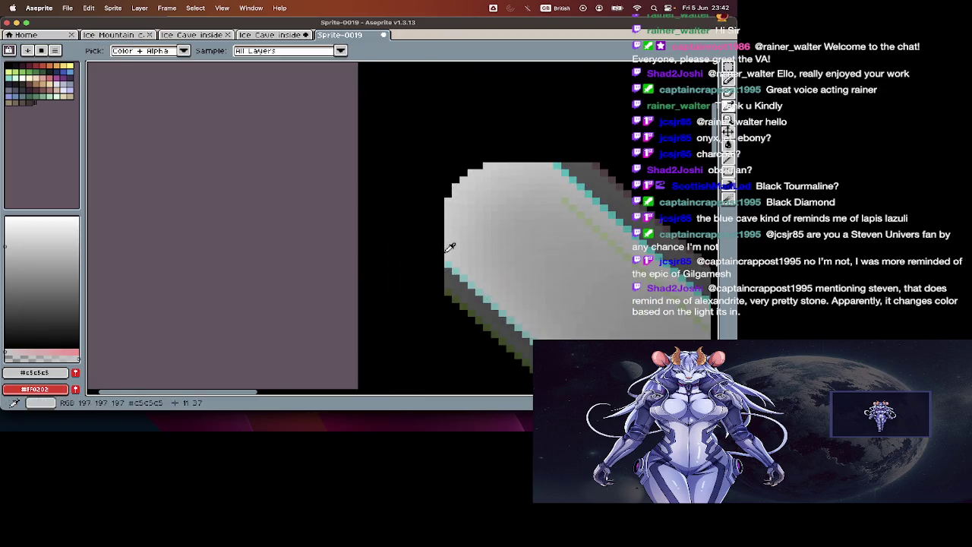
left_click_drag(441, 250, 440, 212)
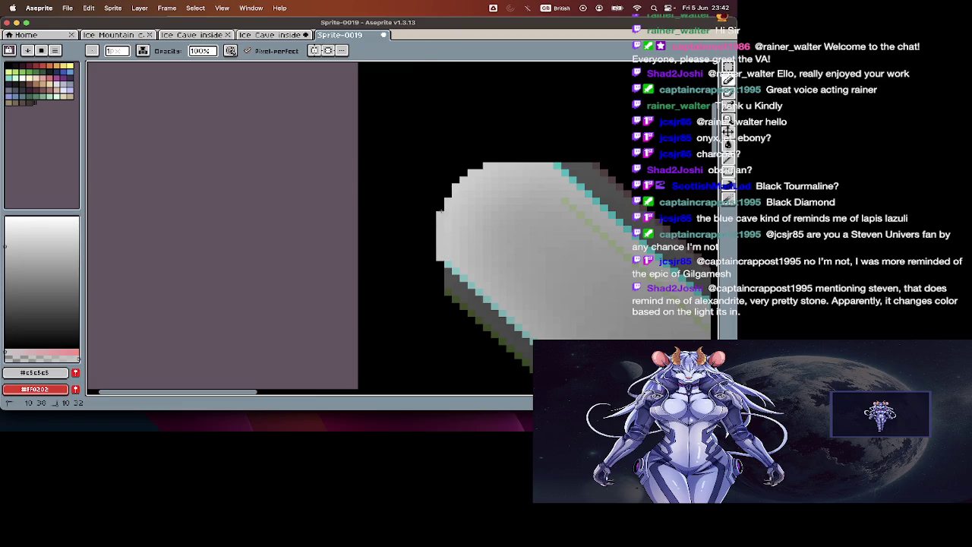
key("ctrl+z")
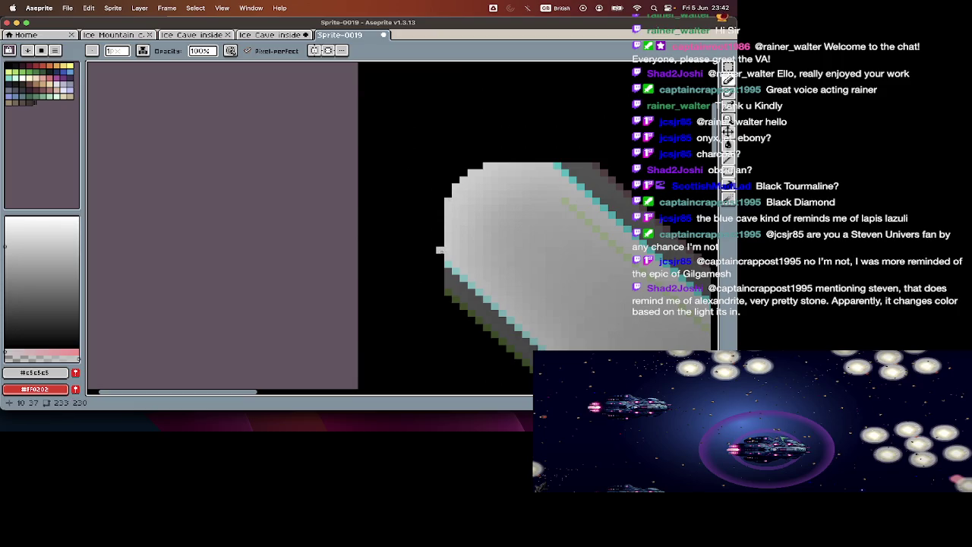
mouse_move(441, 253)
left_mouse_down()
mouse_move(441, 213)
mouse_move(440, 247)
left_mouse_up()
key("ctrl+z")
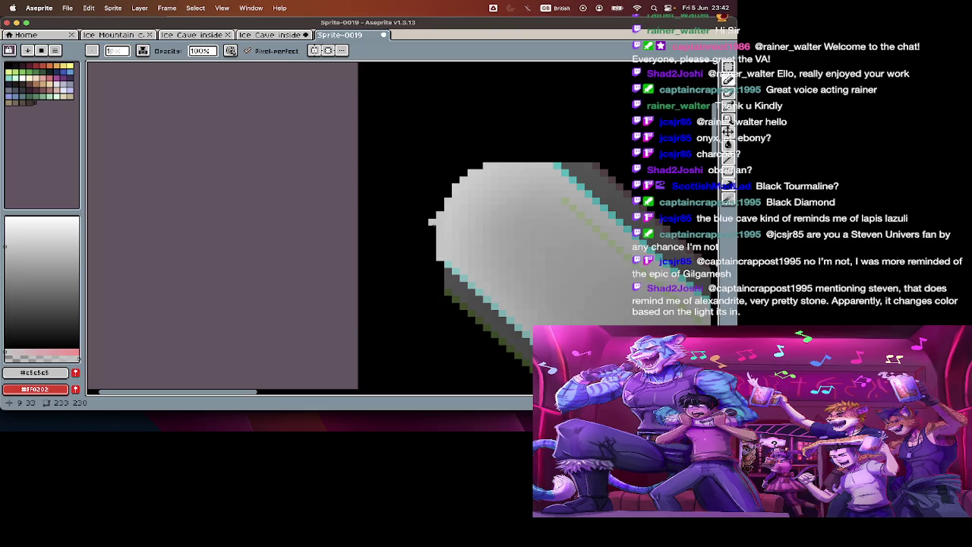
Step: Pick cyan #7bc5c6, then paint a light grey #cbcbcb row along the beam's top edge
left_click(448, 266, "alt")
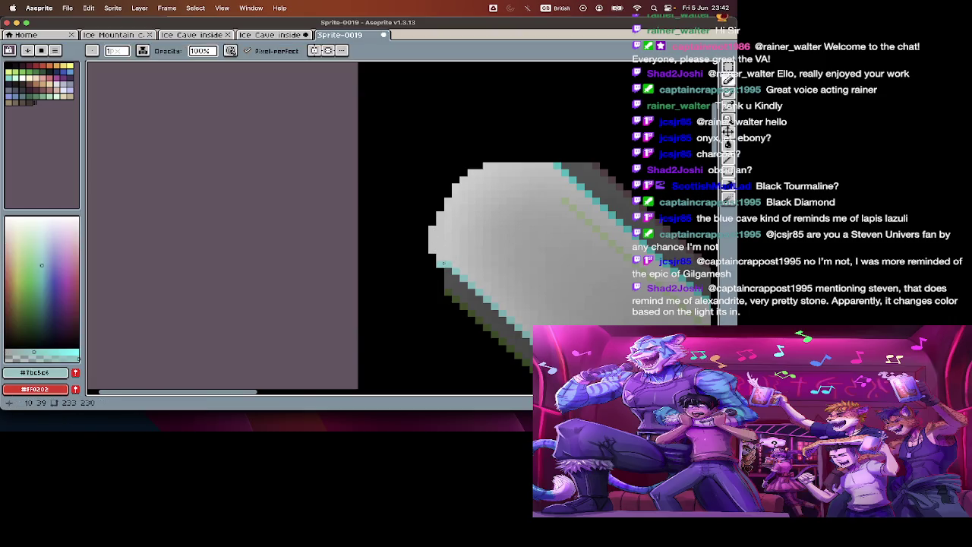
scroll(423, 250, "down", 2)
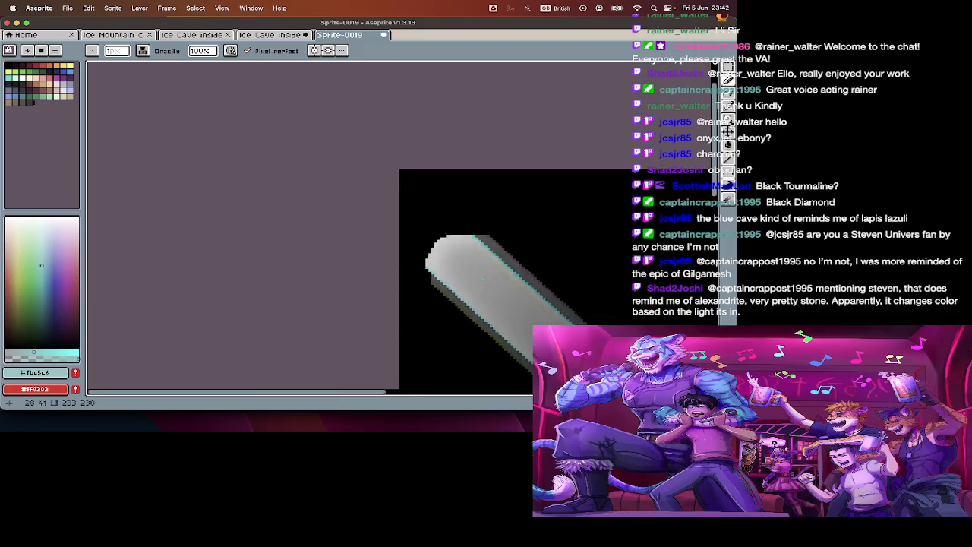
scroll(482, 252, "up", 1)
scroll(482, 252, "up", 1)
scroll(482, 252, "up", 1)
scroll(328, 270, "up", 1)
scroll(272, 256, "up", 2)
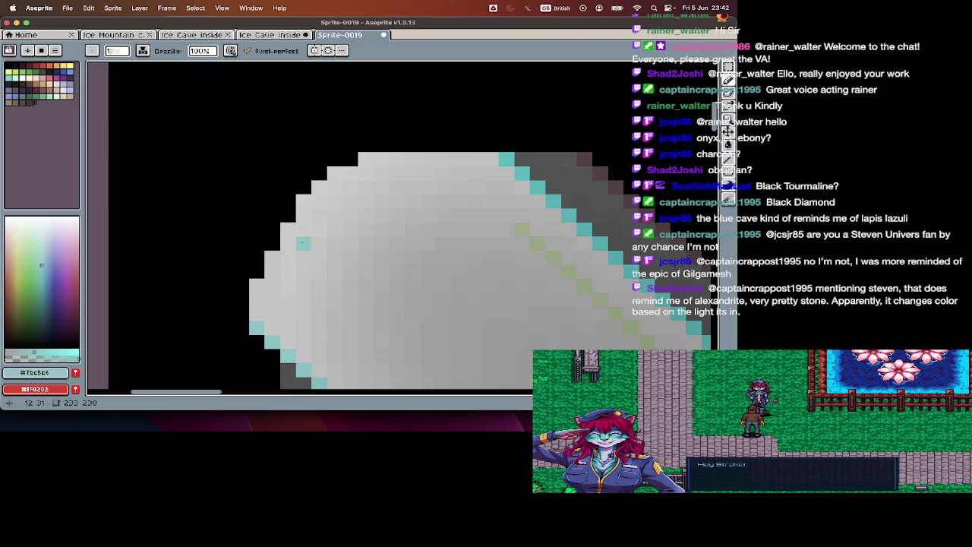
left_click(376, 156, "alt")
left_click_drag(395, 146, 486, 147)
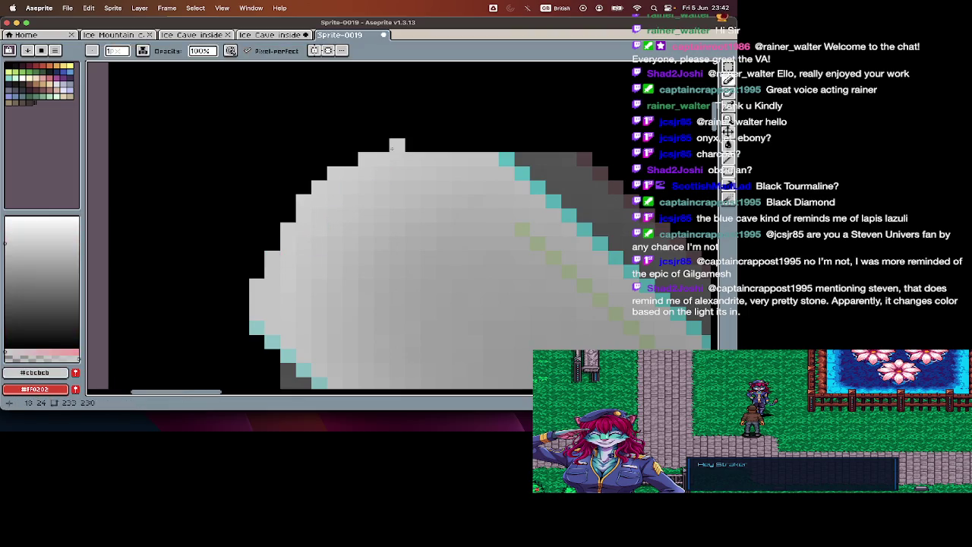
Step: Sample cyan #34bcc9, grey #cbcbcb, then the cyan edge colour from the beam
left_click(504, 155, "alt")
scroll(497, 148, "down", 3)
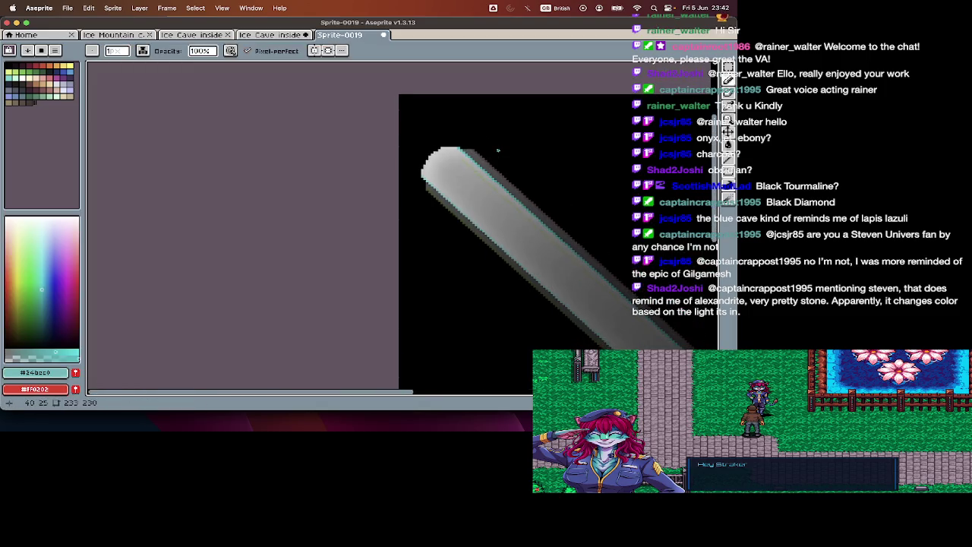
scroll(495, 148, "up", 3)
left_click(314, 141, "alt")
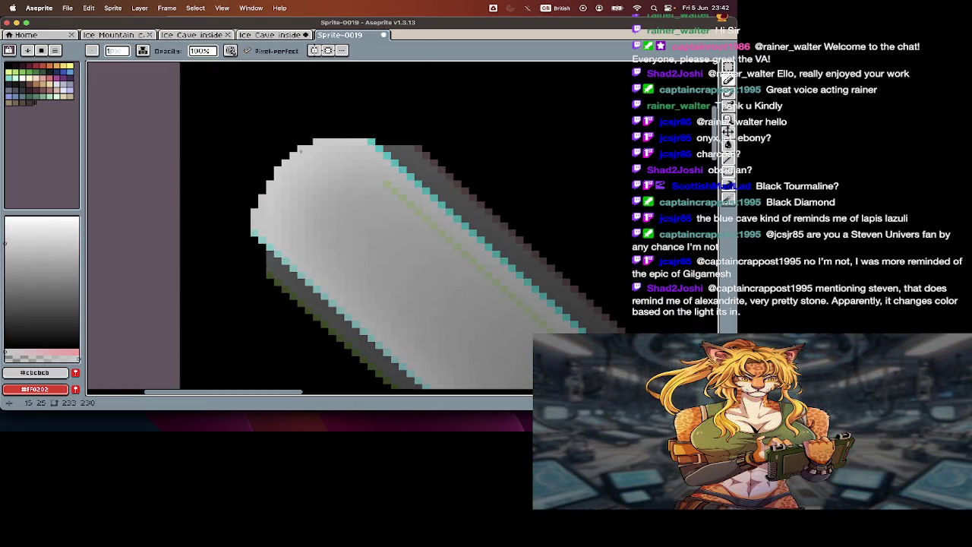
scroll(462, 176, "down", 1)
scroll(464, 179, "down", 2)
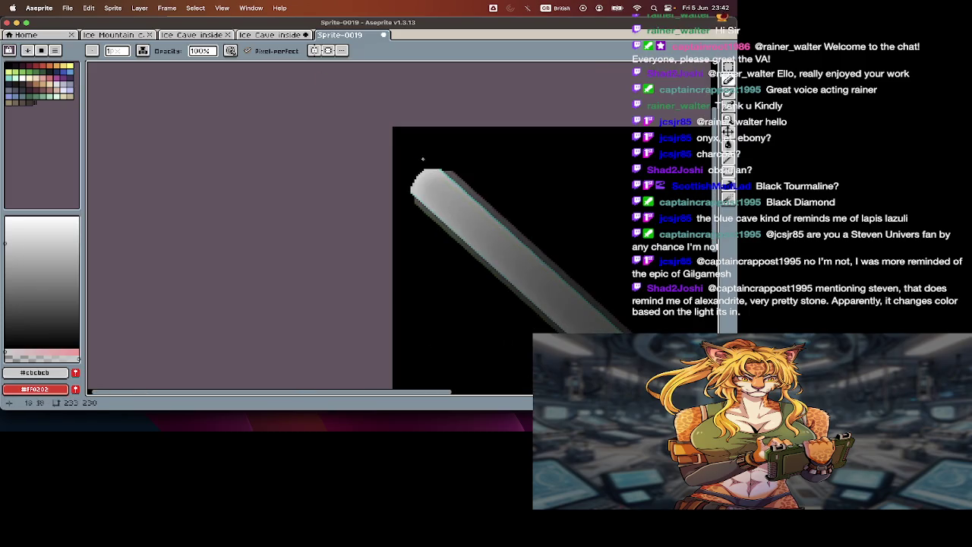
scroll(427, 161, "up", 2)
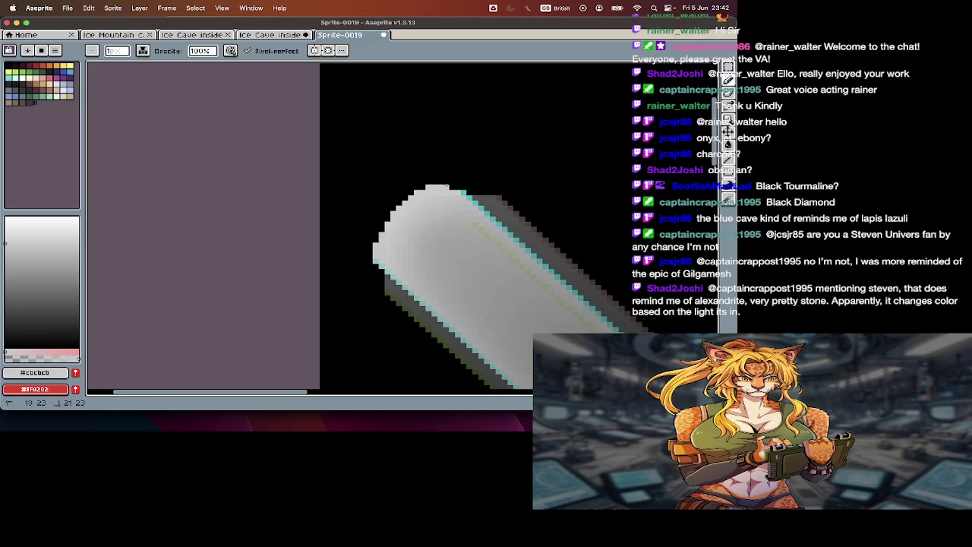
left_click(457, 186, "alt")
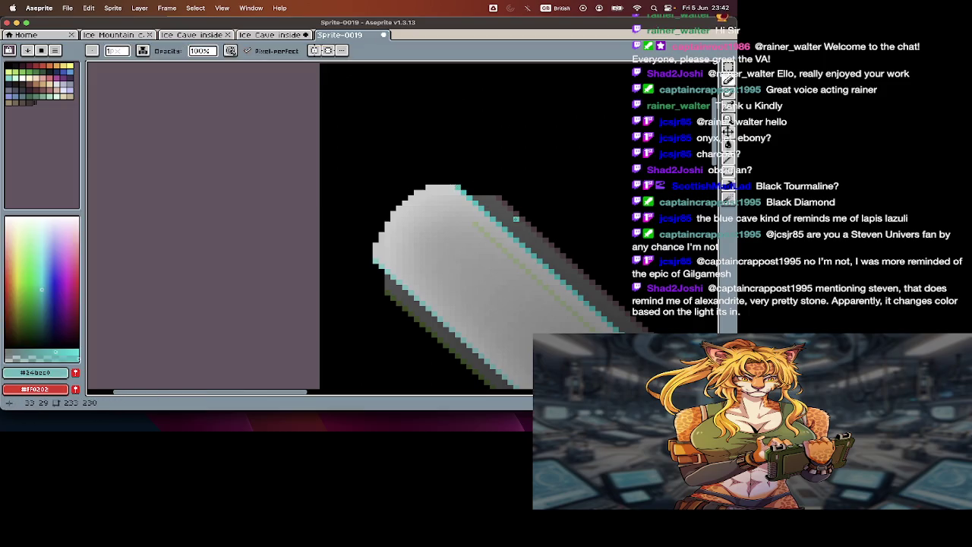
Step: Pan around the beam and sample its dark grey #555555 shadow colour
scroll(515, 219, "down", 2)
scroll(414, 209, "up", 1)
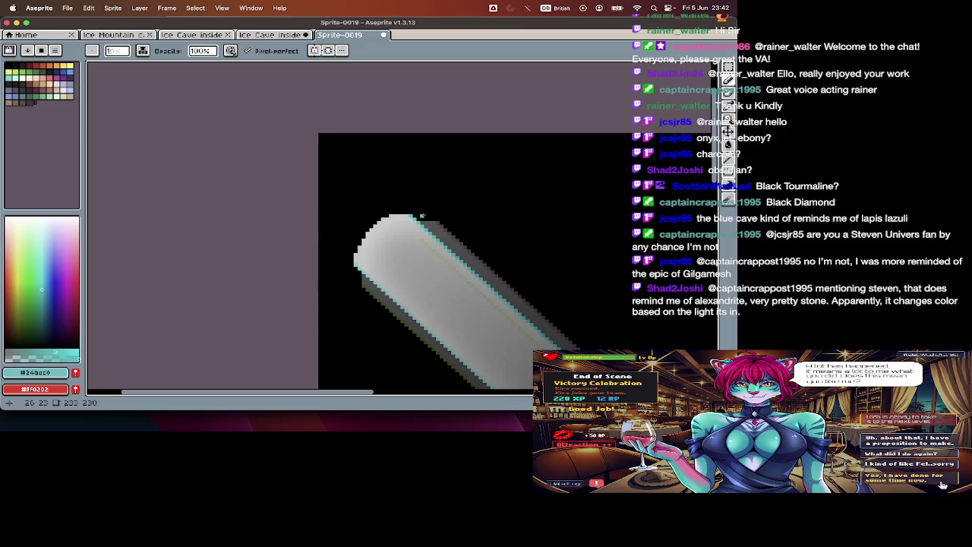
scroll(472, 170, "down", 1)
scroll(472, 170, "down", 1)
scroll(469, 180, "up", 1)
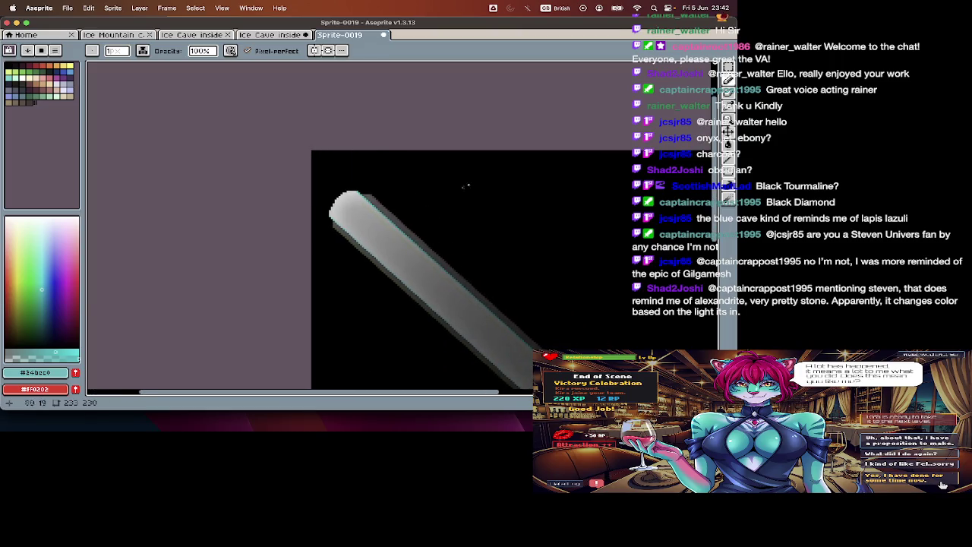
scroll(374, 192, "up", 1)
scroll(374, 192, "up", 1)
scroll(341, 213, "up", 2)
left_click(322, 211, "alt")
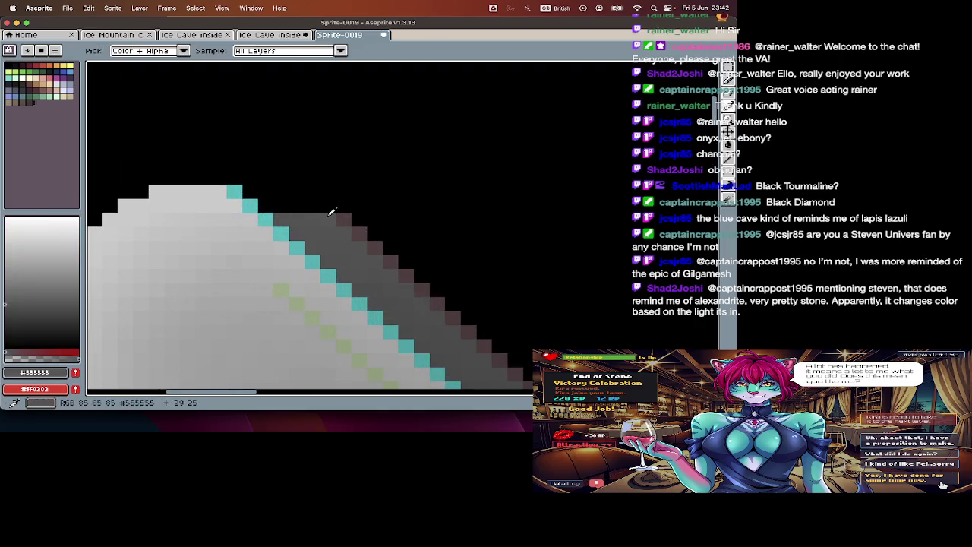
Step: Hide the black Layer 2 background and paint white highlight over the dark gap beside the top edge
key("Tab")
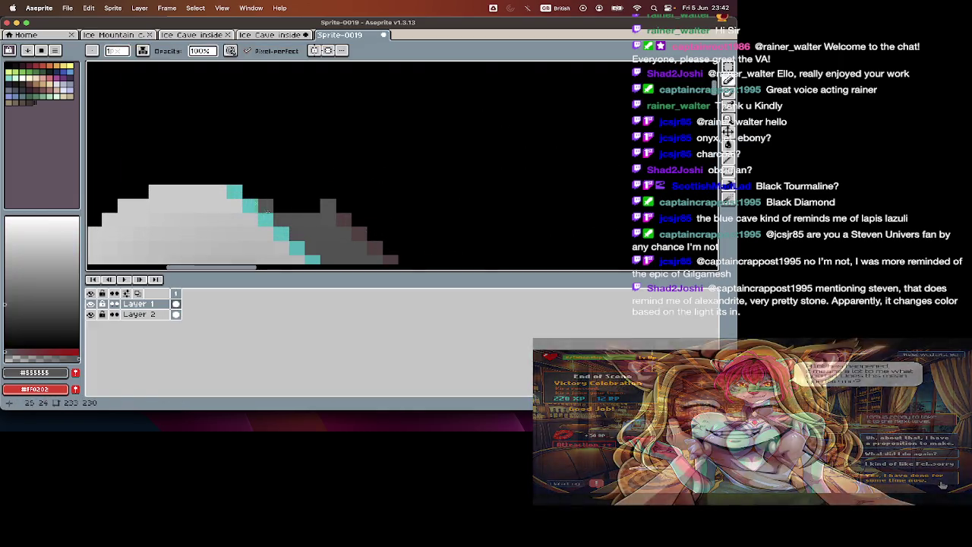
left_click(90, 314)
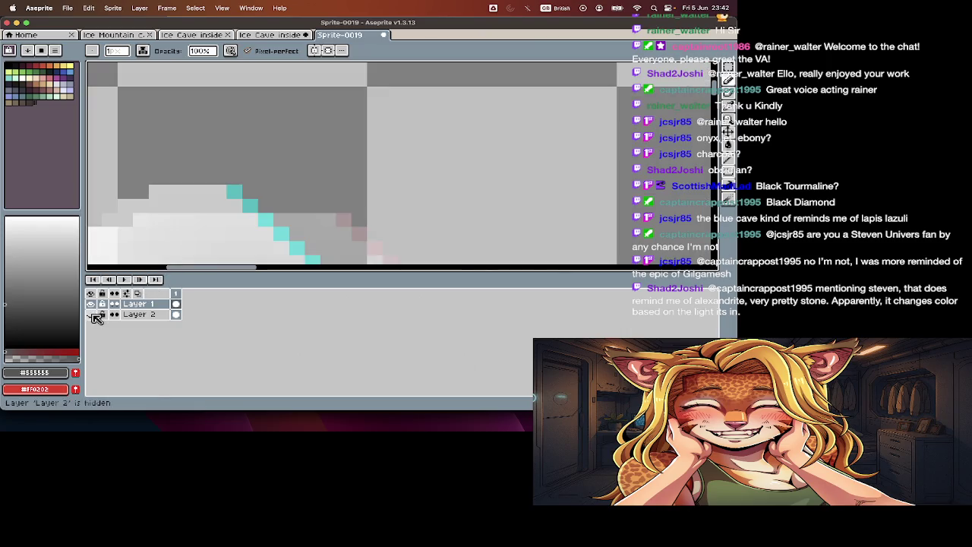
key("Tab")
left_click(319, 207, "alt")
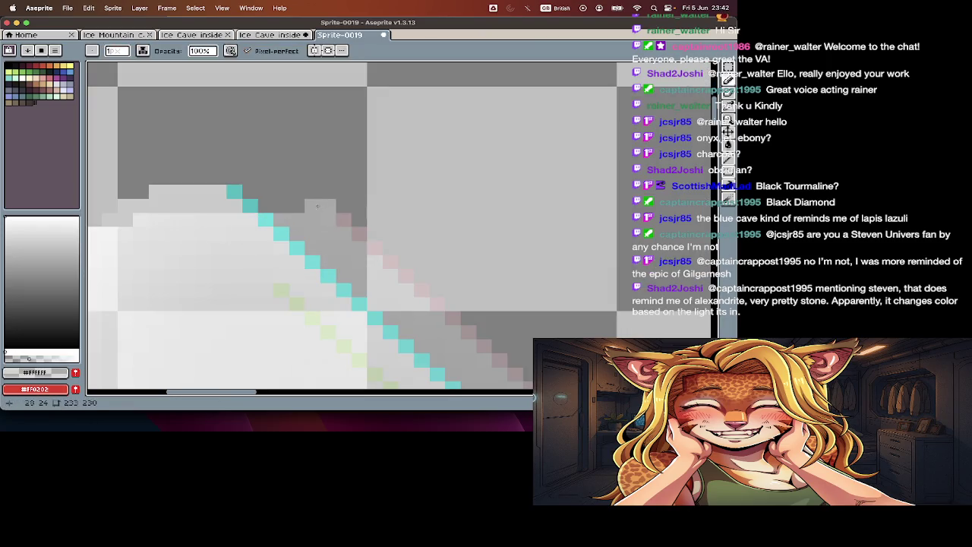
mouse_move(306, 201)
left_mouse_down()
mouse_move(266, 207)
mouse_move(251, 192)
left_mouse_up()
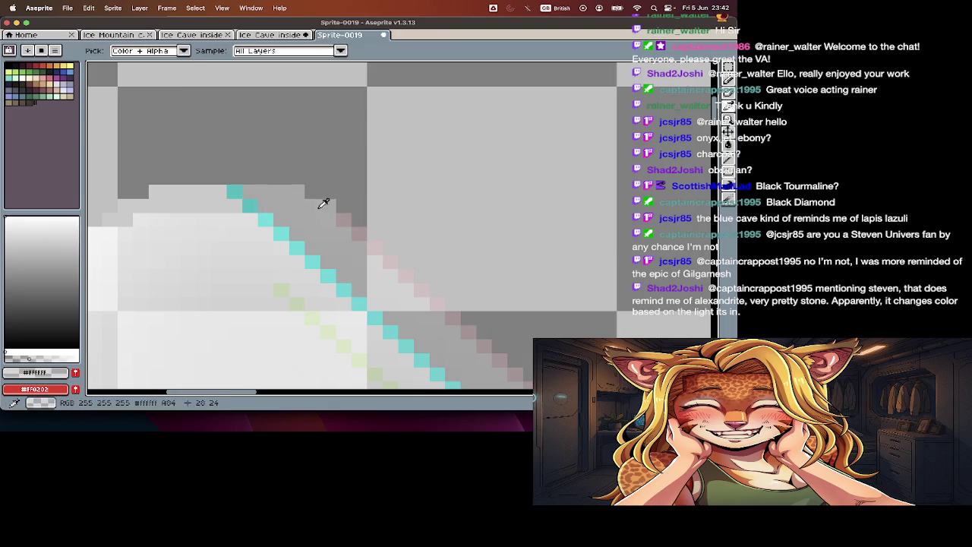
Step: Sample the pale pink colour and paint a pink pixel at the beam's top edge
left_click(343, 217, "alt")
key("e")
key("b")
left_click(343, 207)
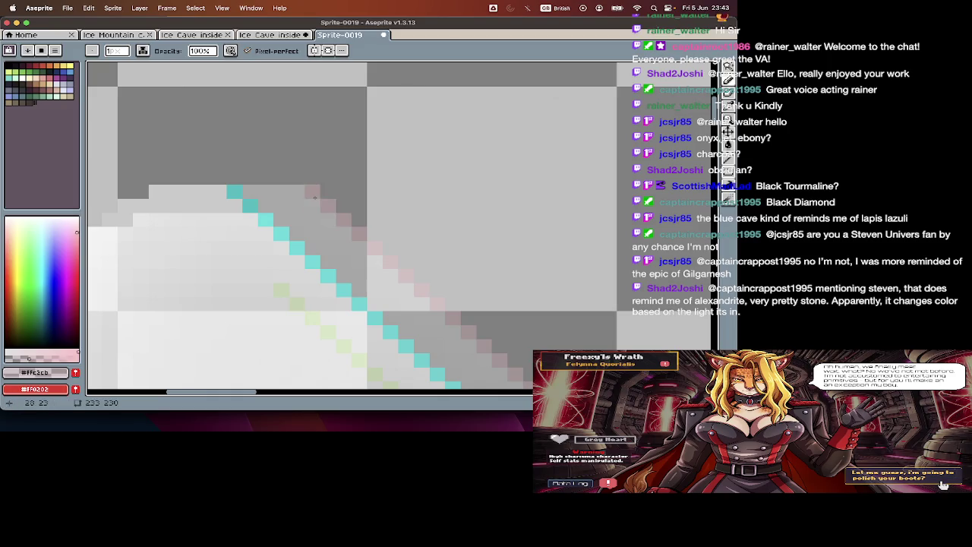
scroll(384, 278, "down", 4)
scroll(371, 294, "up", 3)
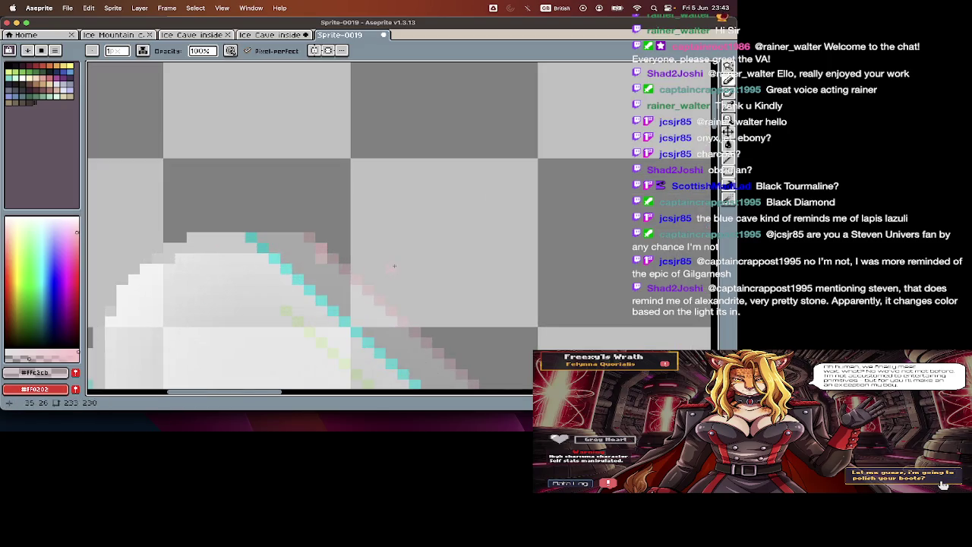
Step: Erase a stray pixel on the beam's edge and re-sample the pale pink colour
key("i")
left_click(342, 265)
key("e")
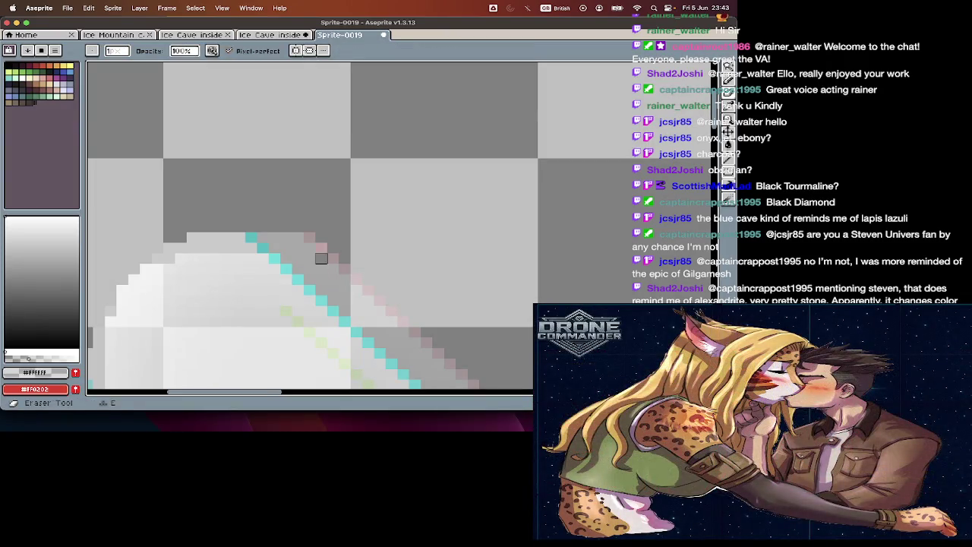
left_click(321, 249, "alt")
key("b")
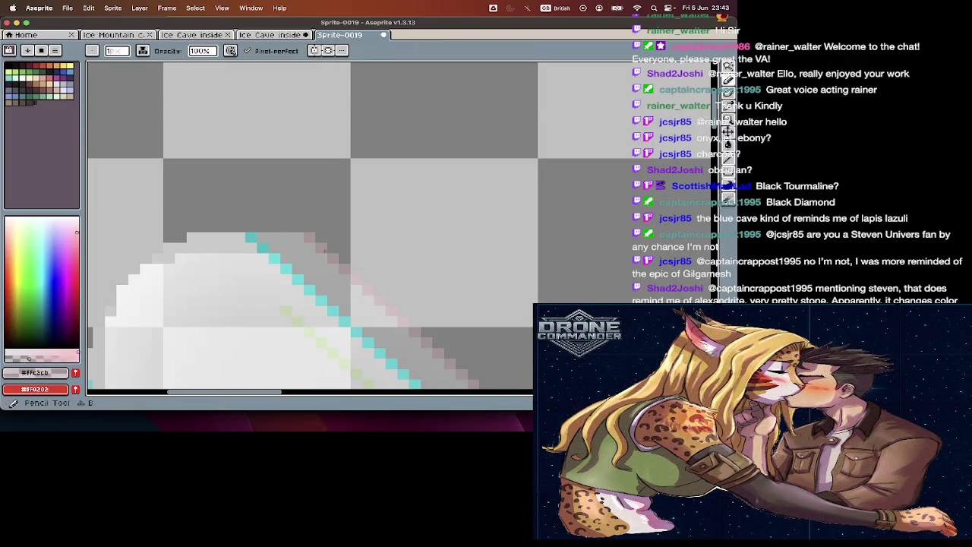
key("Tab")
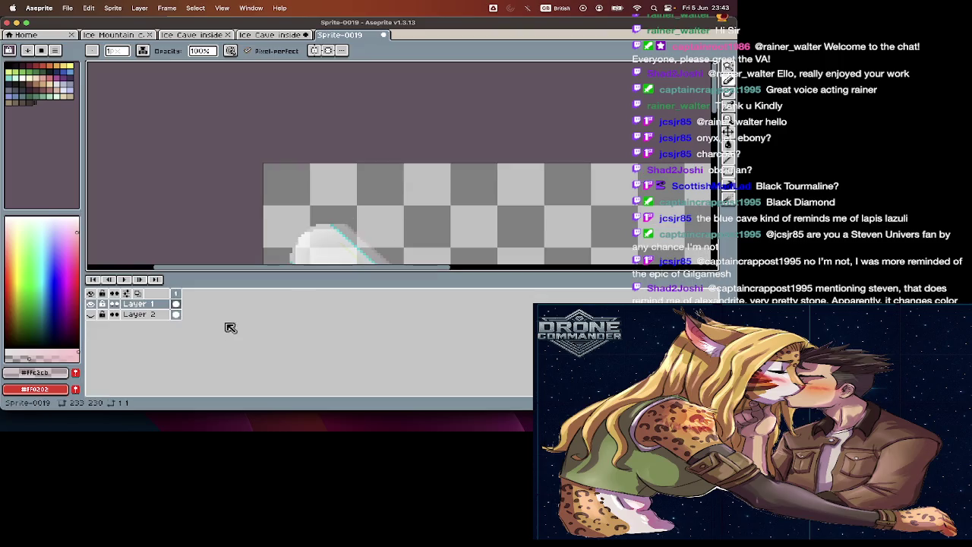
Step: Turn the black background layer back on and zoom in on the beam tip
left_click(97, 317)
key("Tab")
scroll(350, 222, "down", 1)
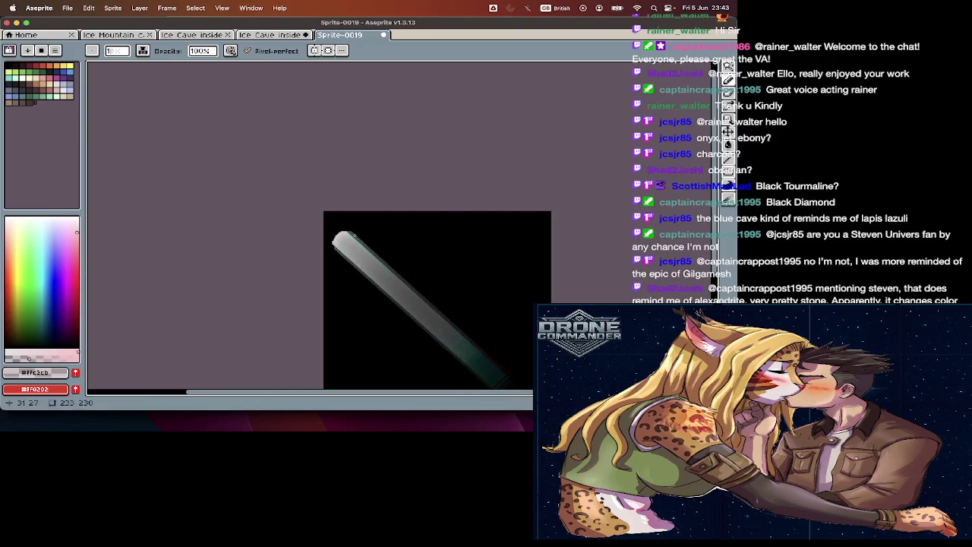
scroll(336, 232, "up", 1)
scroll(336, 233, "up", 1)
scroll(336, 231, "up", 2)
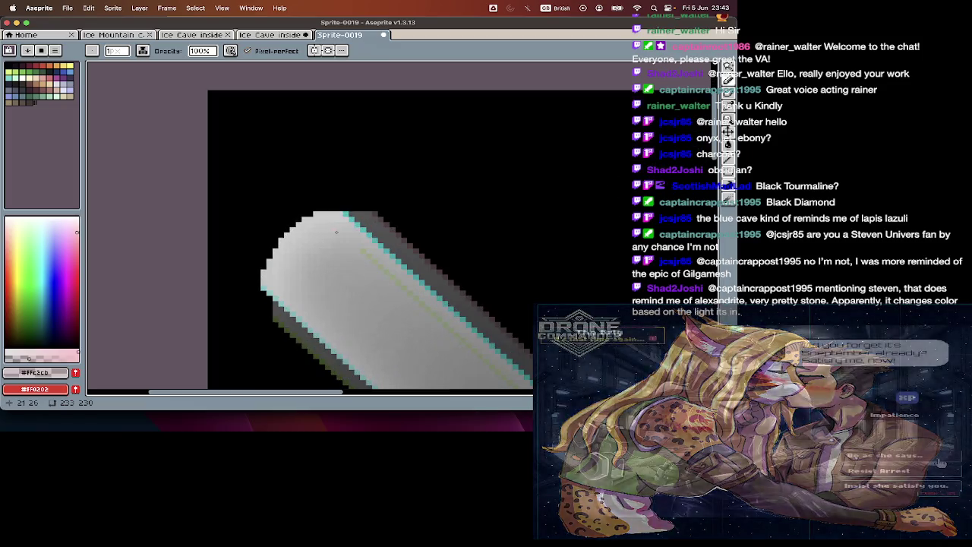
scroll(336, 231, "up", 1)
scroll(337, 231, "up", 1)
Step: Repaint the tip's stray top-left pixel and a left-edge pixel with the beam's light grey
left_click(282, 181, "alt")
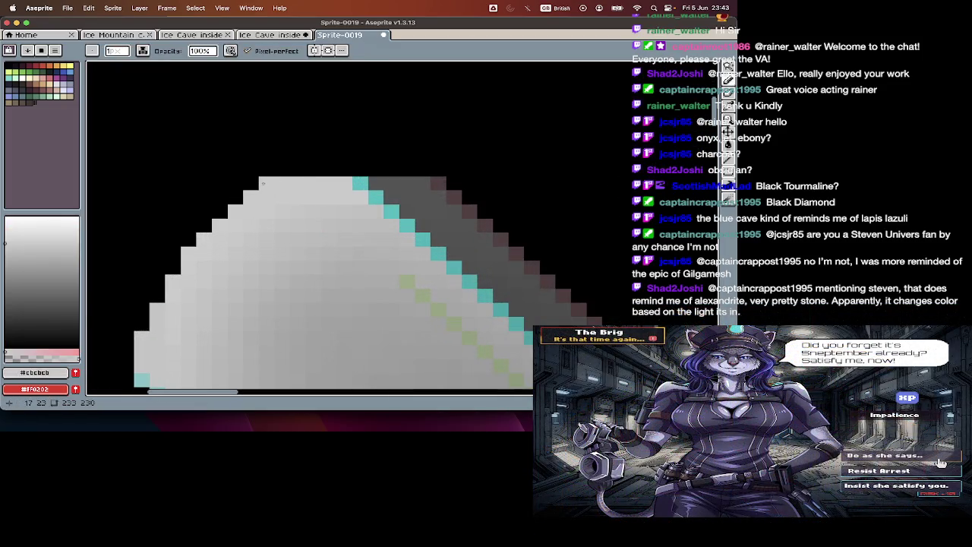
left_click(263, 183)
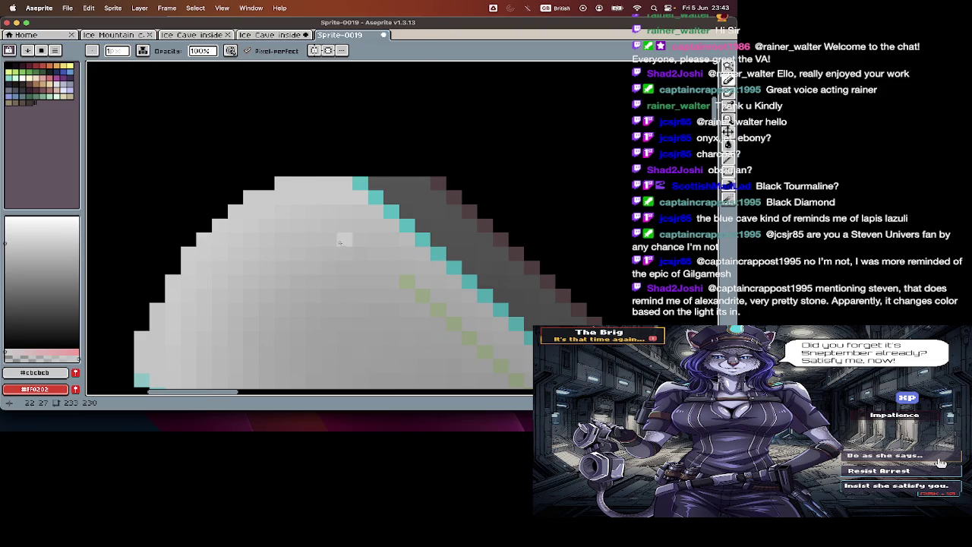
key("alt")
left_click(271, 185)
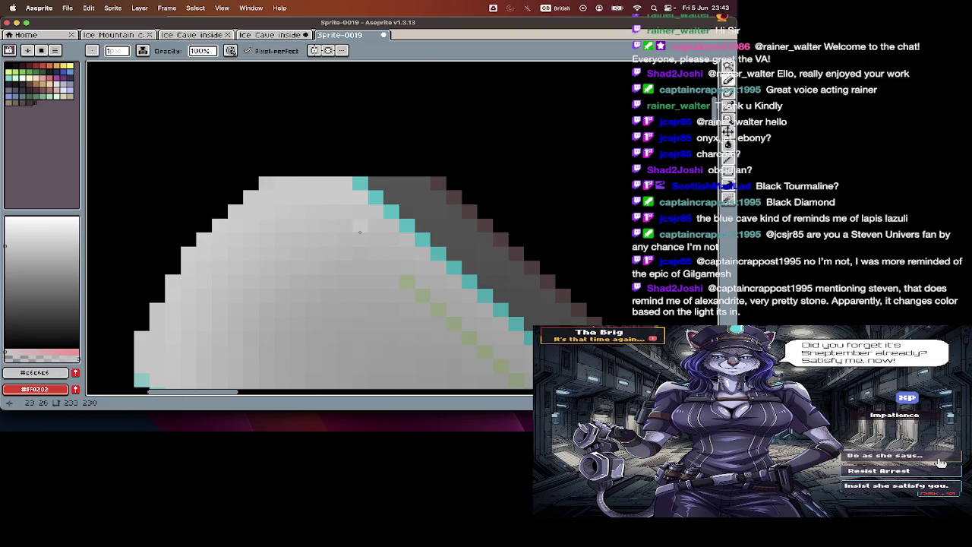
scroll(360, 231, "down", 2)
scroll(324, 188, "up", 2)
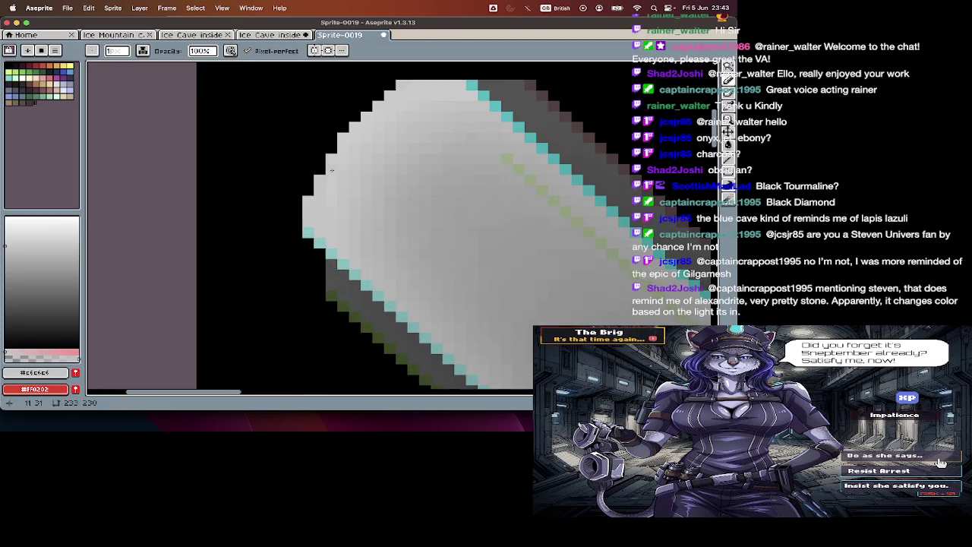
left_click(309, 190)
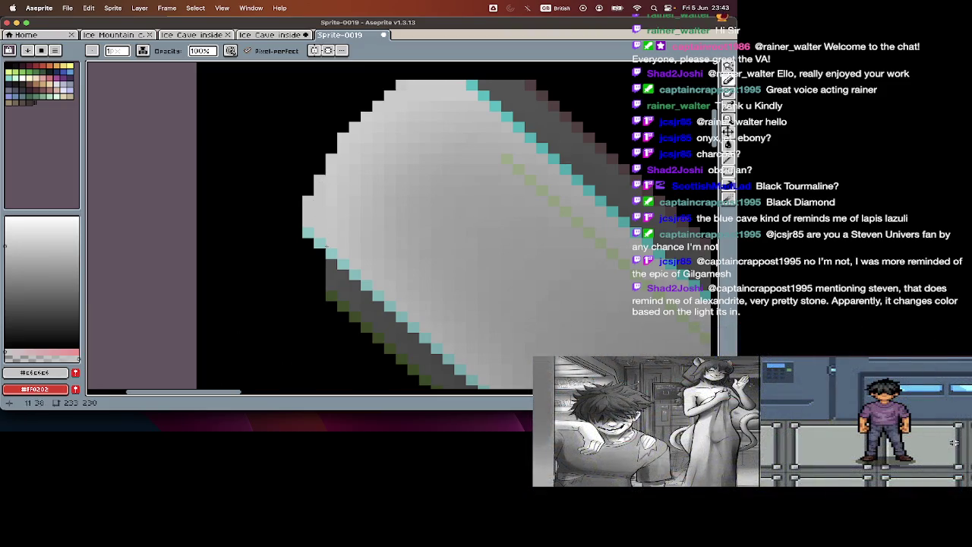
Step: Hide the black background so only the beam on Layer 1 shows
key("Tab")
left_click(91, 304)
key("Tab")
key("Tab")
left_click(92, 314)
key("Tab")
Step: Sample the beam's white highlight, then its light green stripe colour
key("i")
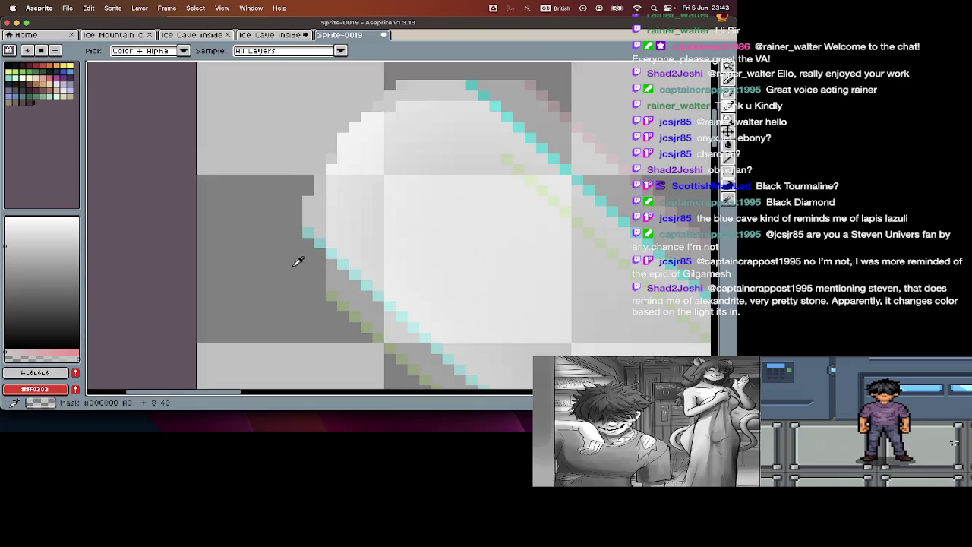
left_click(330, 262)
key("b")
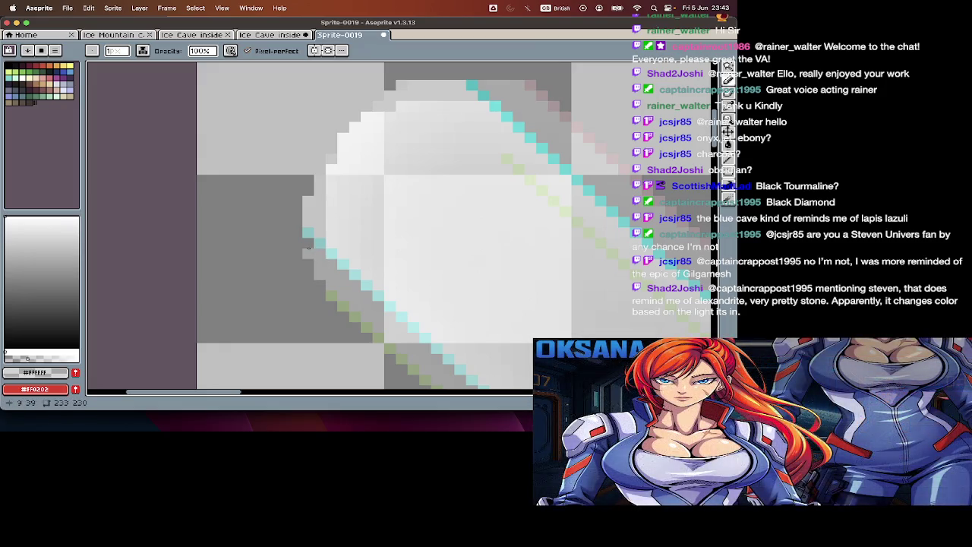
left_click(315, 291, "alt")
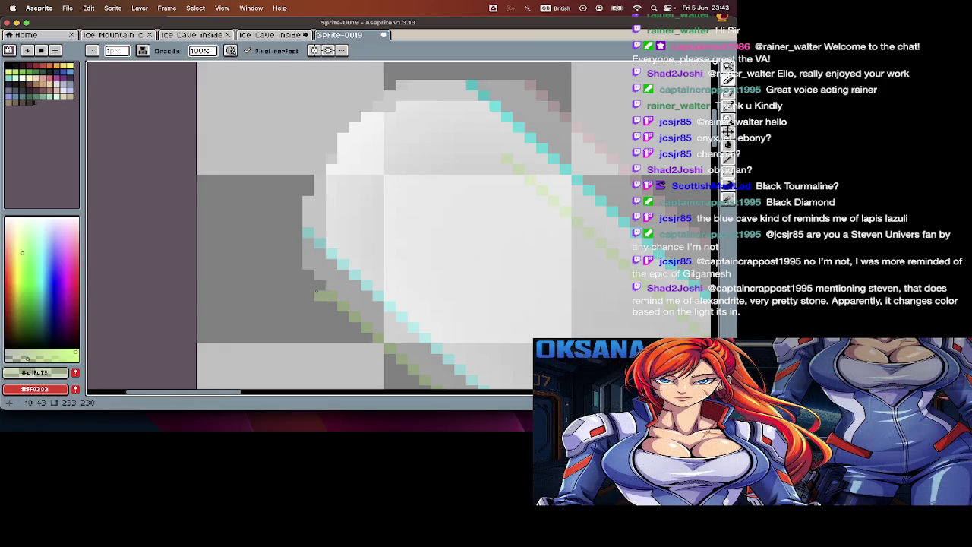
scroll(304, 273, "down", 2)
scroll(305, 272, "down", 2)
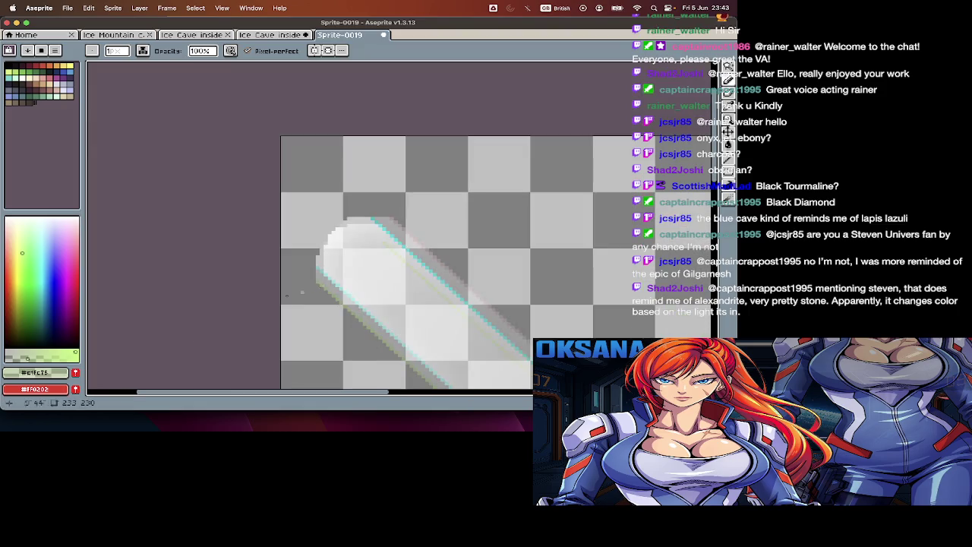
Step: Make the black background layer visible again and zoom back in on the tip
key("Tab")
left_click(97, 295)
key("Tab")
scroll(385, 274, "down", 1)
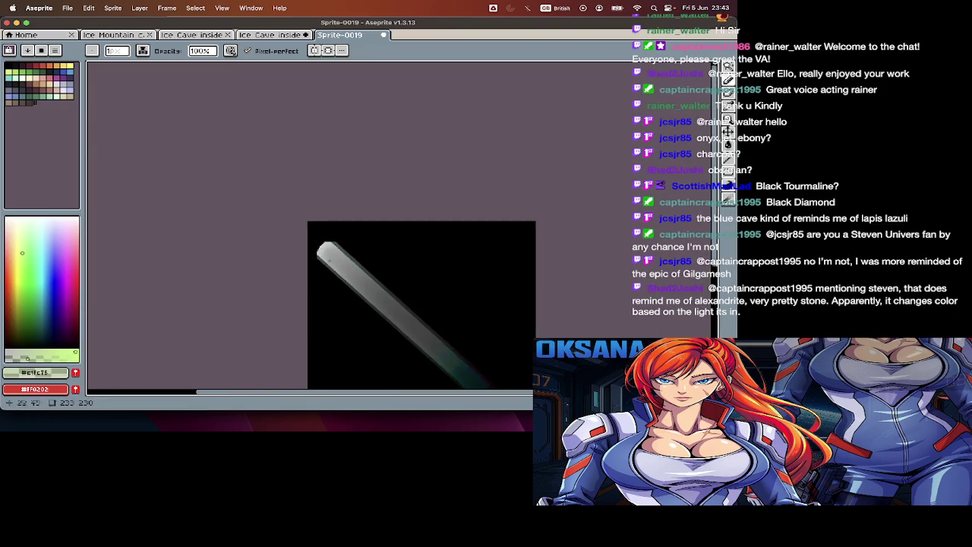
scroll(385, 273, "up", 1)
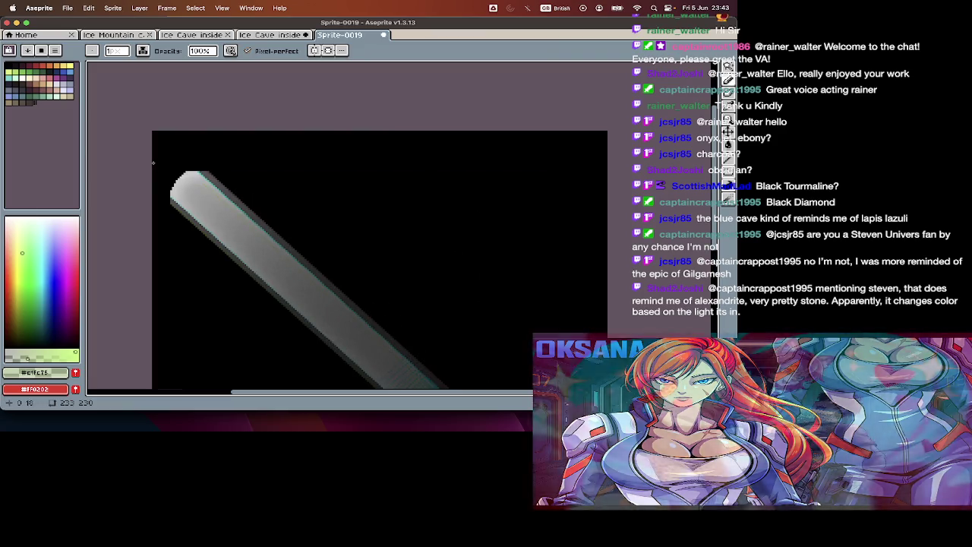
scroll(226, 217, "up", 1)
scroll(226, 217, "up", 1)
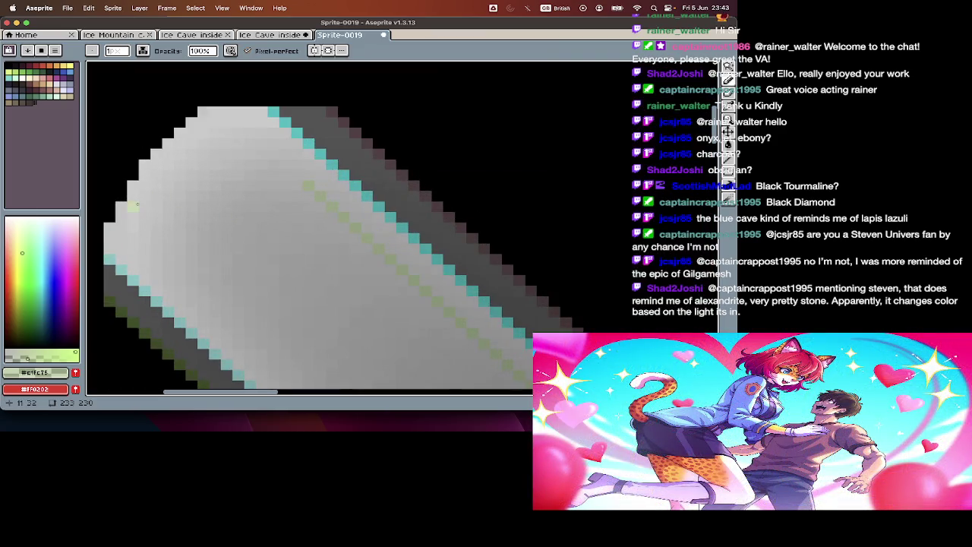
scroll(283, 210, "up", 1)
Step: Eyedrop light grey #c7c7c7 from the blade tip and return to the pencil
key("i")
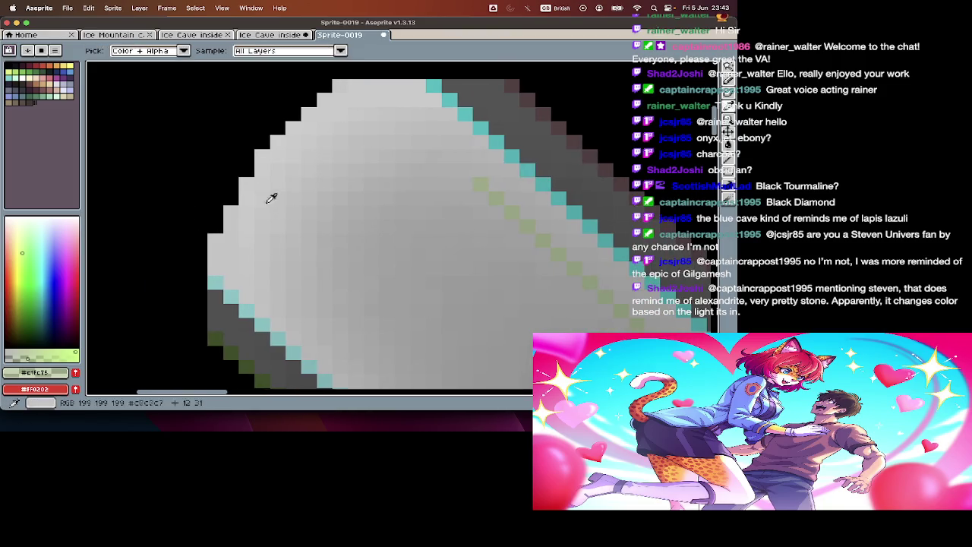
left_click(273, 199)
key("b")
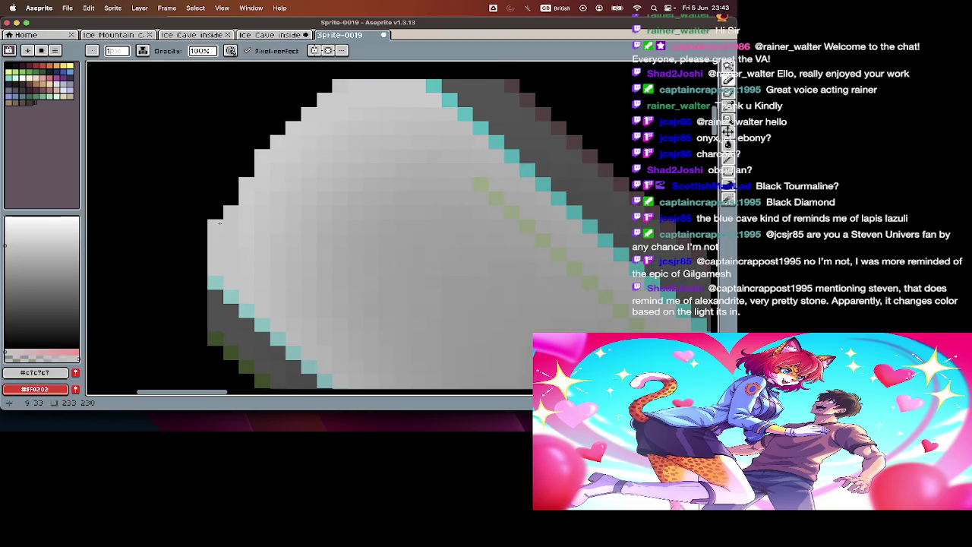
scroll(294, 120, "down", 3)
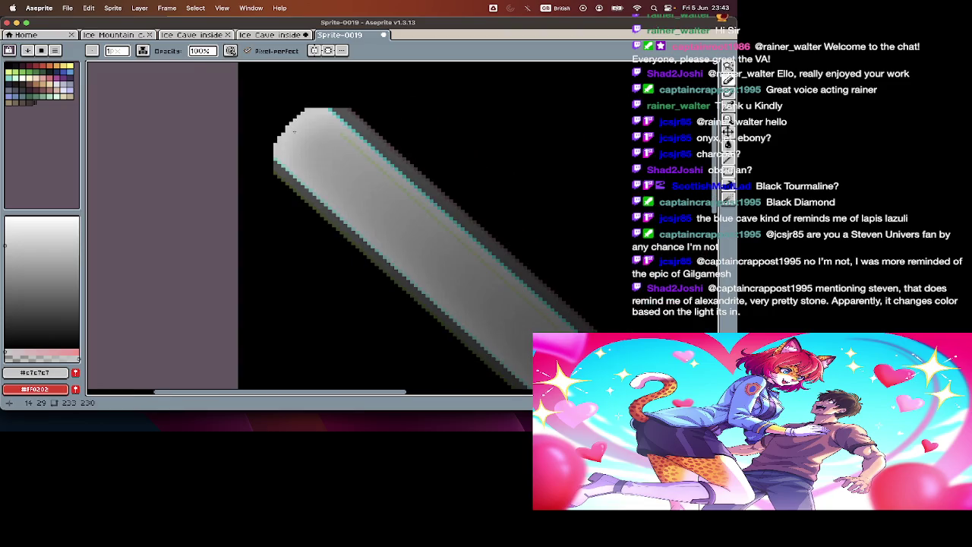
scroll(308, 154, "down", 2)
scroll(314, 150, "up", 2)
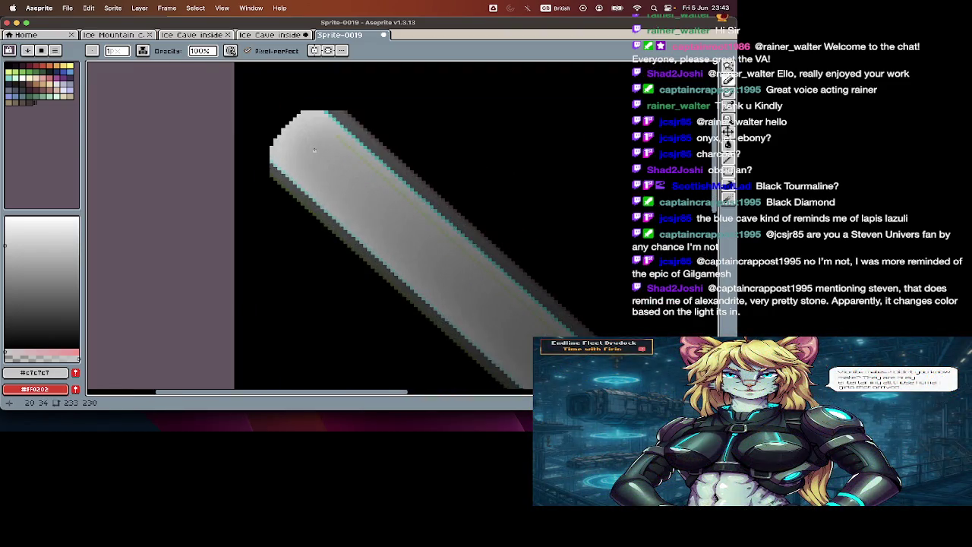
scroll(316, 150, "up", 2)
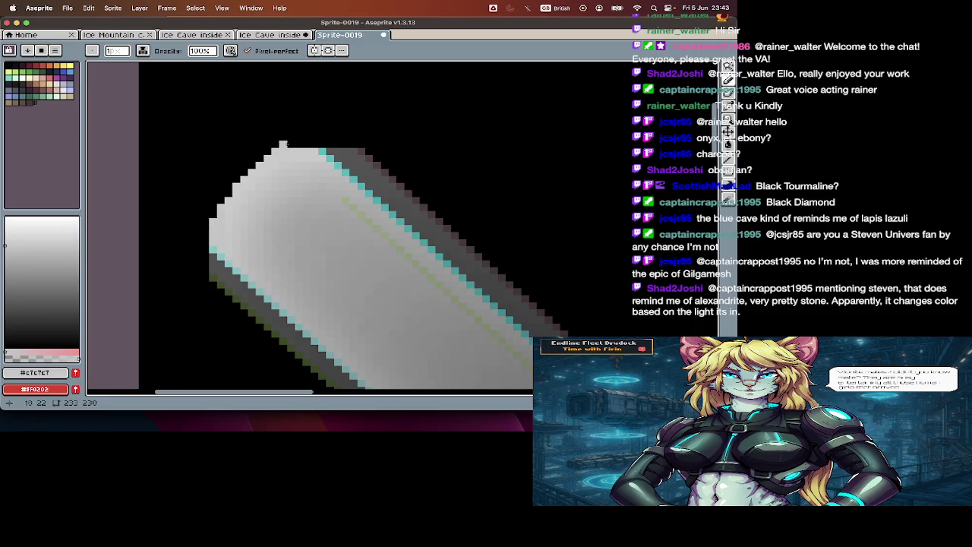
scroll(289, 143, "down", 3)
key("Tab")
key("Tab")
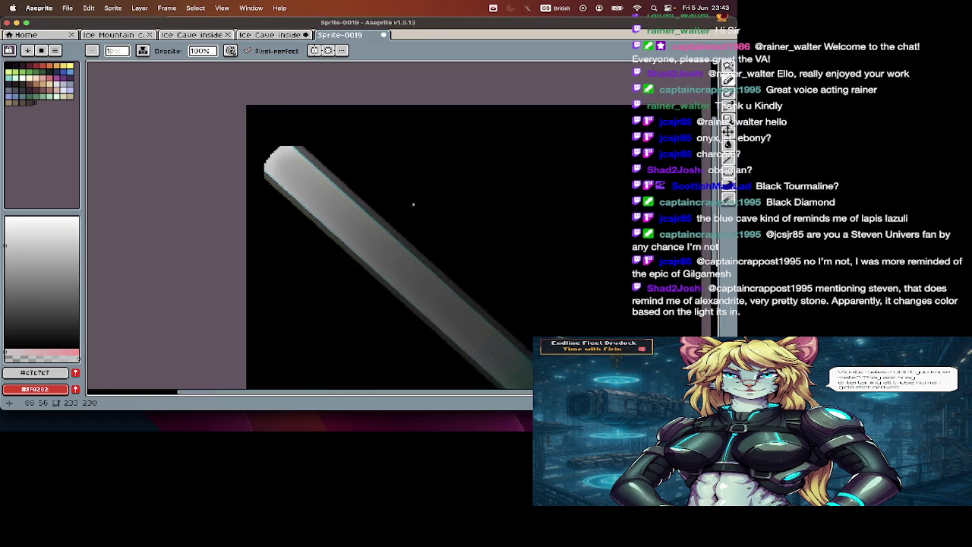
scroll(412, 205, "up", 1)
scroll(341, 163, "up", 2)
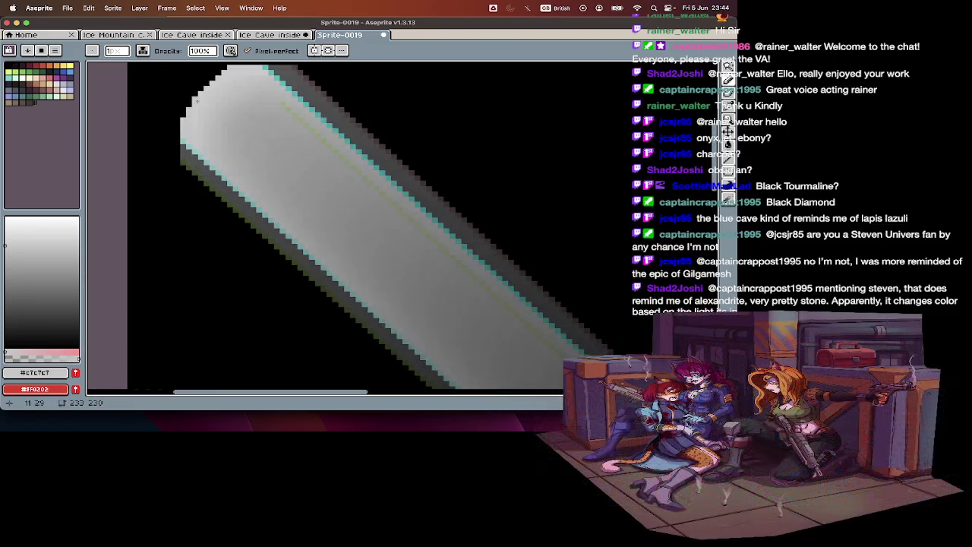
key("Tab")
Step: With Layer 2 hidden, sample white from the beam's bright core after testing the pale pink edge
left_click(90, 313)
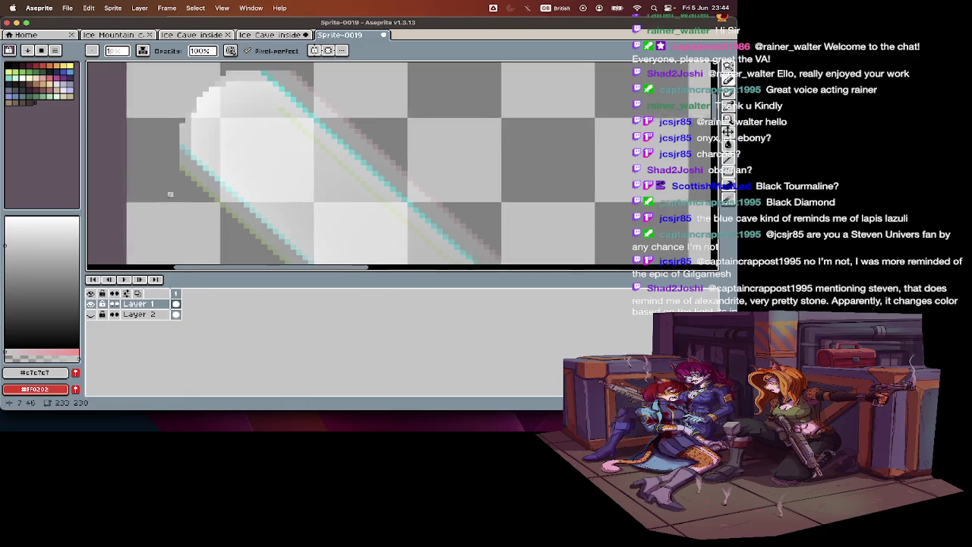
scroll(277, 109, "up", 2)
scroll(277, 108, "up", 3)
left_click(300, 159, "alt")
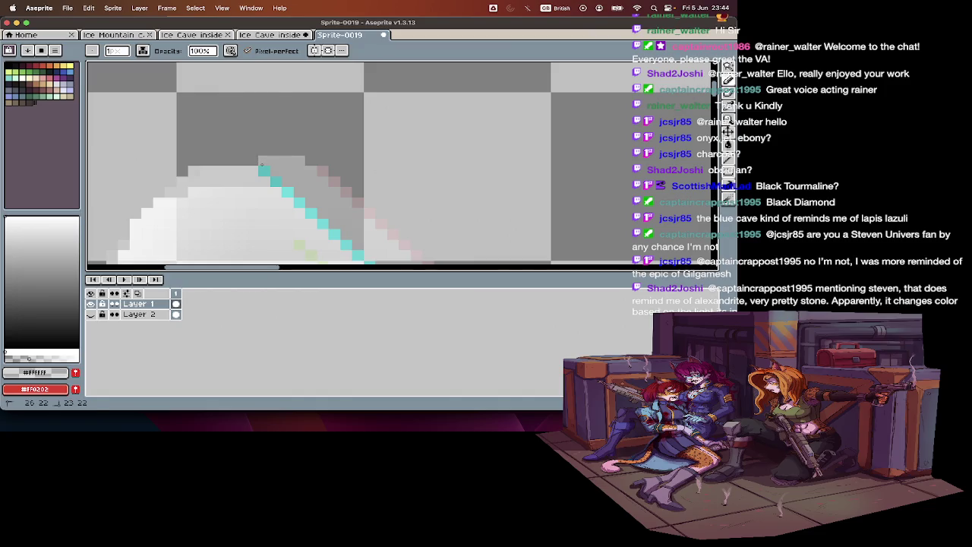
left_click(323, 167, "alt")
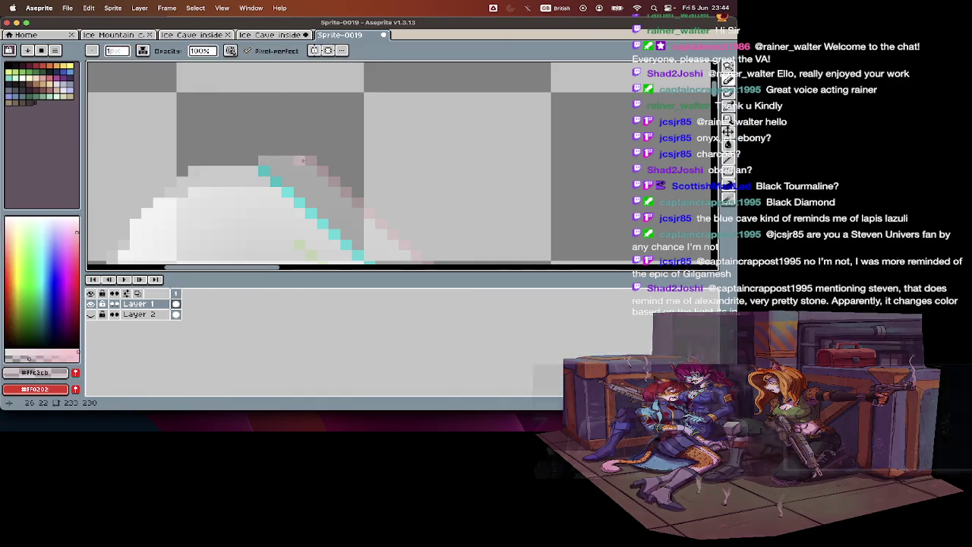
left_click(292, 156, "alt")
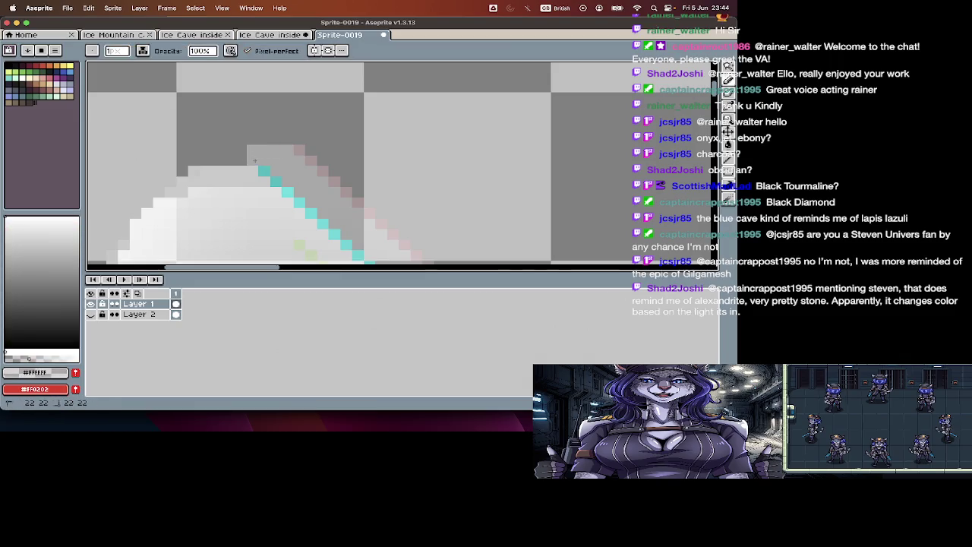
Step: Show Layer 2's black background again and view the Ice Cave inside document
left_click(91, 313)
key("Tab")
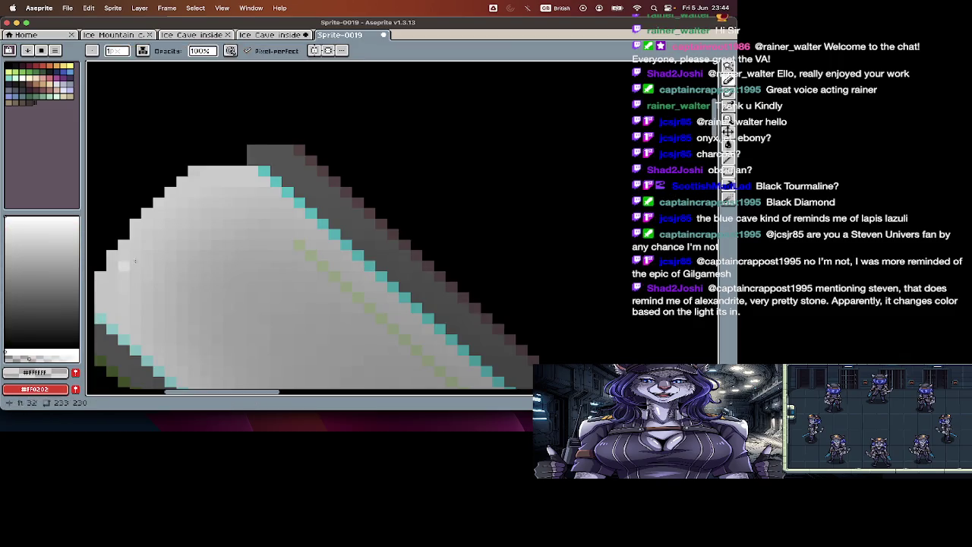
scroll(167, 243, "up", 1)
scroll(166, 274, "down", 2)
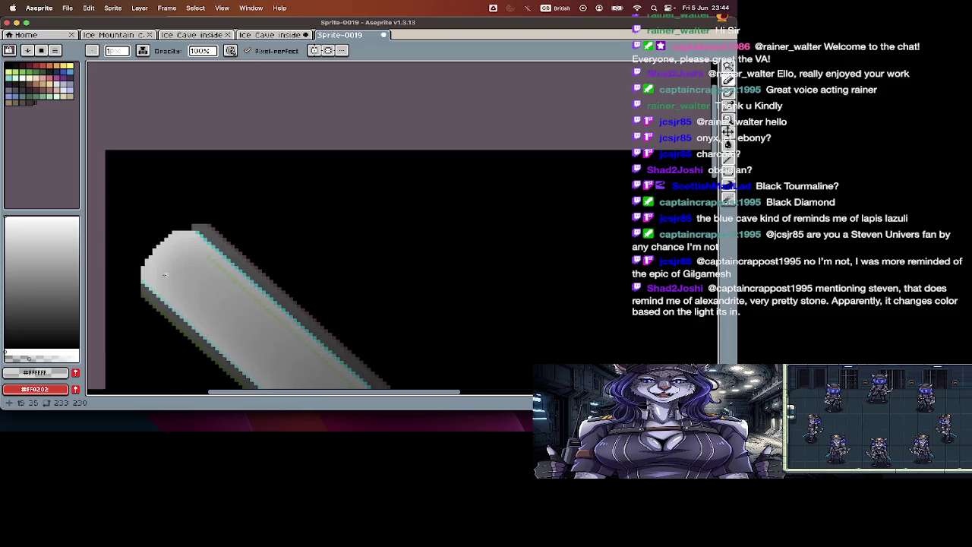
key("Tab")
left_click(271, 35)
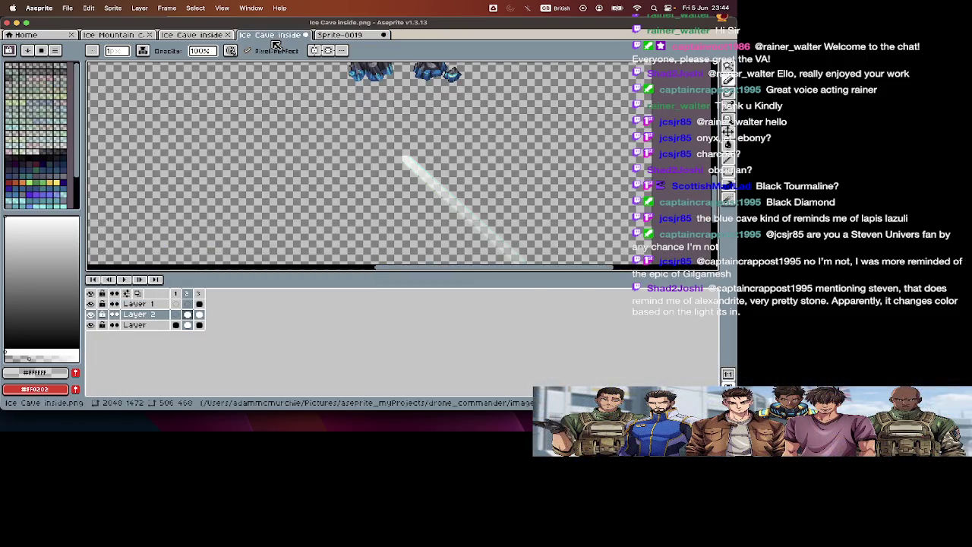
Step: Return from Ice Cave inside to Sprite-0019 and zoom in on the shaft tip
scroll(464, 173, "up", 3)
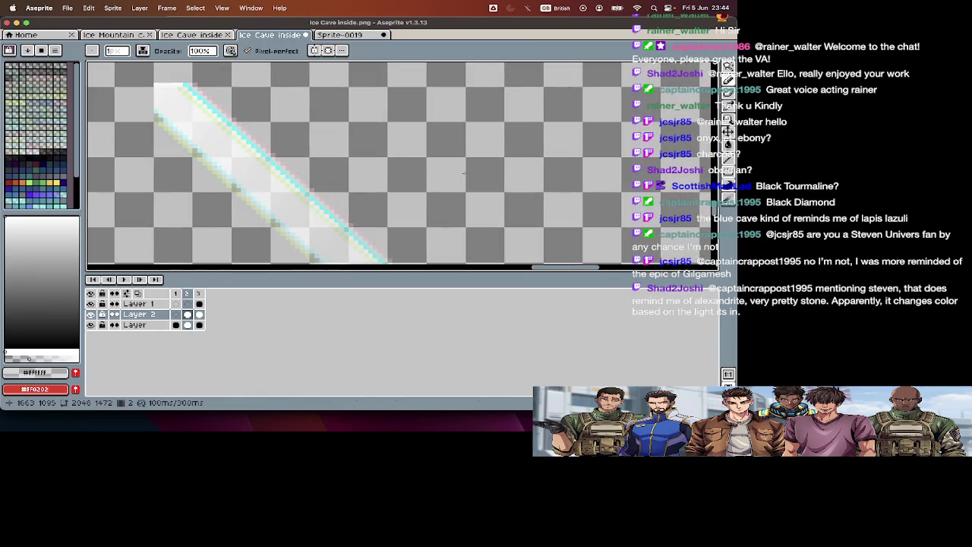
scroll(464, 173, "down", 3)
left_click(340, 35)
key("Tab")
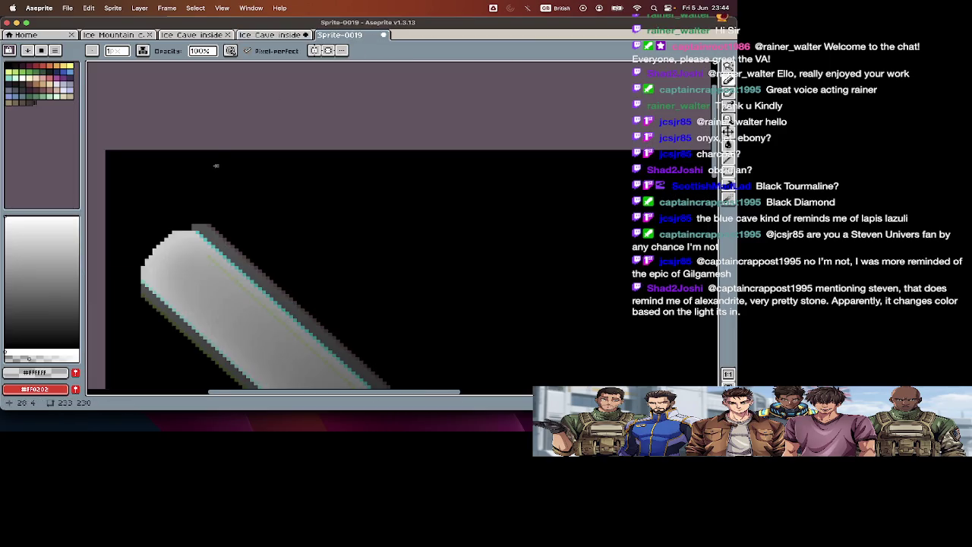
scroll(216, 165, "up", 2)
scroll(216, 165, "up", 1)
scroll(228, 175, "up", 1)
Step: Add a dark grey #545454 pixel to the tip's top edge and hide Layer 2
key("i")
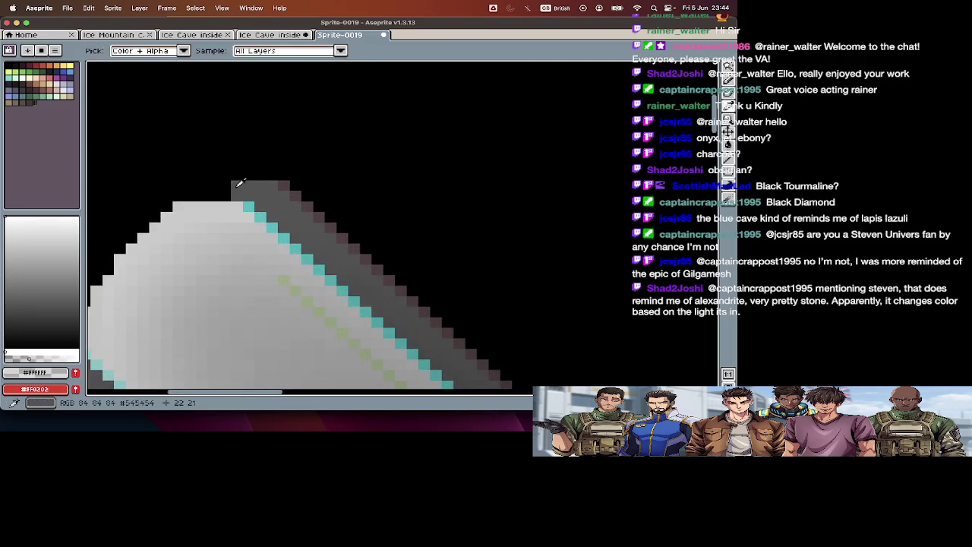
left_click(239, 183)
key("b")
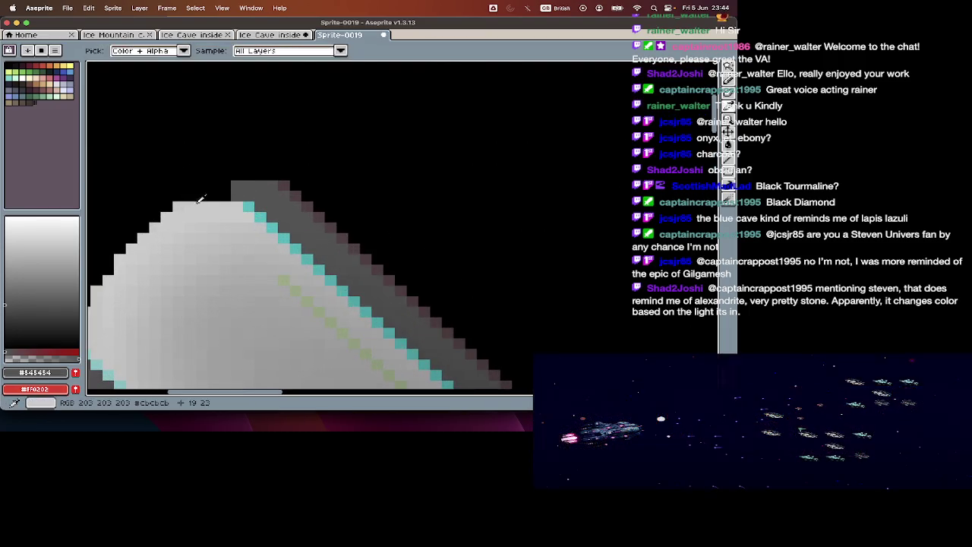
left_click(225, 186)
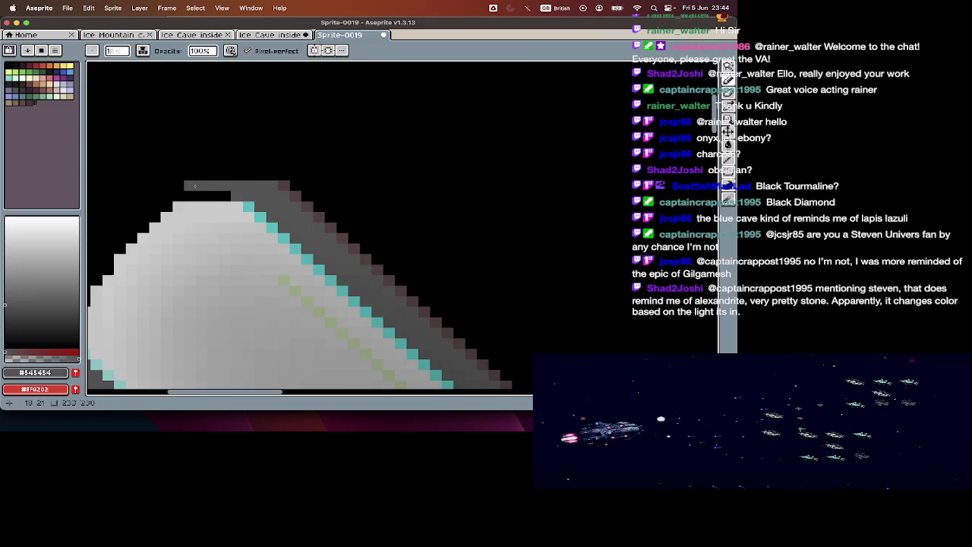
key("Tab")
key("Tab")
key("Tab")
left_click(91, 315)
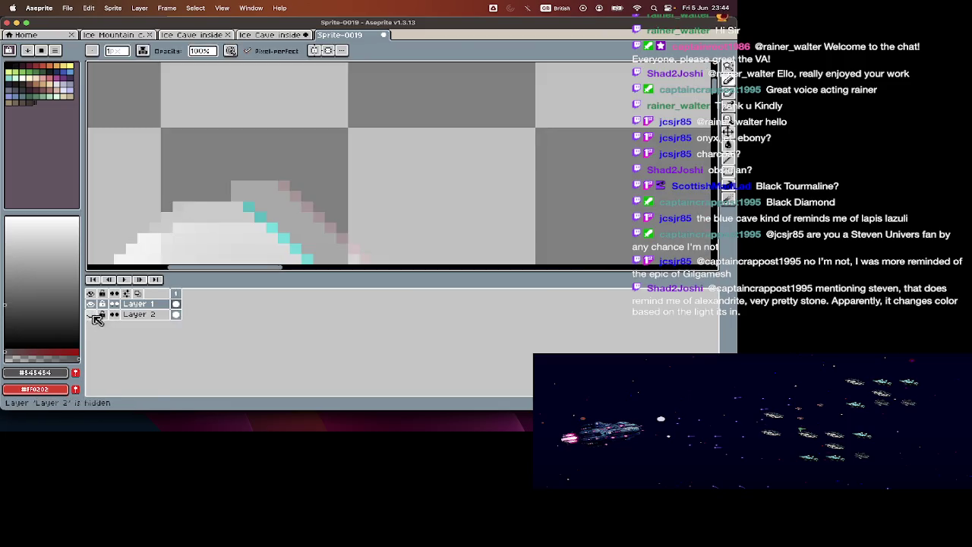
key("Tab")
Step: Add a light grey pixel atop the beam tip and show the black background
left_click(193, 200, "alt")
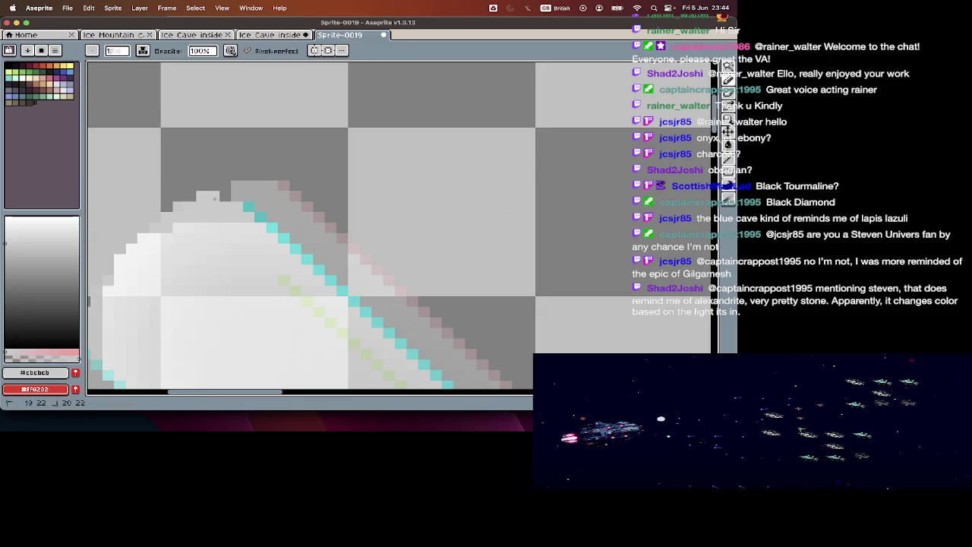
left_click(215, 186)
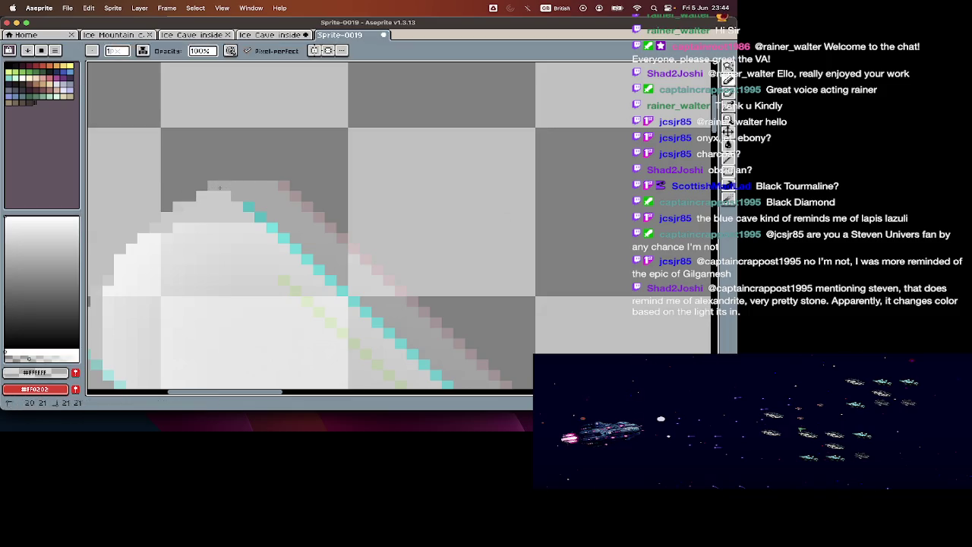
scroll(229, 219, "down", 3)
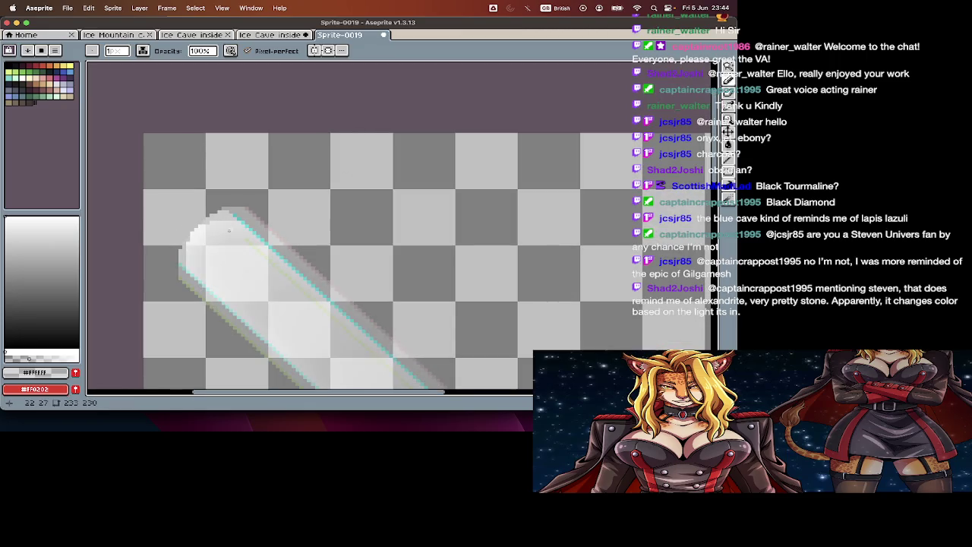
key("Tab")
left_click(91, 315)
key("Tab")
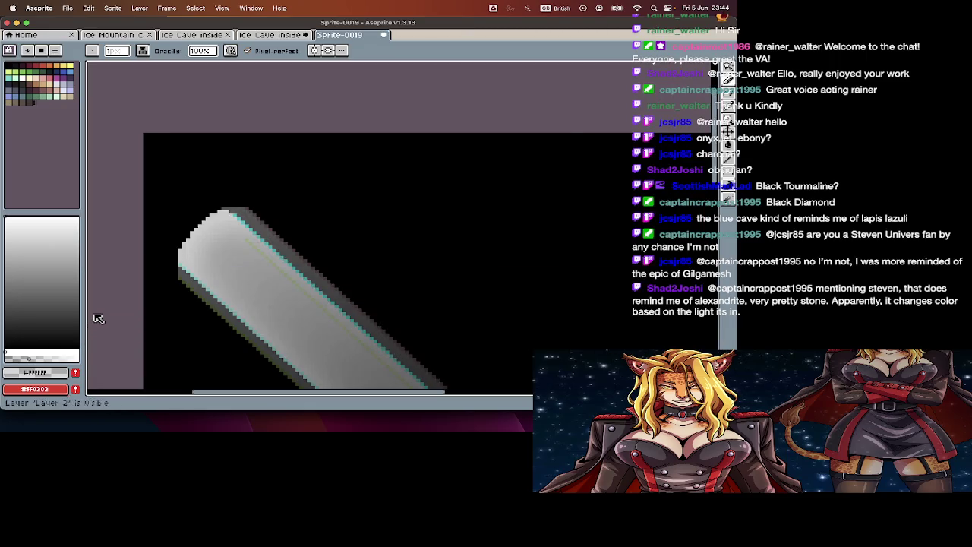
Step: Zoom out to check the beam, then hide the black background layer again
scroll(415, 180, "down", 2)
scroll(415, 180, "down", 1)
scroll(414, 180, "down", 1)
scroll(416, 179, "down", 1)
scroll(249, 128, "up", 1)
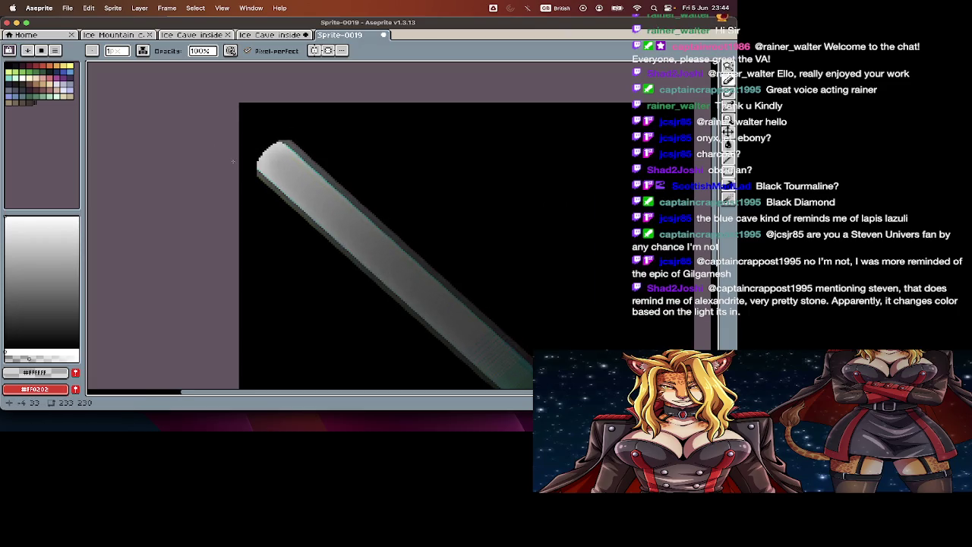
scroll(233, 161, "up", 1)
key("Tab")
left_click(91, 314)
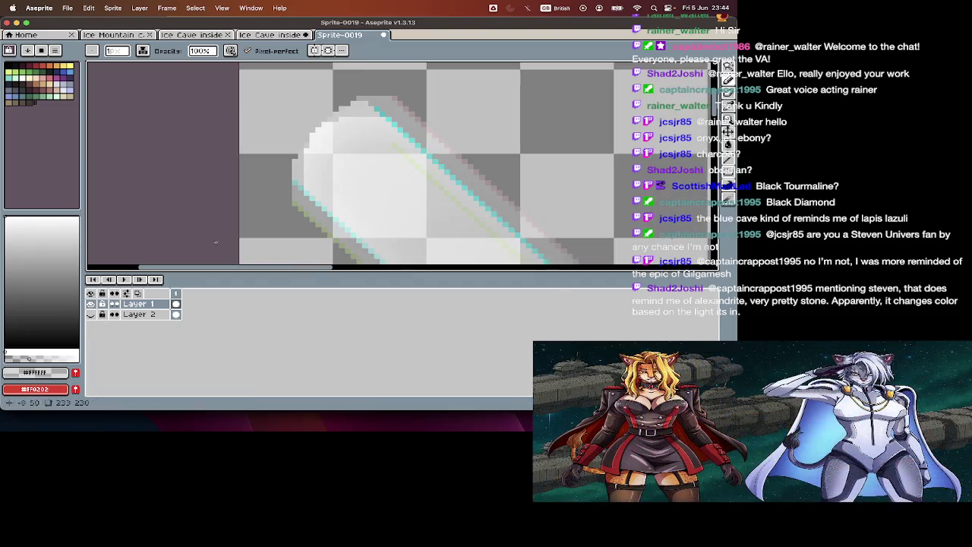
scroll(227, 171, "up", 2)
key("Tab")
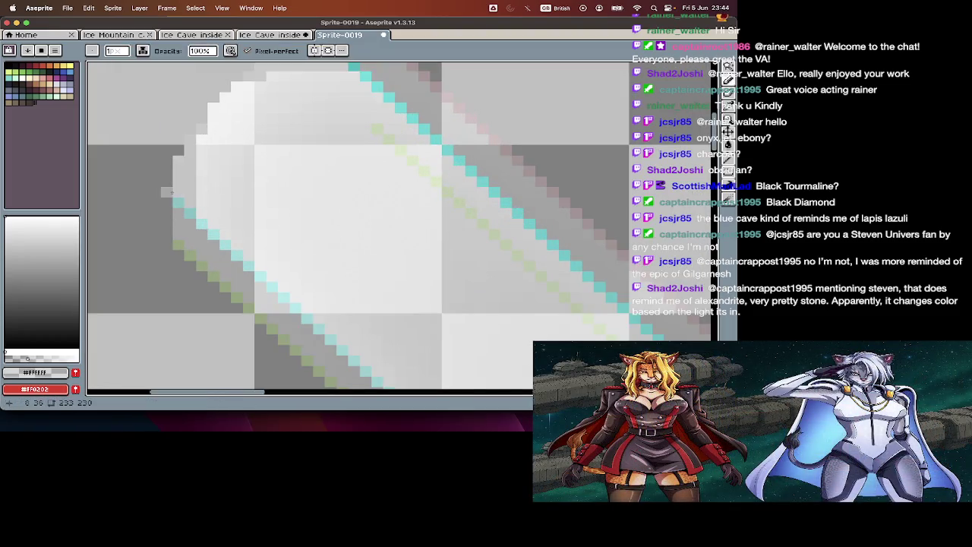
Step: Erase the stray cyan pixel left of the beam tip
left_click(175, 202, "alt")
left_click(167, 192)
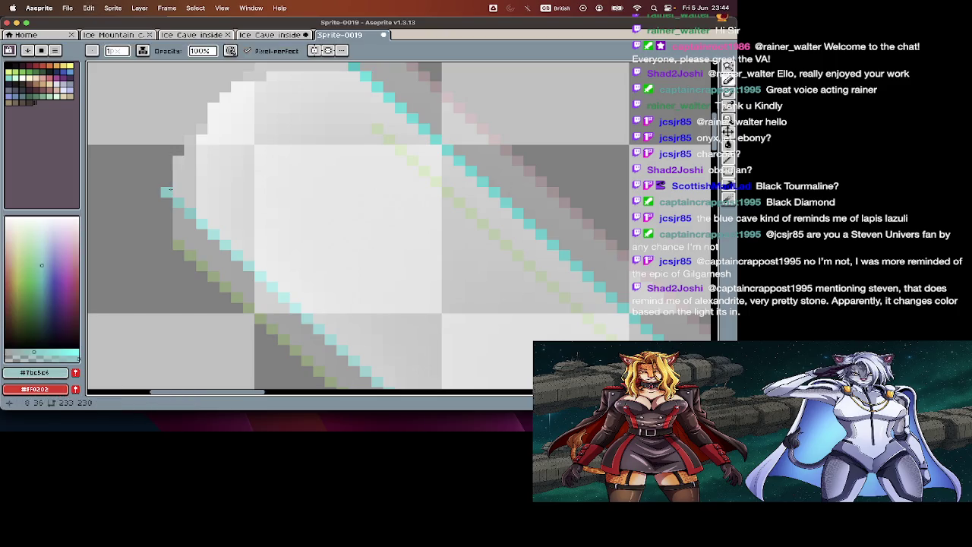
left_click(175, 206, "alt")
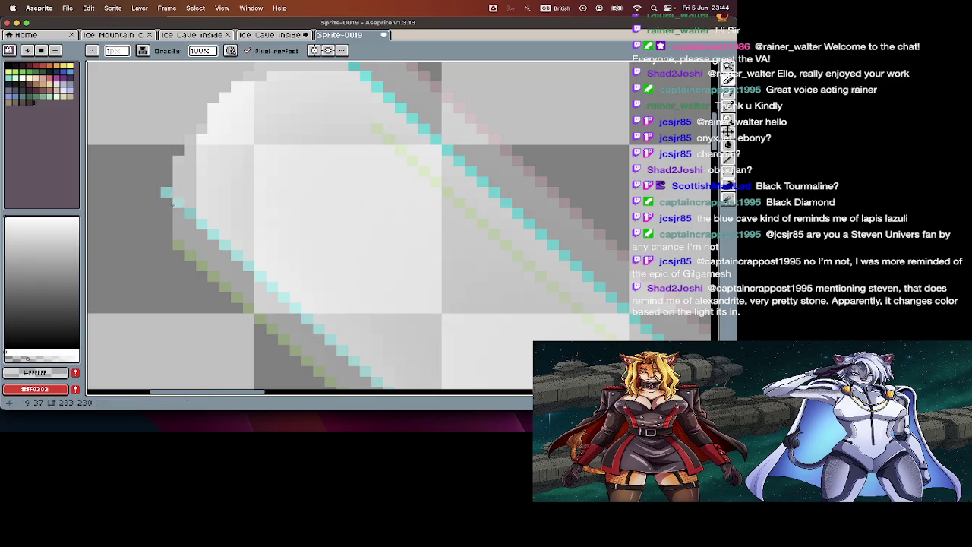
left_click(172, 225, "alt")
scroll(165, 238, "up", 3)
scroll(164, 238, "left", 1)
scroll(165, 238, "up", 2)
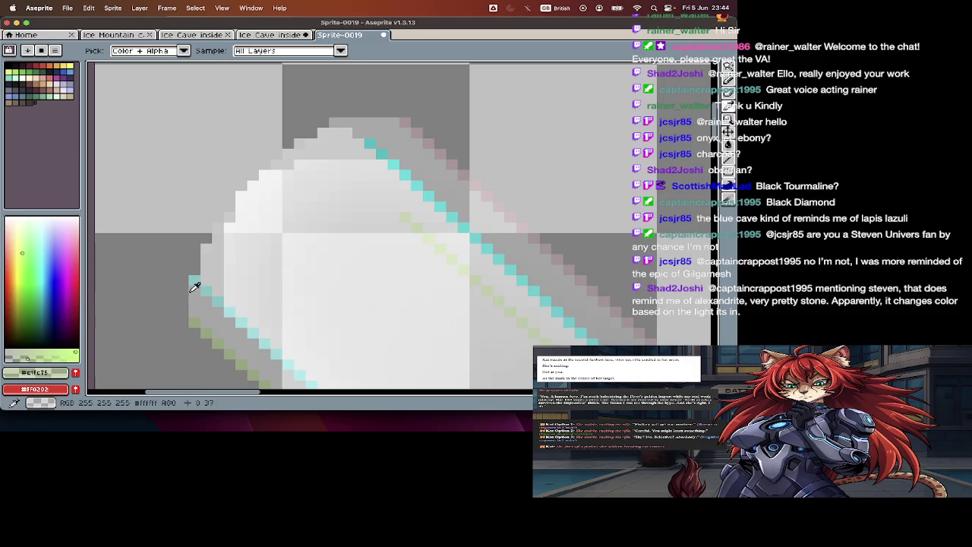
Step: Pick white from the beam and toggle Layer 1 and Layer 2 visibility to check both
left_click(196, 284, "alt")
key("alt")
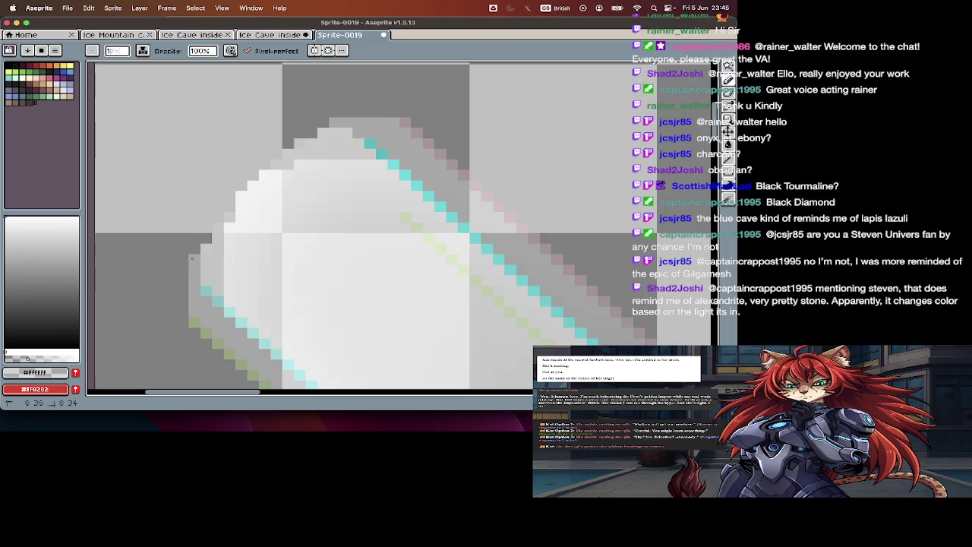
scroll(199, 243, "down", 2)
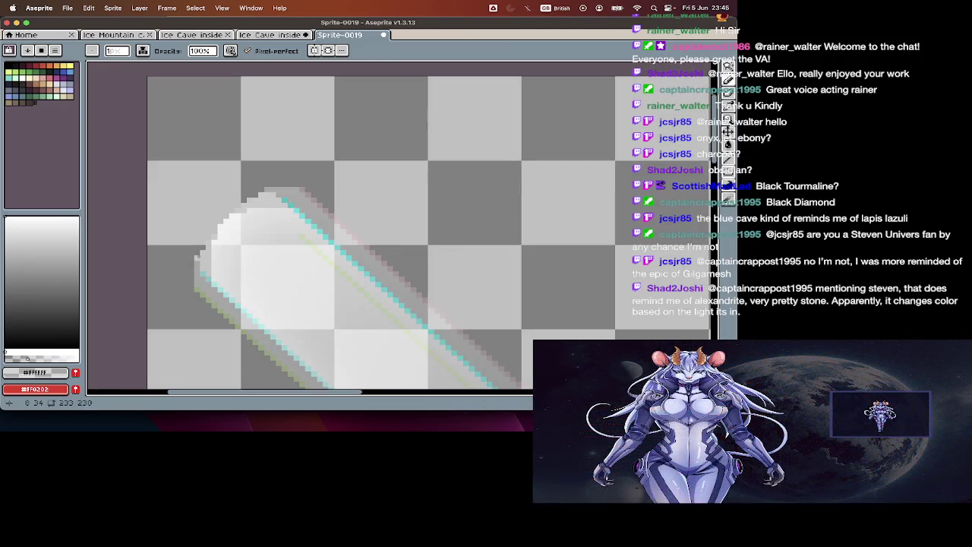
key("Tab")
left_click(91, 304)
left_click(92, 314)
left_click(91, 304)
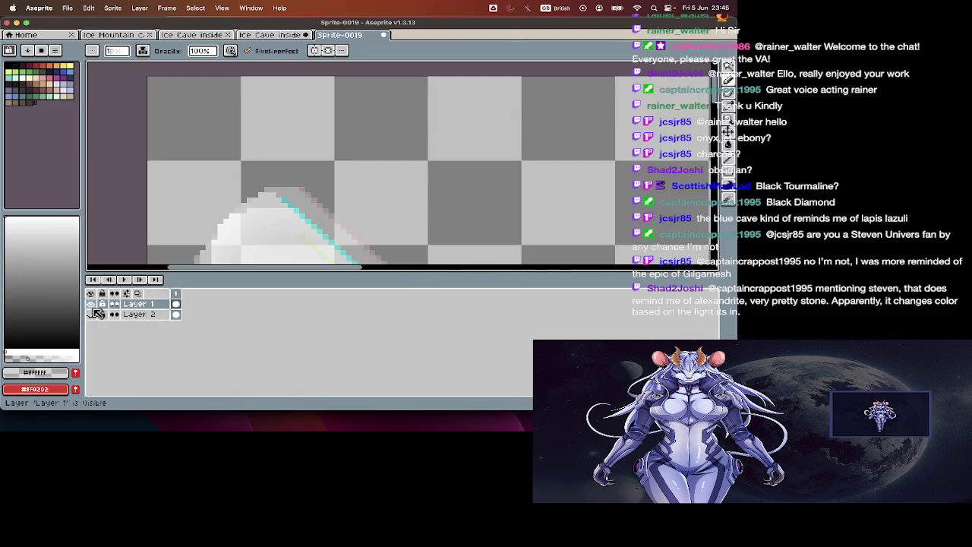
Step: Pick the dark olive colour from the beam's edge and zoom around the sprite
key("Tab")
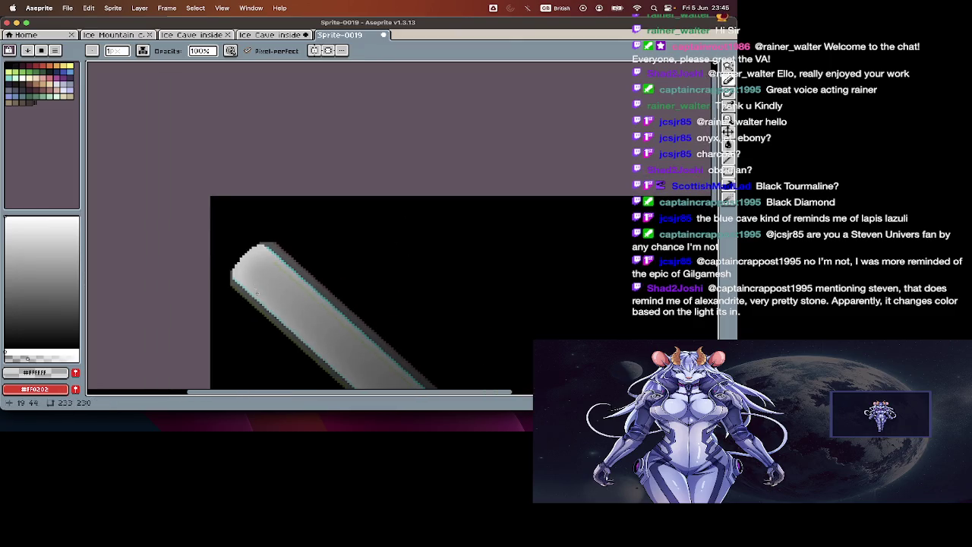
scroll(243, 282, "up", 1)
scroll(214, 283, "up", 2)
scroll(215, 284, "up", 1)
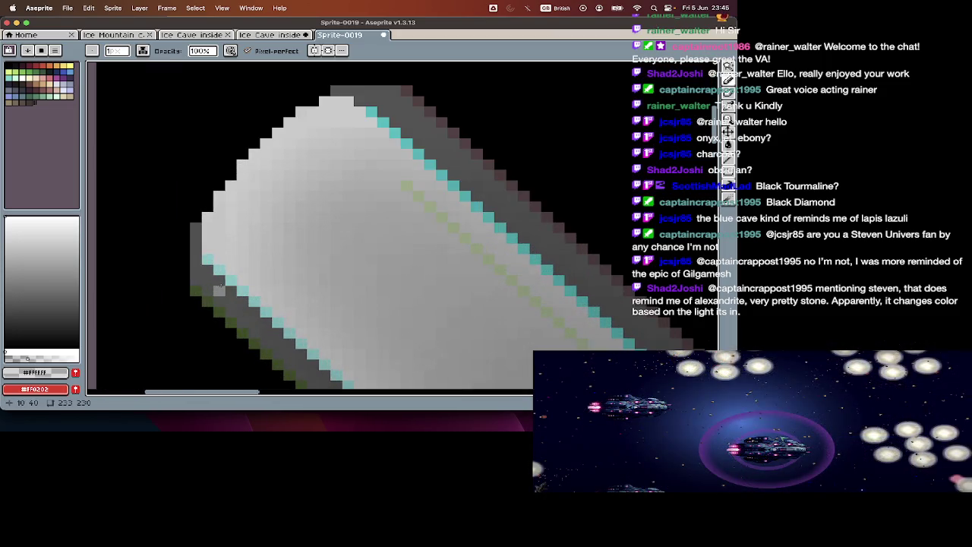
left_click(217, 296, "alt")
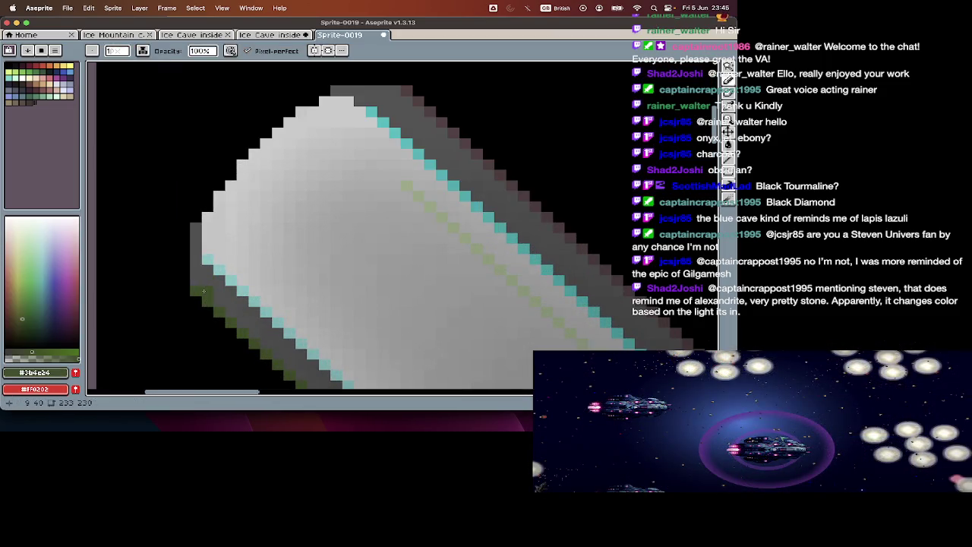
scroll(209, 295, "down", 3)
scroll(209, 295, "up", 1)
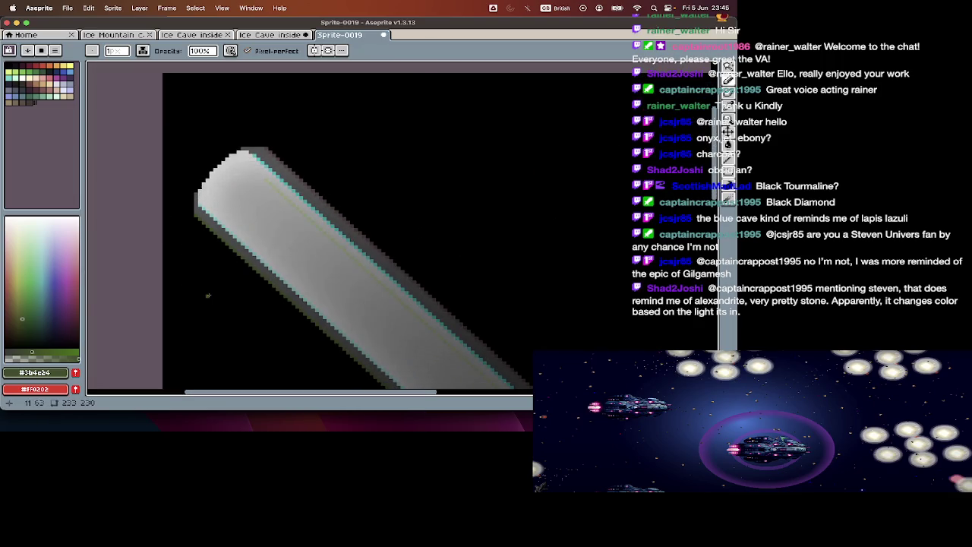
scroll(210, 296, "up", 1)
scroll(209, 295, "up", 1)
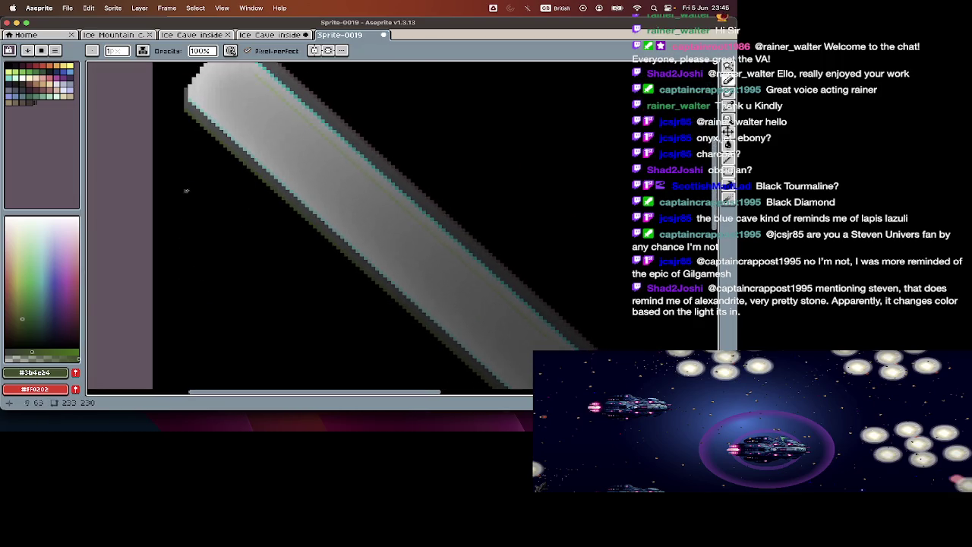
scroll(185, 131, "up", 1)
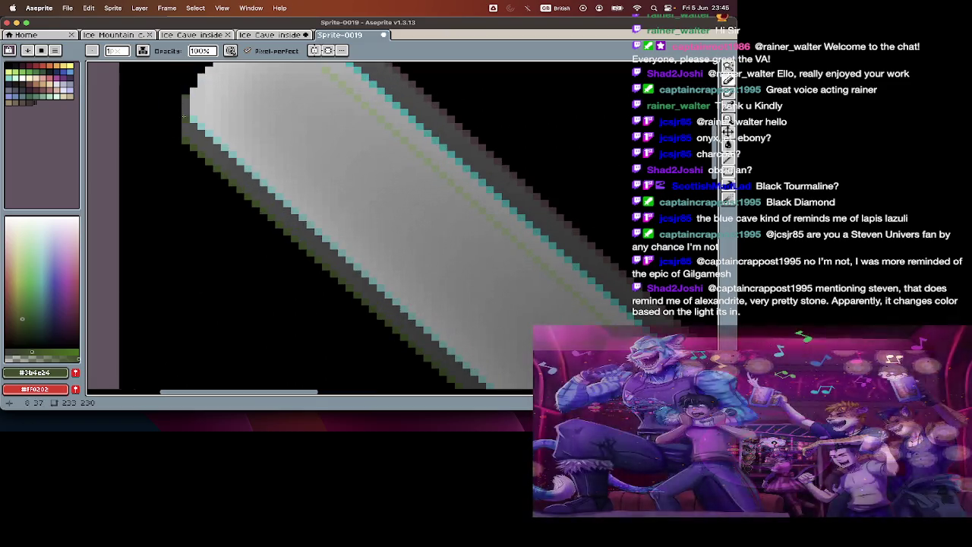
scroll(185, 126, "up", 1)
scroll(183, 140, "down", 1)
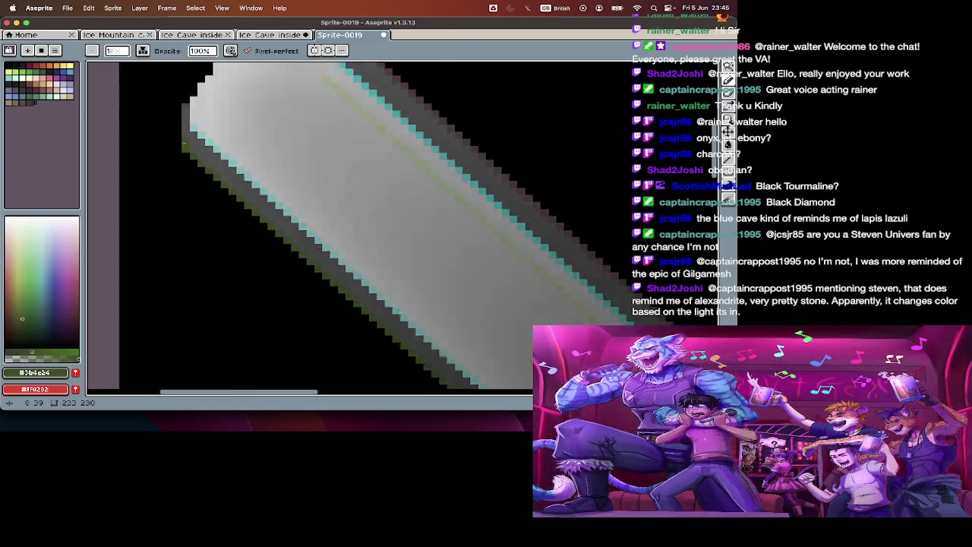
scroll(186, 145, "down", 1)
scroll(194, 160, "down", 1)
scroll(208, 188, "down", 1)
Step: Select all and delete the canvas, then undo to restore the beam
key("Tab")
key("Tab")
key("Tab")
key("Tab")
key("Tab")
key("super+a")
key("Delete")
key("super+z")
key("Tab")
scroll(195, 271, "down", 2)
scroll(194, 271, "right", 3)
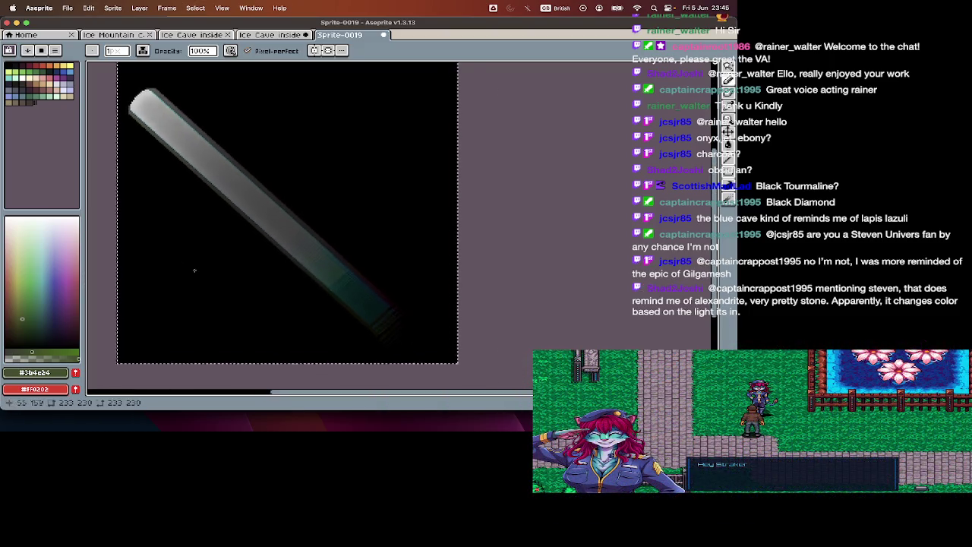
Step: Glance at the Ice Cave inside and Ice Cave inside2 documents, then return to Sprite-0019
key("Tab")
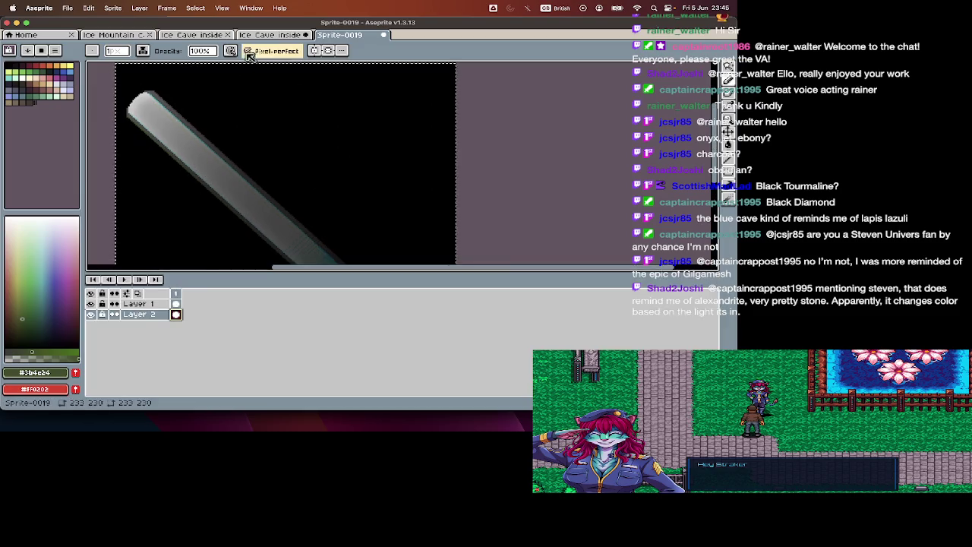
left_click(271, 35)
key("Tab")
scroll(289, 114, "down", 2)
scroll(288, 114, "right", 3)
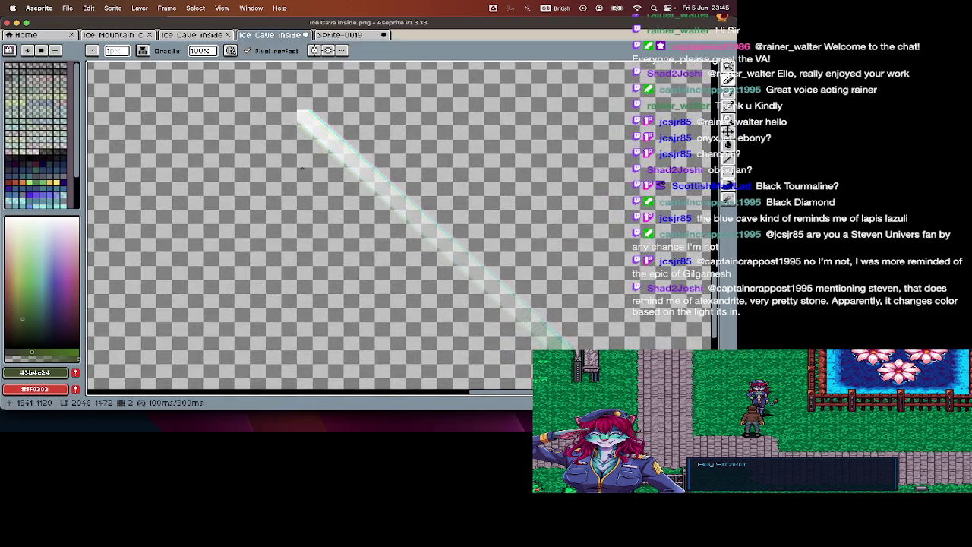
scroll(302, 166, "down", 2)
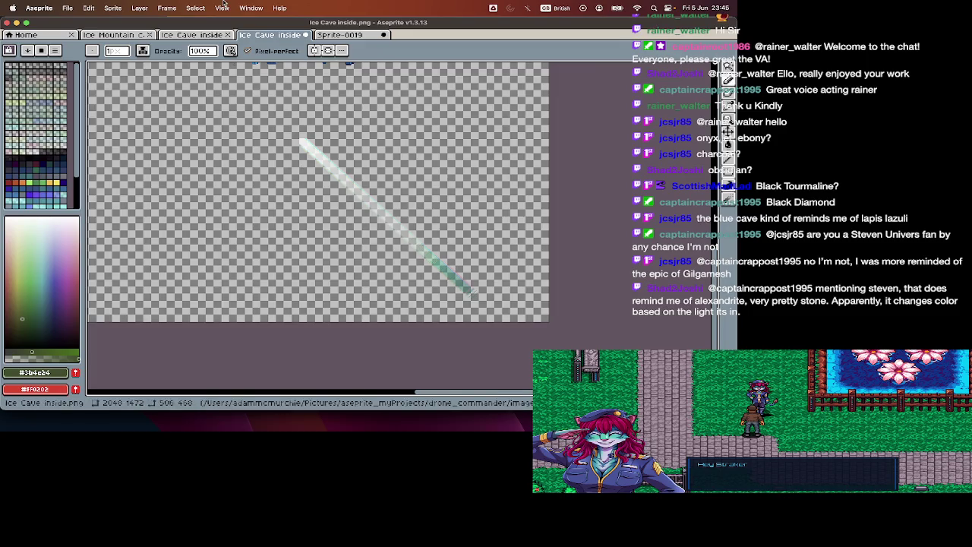
left_click(216, 36)
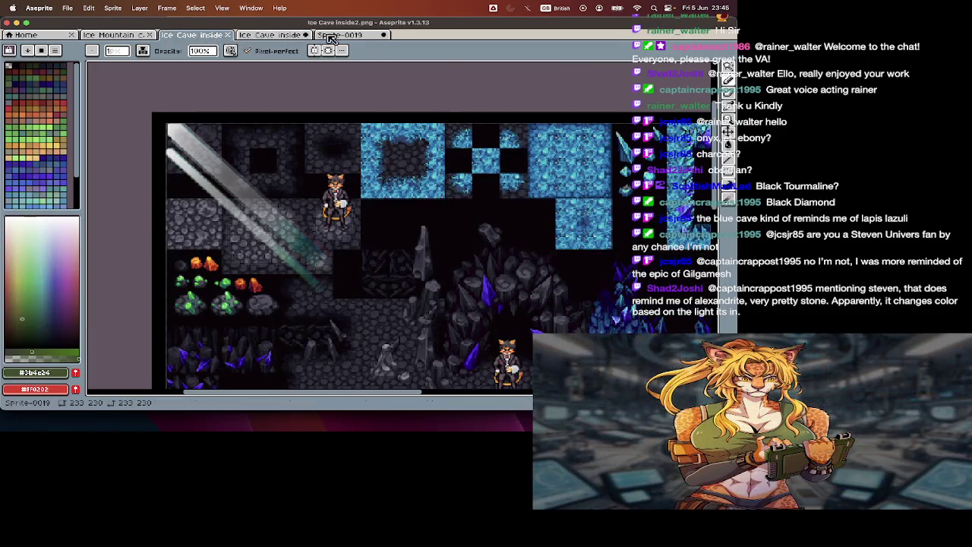
left_click(338, 35)
key("Tab")
key("Tab")
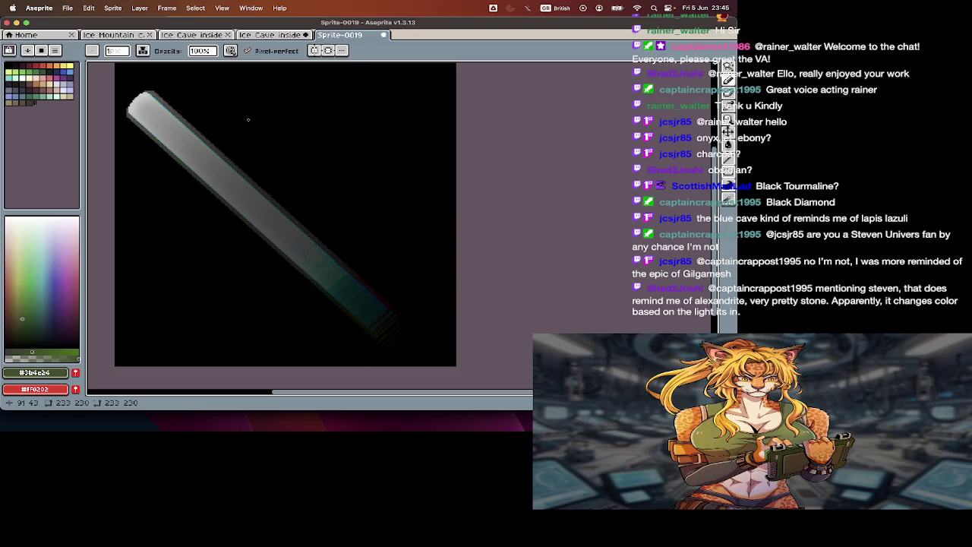
Step: Make Layer 1 active and add a second animation frame
key("Tab")
key("Up")
key("i")
key("Tab")
key("b")
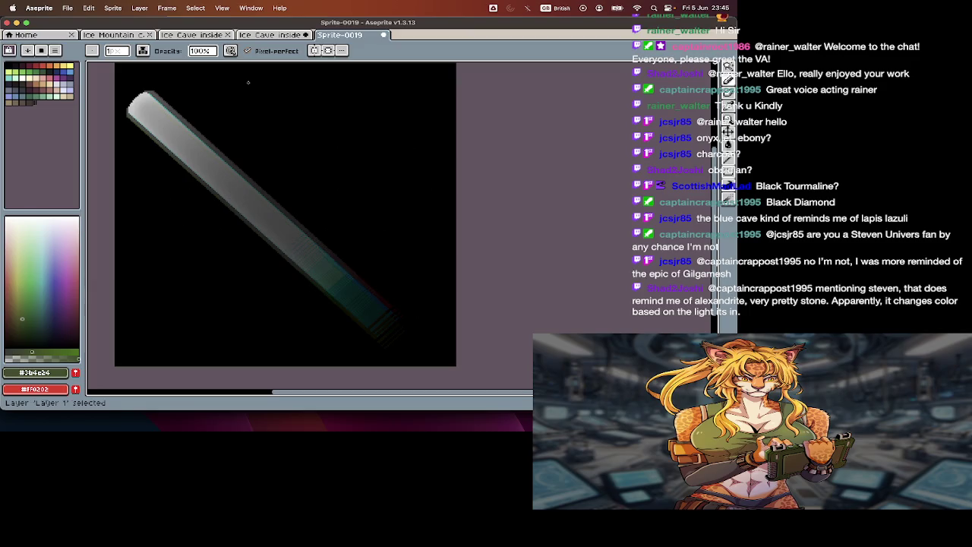
key("Tab")
key("alt+n")
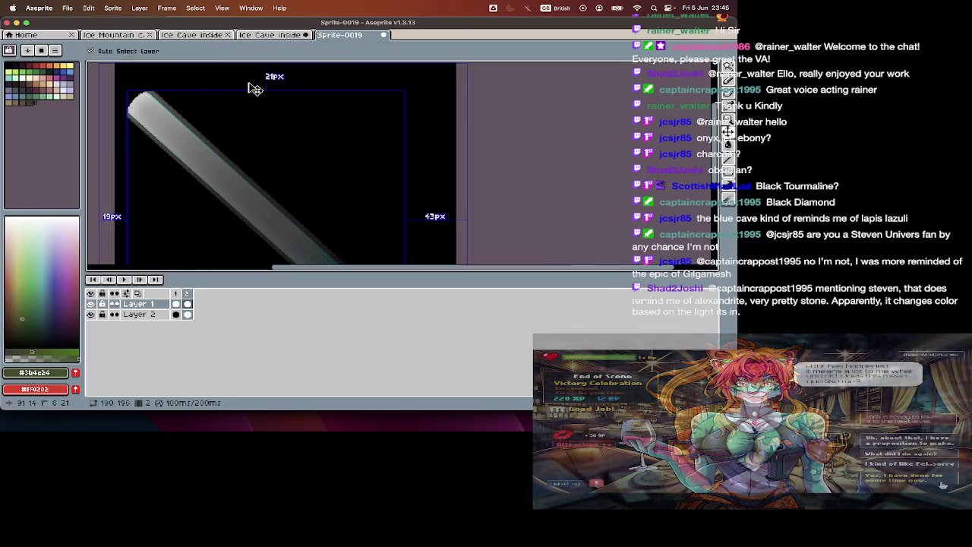
Step: Raise the beam's lightness to 100 with Hue/Saturation on the new frame
key("super+u")
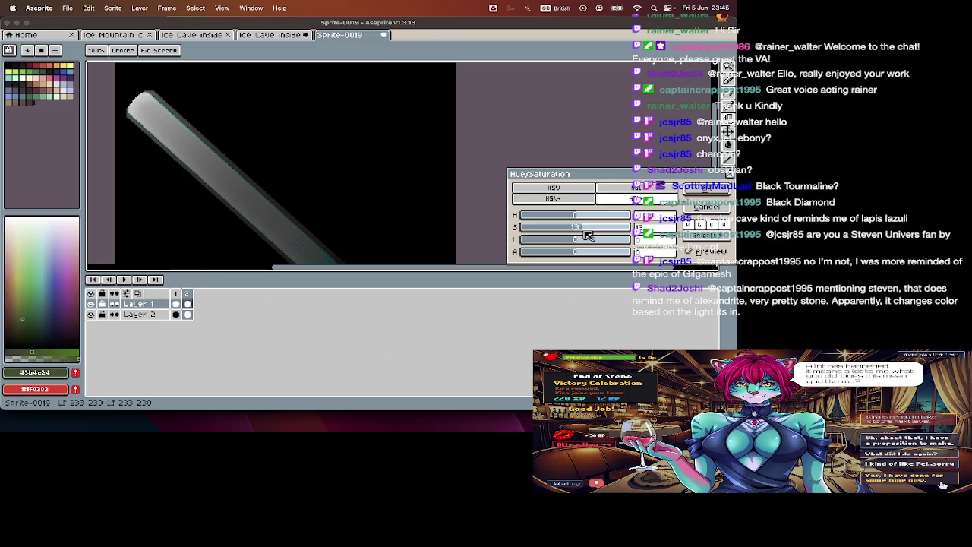
left_click_drag(542, 236, 623, 239)
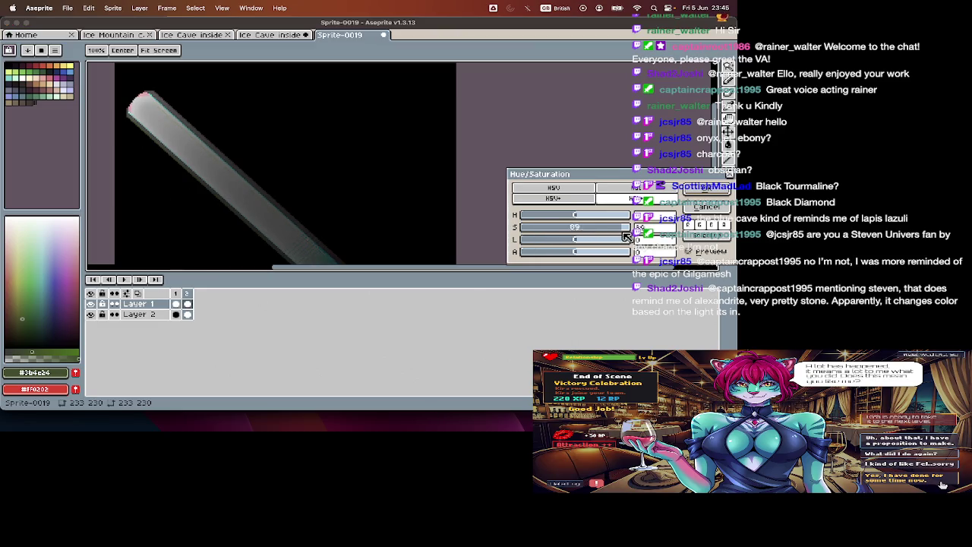
key("super+u")
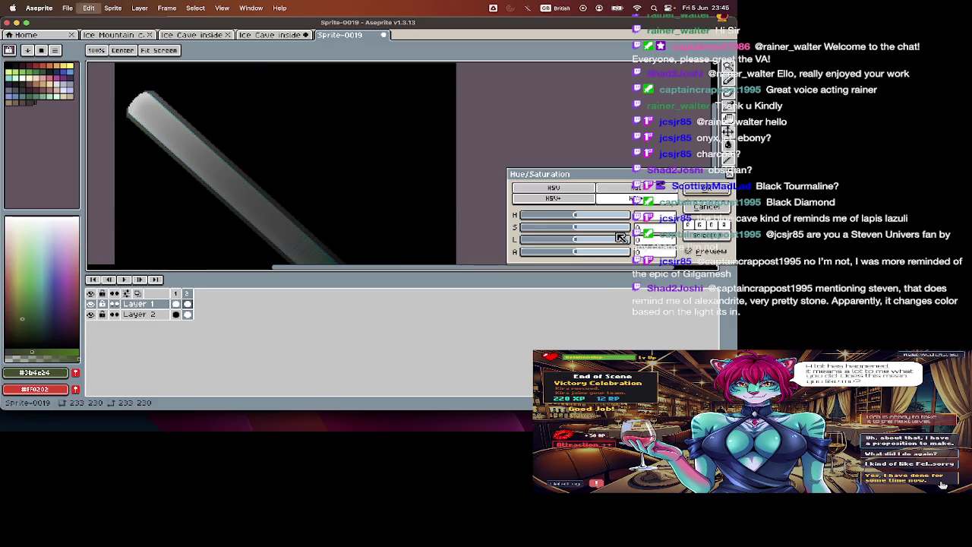
left_click_drag(610, 246, 651, 246)
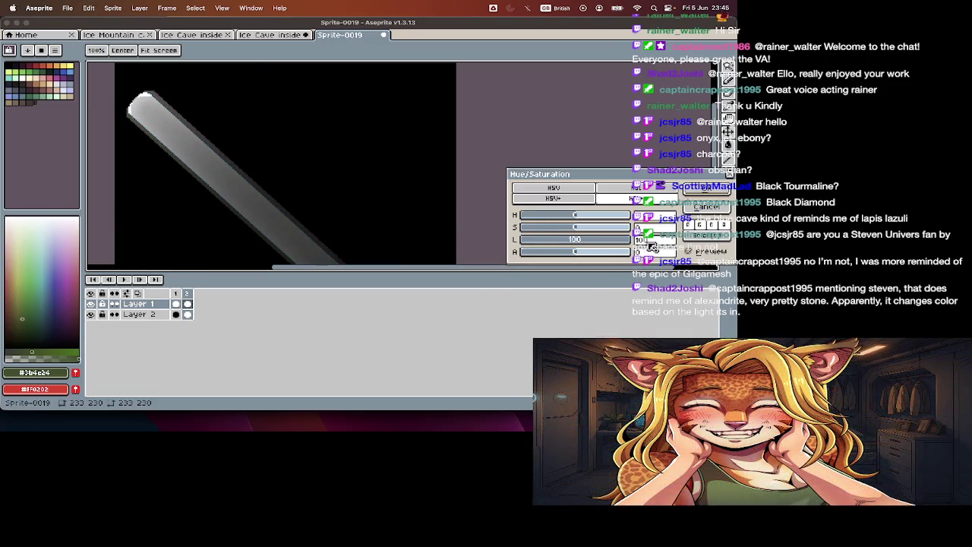
key("Escape")
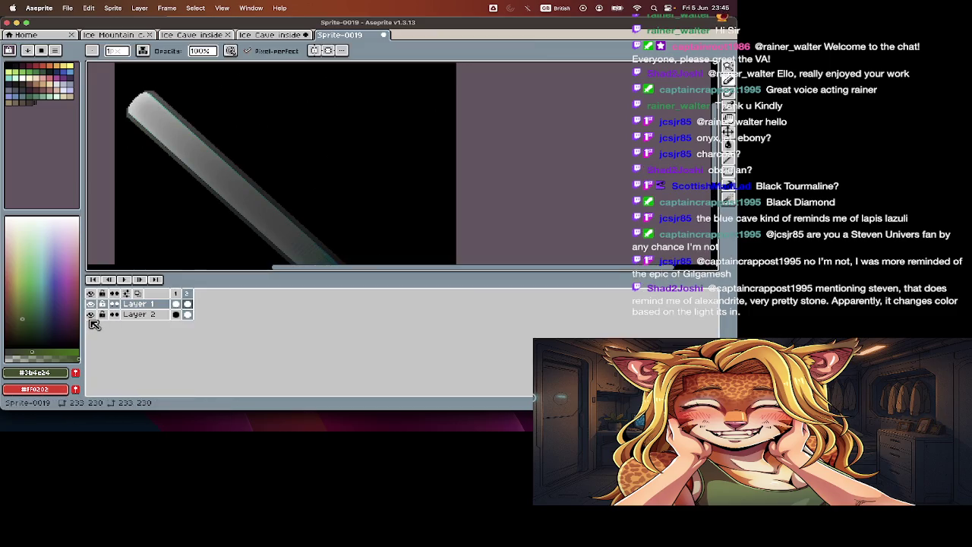
Step: Dim the beam on frame 2's Layer 1 cel by lowering lightness, then restore Layer 2's black background
left_click(91, 314)
left_click(187, 304)
key("super+u")
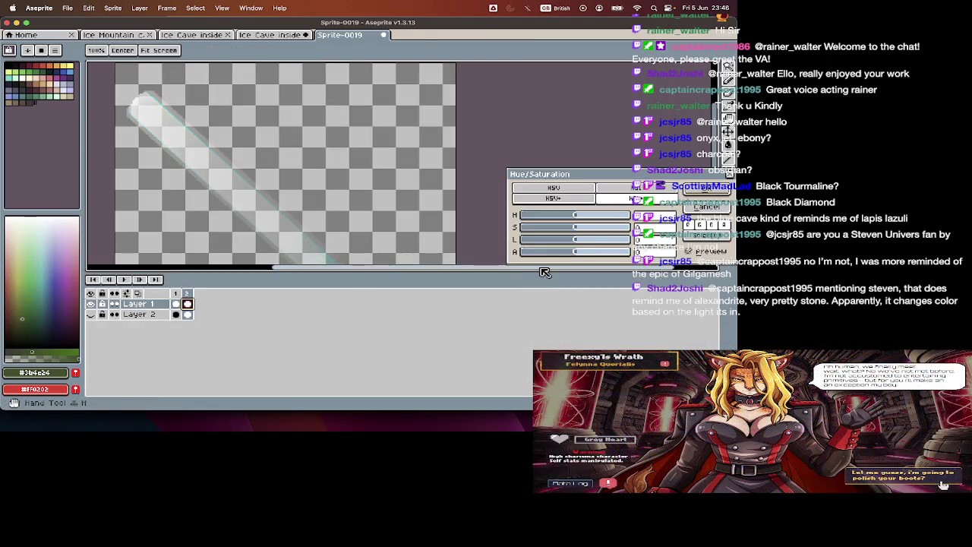
left_click_drag(599, 247, 585, 250)
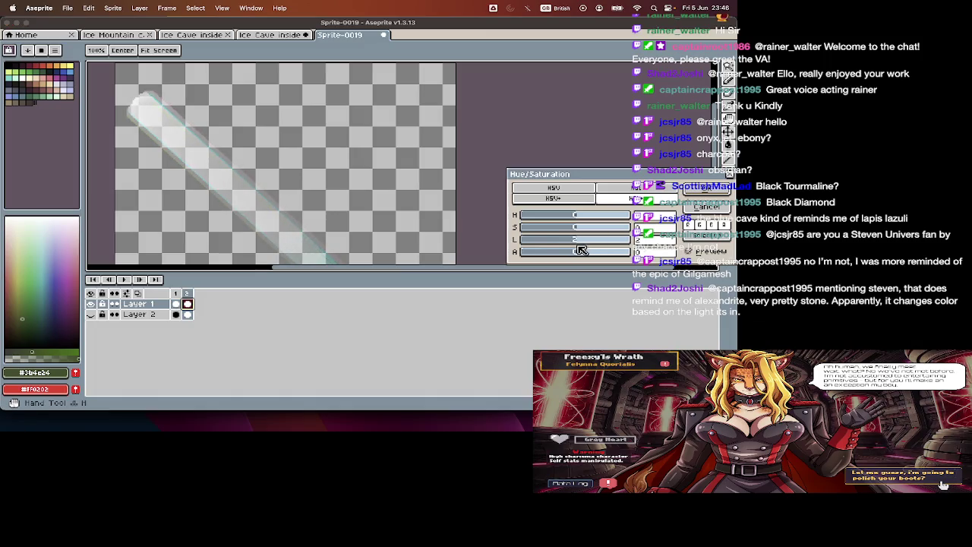
key("Return")
left_click(91, 314)
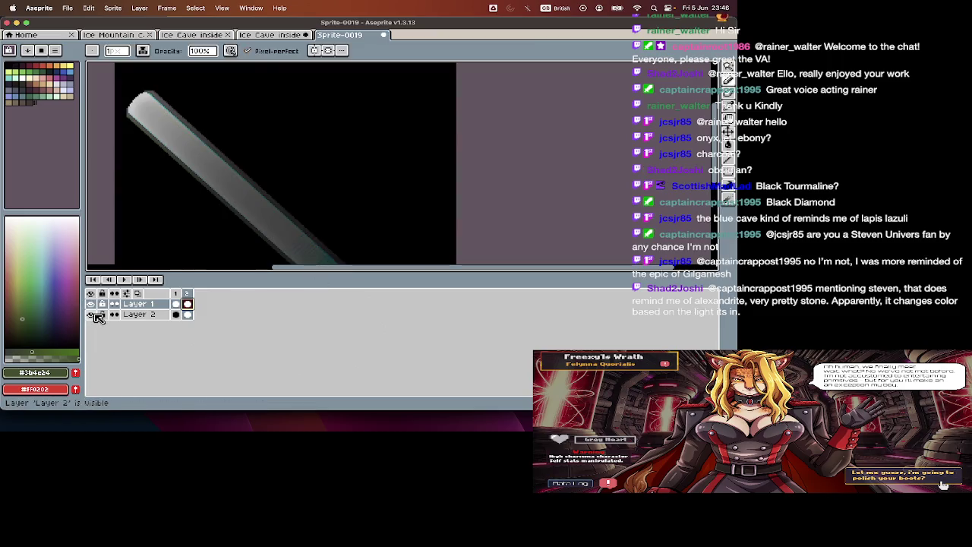
key("Tab")
key("Tab")
key("Tab")
Step: Fine-tune the beam's alpha and lightness in Hue/Saturation and apply it to frame 2
key("ctrl+u")
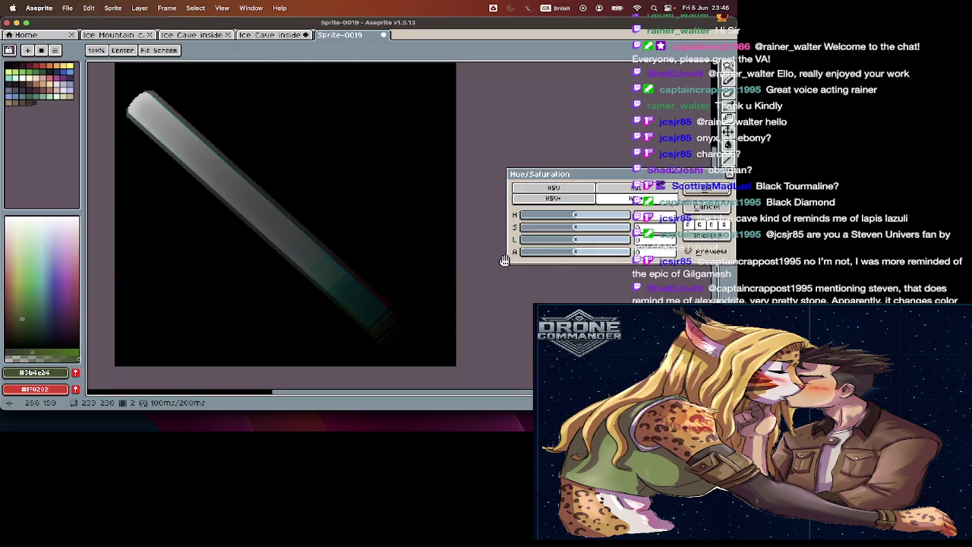
scroll(581, 255, "up", 2)
scroll(581, 255, "down", 2)
scroll(581, 255, "down", 1)
left_click_drag(581, 254, 600, 256)
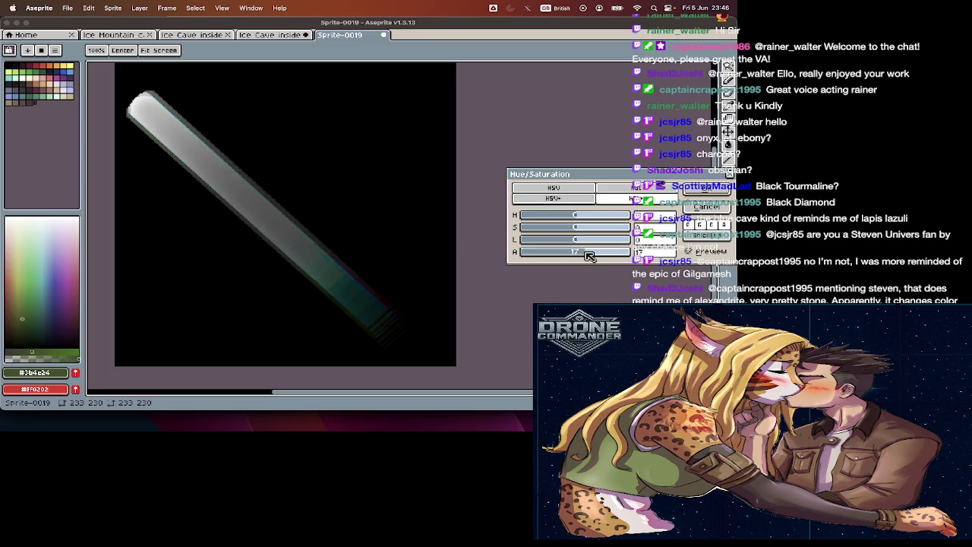
left_click_drag(600, 256, 583, 258)
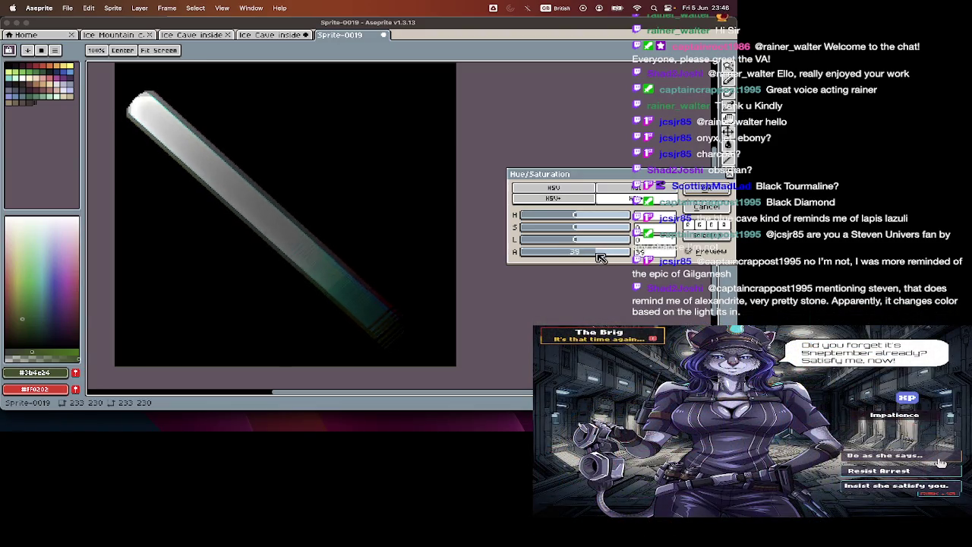
mouse_move(581, 243)
left_mouse_down()
mouse_move(590, 221)
mouse_move(538, 218)
left_mouse_up()
key("Escape")
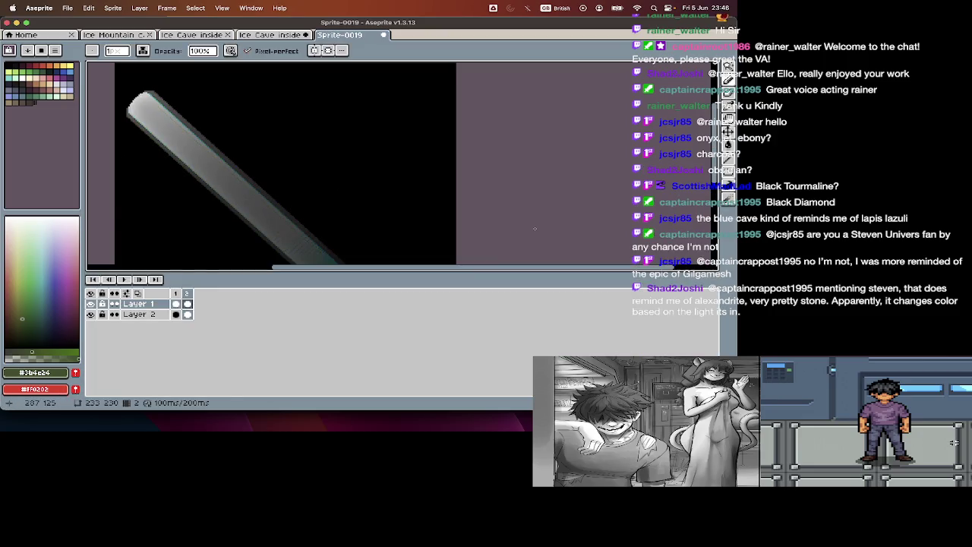
Step: Add a third frame with the beam's alpha raised slightly
key("super+u")
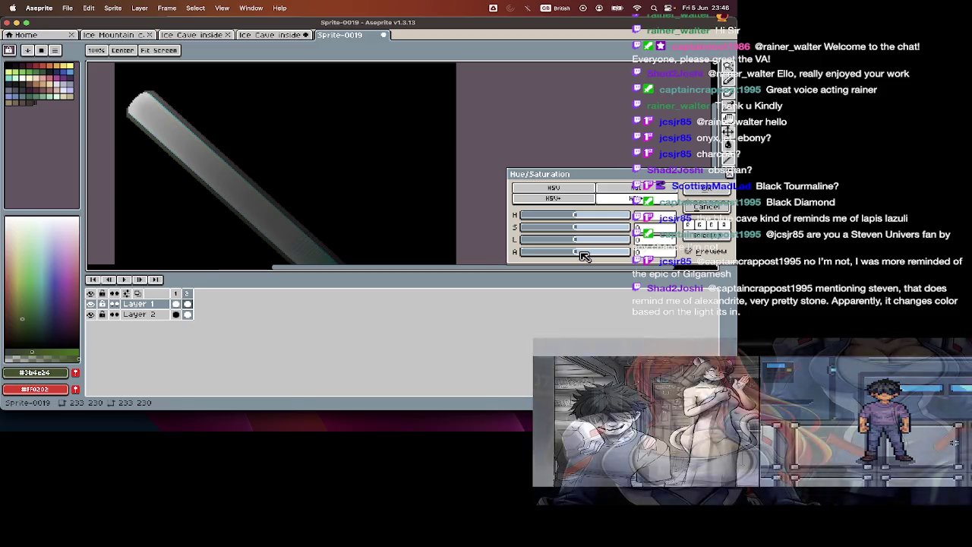
key("Escape")
key("alt+n")
key("super+u")
left_click_drag(580, 253, 585, 257)
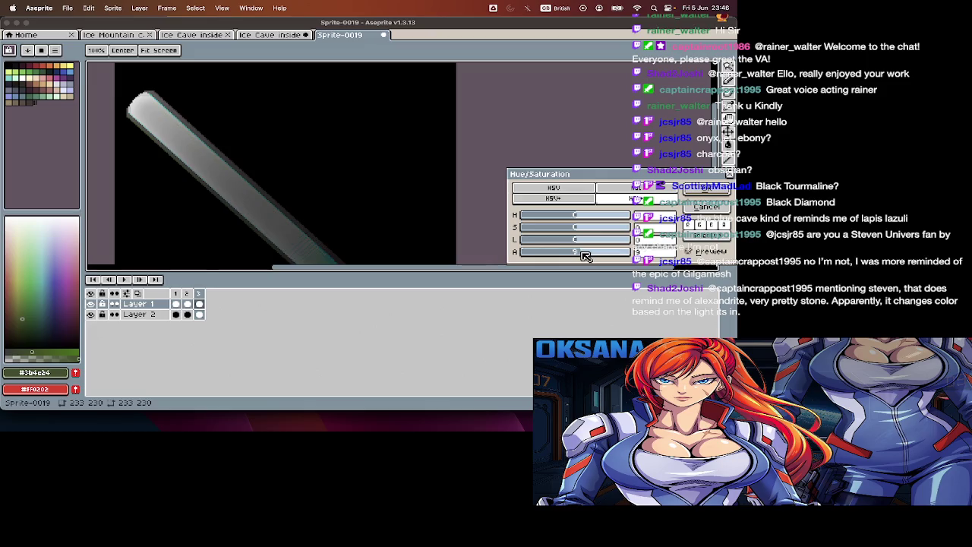
key("Return")
Step: Add fourth and fifth frames, brightening the beam on the fourth, then return to frame 3
key("alt+n")
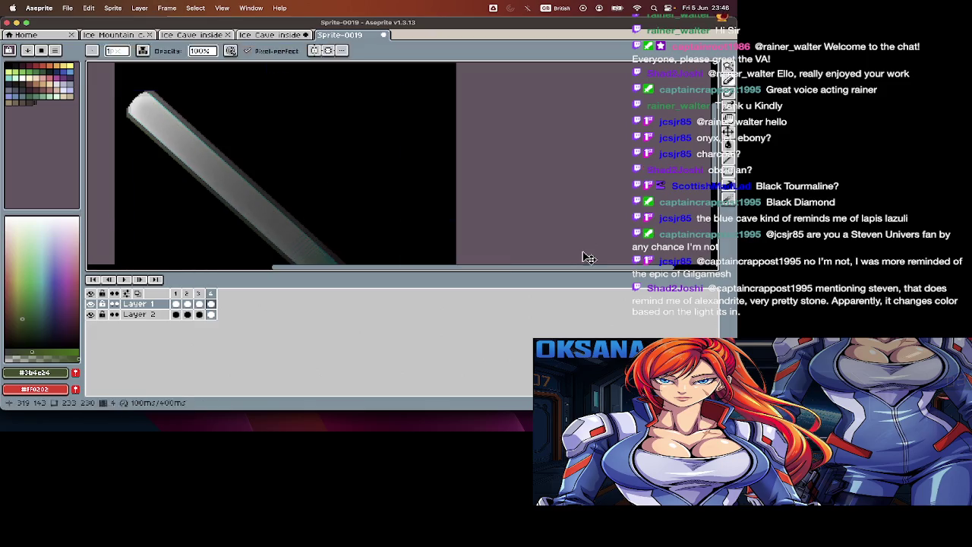
key("super+u")
left_click_drag(582, 254, 585, 254)
key("Return")
key("alt+n")
key("alt+n")
key("Home")
key("Right")
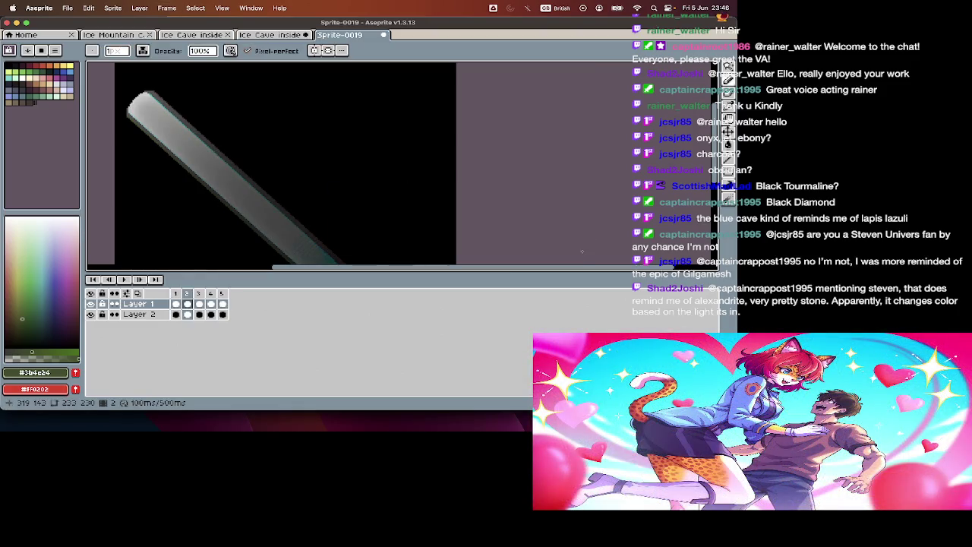
key("Right")
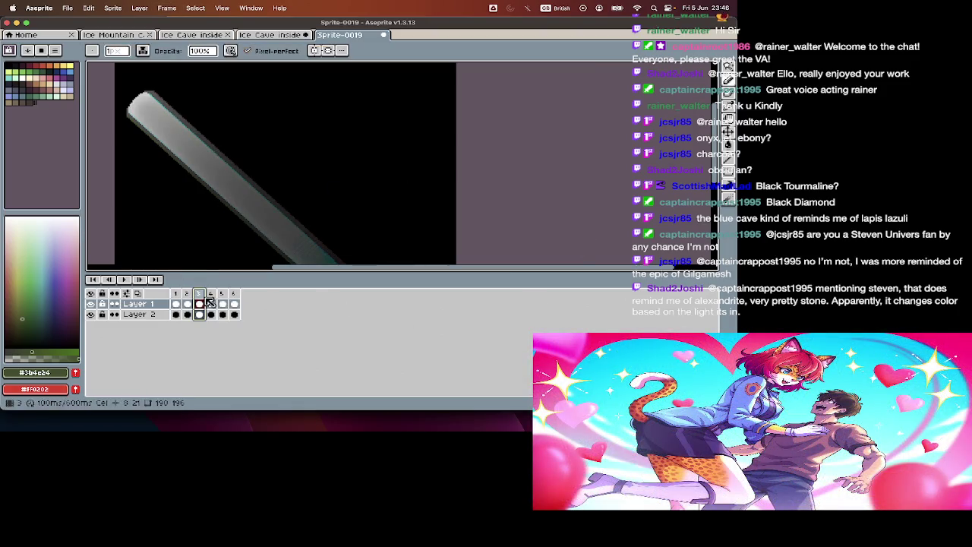
Step: Preview the beam on the full canvas and step through to frame 4
key("Tab")
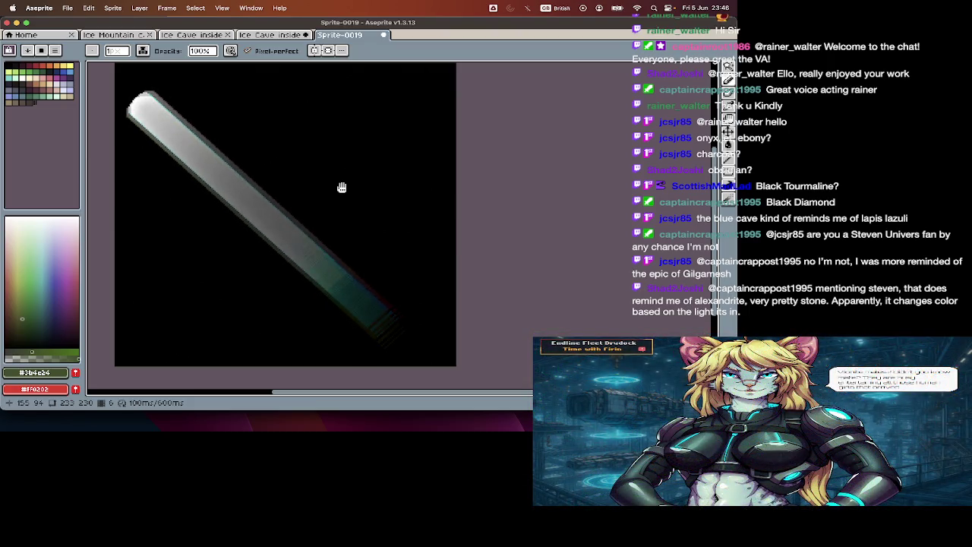
key("Tab")
key("Return")
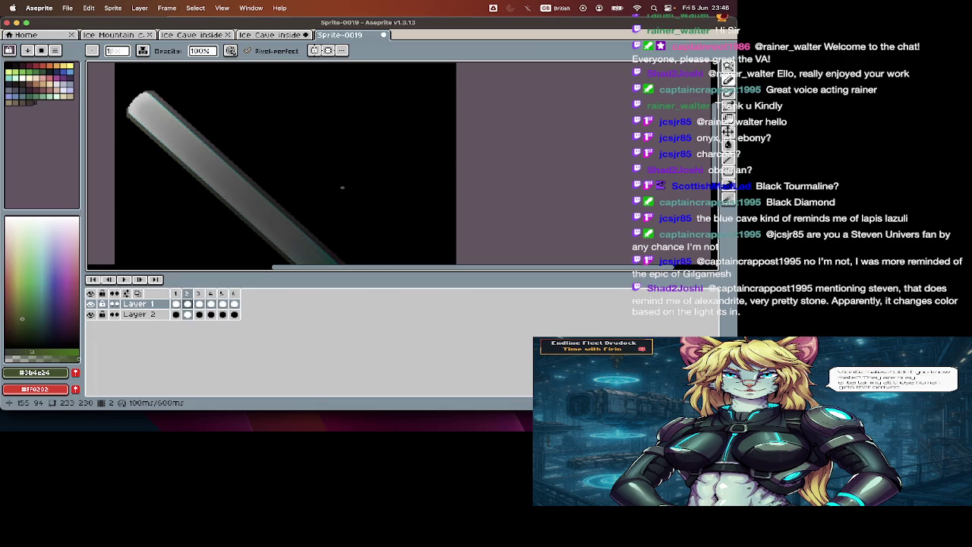
key("Right")
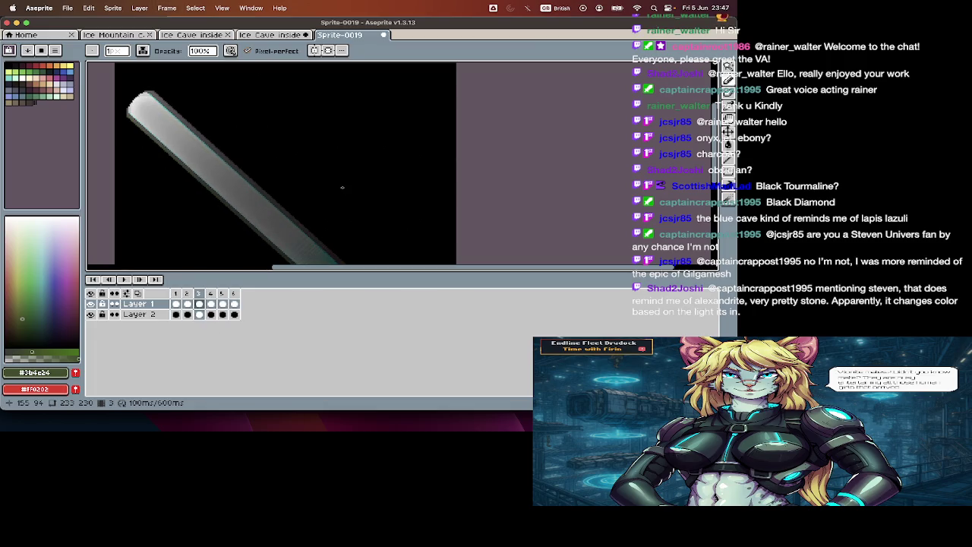
key("Right")
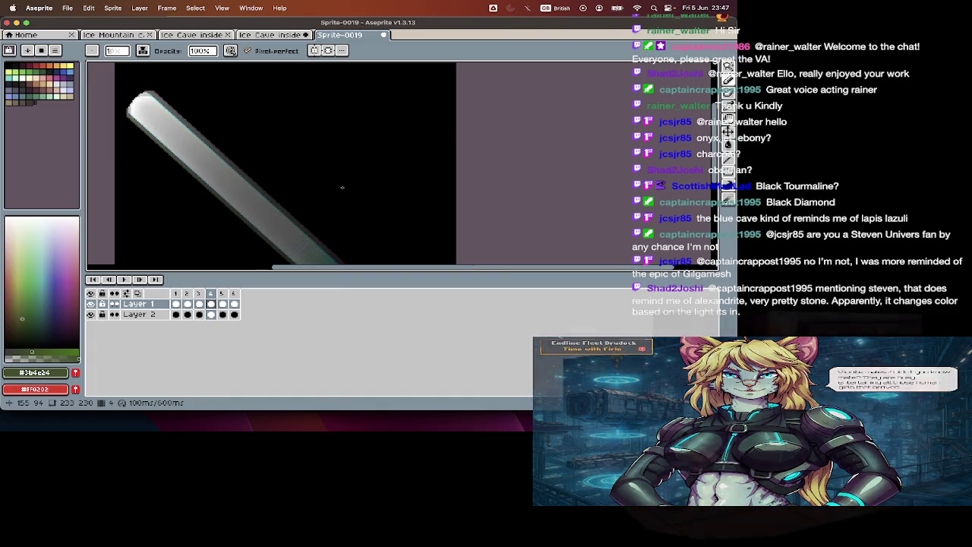
Step: Add a new frame after frame 4, move it before frame 5, and review the full beam
key("alt+n")
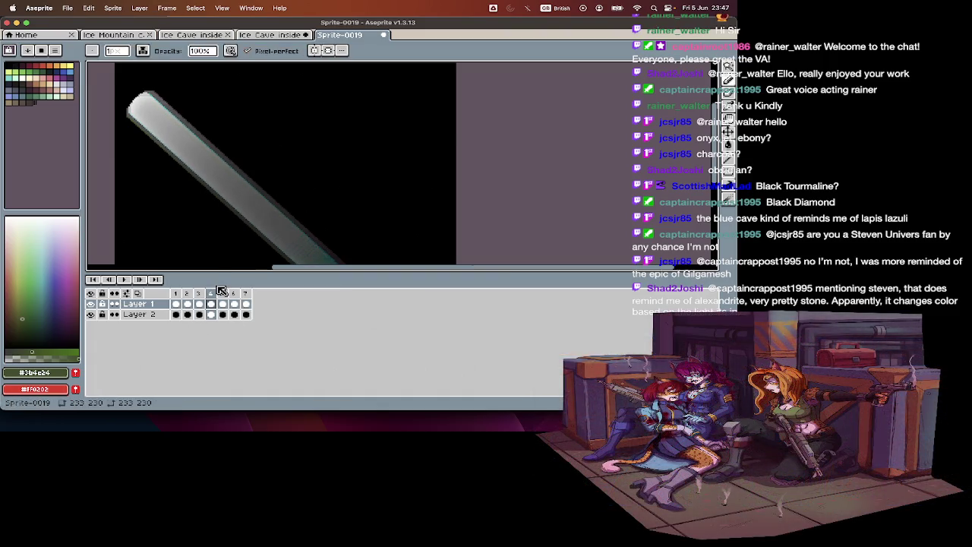
left_click_drag(221, 294, 231, 297)
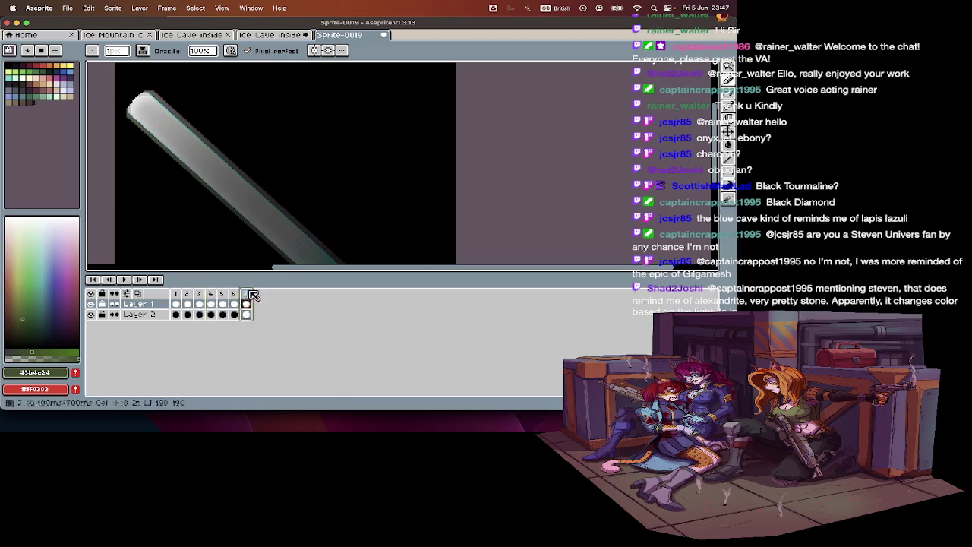
key("Tab")
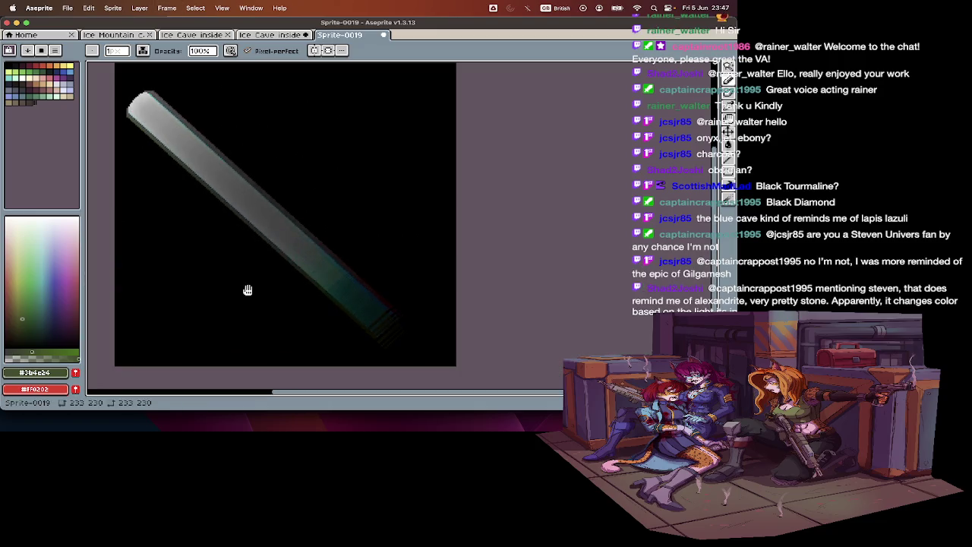
key("Tab")
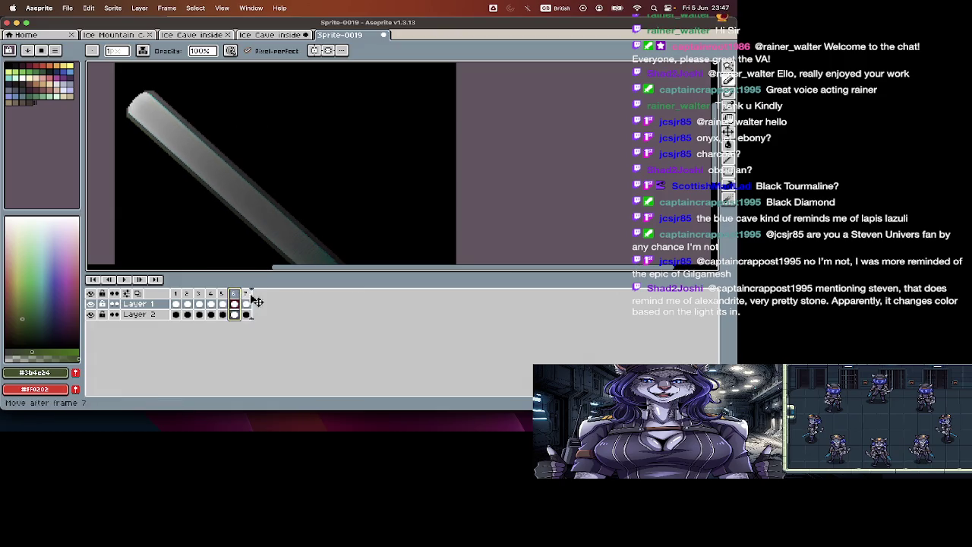
key("Tab")
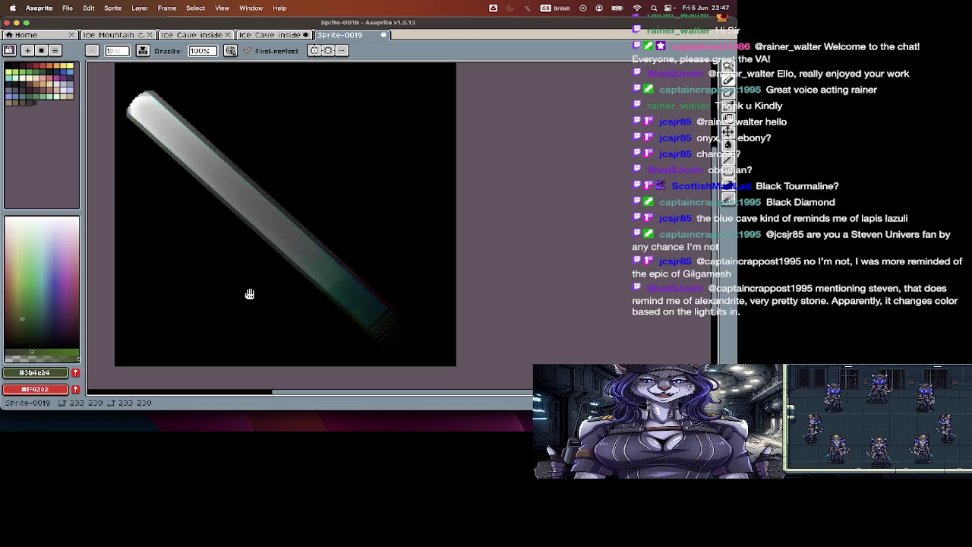
key("Tab")
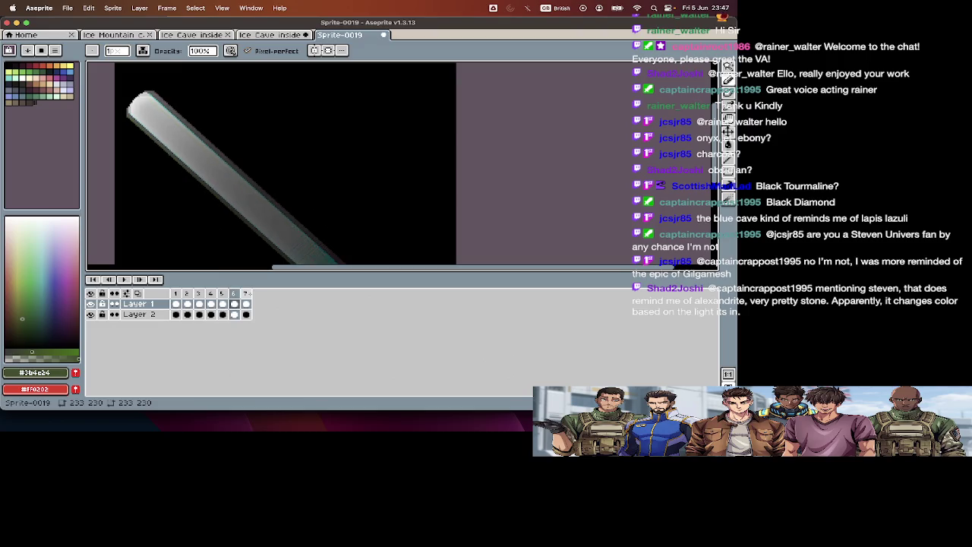
Step: Add an eighth frame and play the beam animation on the full canvas
left_click(248, 294)
key("Return")
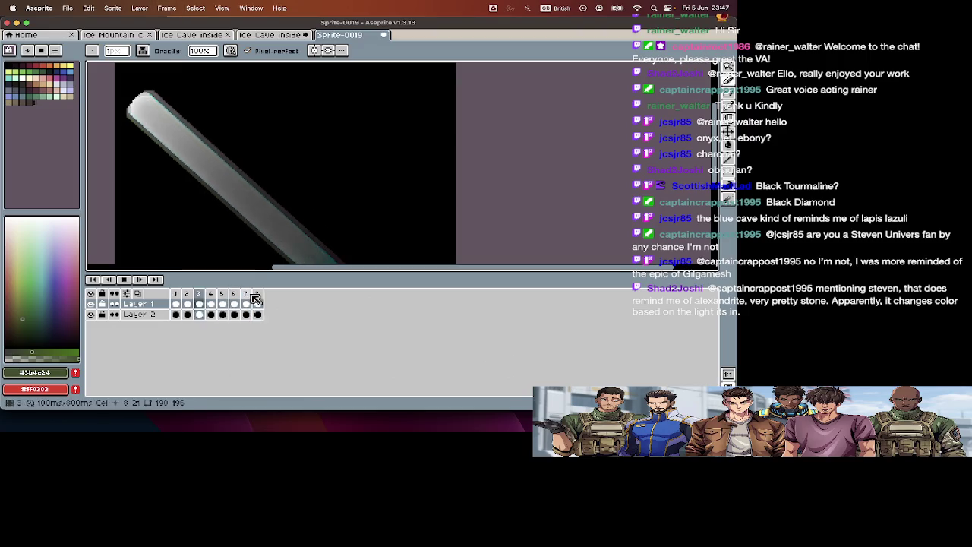
key("Tab")
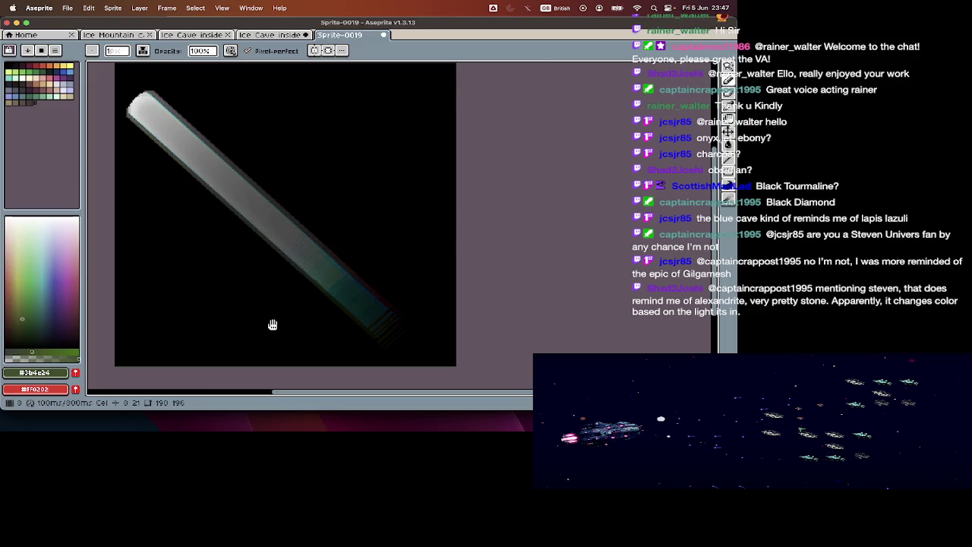
key("Tab")
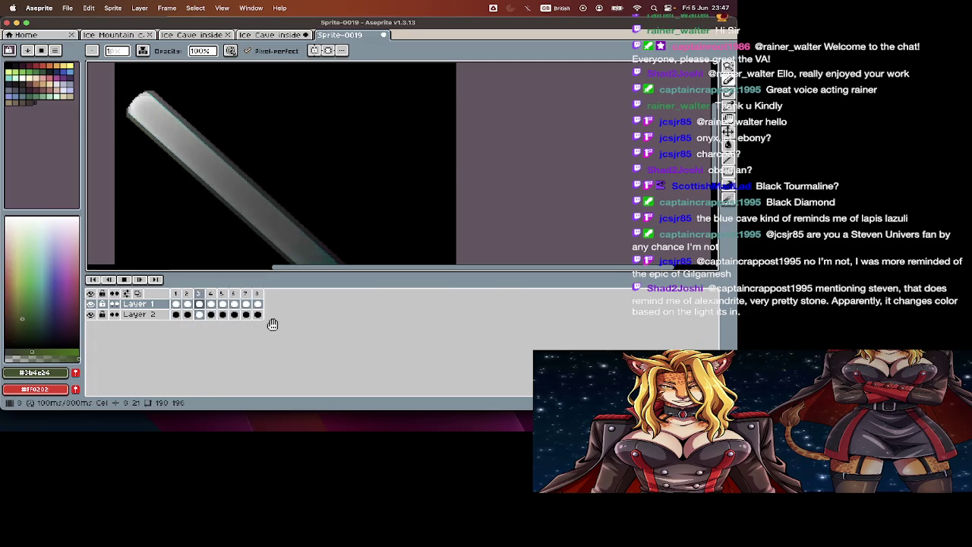
key("Return")
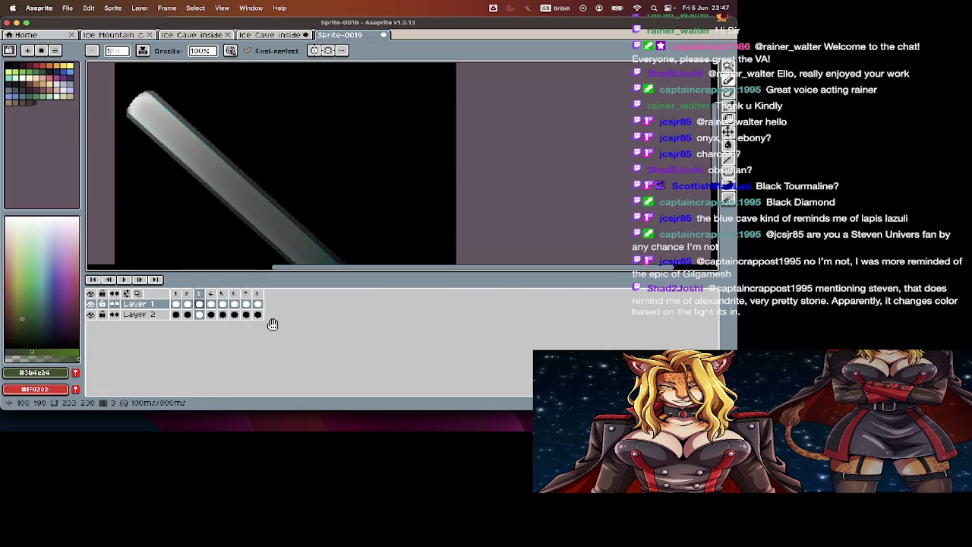
key("Tab")
key("Tab")
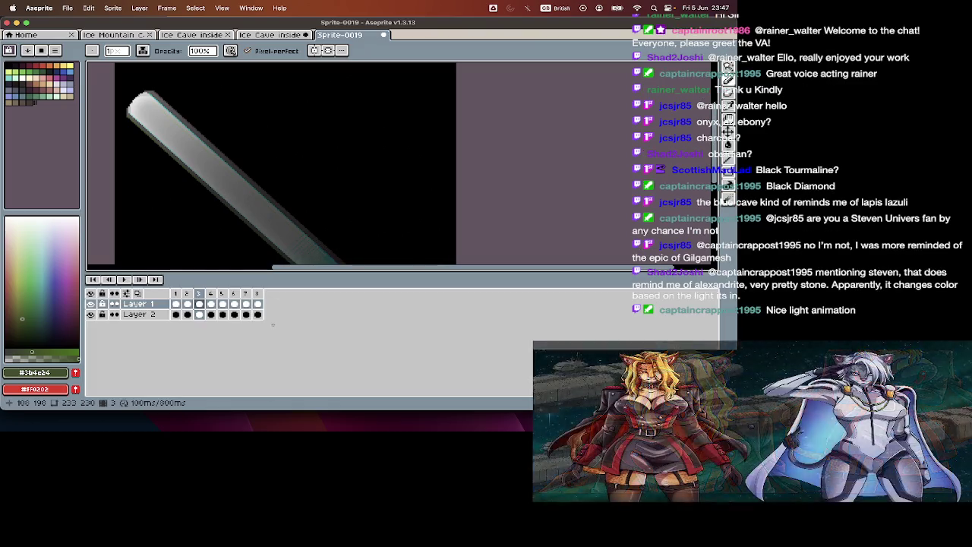
Step: Delete the extra eighth frame and play the seven-frame loop with the timeline hidden
key("Home")
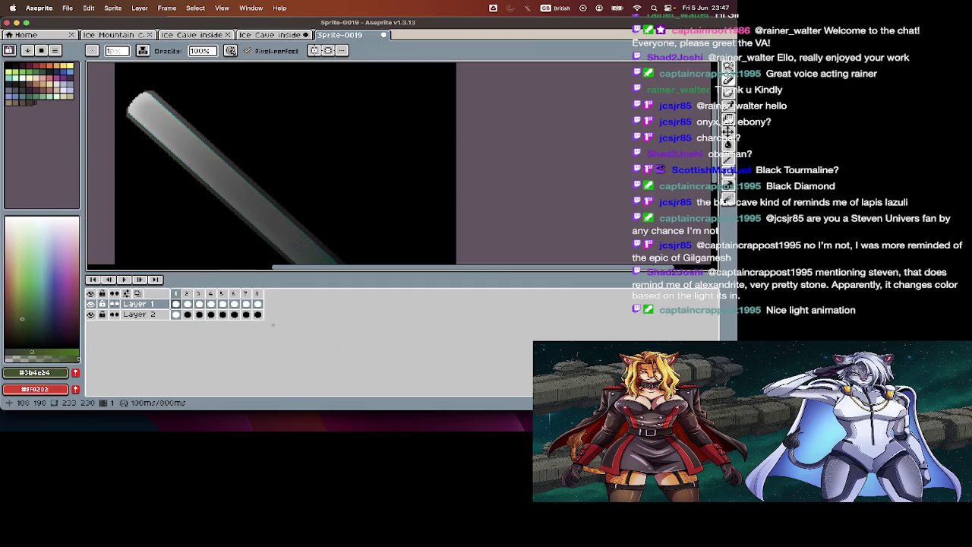
key("Right")
key("Right")
key("Right")
key("Right")
key("alt+c")
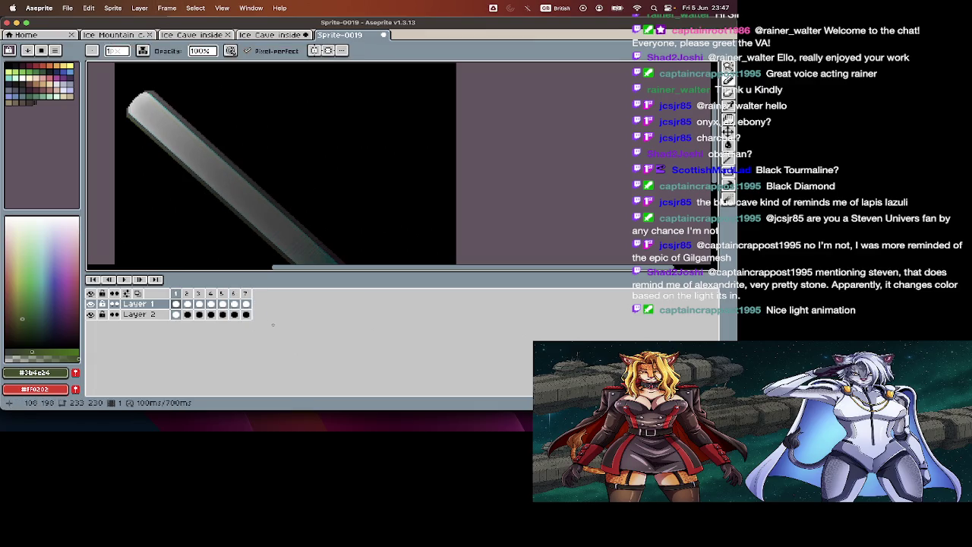
key("Return")
key("Tab")
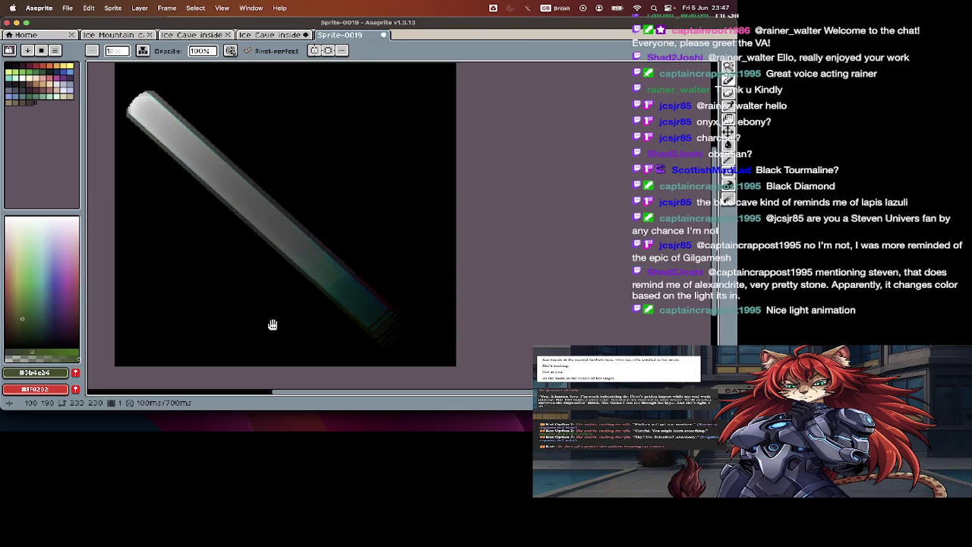
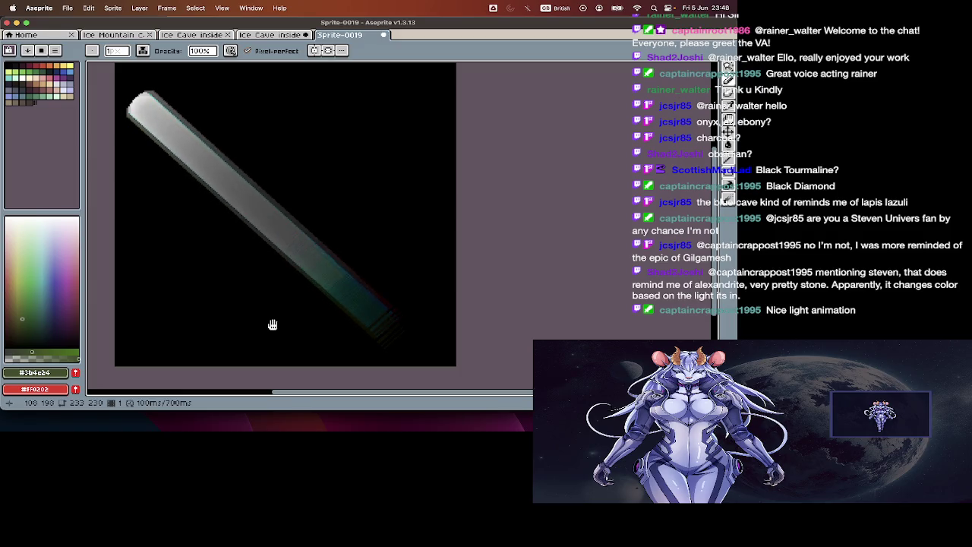
Step: Delete the light-beam animation's last frame
key("Tab")
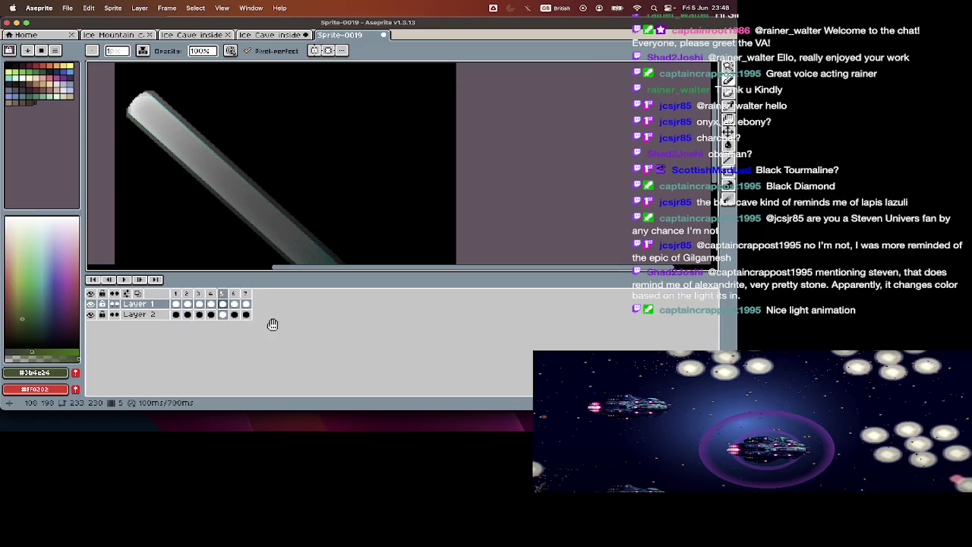
key("alt+c")
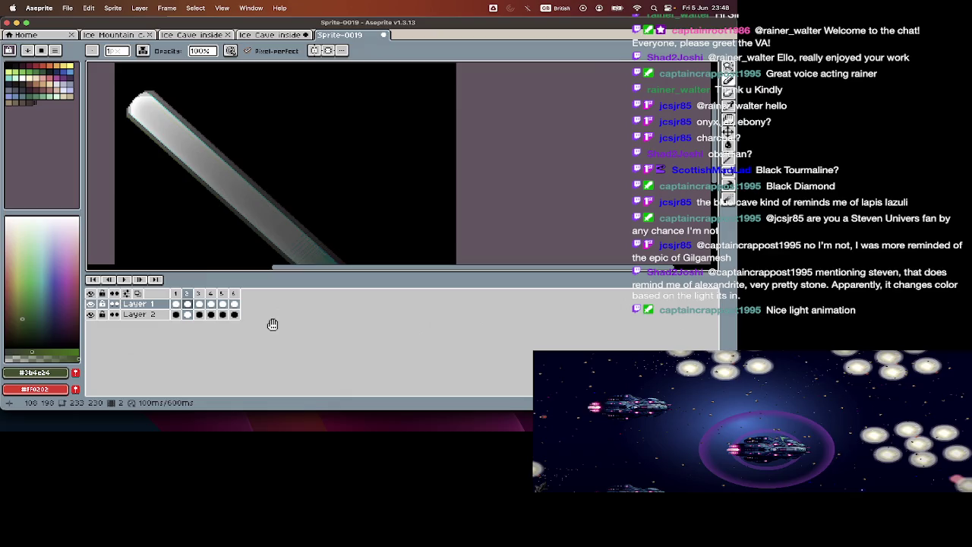
key("Tab")
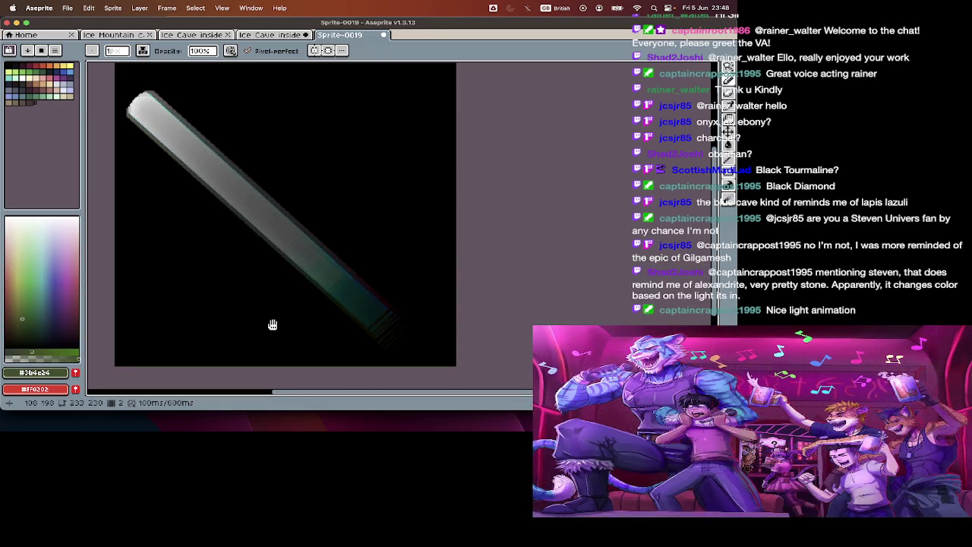
key("Tab")
key("v")
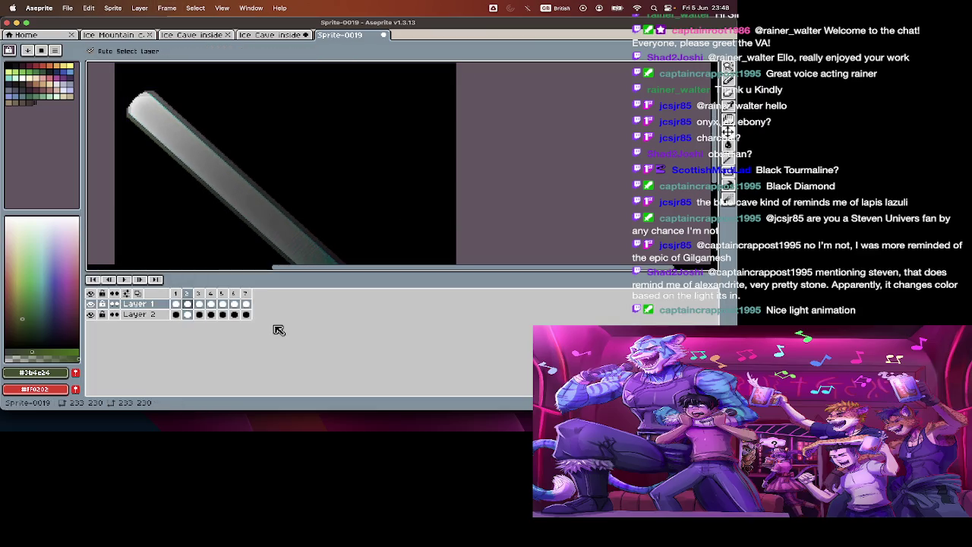
key("Tab")
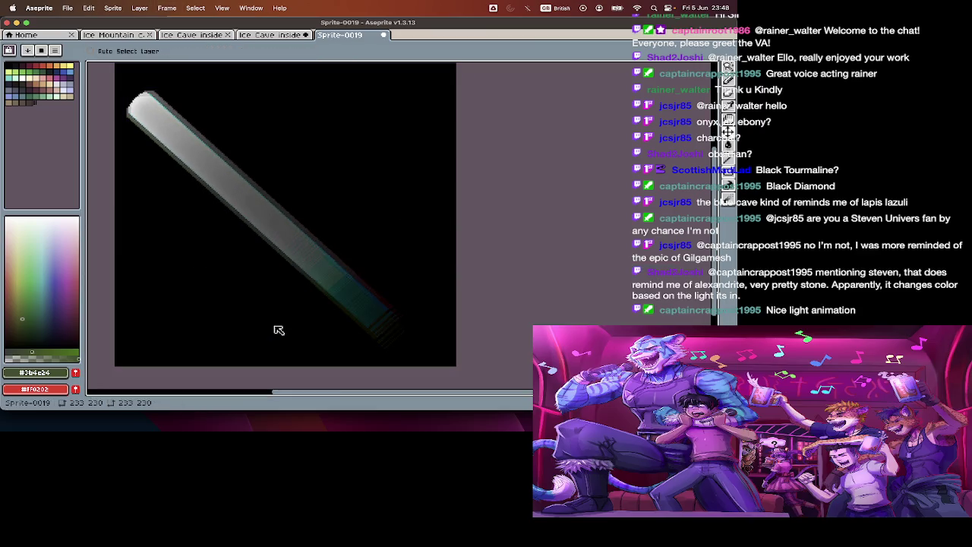
Step: Bring up Save As for the light-beam sprite and browse up two folders to RPG
key("Tab")
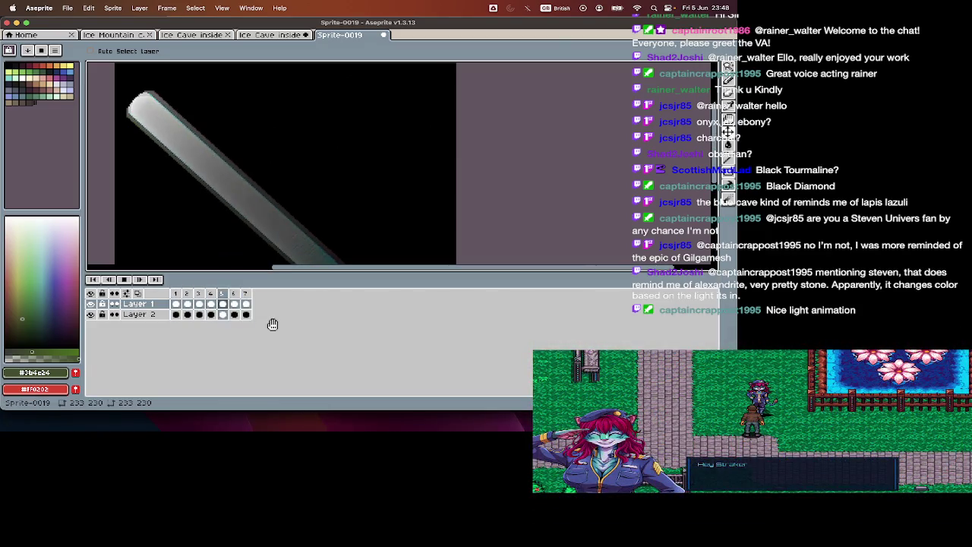
key("Tab")
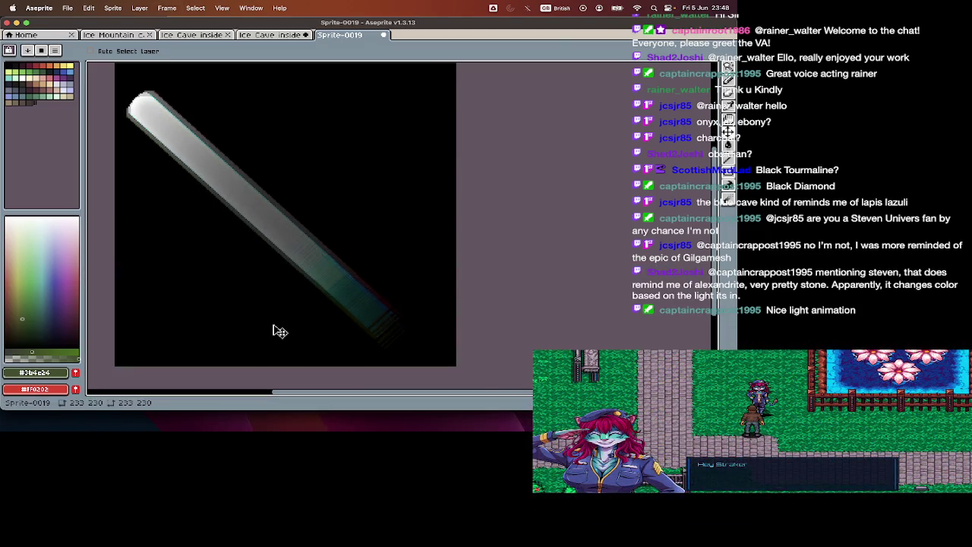
key("Tab")
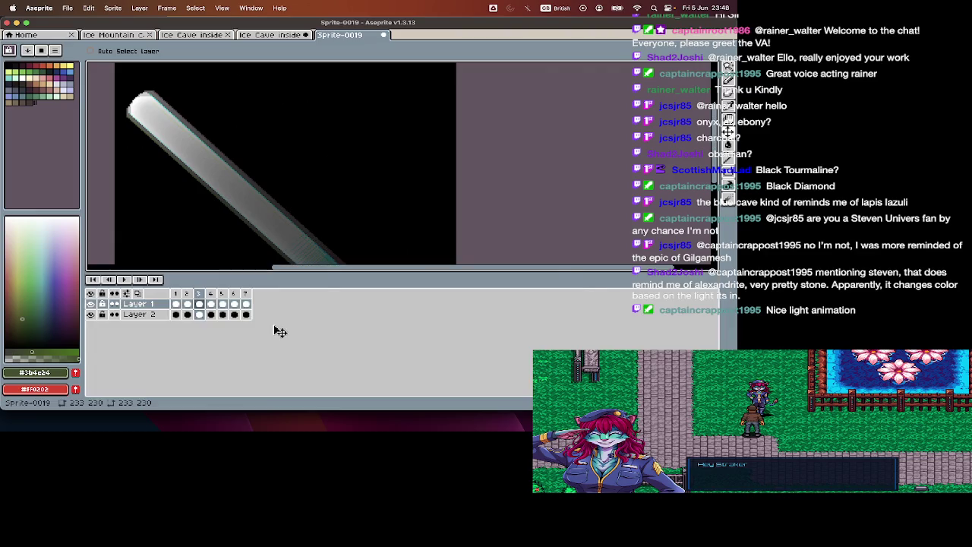
key("ctrl+s")
key("BackSpace")
key("BackSpace")
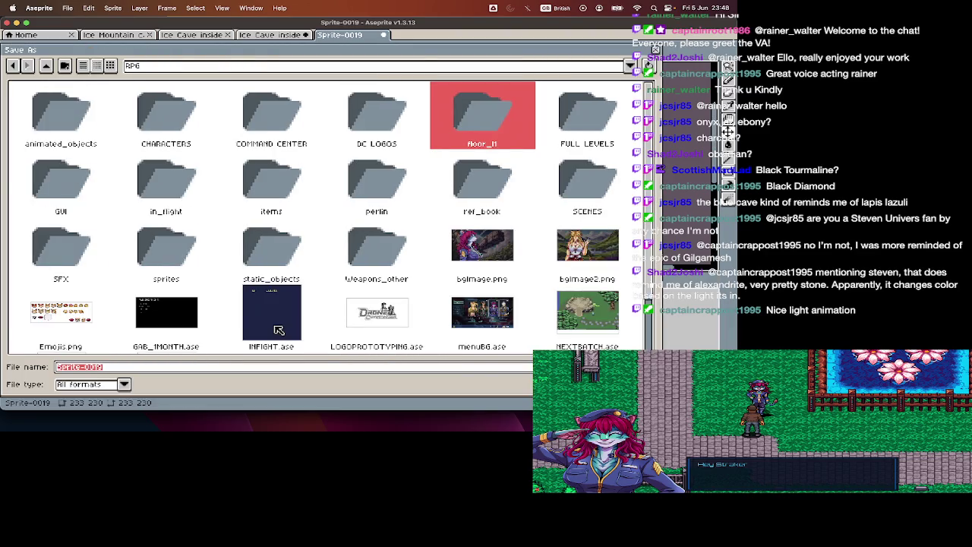
Step: Create a LightBeam folder inside animated_objects and save the light beam there as main1.png
double_click(66, 116)
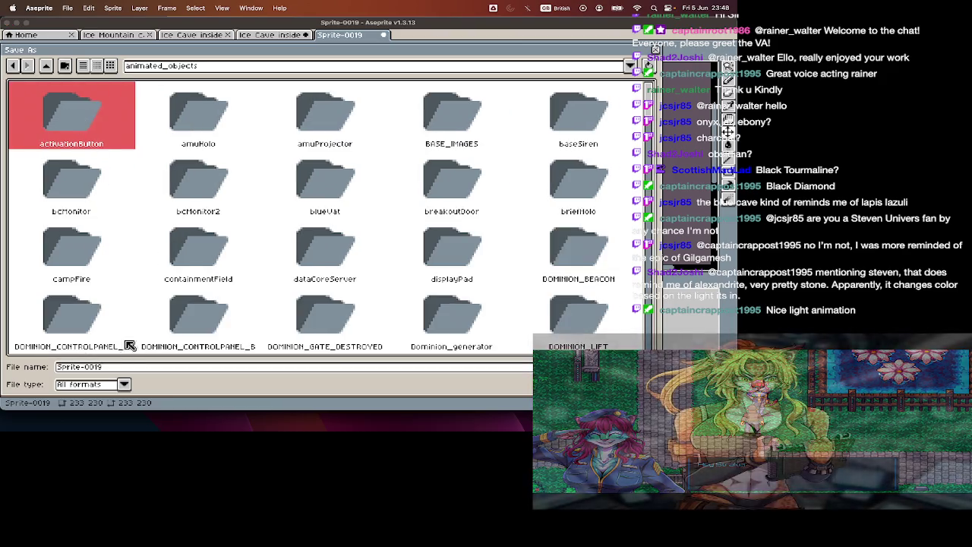
left_click(65, 68)
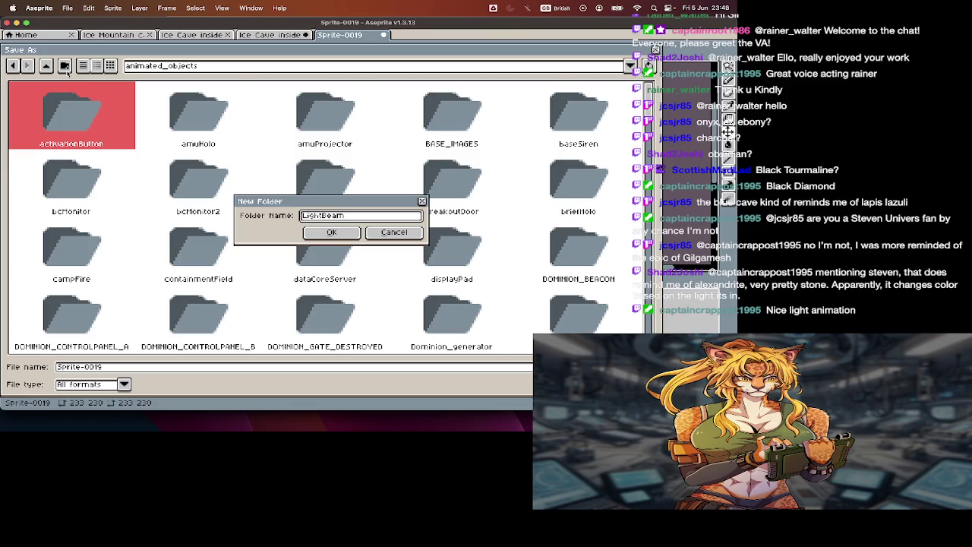
key("Return")
left_click(100, 382)
left_click(141, 372)
type("mainng")
key("Return")
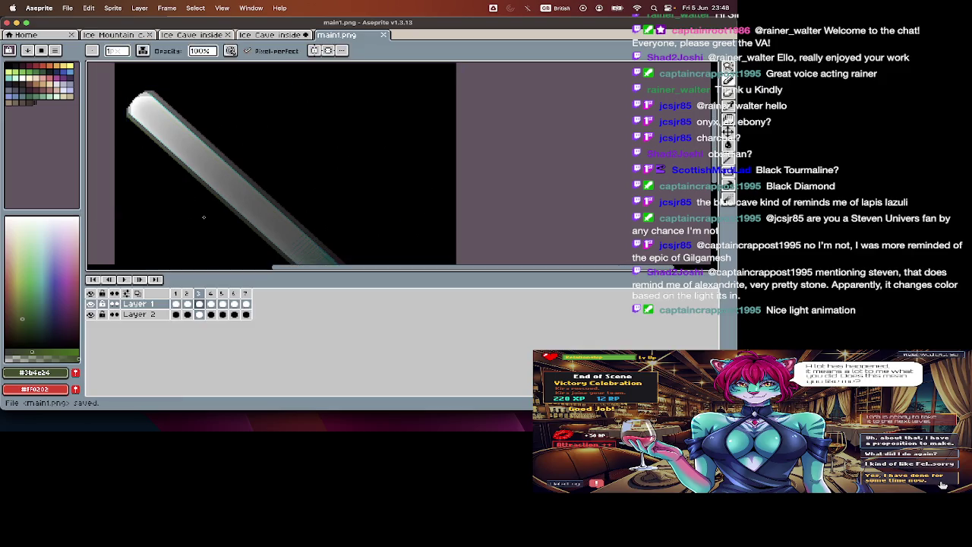
Step: Clear Layer 2's black background across all frames, then undo it after a cancelled resize
left_click_drag(182, 314, 289, 319)
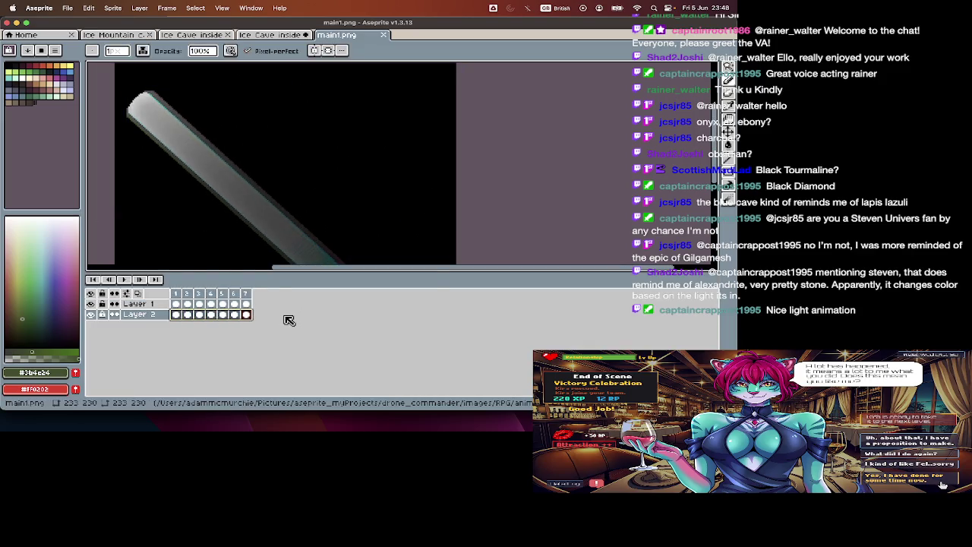
key("Delete")
key("Tab")
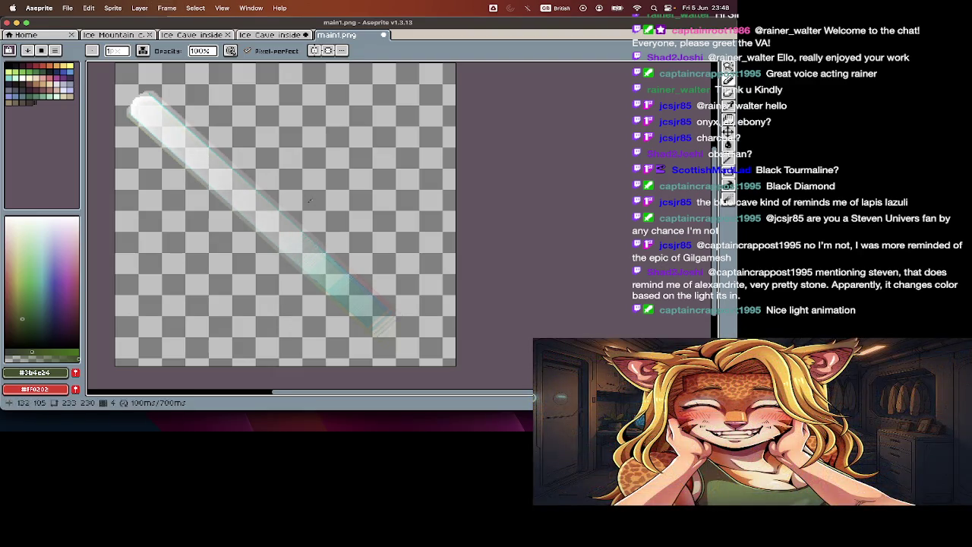
key("super+alt+c")
left_click_drag(360, 119, 464, 100)
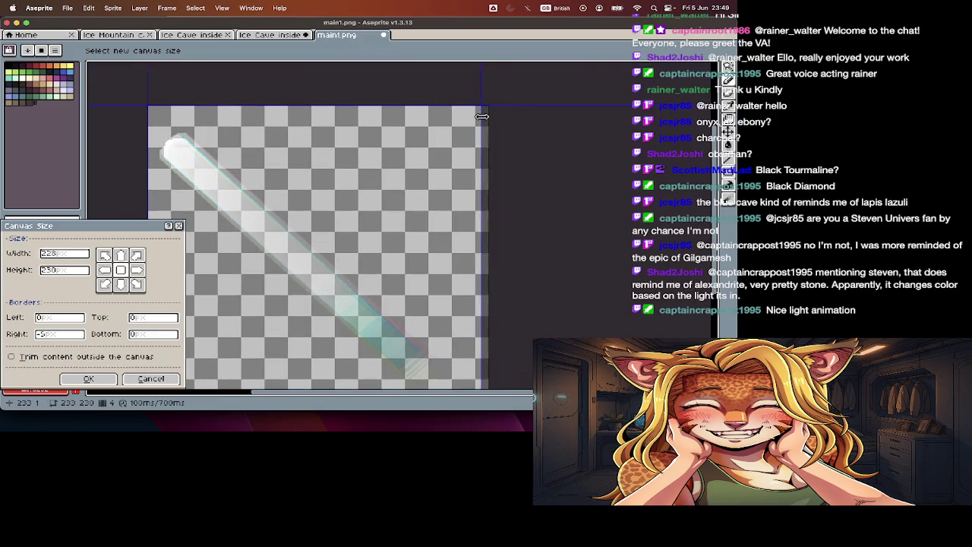
key("Escape")
key("ctrl+z")
Step: Trim the canvas with Canvas Size: top to 216 high, right narrower, bottom to 211 high
key("super+alt+c")
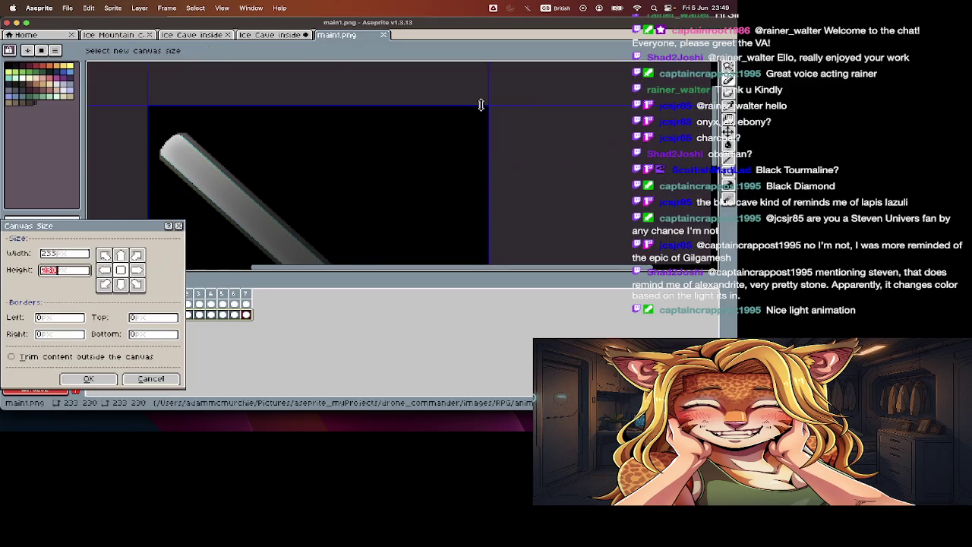
left_click_drag(413, 85, 418, 111)
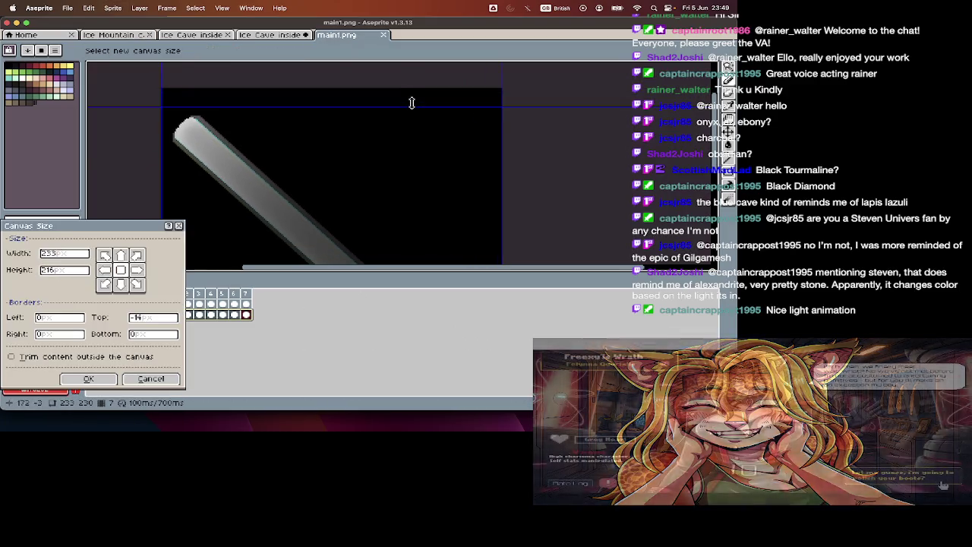
scroll(386, 190, "up", 2)
left_click_drag(499, 165, 488, 168)
key("Return")
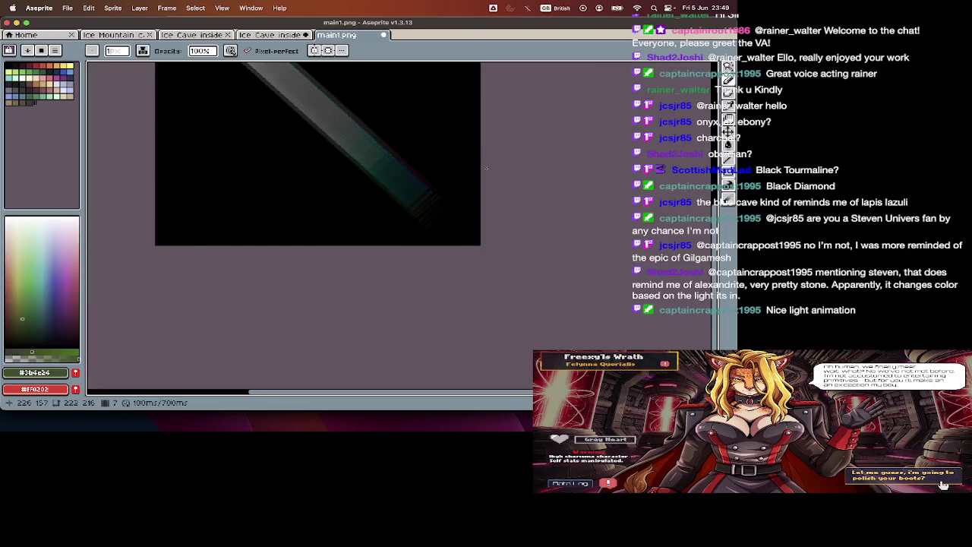
key("ctrl+alt+c")
left_click_drag(486, 168, 465, 167)
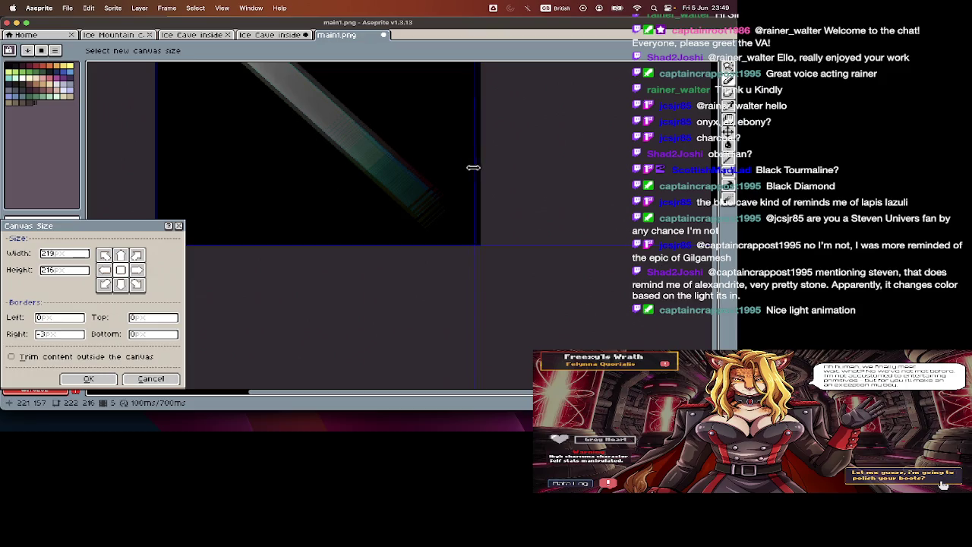
key("Return")
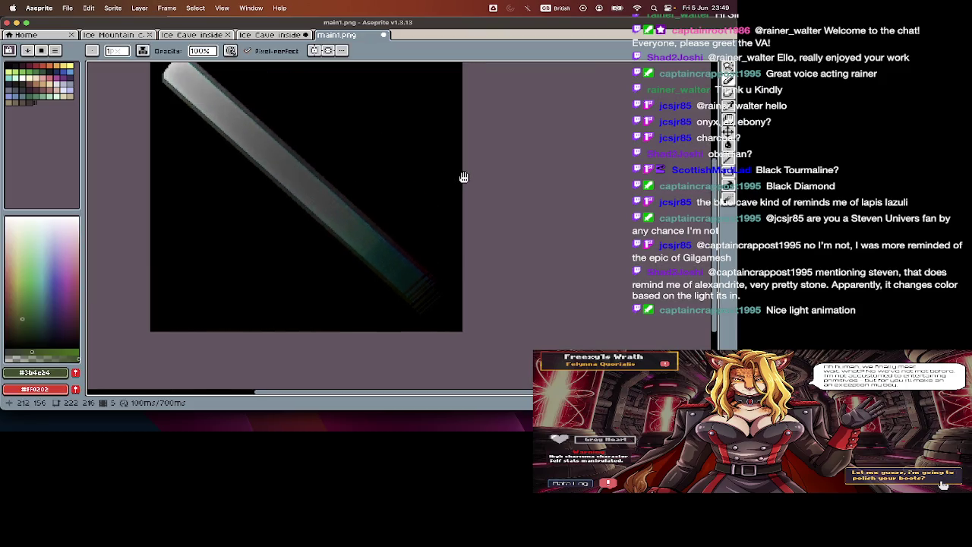
scroll(463, 176, "down", 3)
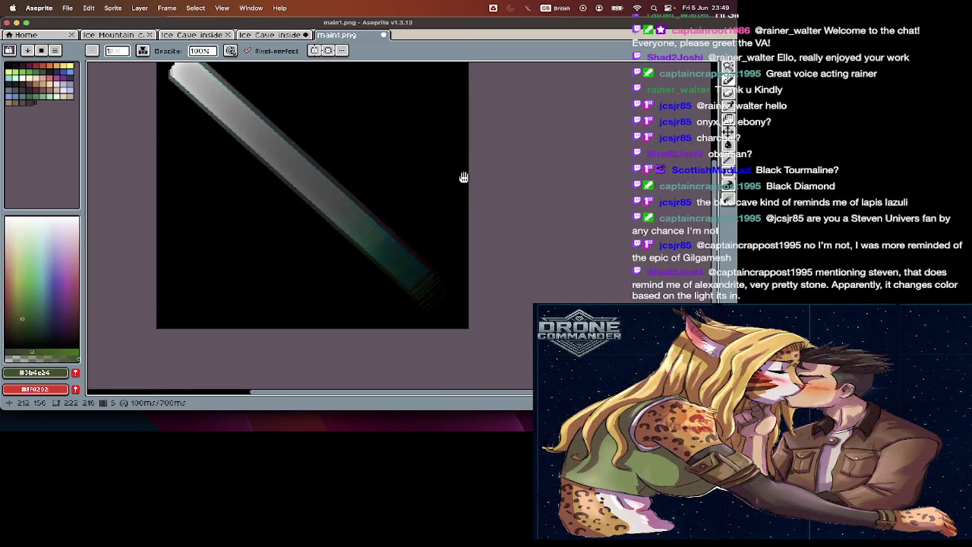
key("ctrl+alt+c")
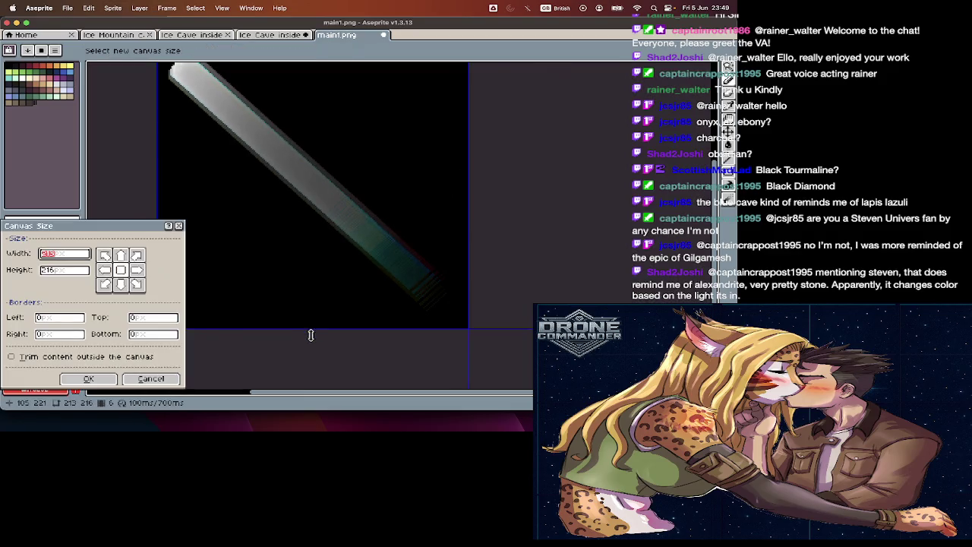
left_click_drag(314, 331, 315, 324)
key("Return")
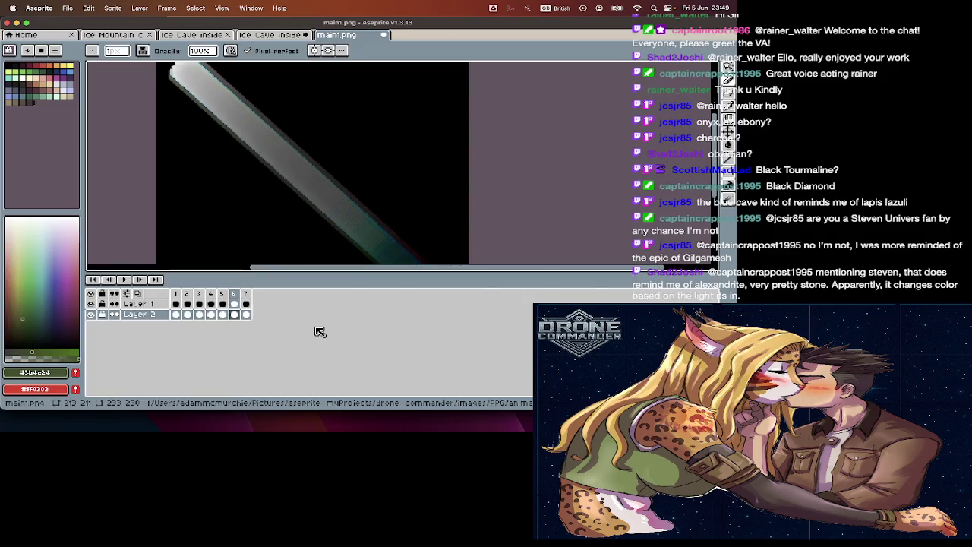
Step: Clear the background layer's frame 7 cel and resave main1.png
key("Tab")
left_click(246, 314)
key("Tab")
key("super+s")
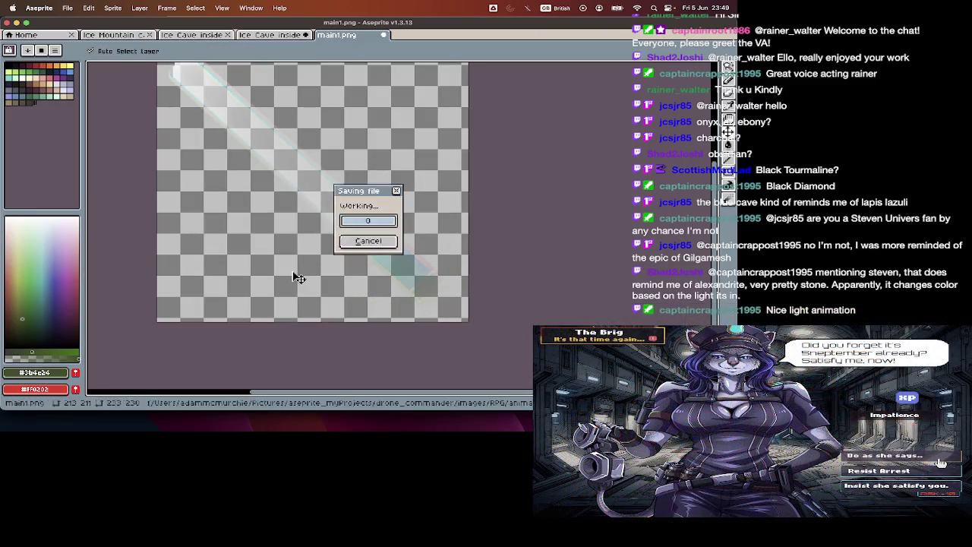
key("Return")
key("Tab")
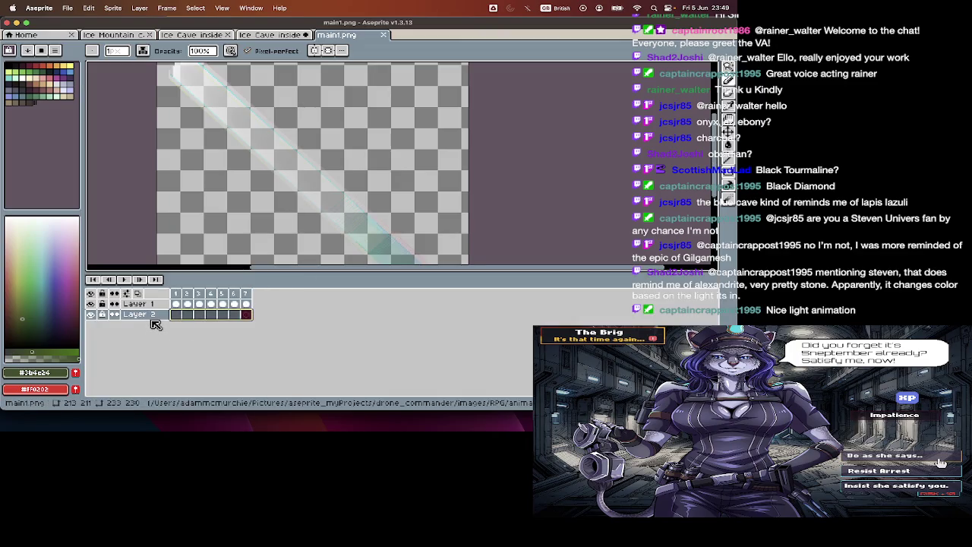
Step: Delete the empty background layer, close main1.png, and marquee the sheet's light streak area
right_click(152, 318)
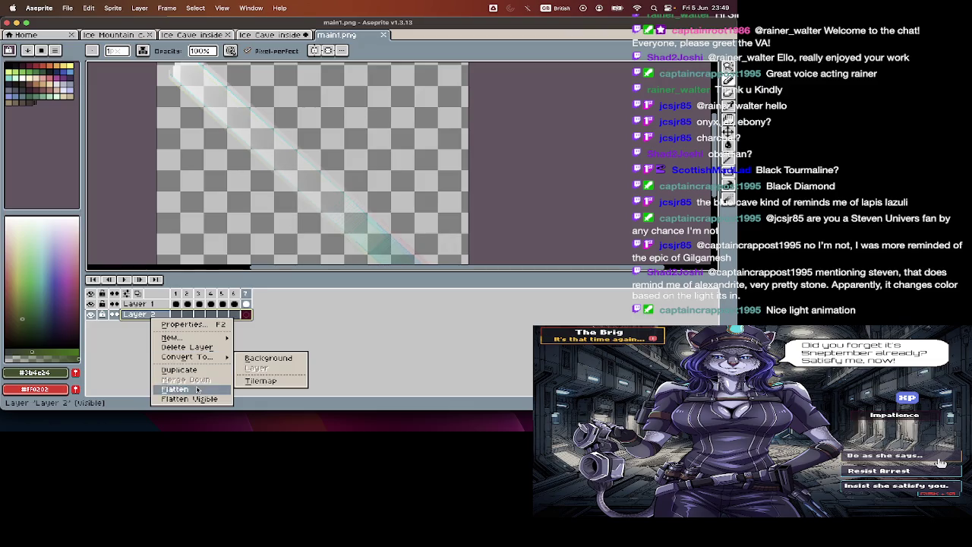
left_click(202, 347)
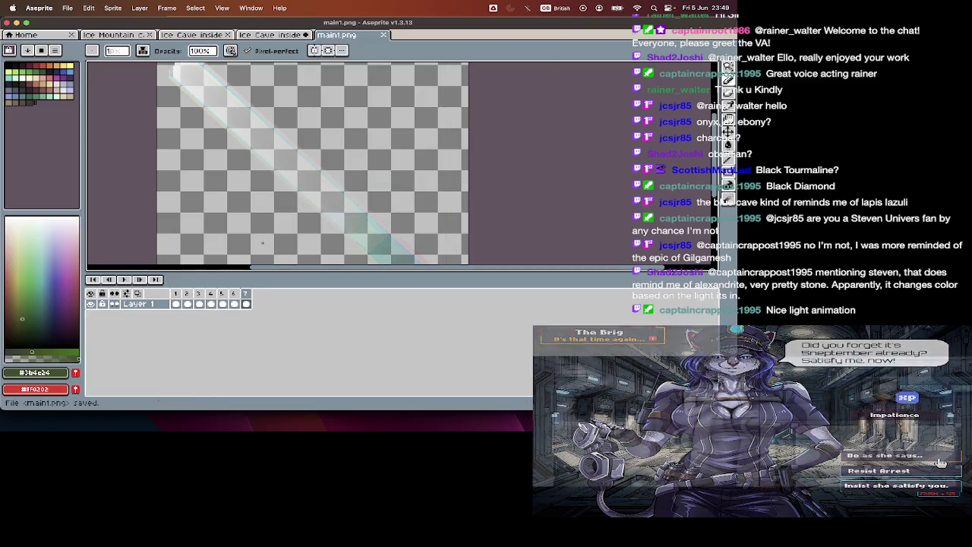
key("super+w")
key("m")
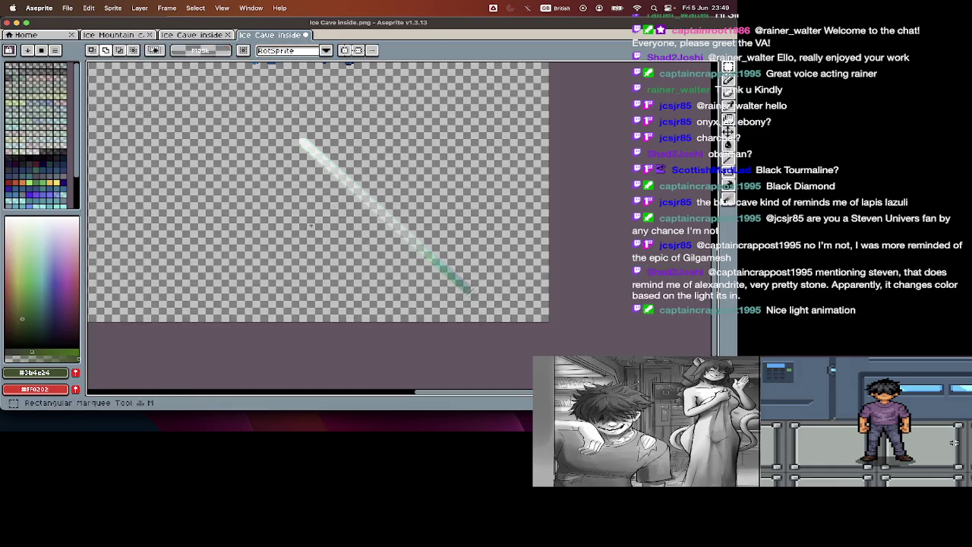
left_click_drag(287, 130, 509, 310)
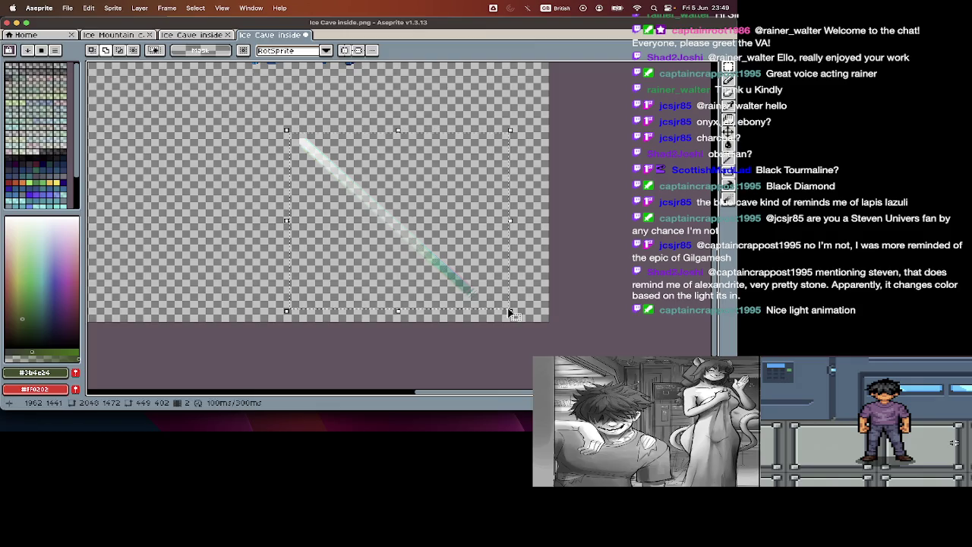
Step: Open main1.png and paste its streak onto the Ice Cave sheet, moved up and left
key("super+o")
double_click(72, 124)
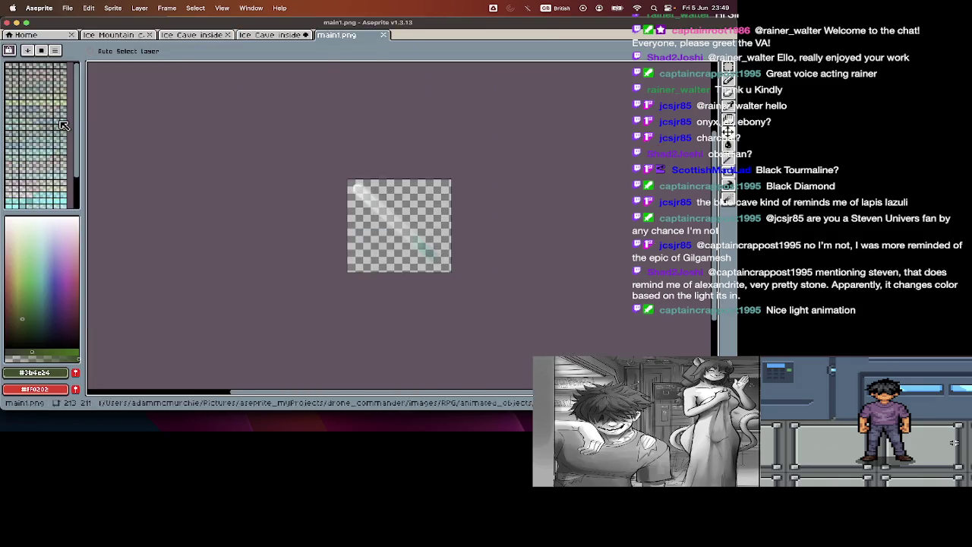
left_click(278, 36)
key("super+v")
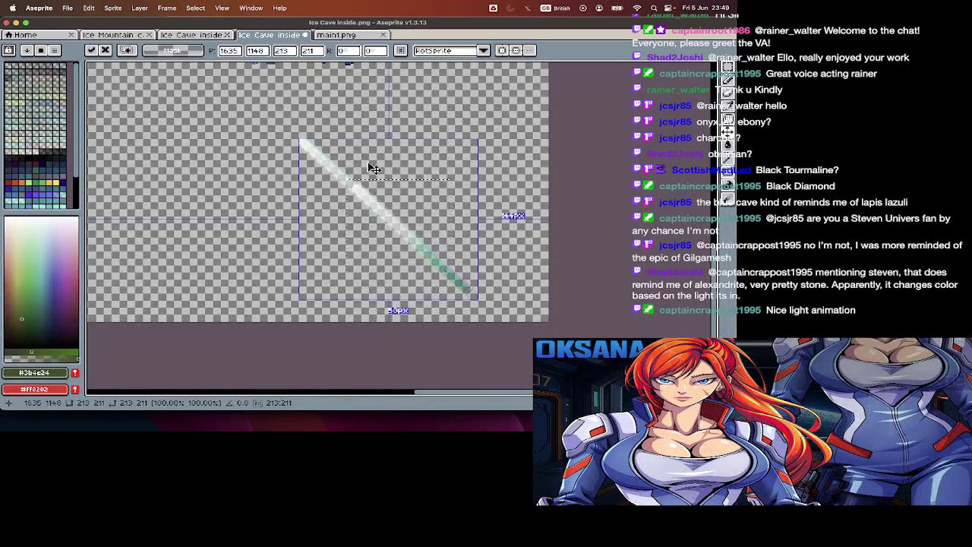
left_click_drag(403, 221, 287, 200)
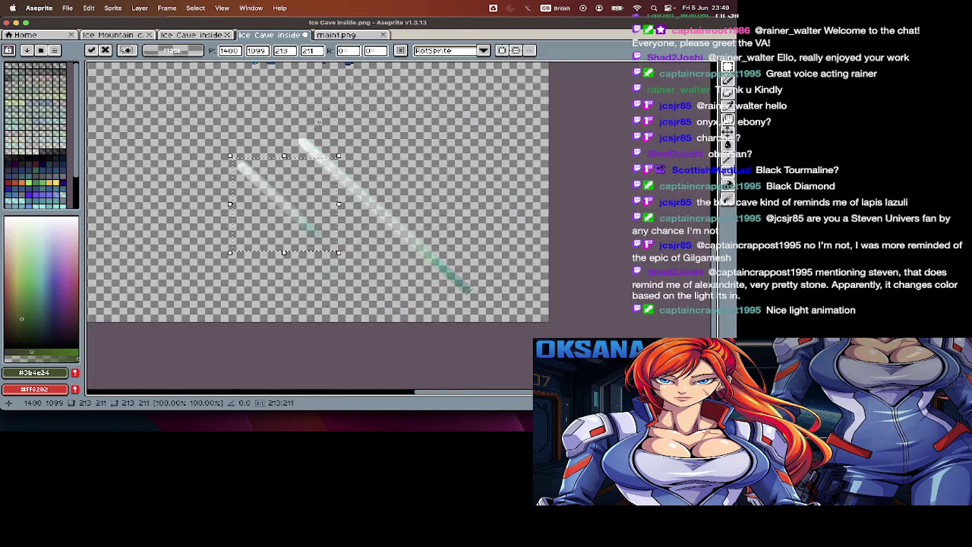
key("Return")
Step: Resize main1.png to 426×422 and close it
left_click(354, 35)
key("super+alt+i")
type("20")
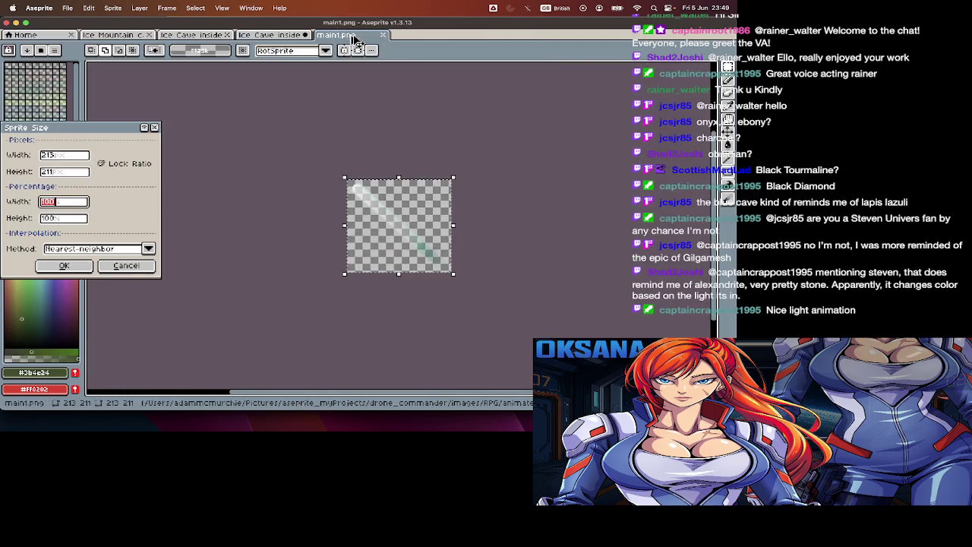
key("Return")
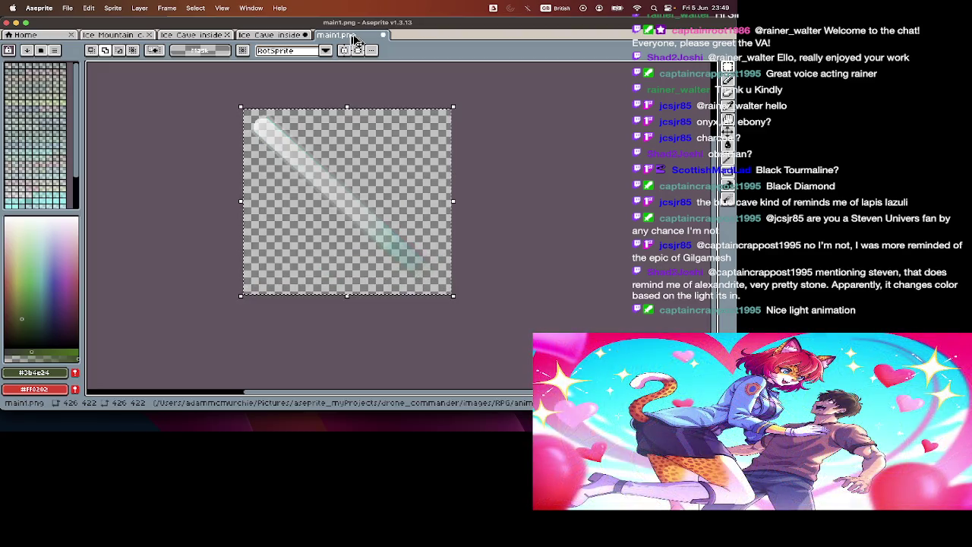
key("Tab")
key("Tab")
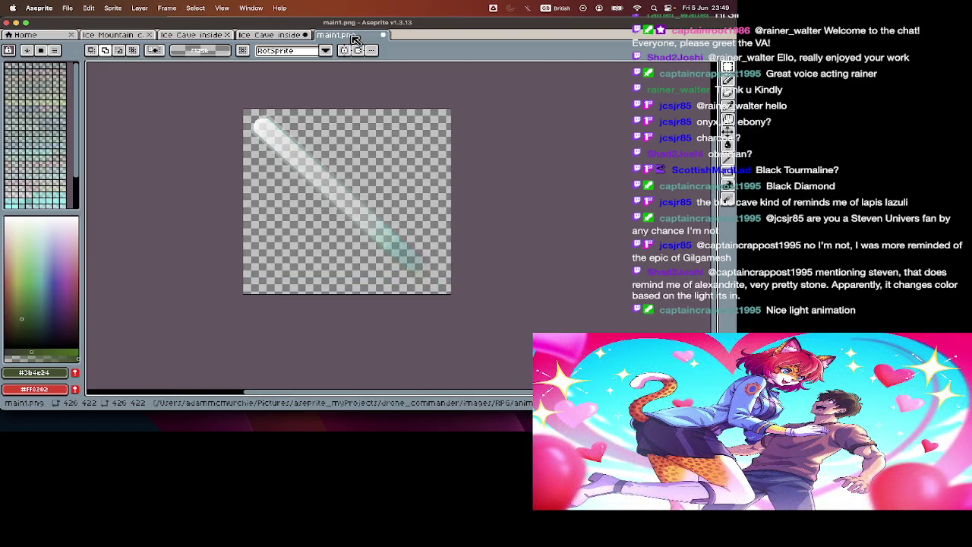
key("super+w")
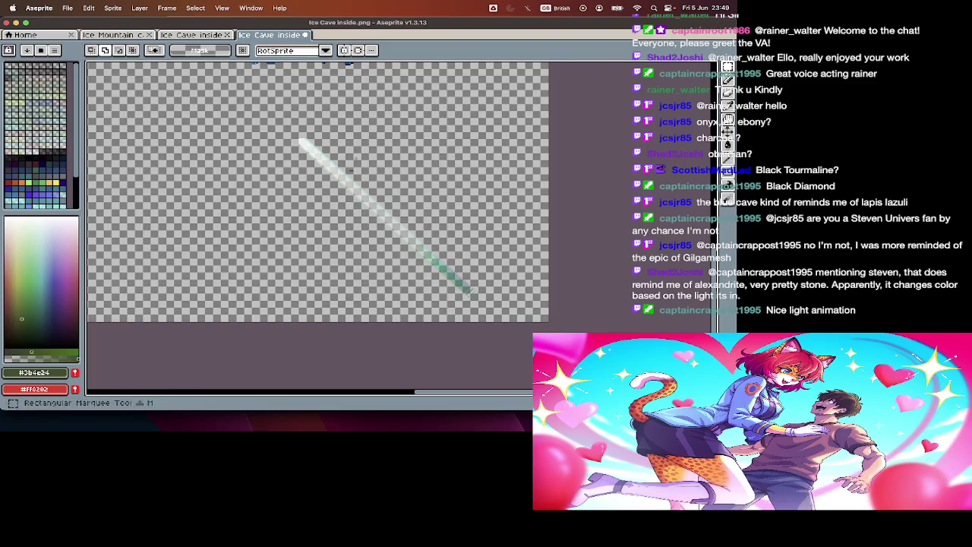
Step: Copy the sheet's light streak into a new 407×411 sprite
left_click_drag(293, 134, 491, 312)
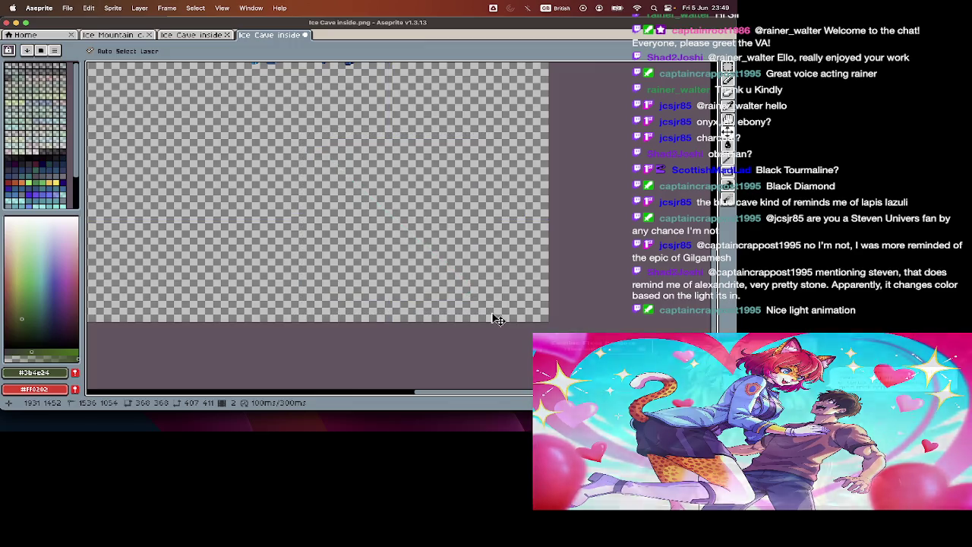
key("super+n")
key("Return")
key("super+v")
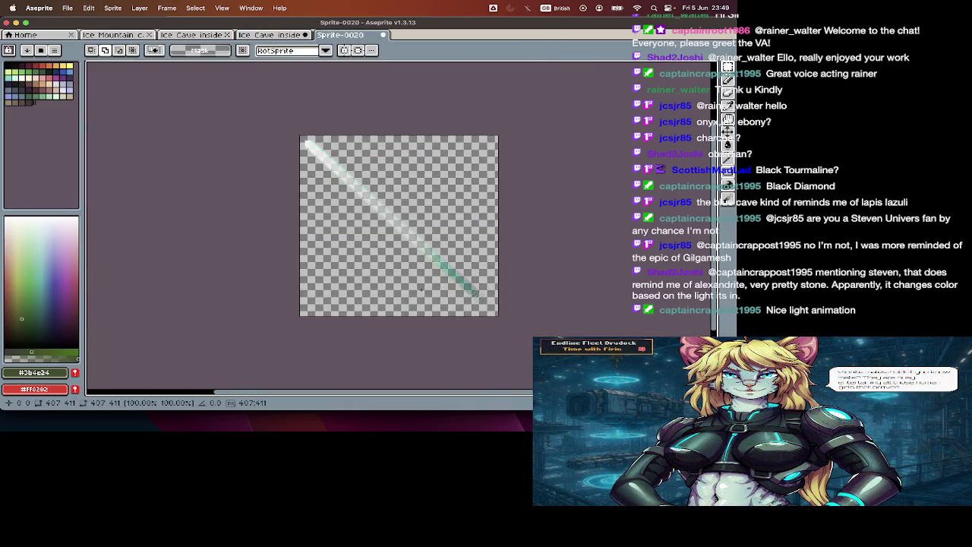
Step: Move Layer 2 beneath Layer 1 in the new sprite
key("Tab")
double_click(142, 305)
left_click_drag(145, 310, 149, 353)
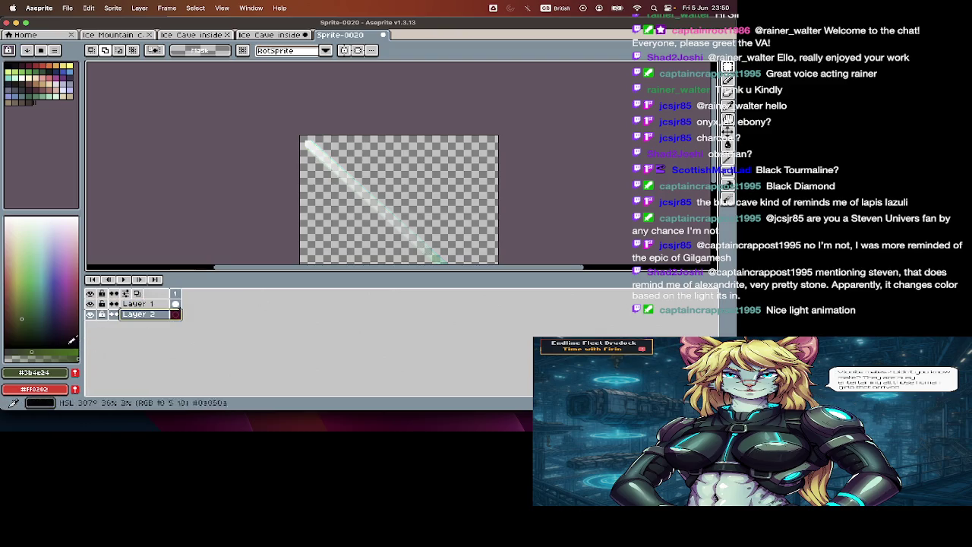
key("Tab")
Step: Fill Layer 2 with black using the Paint Bucket
key("g")
left_click(350, 232)
key("Tab")
key("Tab")
key("Tab")
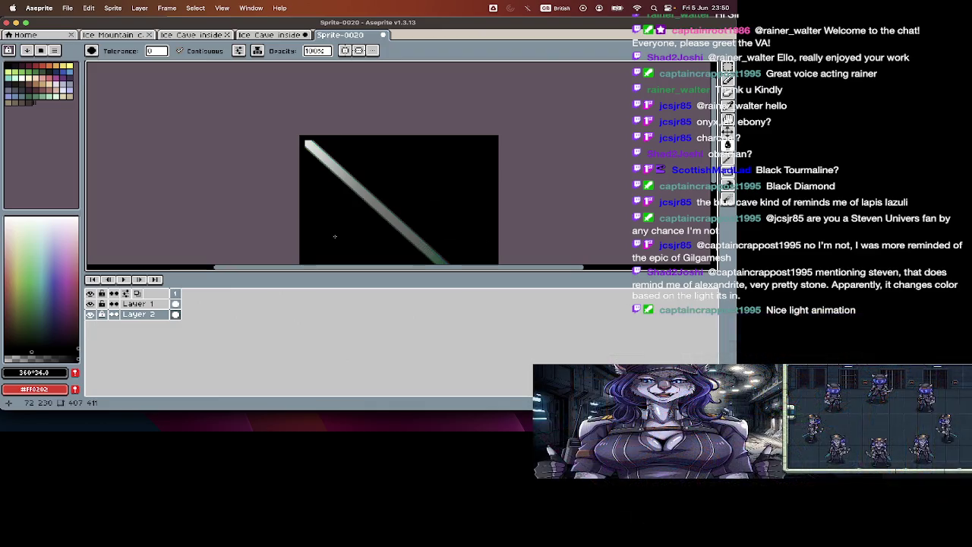
key("Tab")
key("Tab")
key("Tab")
scroll(311, 123, "up", 1)
key("Tab")
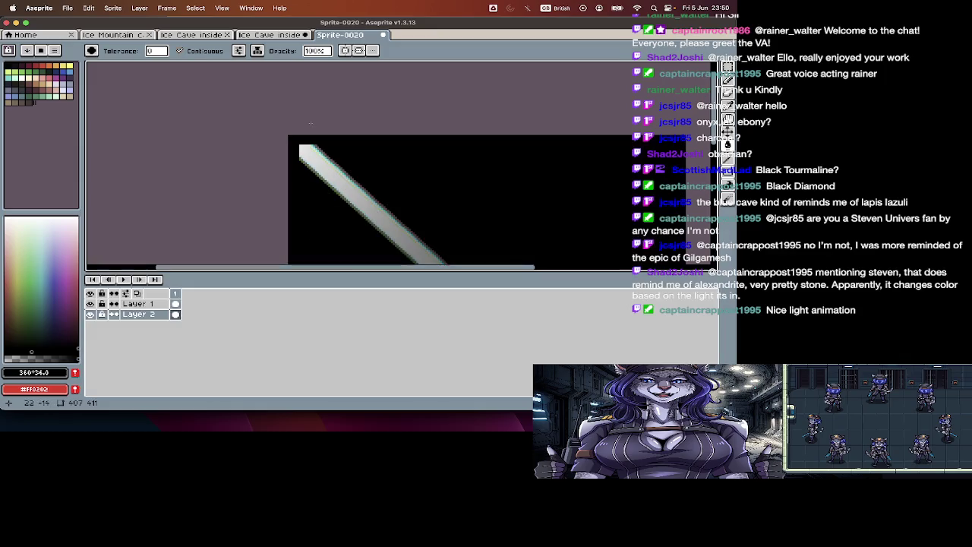
scroll(302, 155, "up", 1)
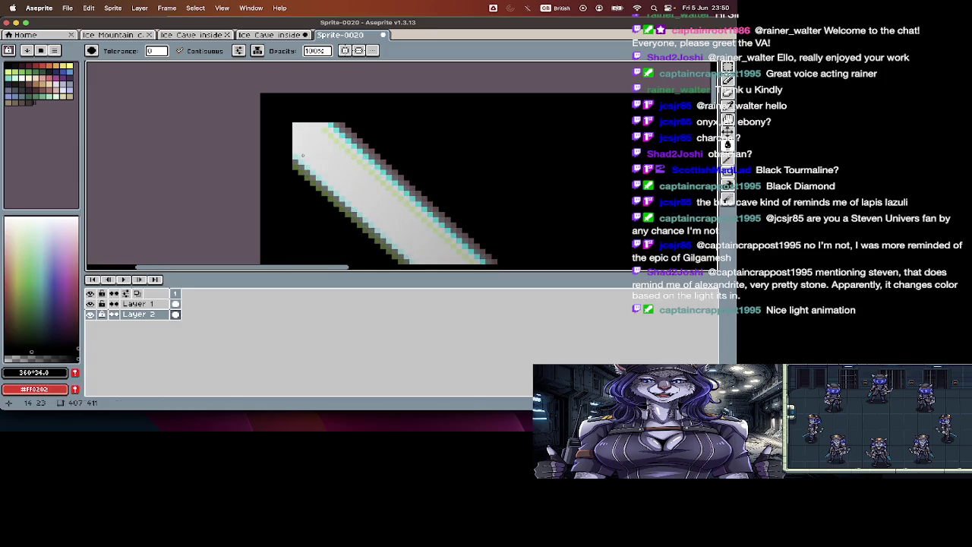
Step: Resize the light-streak sprite to 400%
key("super+alt+i")
key("Tab")
key("Tab")
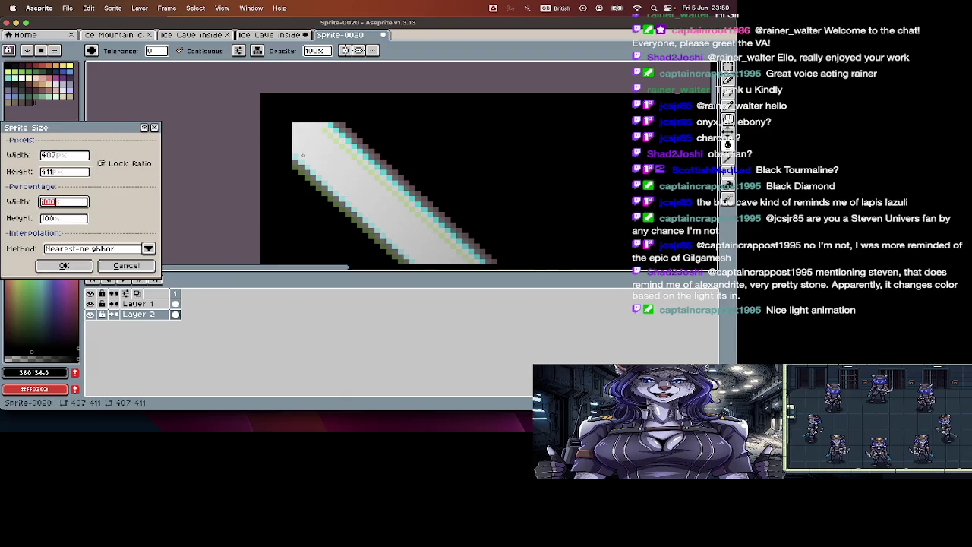
type("400")
key("Return")
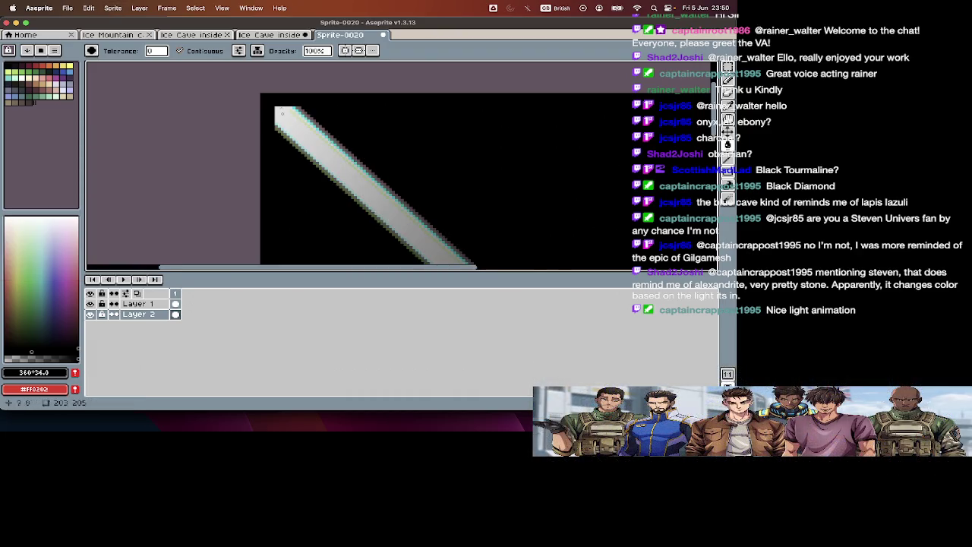
key("Tab")
Step: Erase corner pixels along the streak's top-left edge, undoing the last stroke
key("Tab")
scroll(281, 108, "up", 1)
key("e")
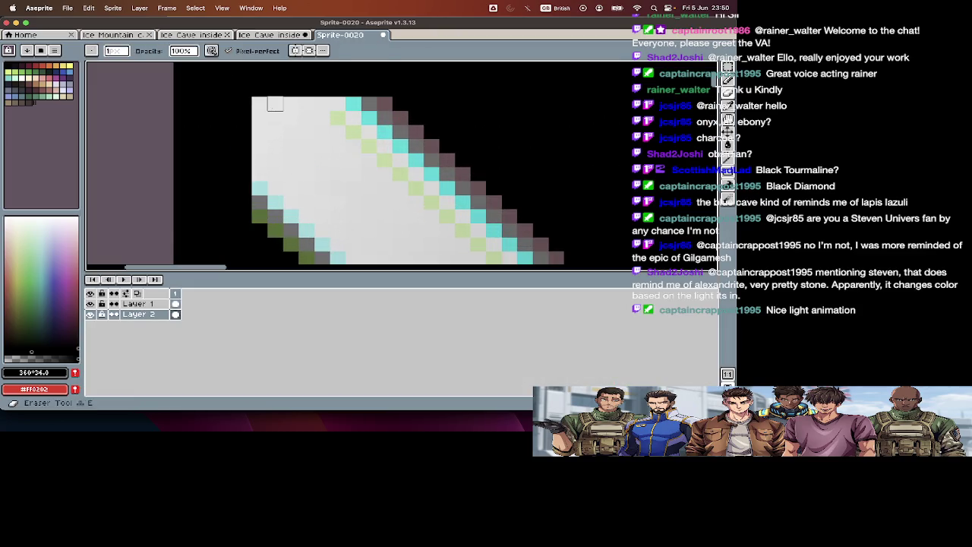
key("Tab")
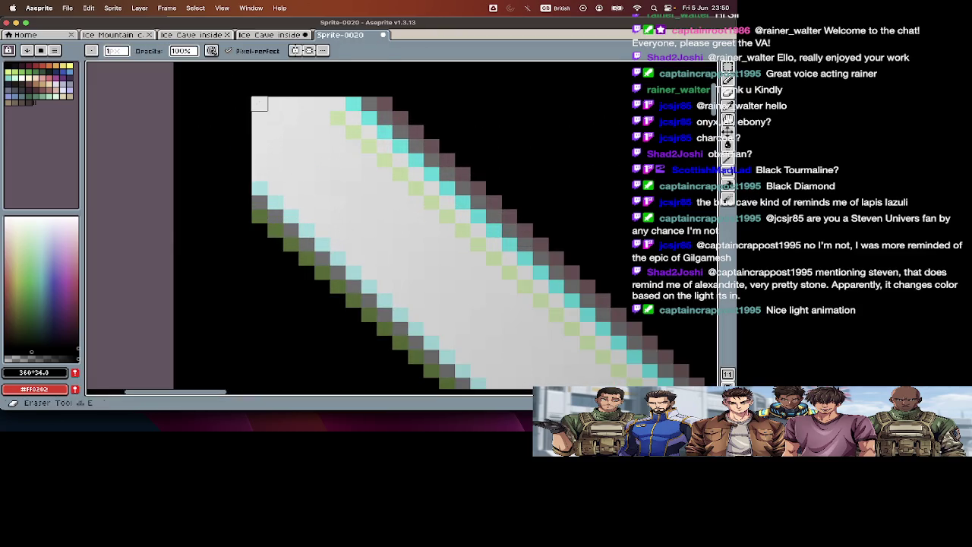
left_click(291, 104)
mouse_move(291, 104)
left_mouse_down()
mouse_move(258, 119)
mouse_move(260, 104)
left_mouse_up()
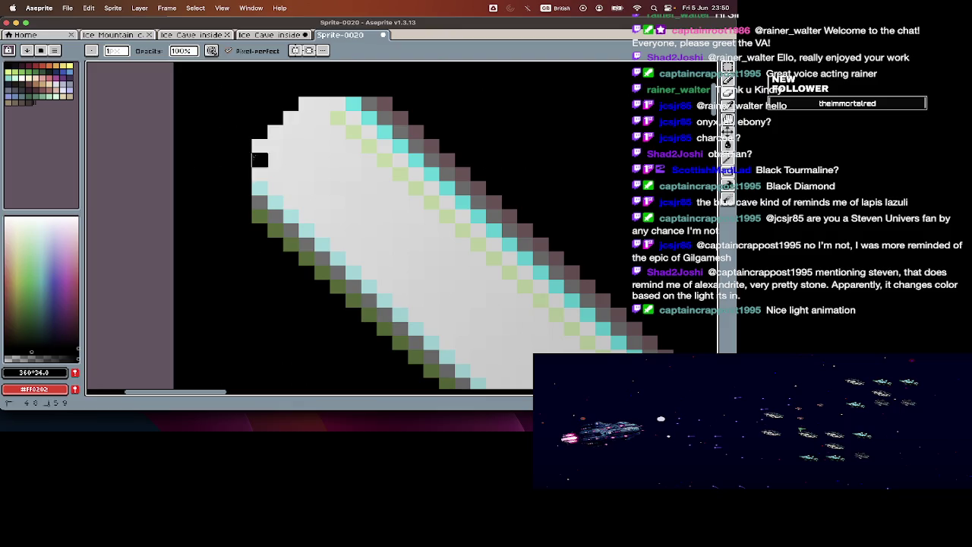
left_click_drag(275, 119, 322, 104)
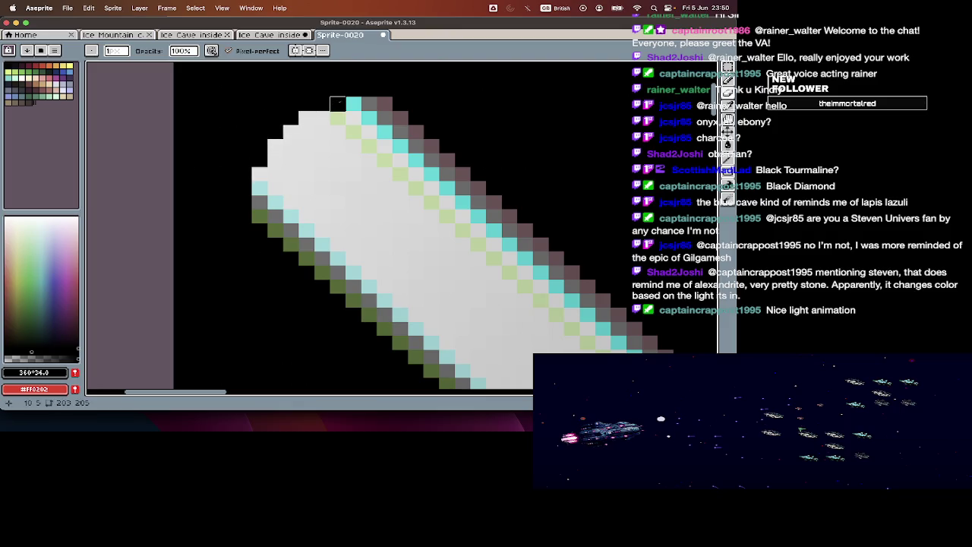
key("ctrl+z")
key("ctrl+z")
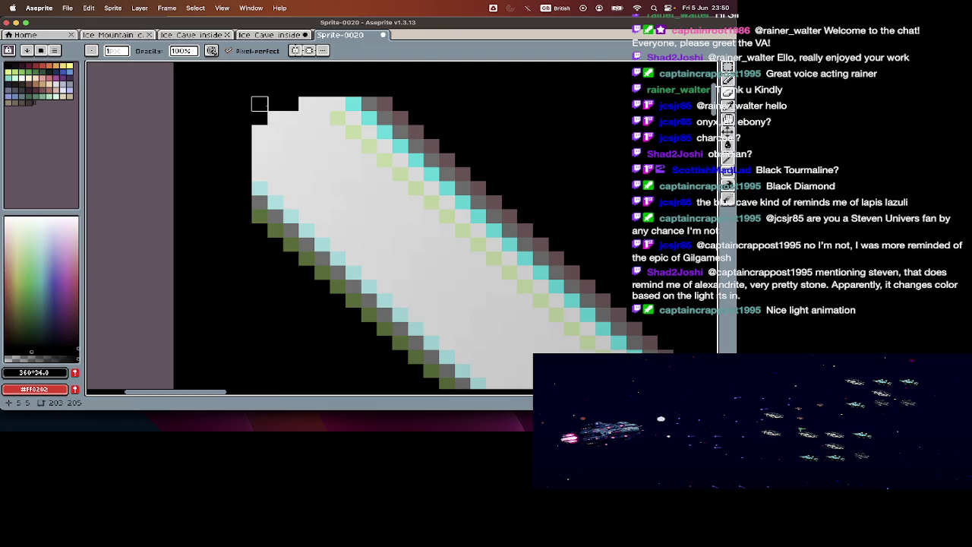
Step: Try erasing pixels along the streak's left edge, then undo it
scroll(292, 259, "down", 2)
scroll(292, 259, "up", 1)
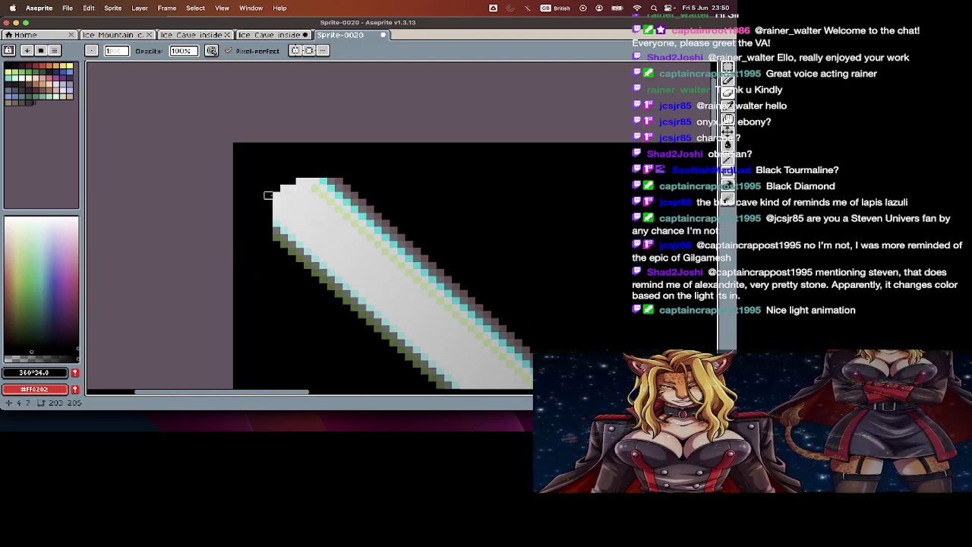
scroll(266, 272, "down", 1)
scroll(275, 268, "down", 2)
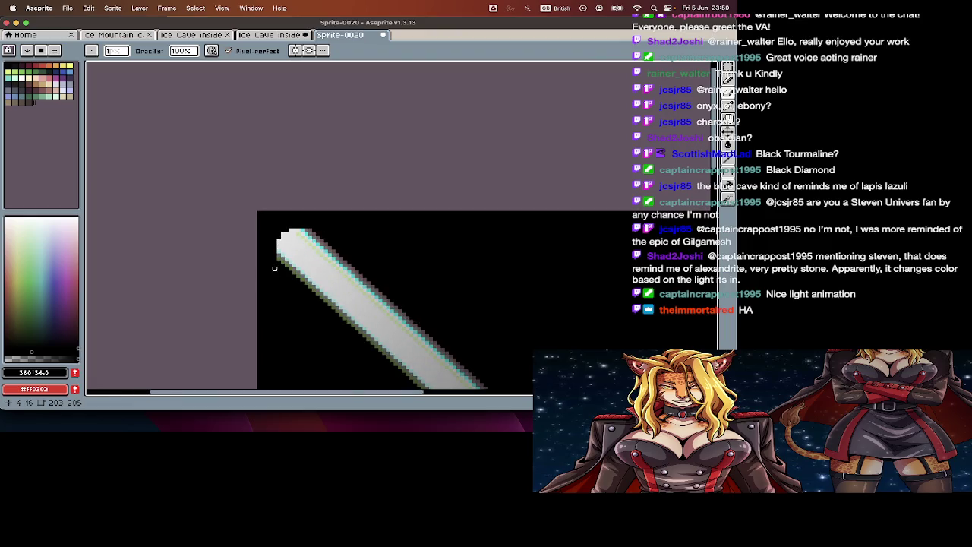
scroll(274, 268, "up", 3)
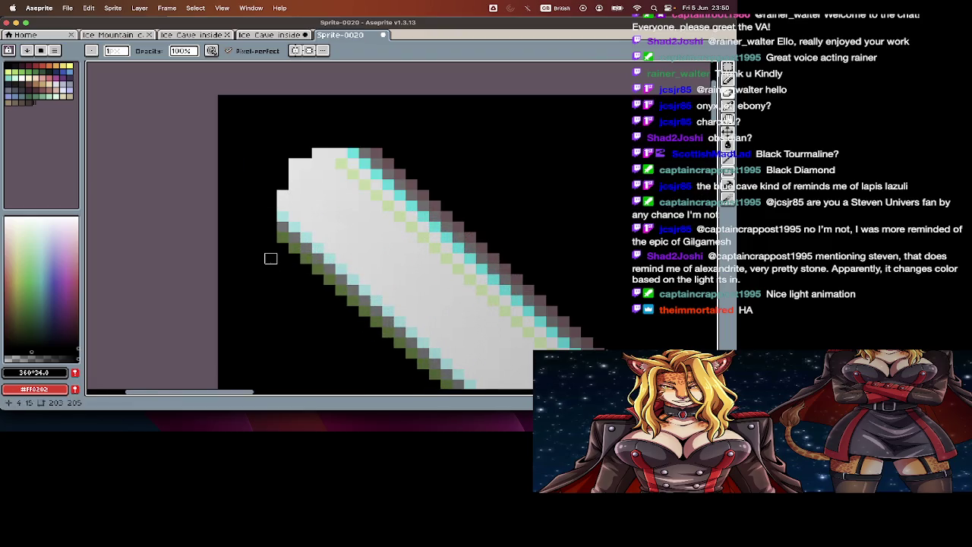
left_click_drag(283, 247, 283, 205)
key("ctrl+z")
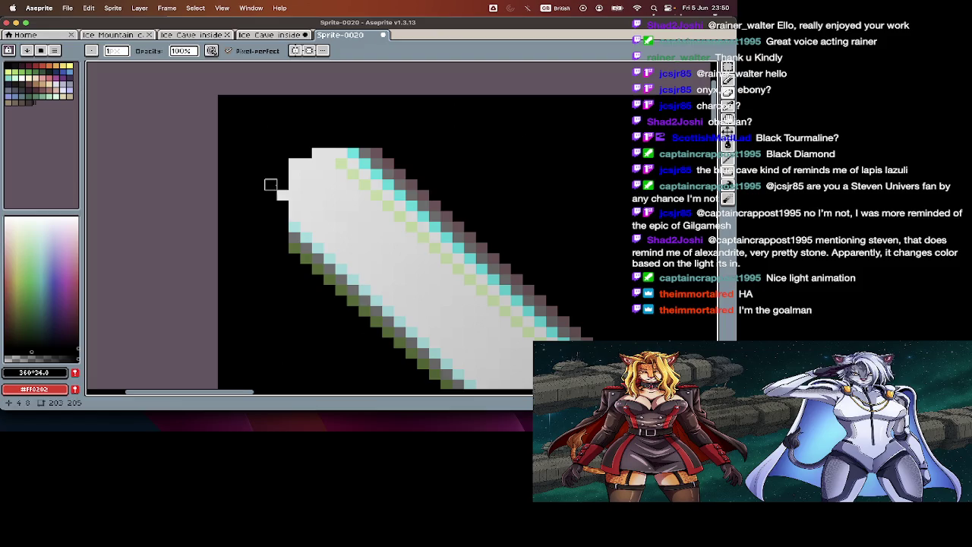
key("v")
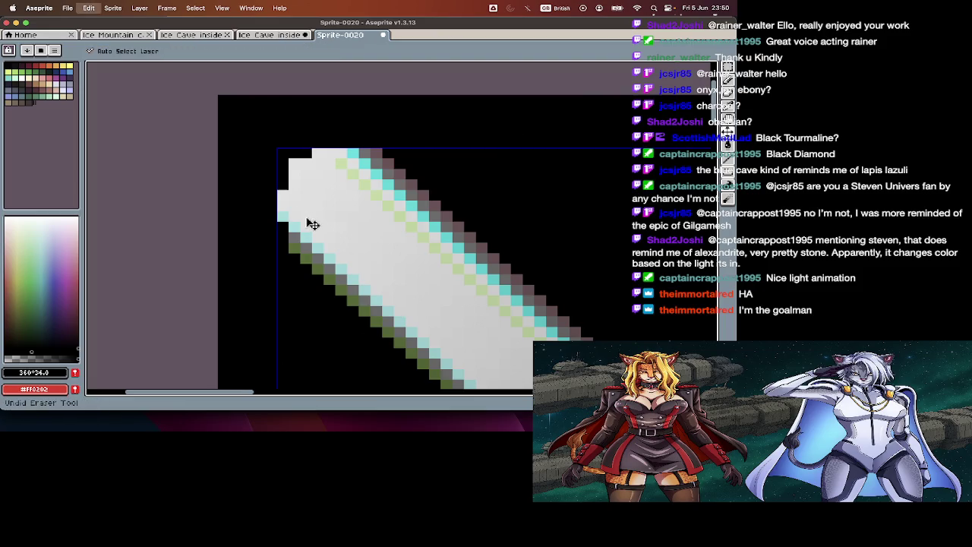
Step: Pick the streak's light grey as the pencil colour and hide the black background layer
key("e")
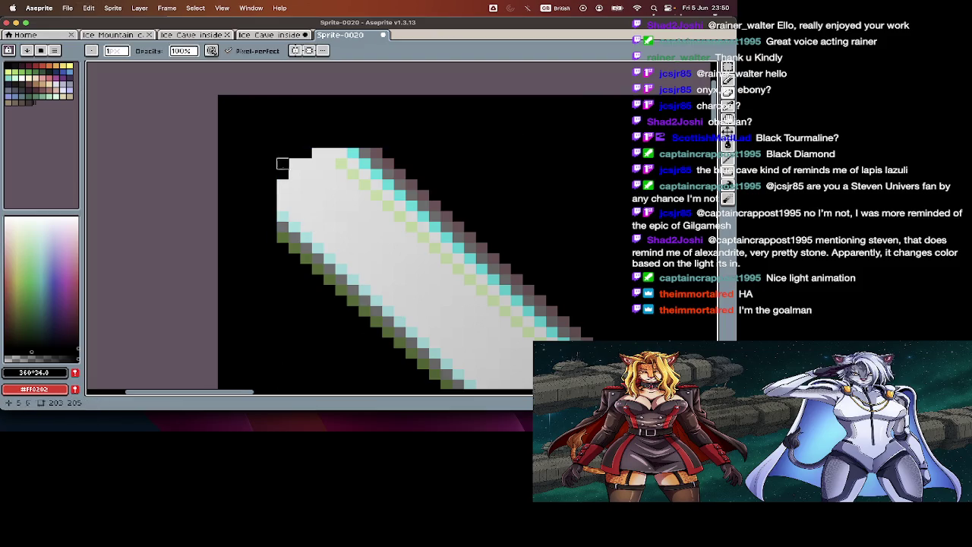
key("i")
left_click(296, 168)
key("b")
key("Tab")
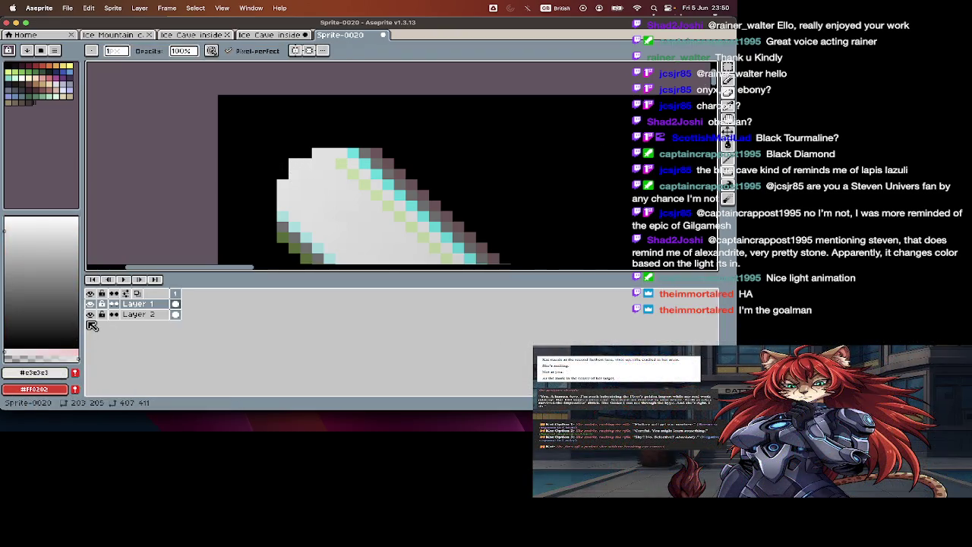
left_click(90, 314)
key("Tab")
Step: Fill in pixels along the streak's left edge and top row
scroll(352, 132, "up", 2)
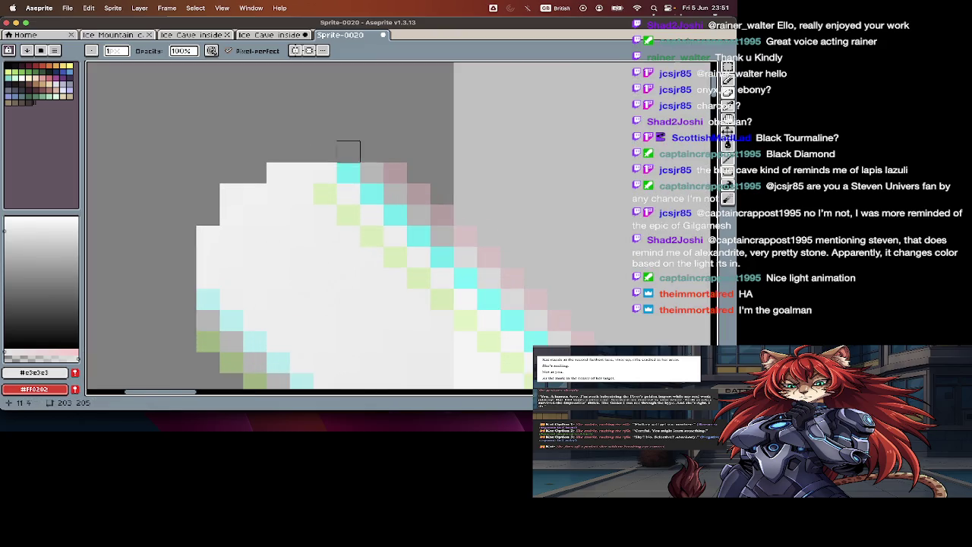
left_click(253, 174, "alt")
left_click(208, 214)
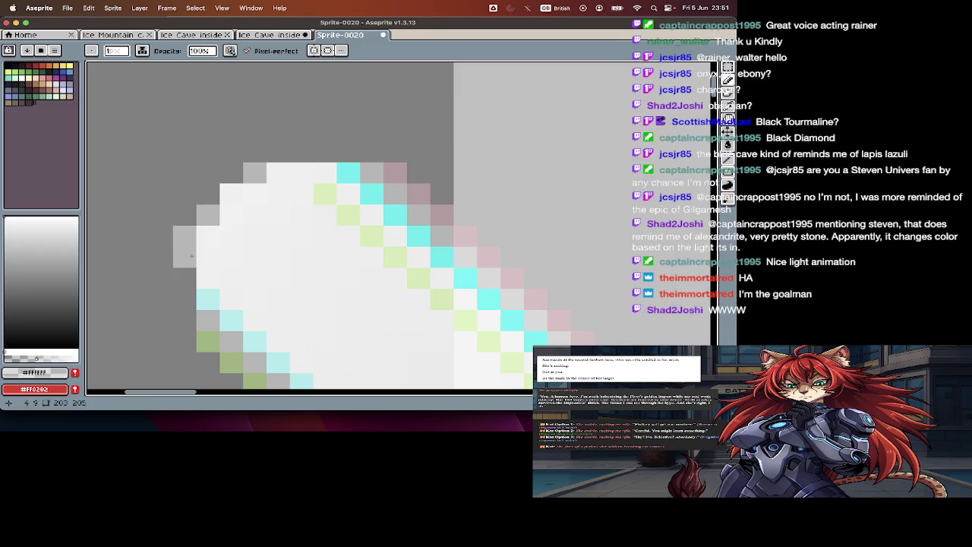
left_click_drag(190, 236, 185, 278)
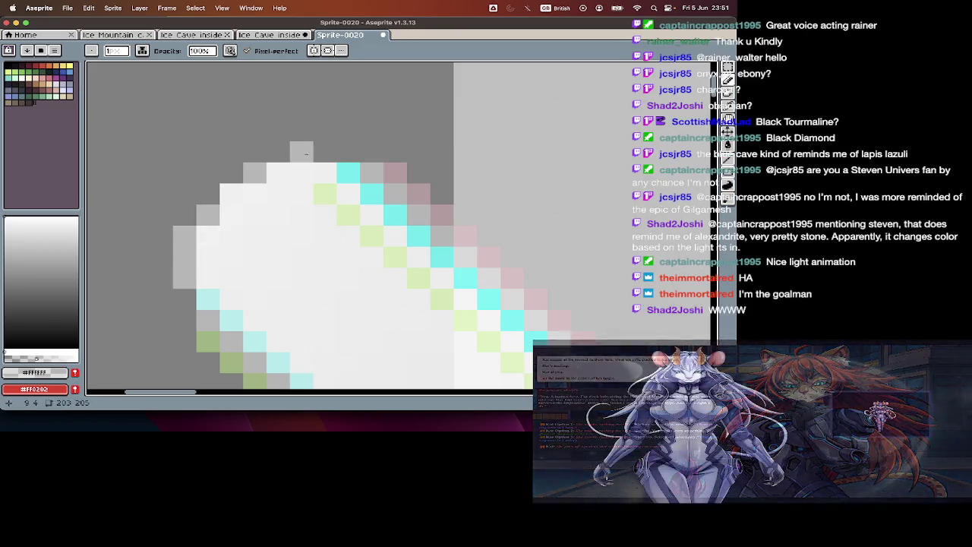
left_click(324, 151)
left_click(342, 158)
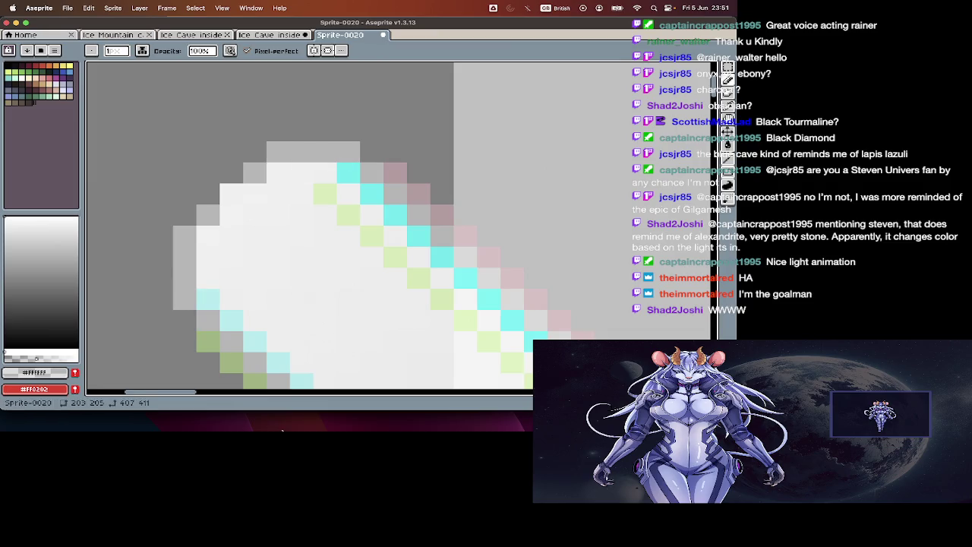
Step: View the whole sprite with the black background layer toggled off and back on
scroll(288, 220, "down", 5)
key("Tab")
key("Tab")
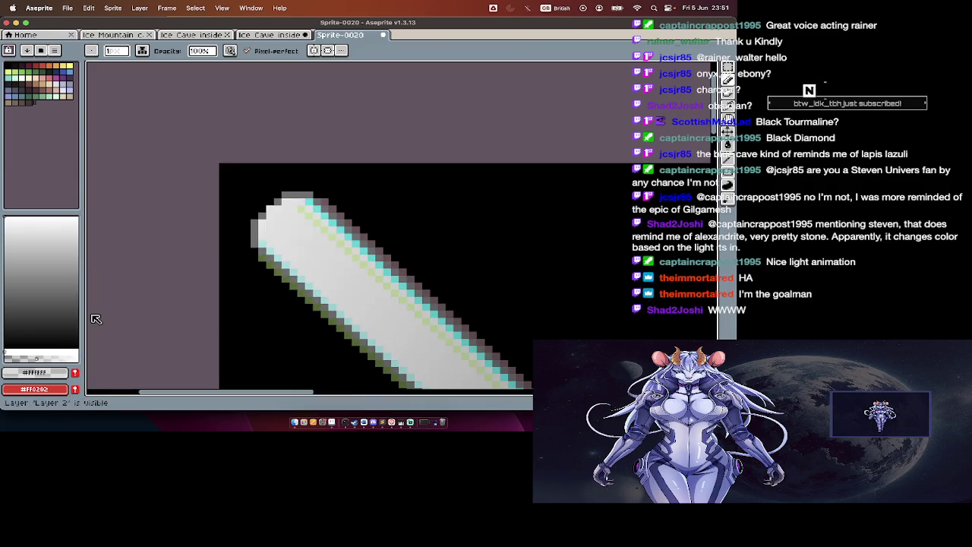
scroll(325, 189, "down", 2)
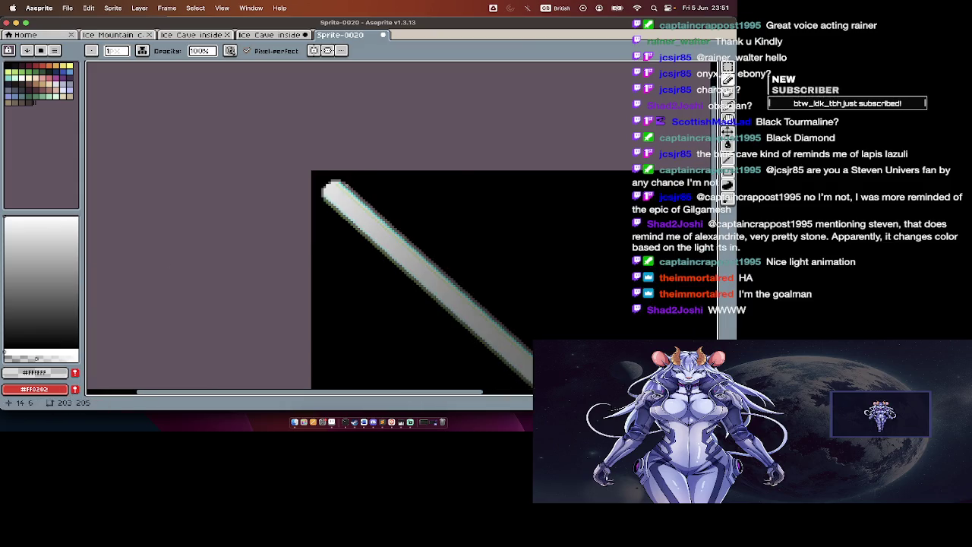
scroll(351, 178, "up", 3)
scroll(268, 182, "up", 1)
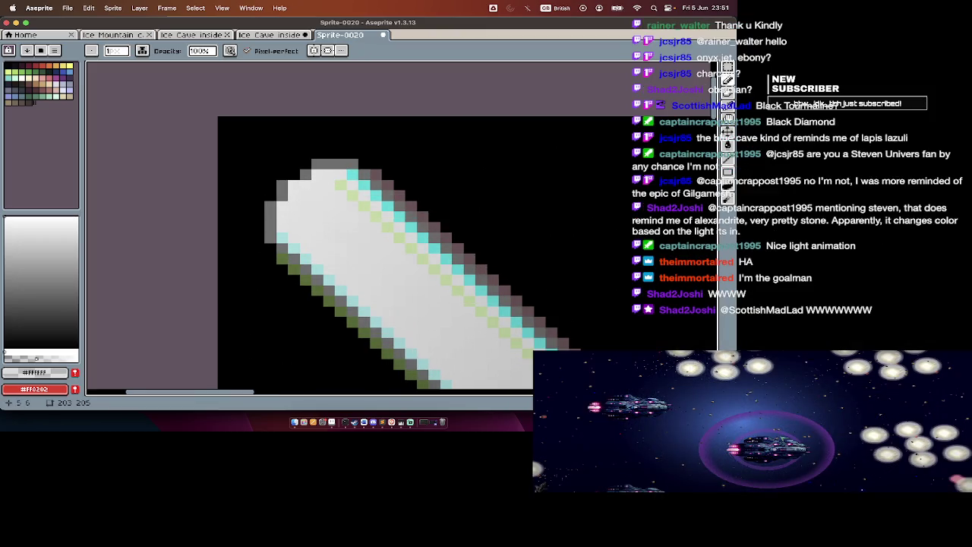
scroll(264, 275, "down", 2)
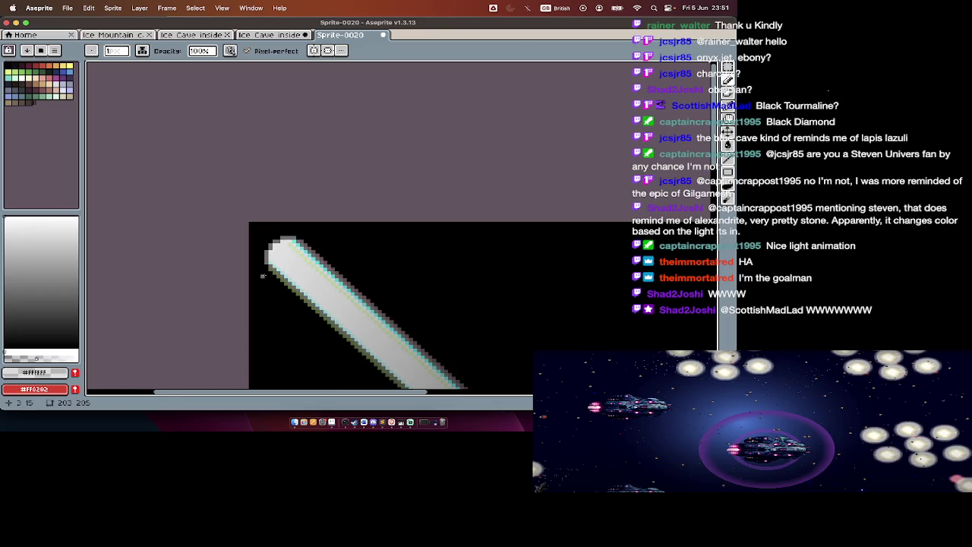
key("Tab")
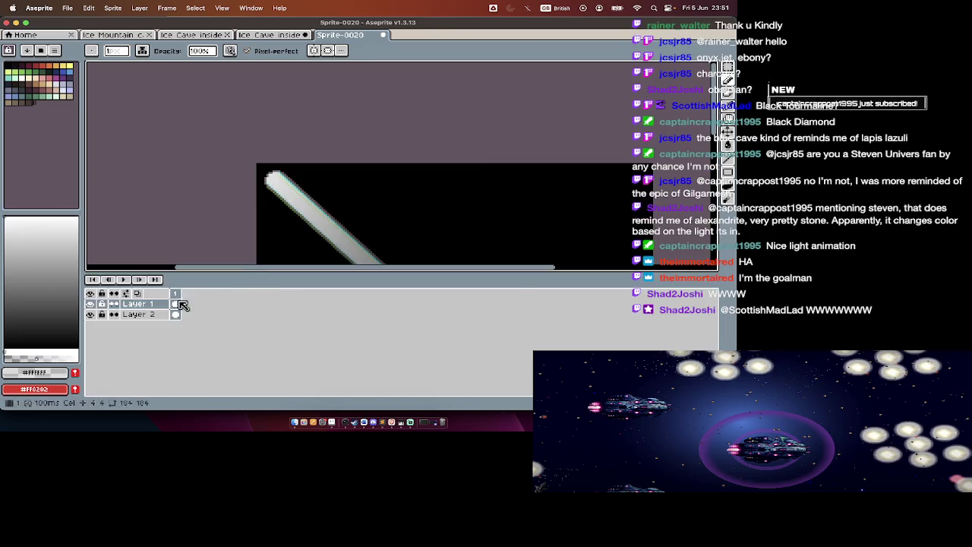
left_click(90, 314)
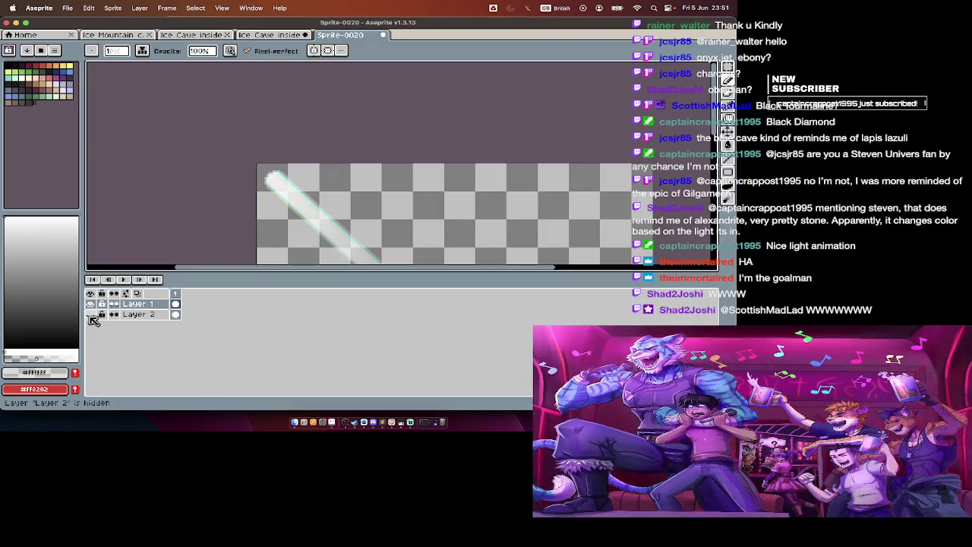
left_click(90, 315)
Step: Sample the dark grey edge colour as the drawing colour
scroll(278, 163, "up", 1)
scroll(215, 186, "up", 2)
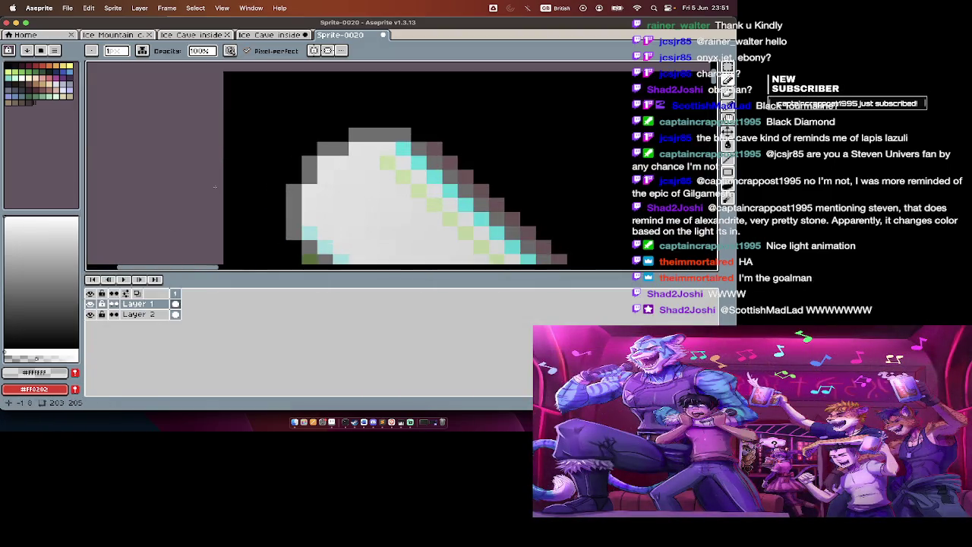
scroll(358, 144, "up", 1)
key("Tab")
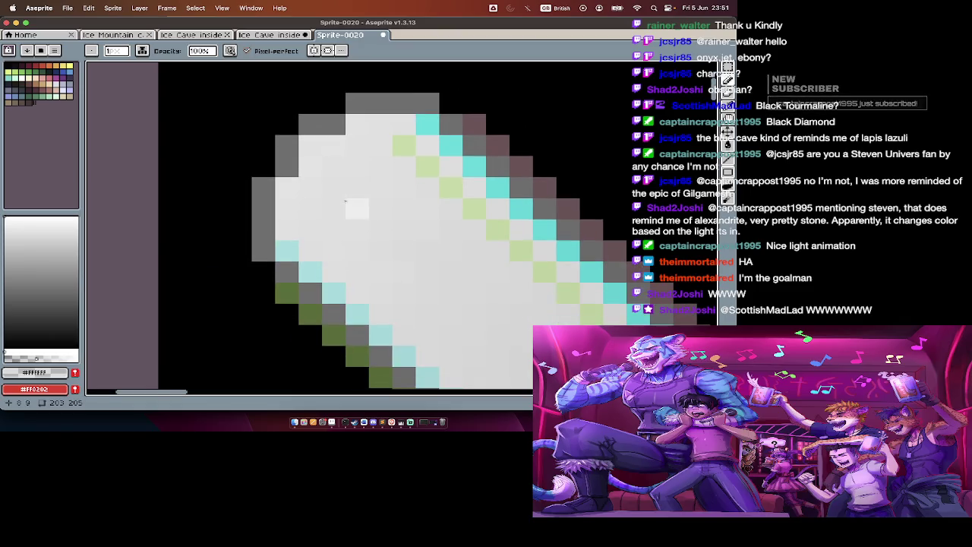
left_click(339, 130, "alt")
key("Tab")
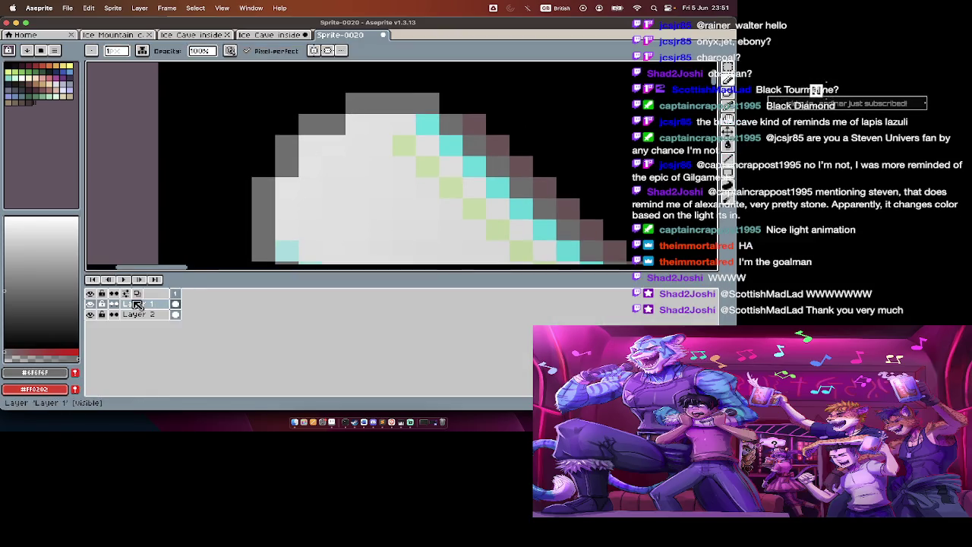
Step: Hide the black background layer, undo a stray dark grey pixel and restore white
left_click(137, 304)
key("Tab")
left_click(286, 187)
key("ctrl+z")
left_click(341, 124, "alt")
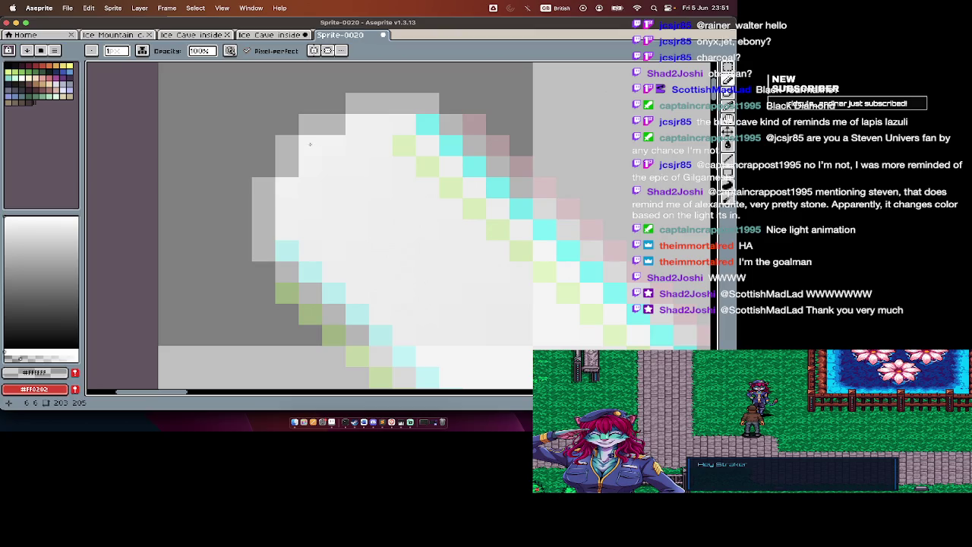
key("i")
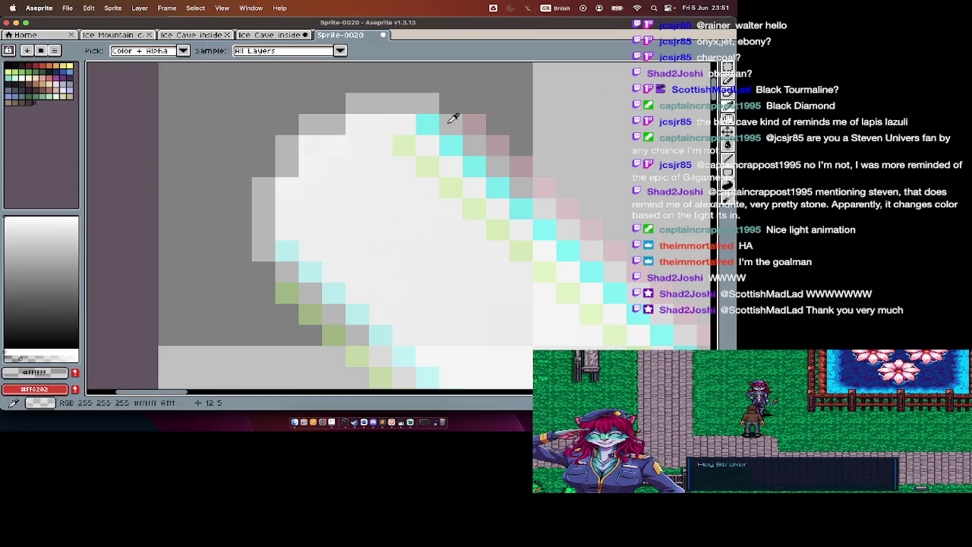
key("b")
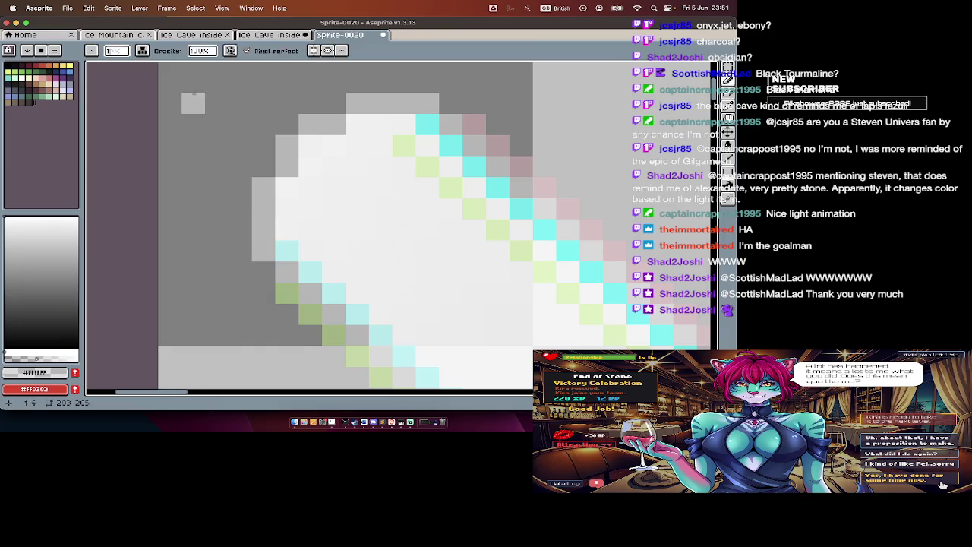
Step: Check the ink mode options, toggle the background layer, and undo a stray white pixel
left_click(146, 51)
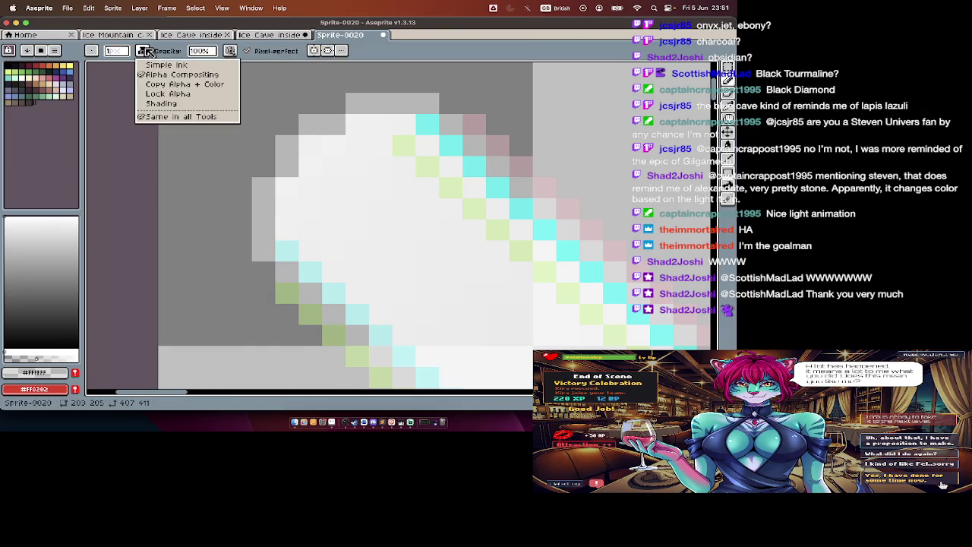
left_click(161, 103)
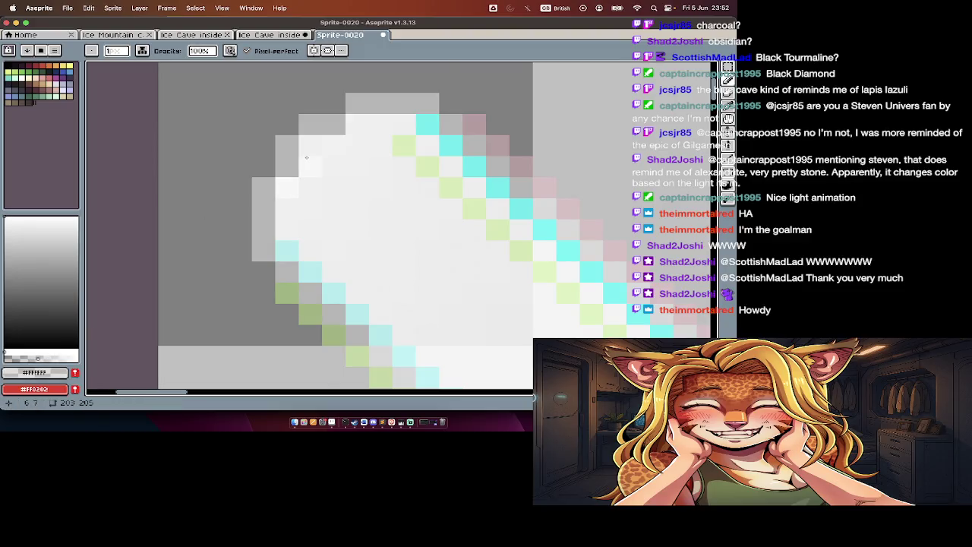
key("Tab")
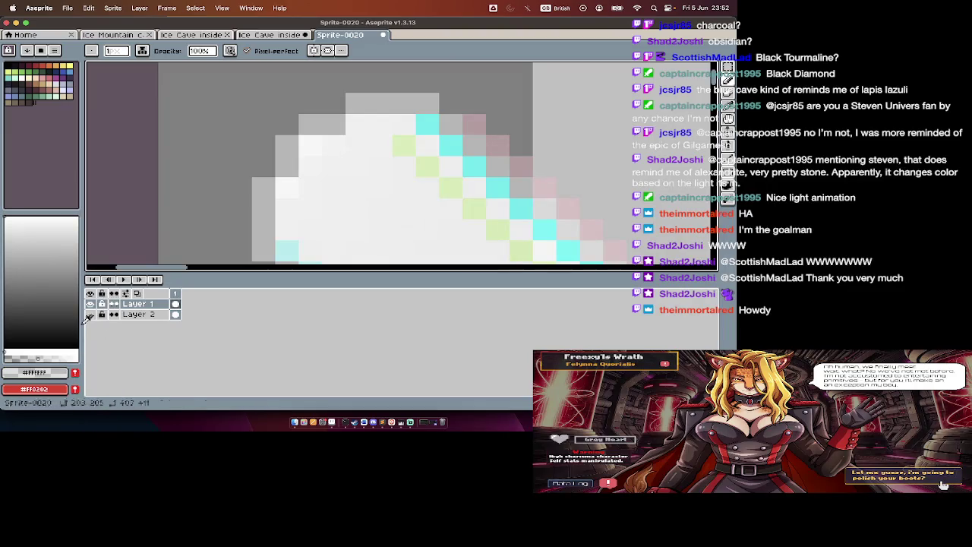
left_click(92, 314)
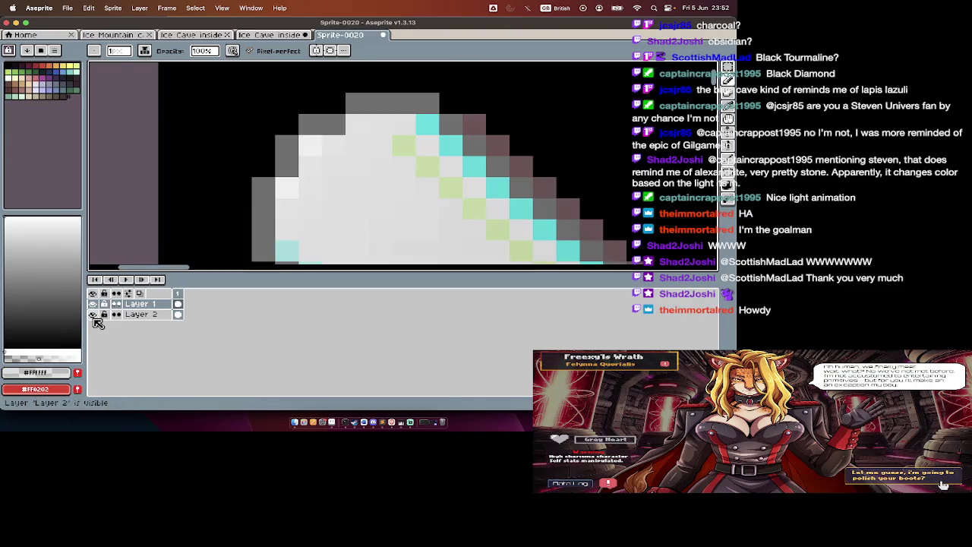
left_click(93, 314)
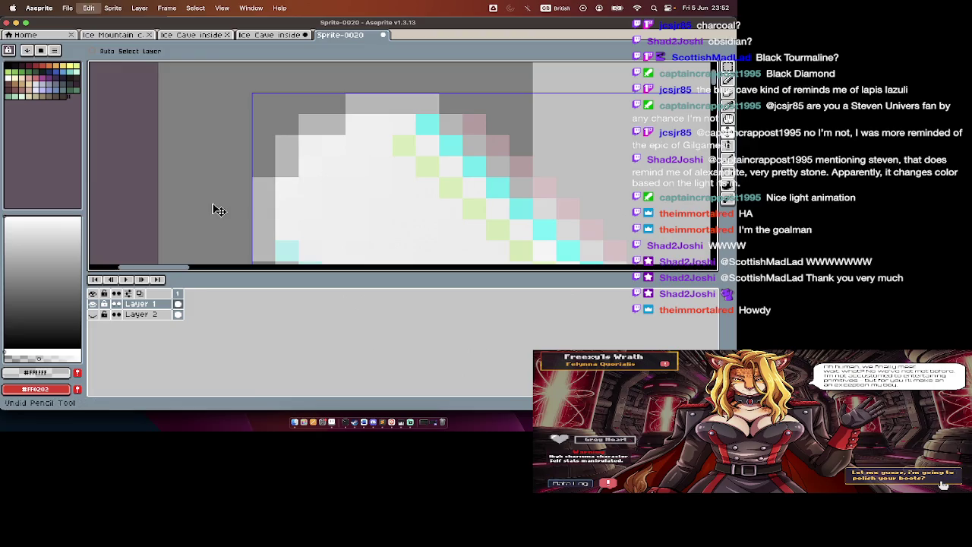
key("Tab")
key("i")
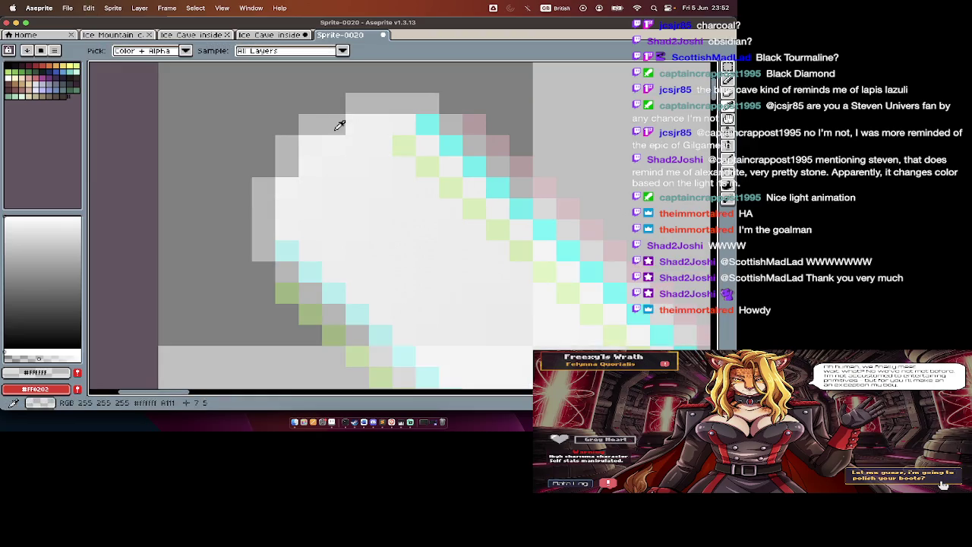
key("b")
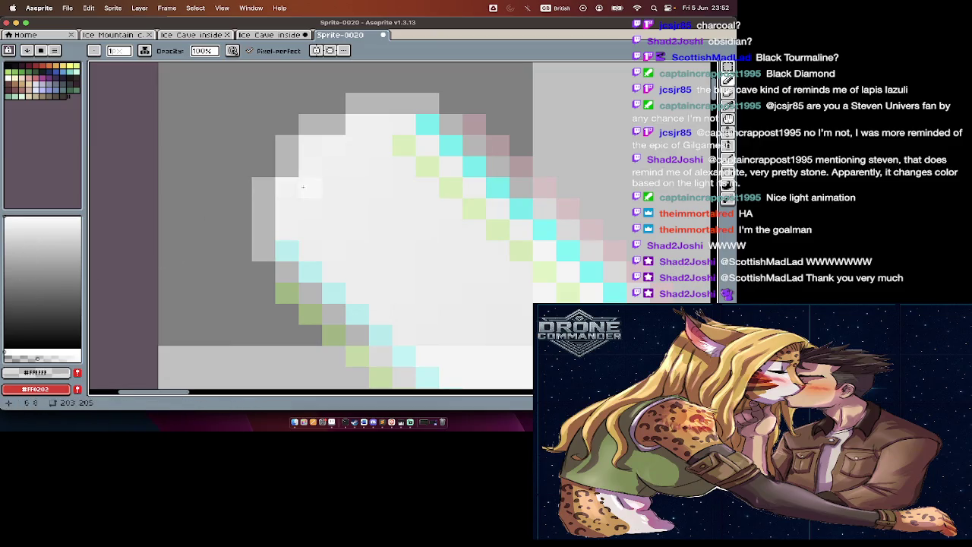
left_click(232, 232)
key("super+z")
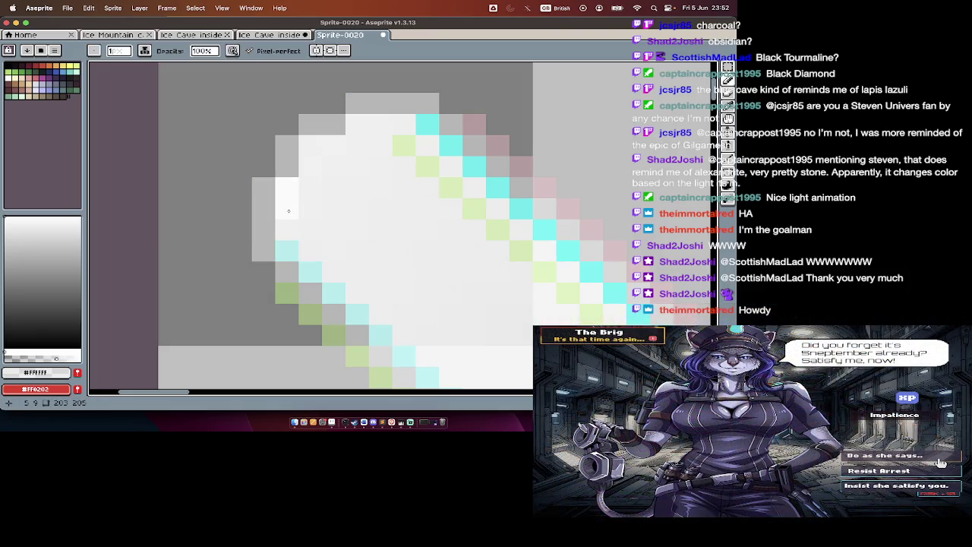
Step: Magic-wand the shape's white top-left region and raise the colour opacity to nearly full
left_click(304, 189, "alt")
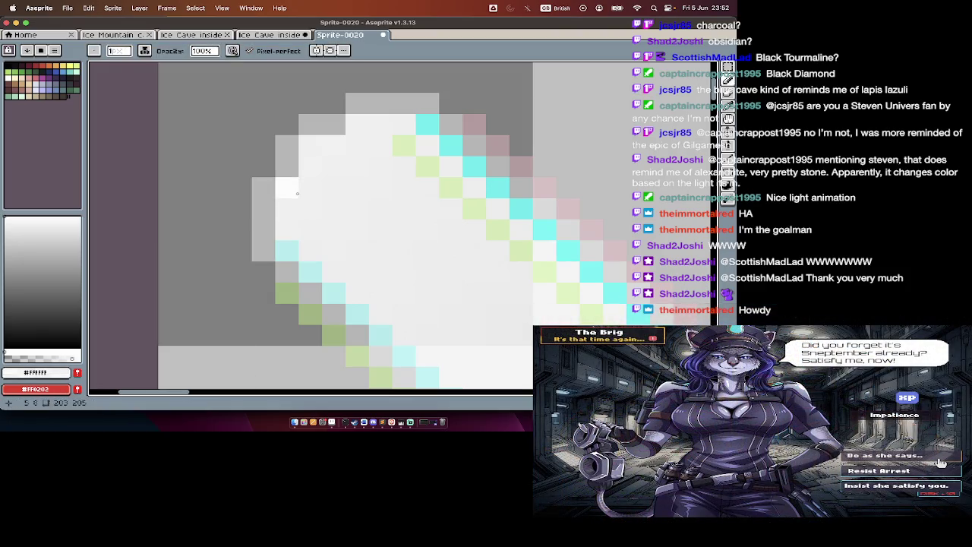
key("w")
left_click(296, 194)
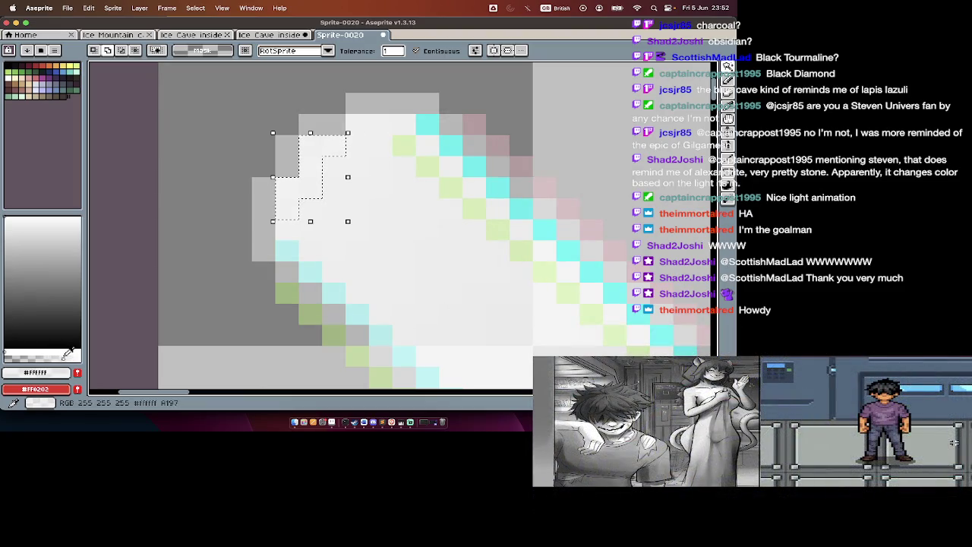
left_click_drag(61, 350, 81, 351)
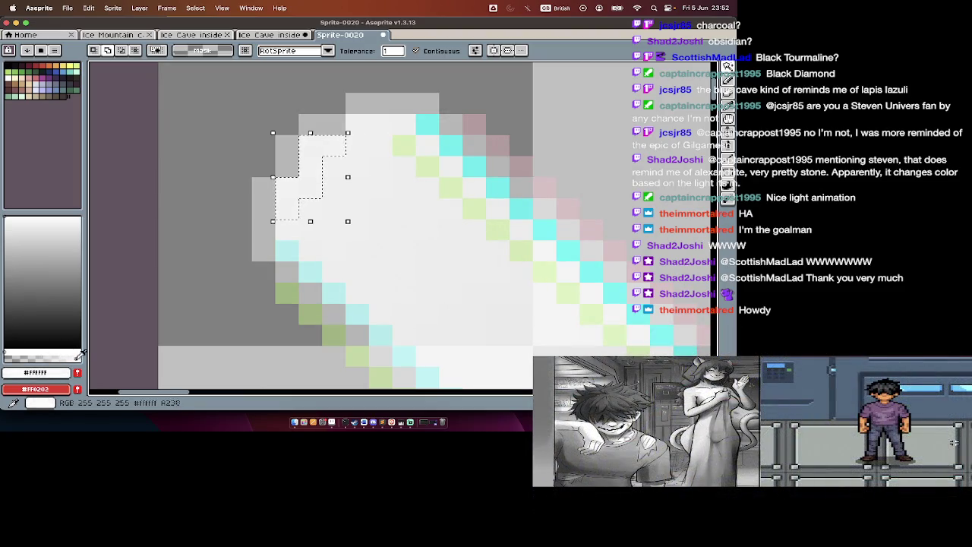
key("super+d")
key("b")
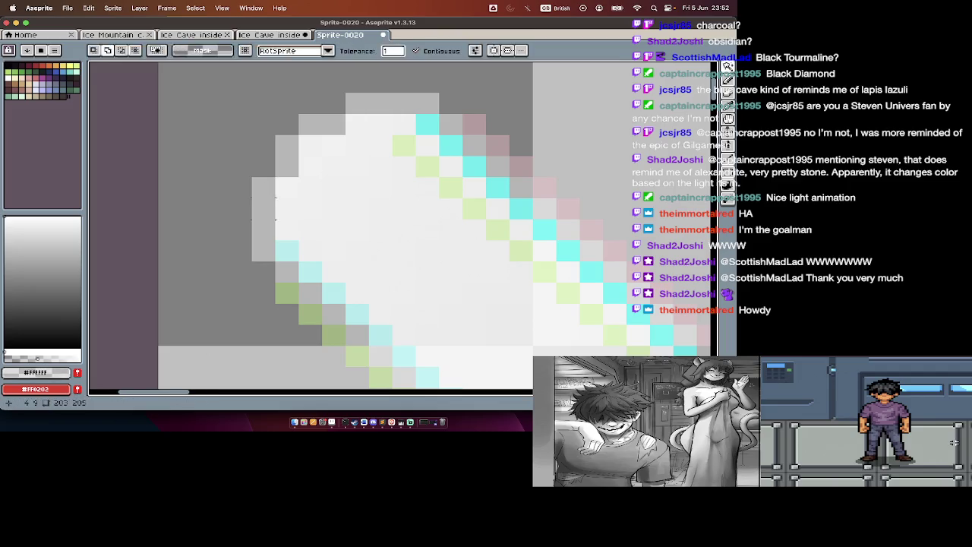
Step: Show the black background layer and eyedrop the grey outline colour from the sprite
key("Tab")
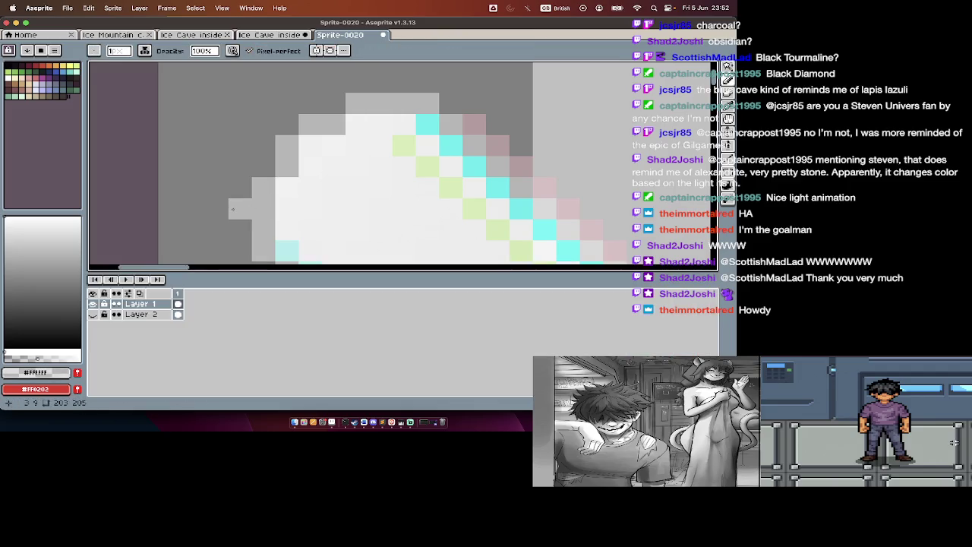
left_click(93, 313)
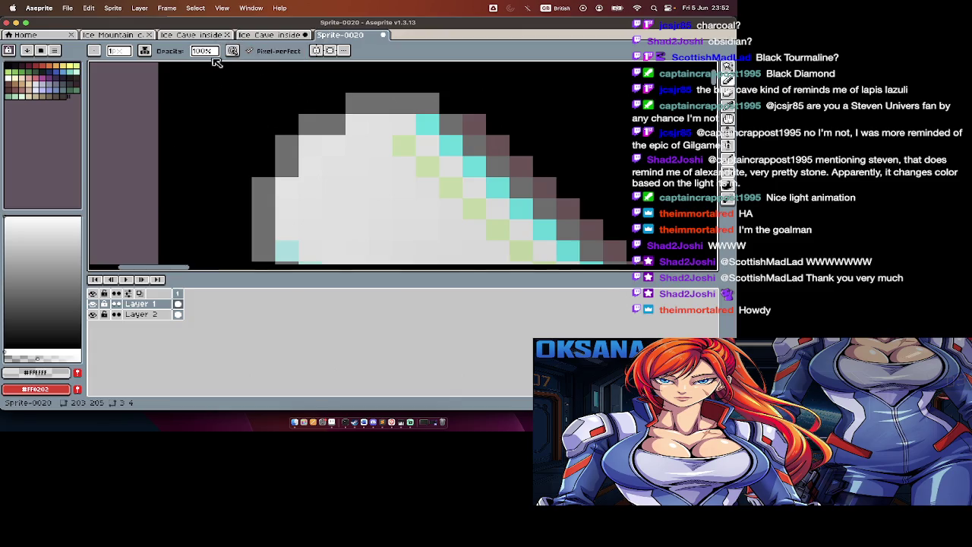
left_click(145, 51)
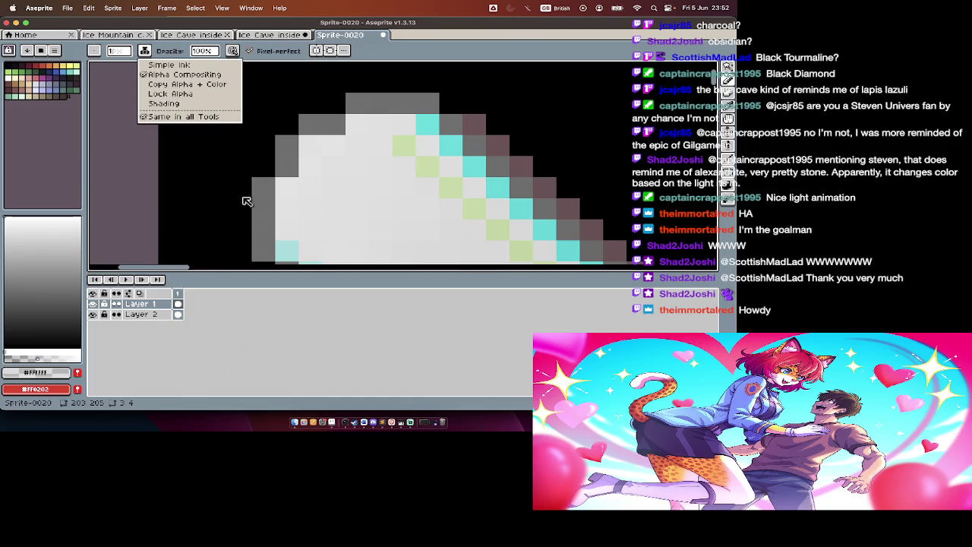
left_click(128, 217)
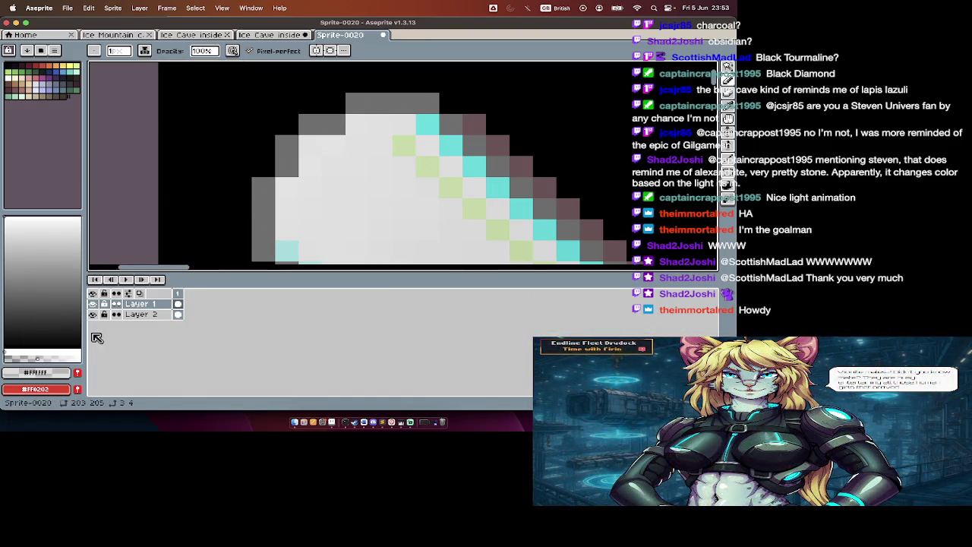
key("i")
left_click(268, 180)
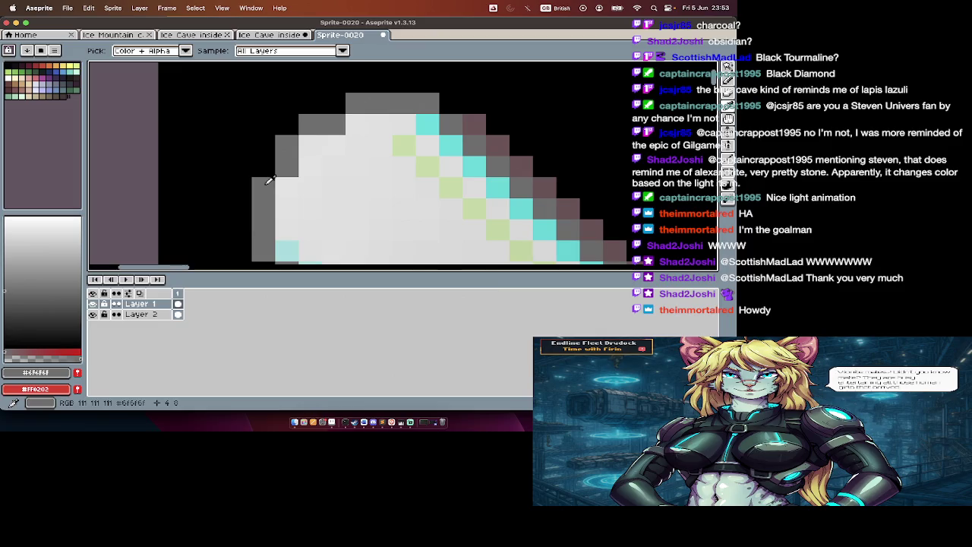
key("b")
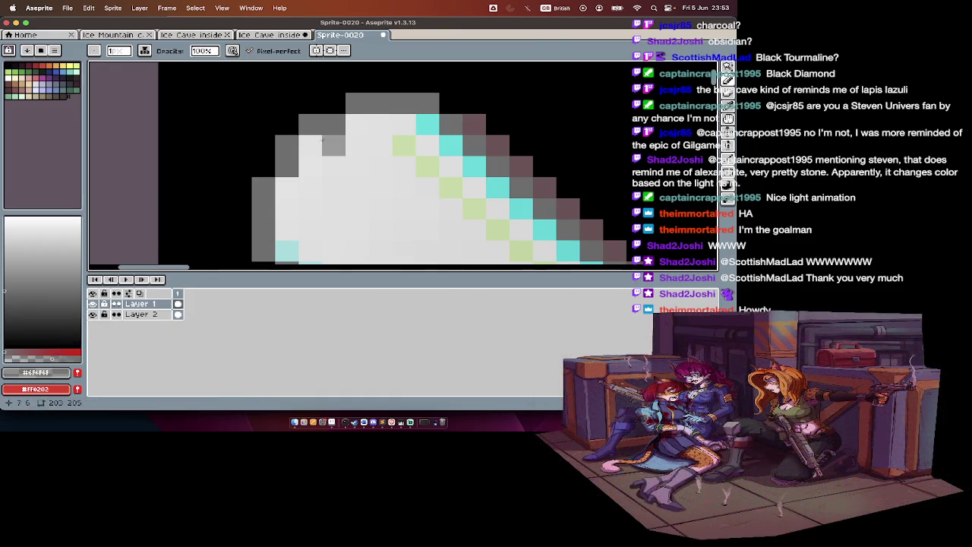
Step: With the background hidden, lighten two edge pixels of the beam tip to light grey
left_click(93, 313)
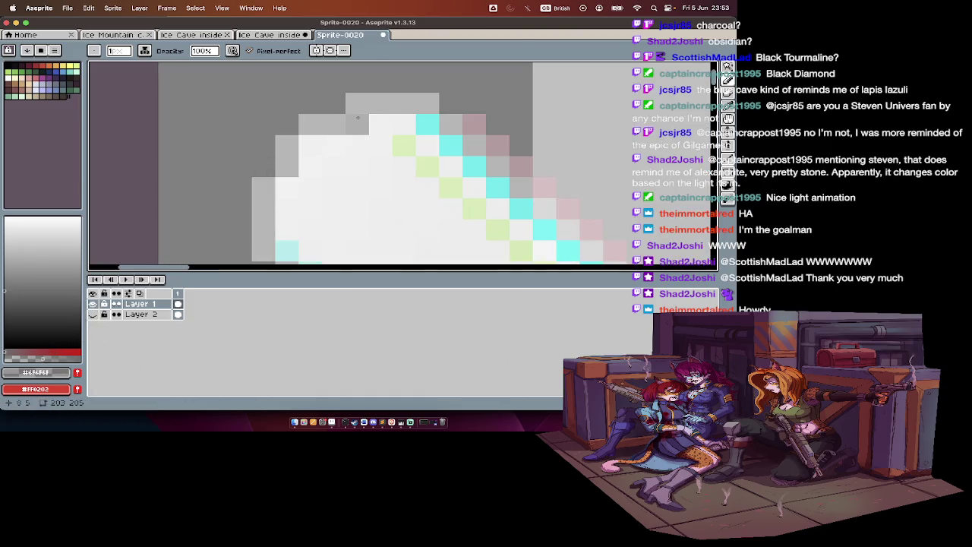
left_click(45, 353)
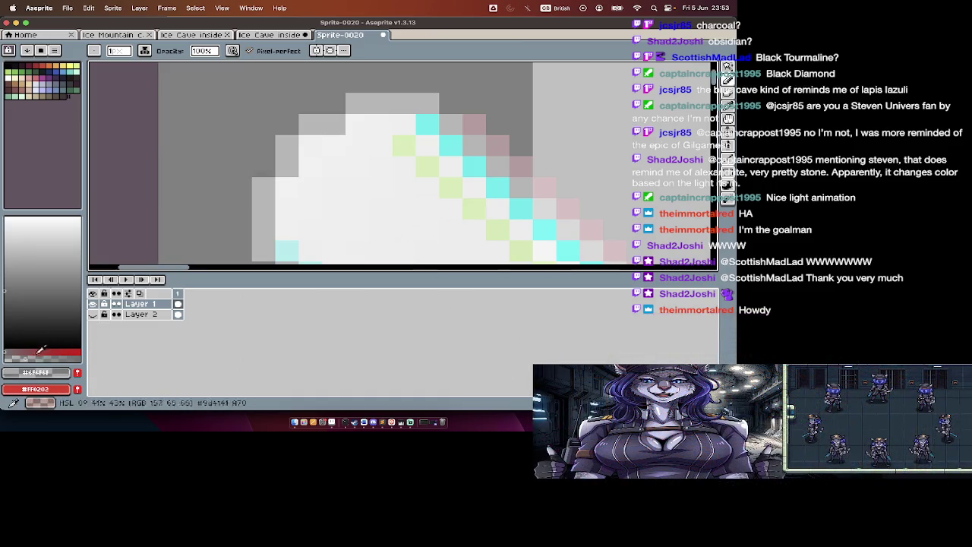
left_click(310, 146)
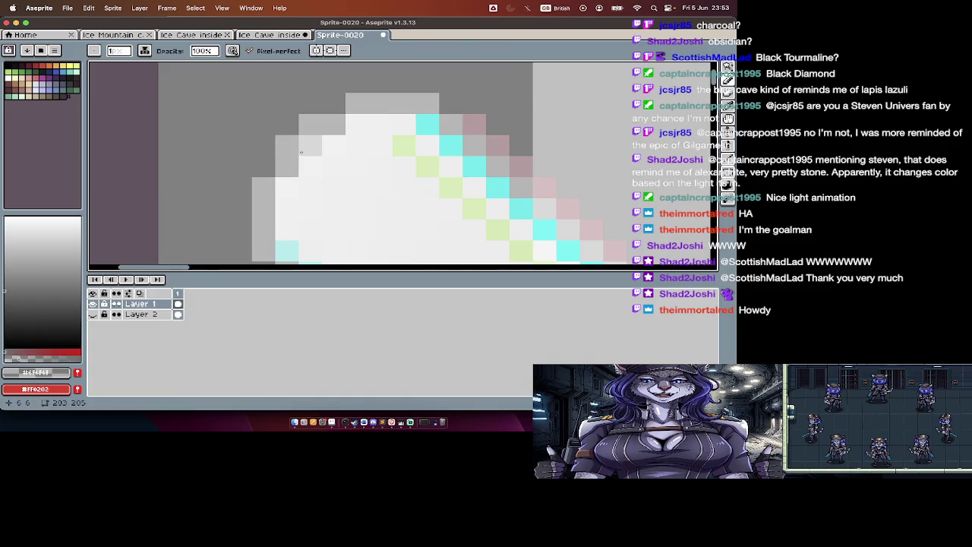
left_click(351, 128)
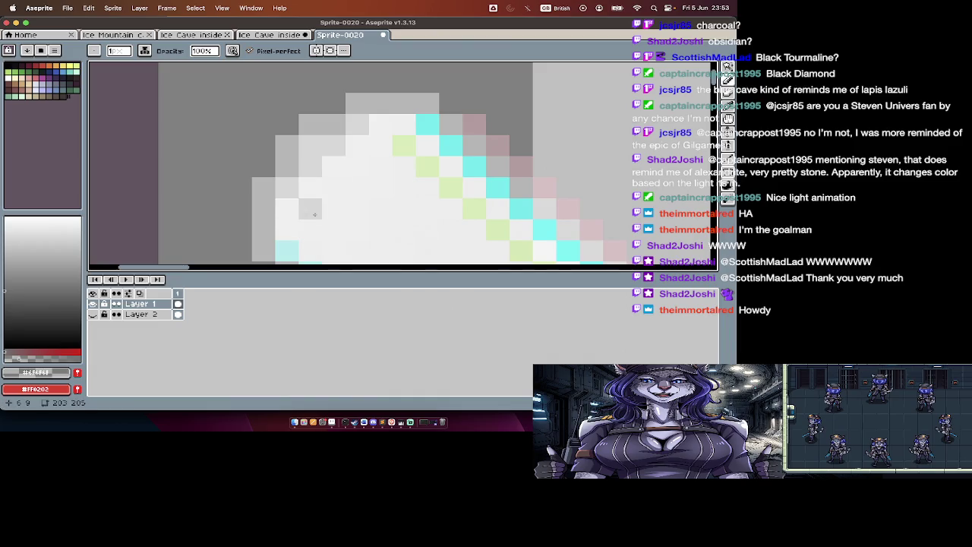
scroll(388, 218, "down", 4)
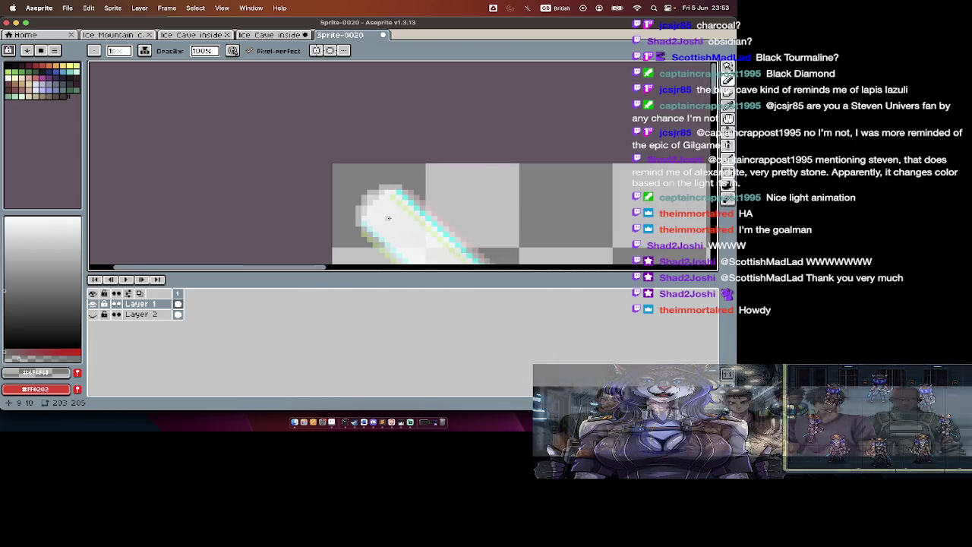
Step: Toggle the black background layer back to hidden and zoom in on the beam tip
left_click(101, 293)
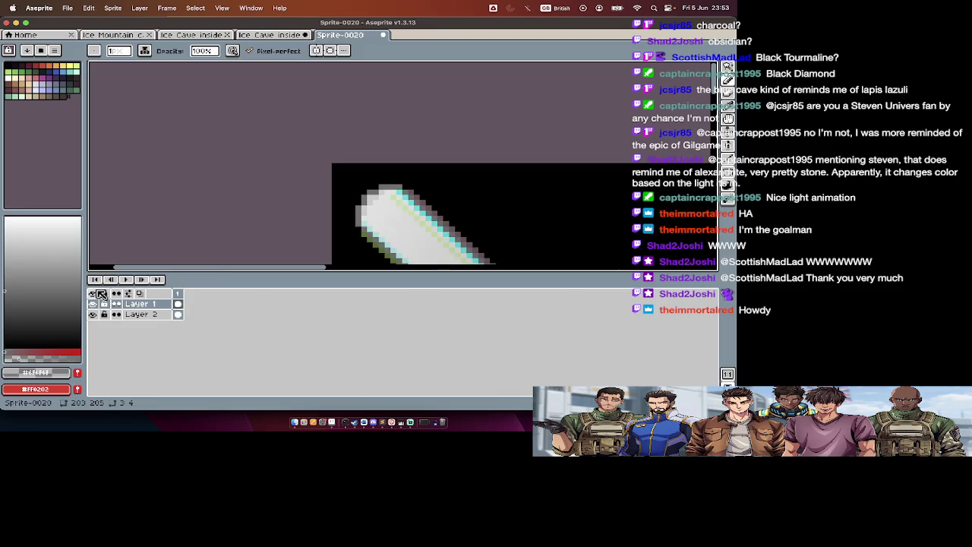
key("Tab")
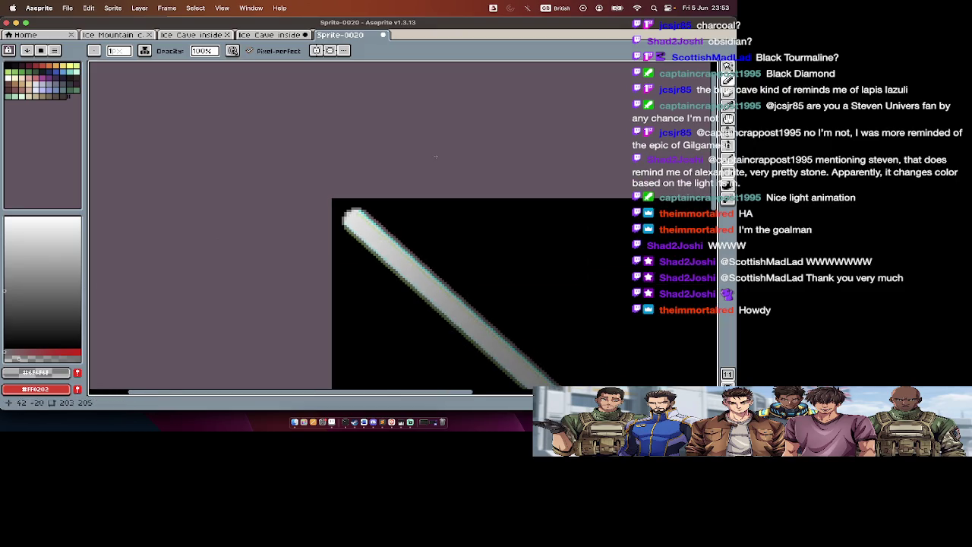
scroll(435, 157, "up", 3)
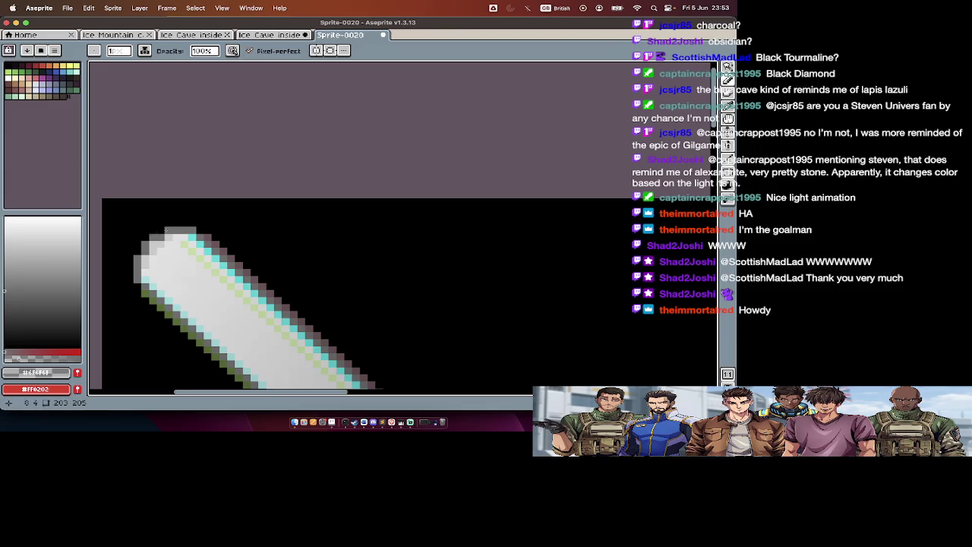
key("Tab")
left_click(92, 314)
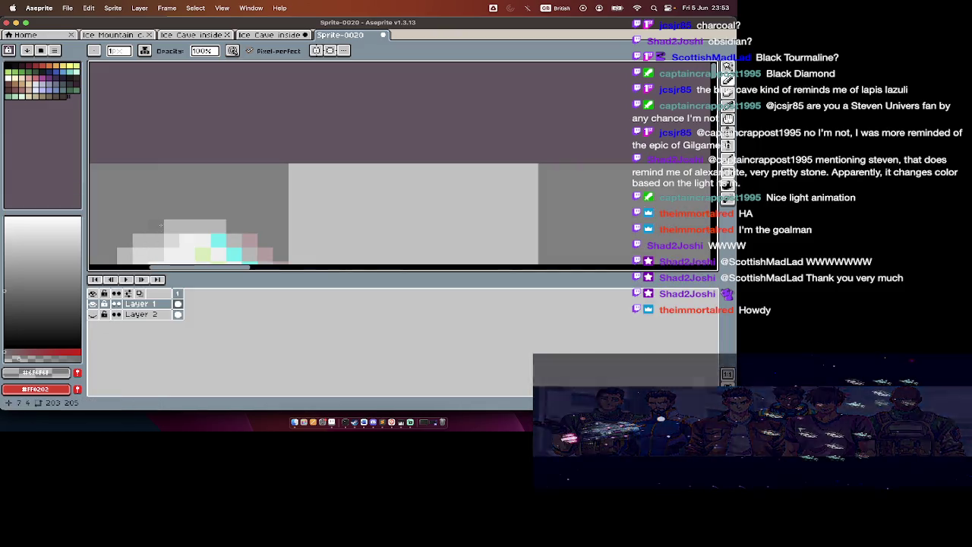
key("Tab")
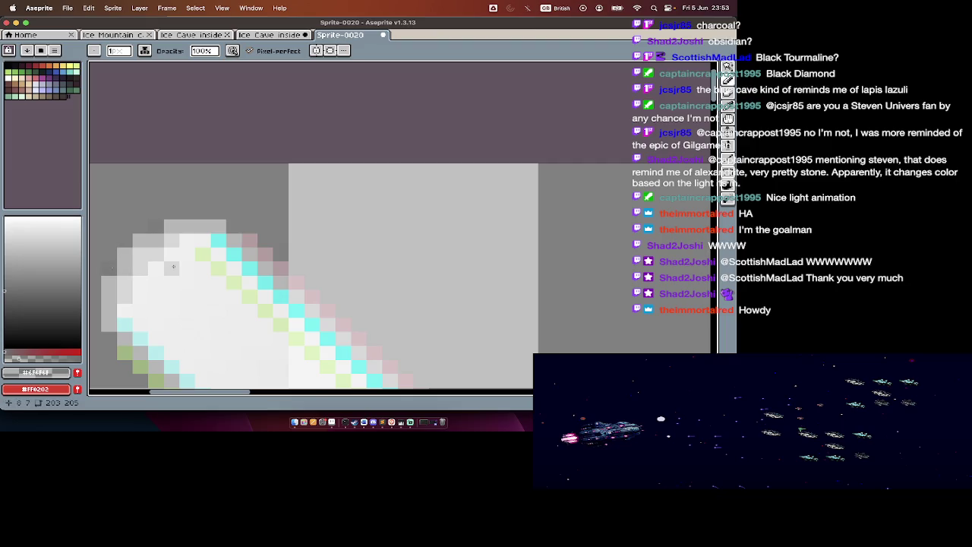
scroll(172, 266, "down", 3)
scroll(168, 281, "down", 1)
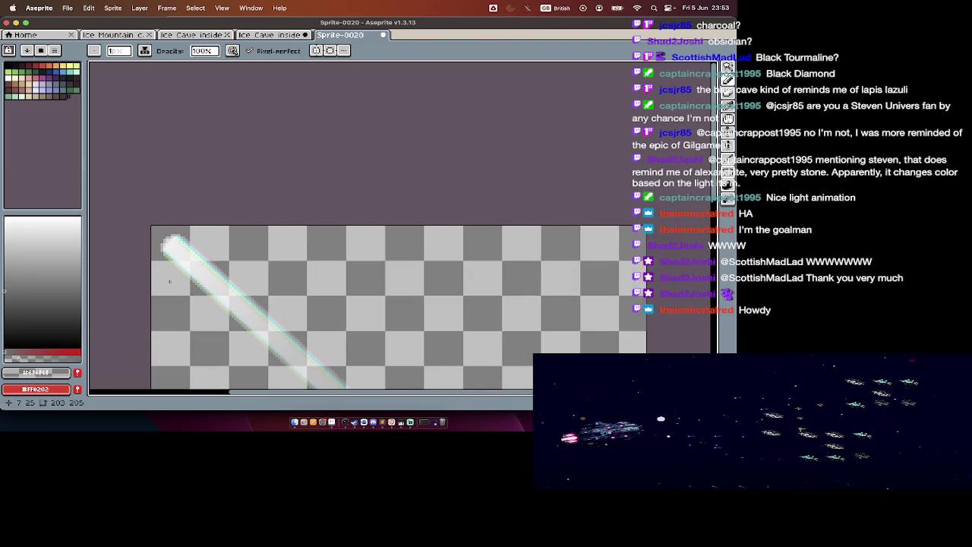
scroll(169, 281, "up", 1)
scroll(167, 280, "up", 1)
scroll(167, 281, "up", 1)
Step: Paint a white pixel on the beam's upper-left edge with the pencil
left_click(246, 155, "alt")
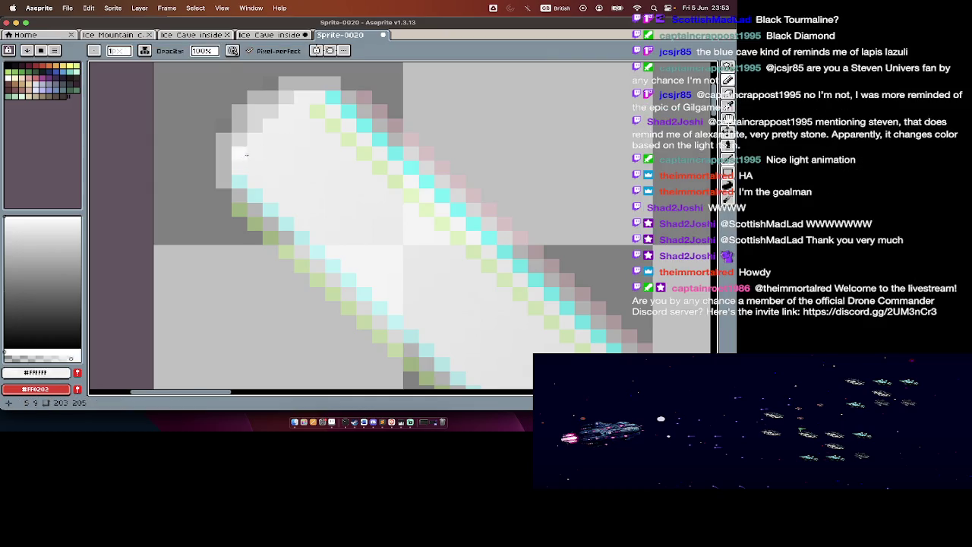
key("alt")
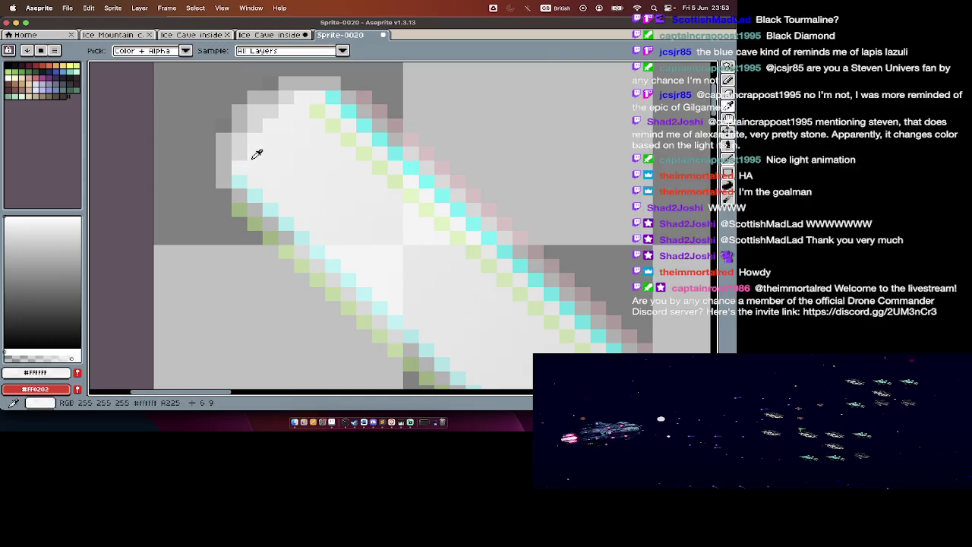
left_click(240, 156)
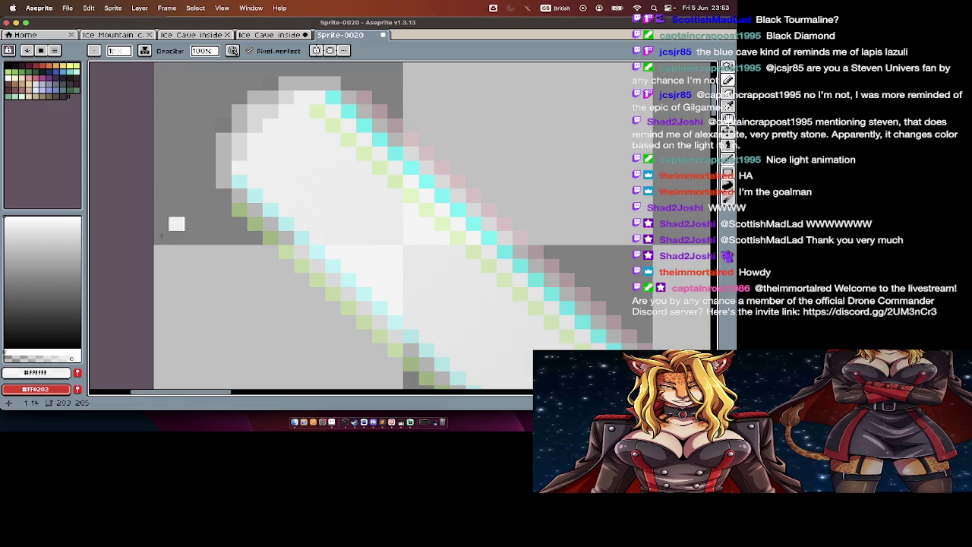
key("alt")
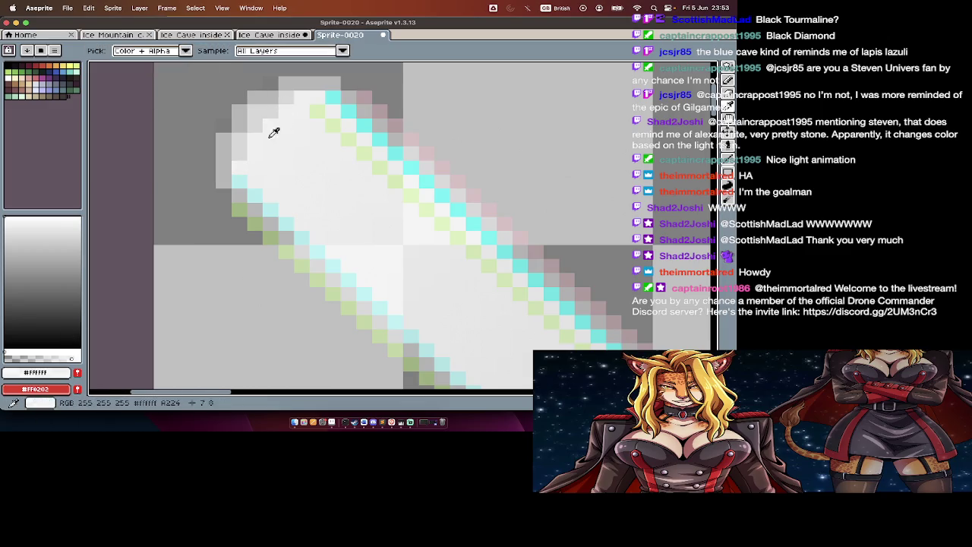
key("e")
key("b")
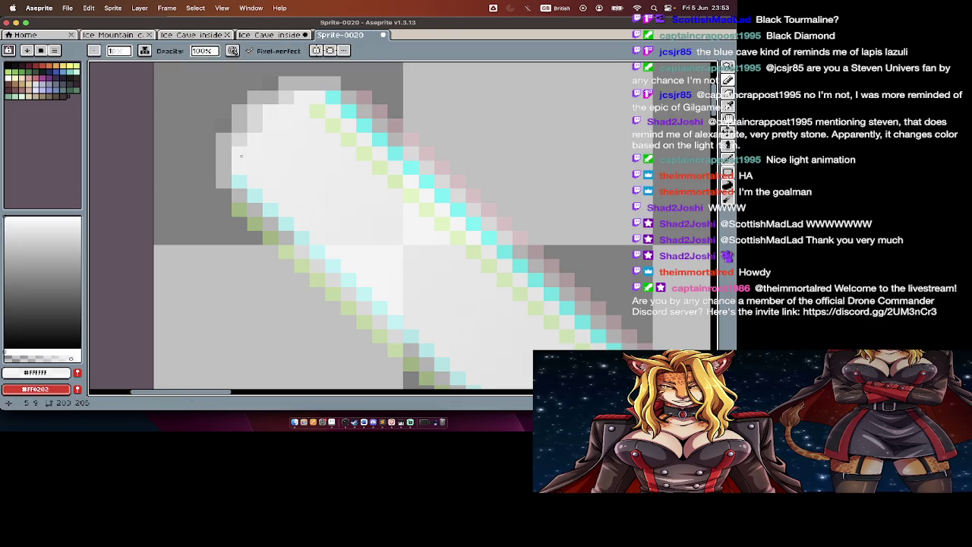
scroll(280, 172, "down", 4)
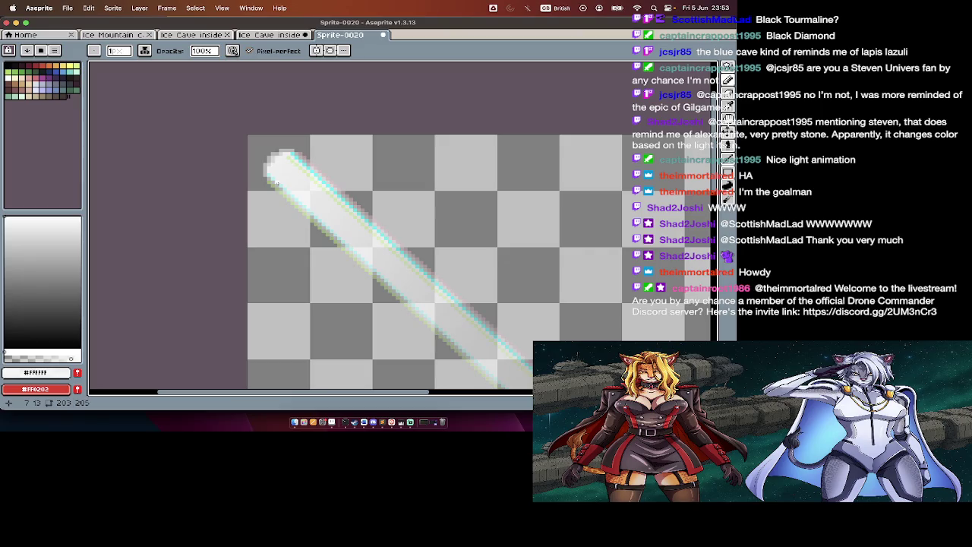
key("Tab")
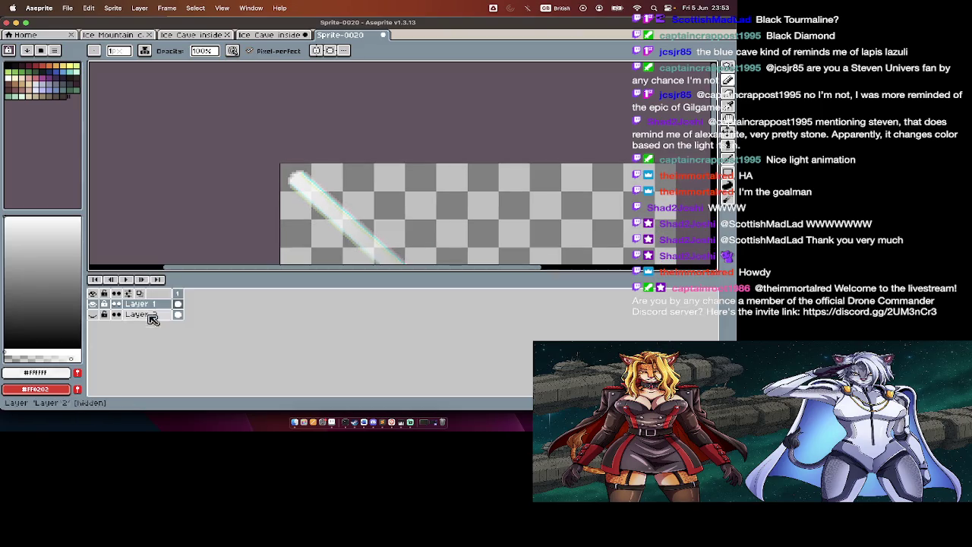
Step: Eyedrop light grey #cbcbcb and add one pixel left of the tip's top row, background hidden
left_click(93, 315)
key("Tab")
scroll(225, 277, "down", 2)
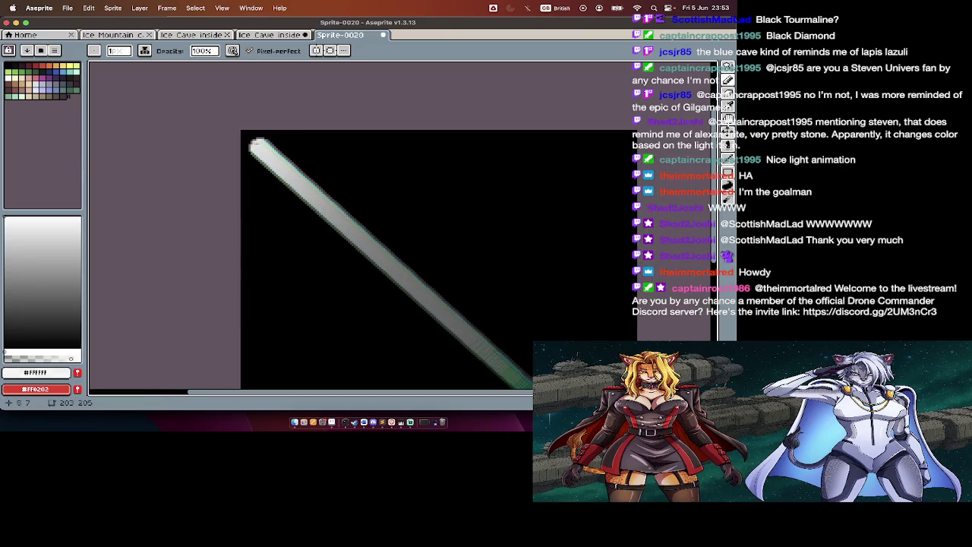
scroll(257, 143, "up", 2)
scroll(249, 129, "up", 2)
left_click(251, 129, "alt")
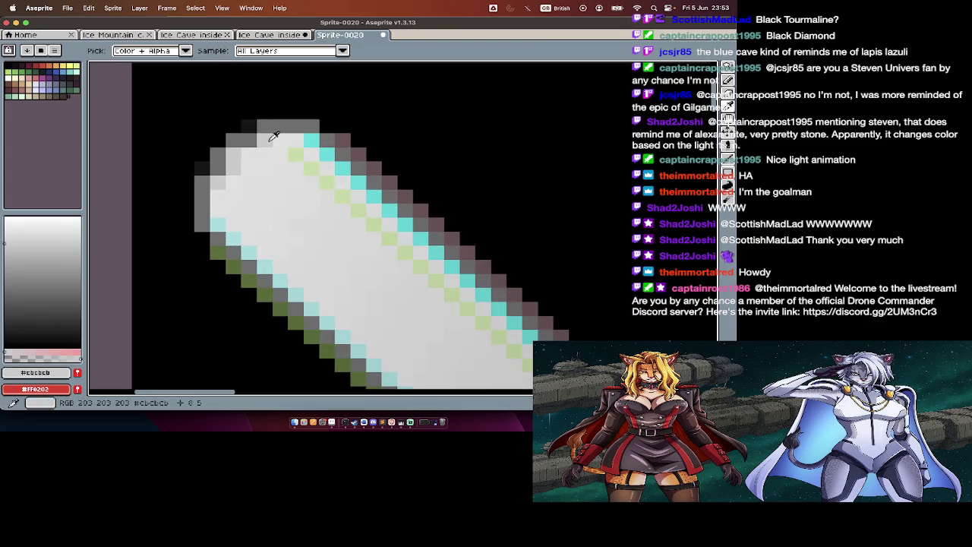
key("Tab")
left_click(93, 313)
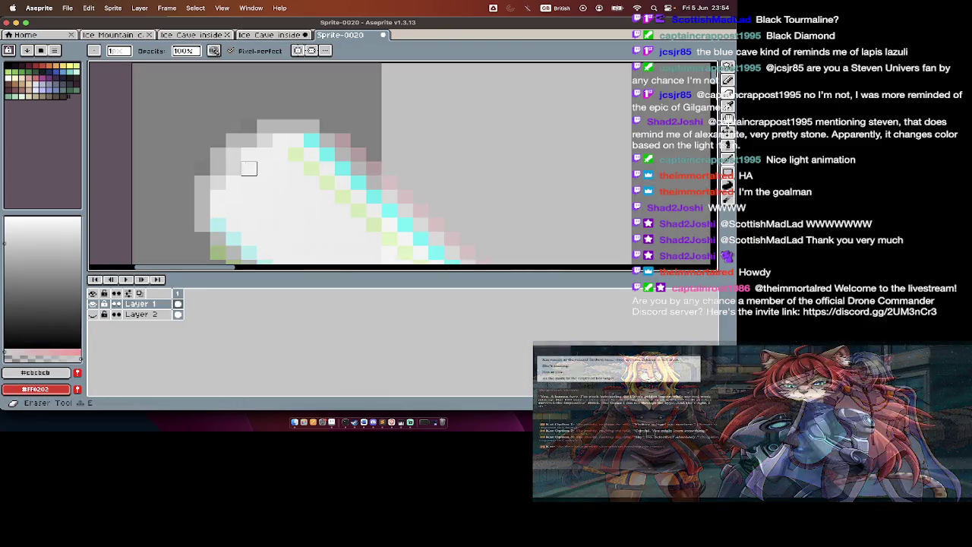
left_click(252, 129)
key("ctrl+z")
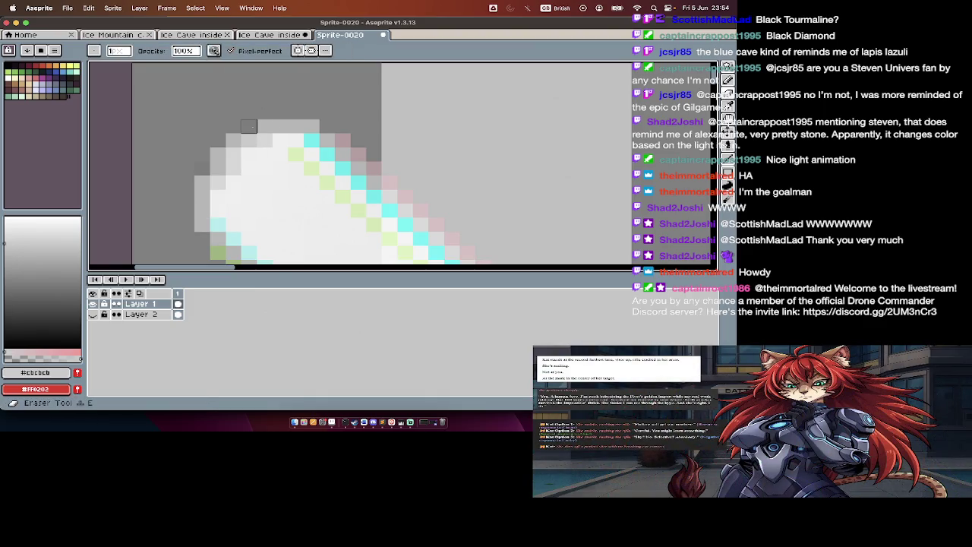
left_click(252, 127)
scroll(252, 129, "down", 3)
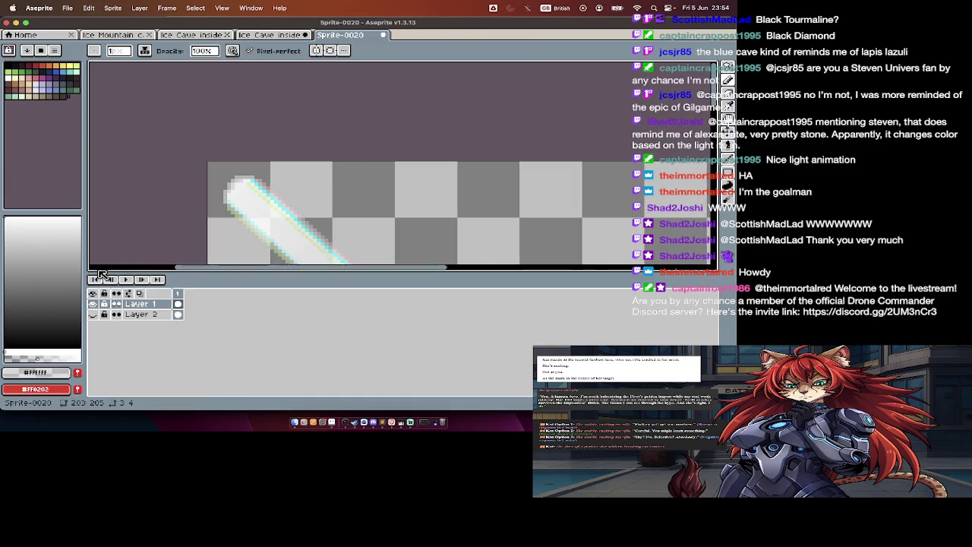
Step: Show the black background again and paint the tip's top row an even grey
left_click(93, 314)
key("Tab")
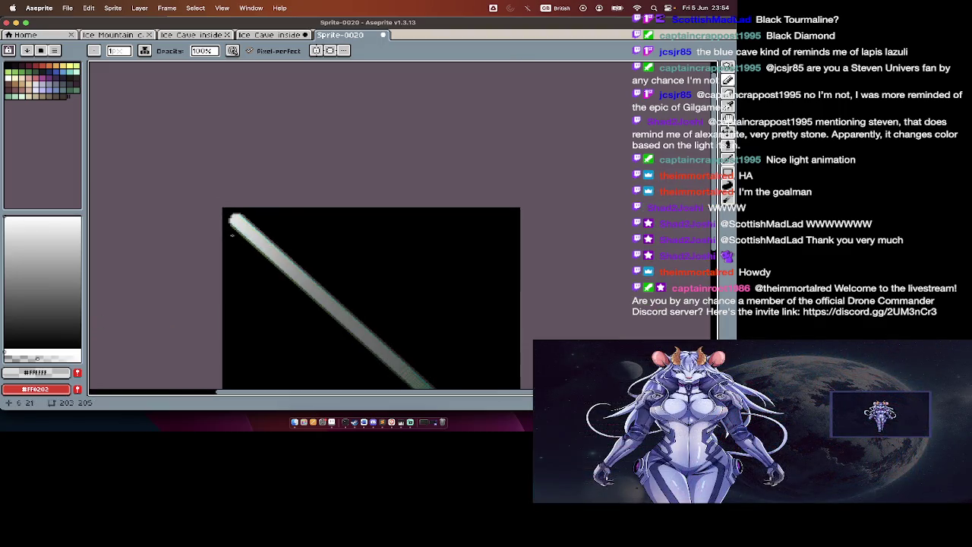
scroll(232, 235, "up", 1)
scroll(230, 213, "up", 1)
scroll(228, 190, "up", 1)
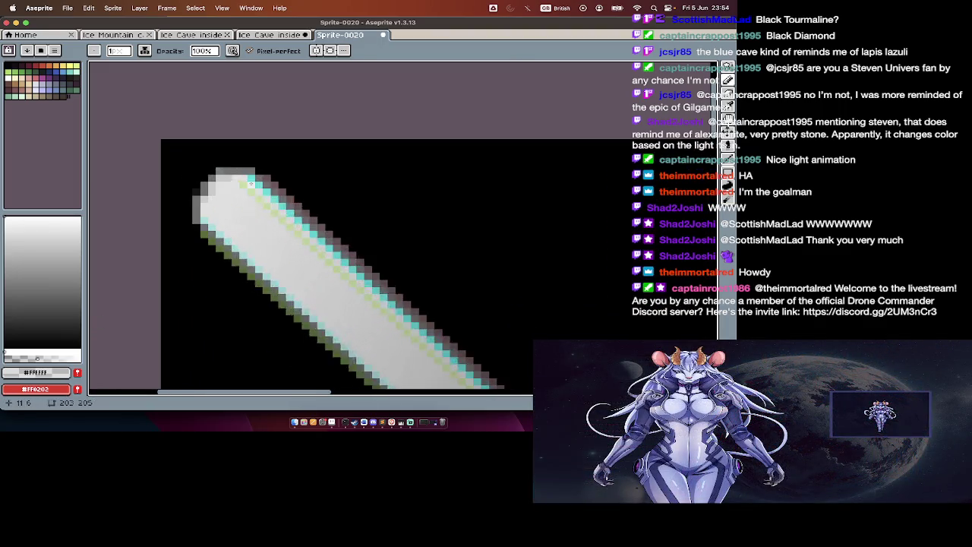
scroll(223, 164, "up", 1)
scroll(224, 164, "up", 1)
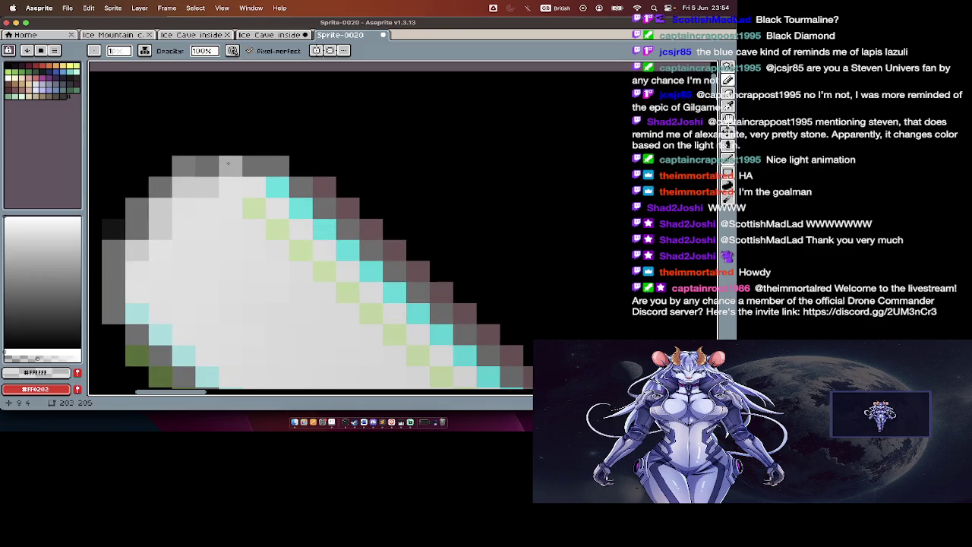
left_click(228, 163, "alt")
left_click_drag(206, 166, 186, 169)
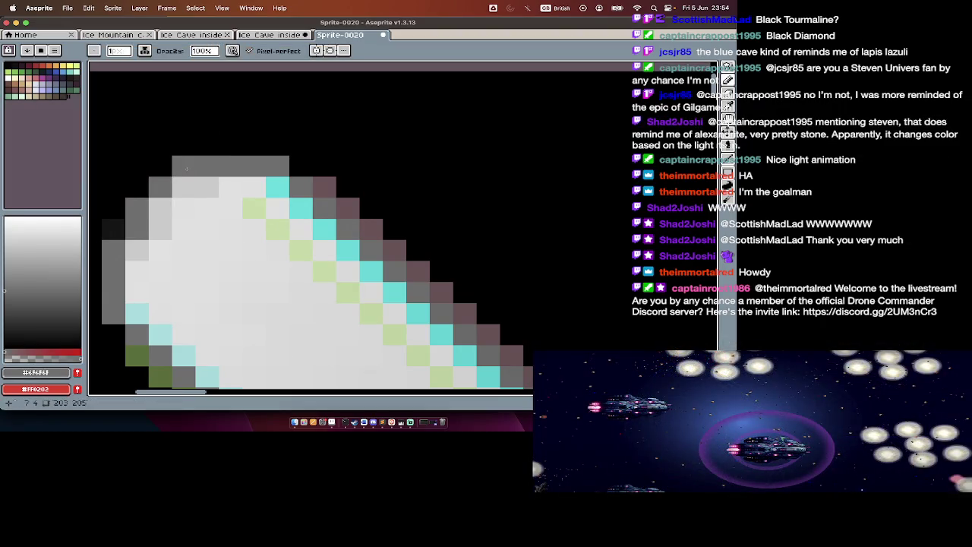
scroll(251, 228, "down", 3)
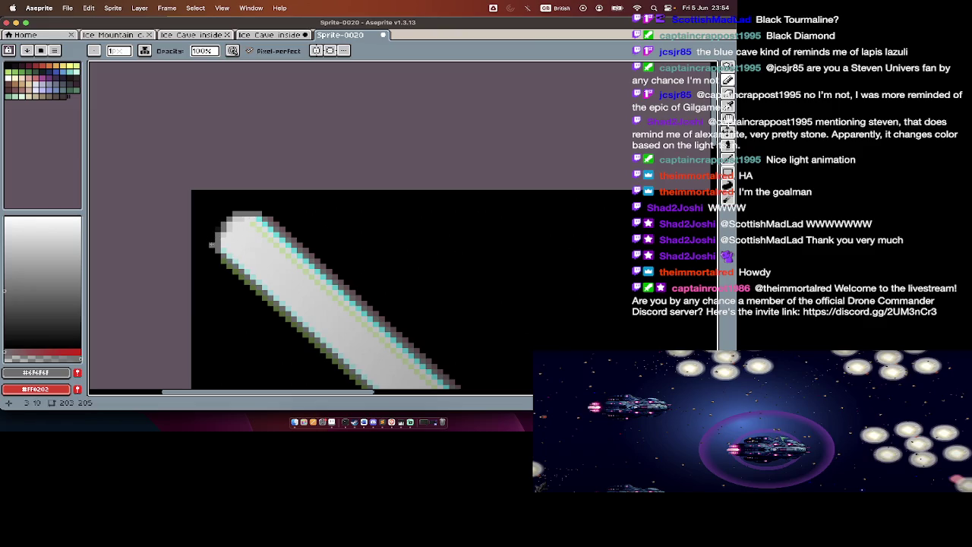
Step: Zoom around the beam while toggling the timeline panel
key("Tab")
scroll(325, 184, "down", 1)
scroll(329, 189, "down", 1)
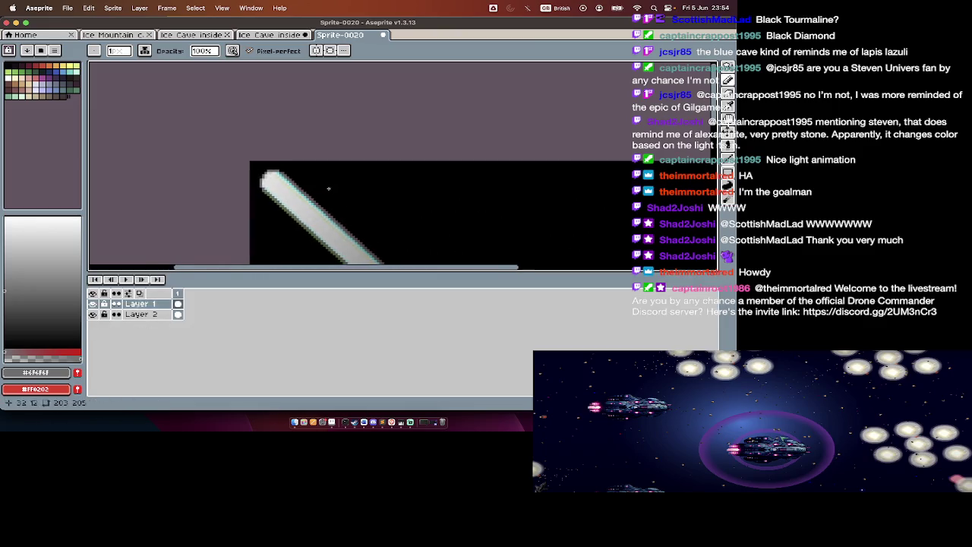
scroll(329, 188, "up", 1)
key("Tab")
scroll(330, 199, "up", 1)
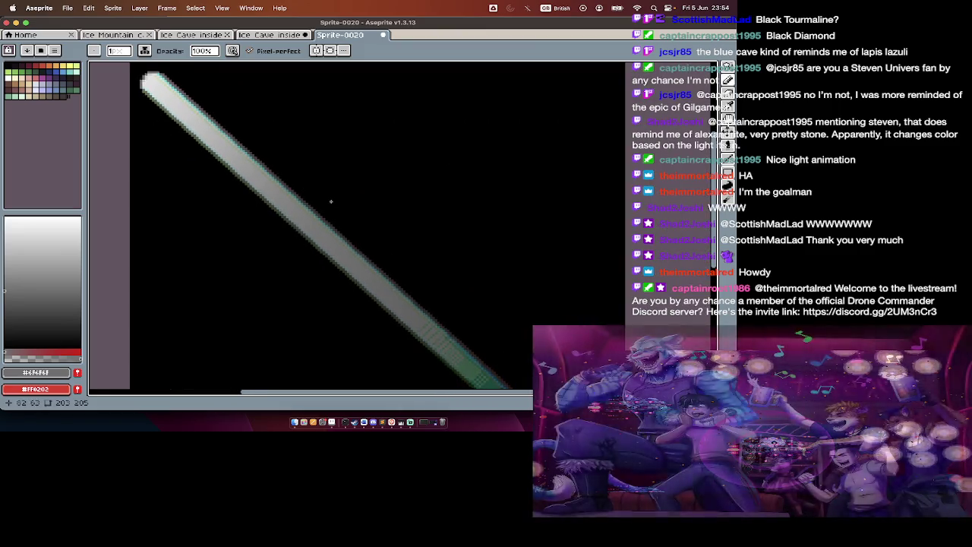
scroll(330, 201, "down", 1)
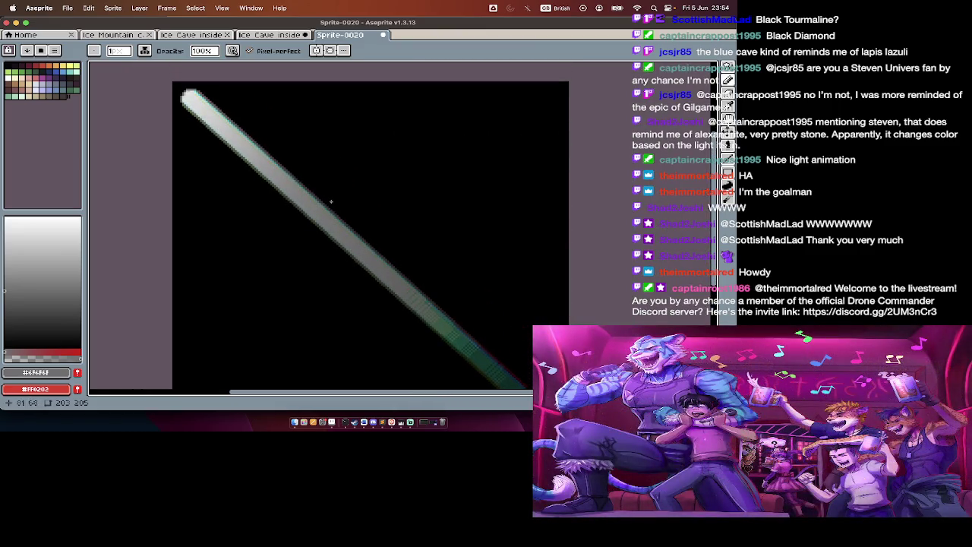
scroll(330, 202, "up", 1)
scroll(331, 201, "down", 1)
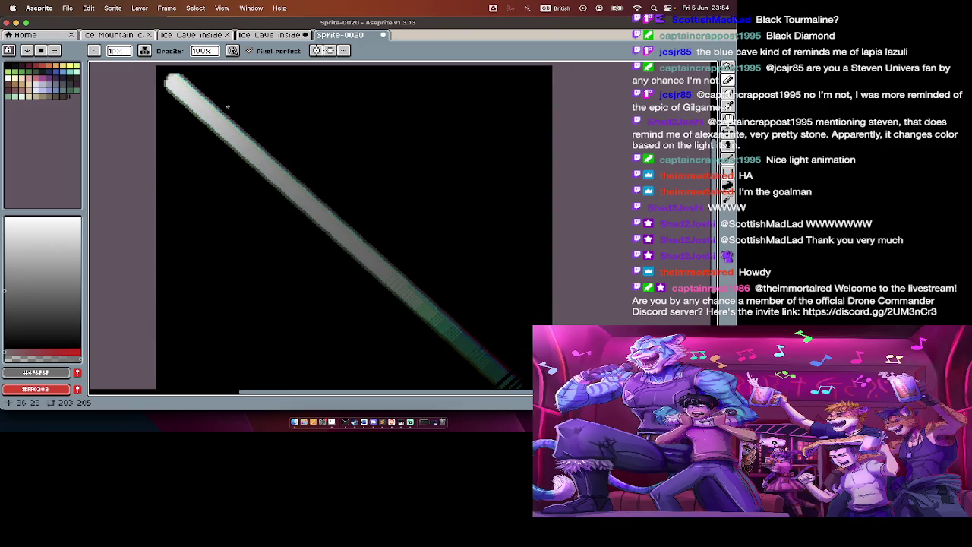
key("Tab")
key("Tab")
key("Tab")
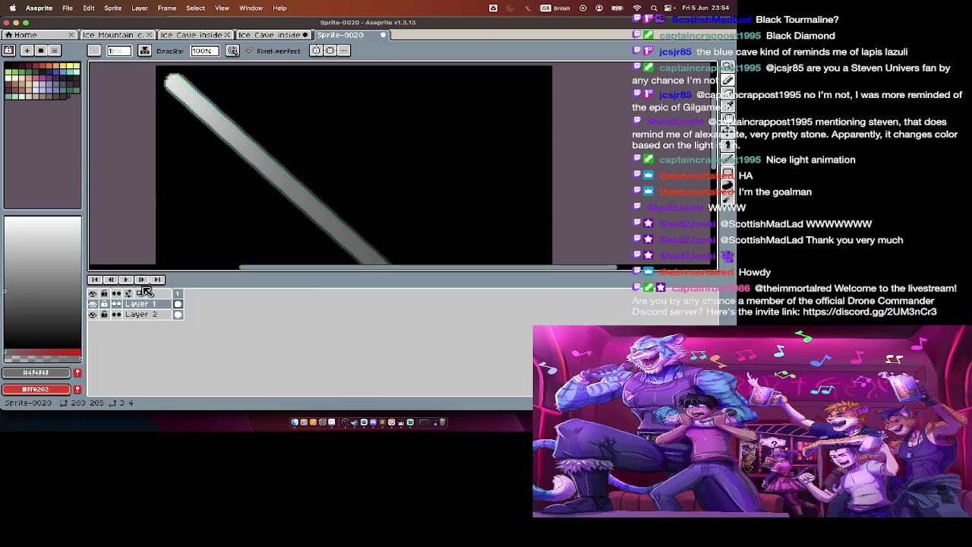
key("Tab")
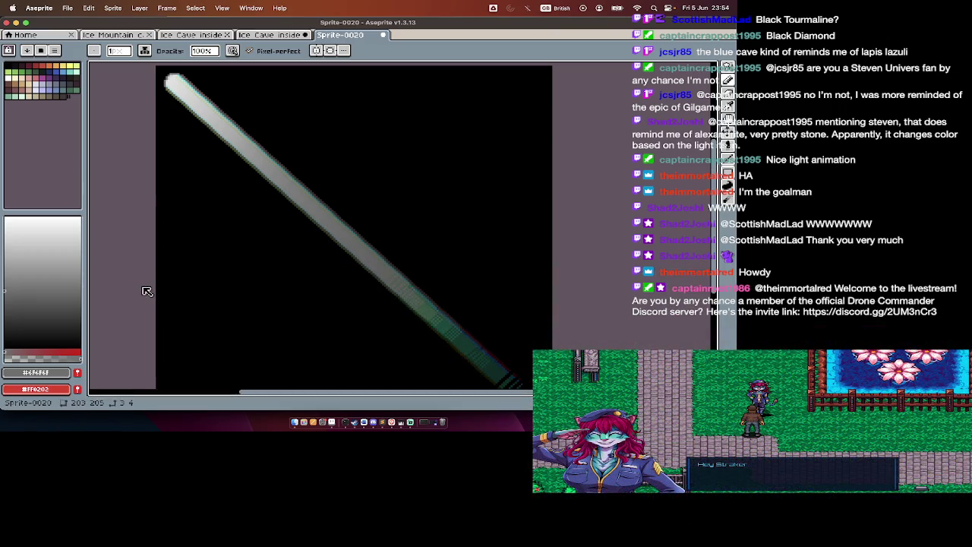
Step: Add a second animation frame and open the Hue/Saturation adjustment
key("Tab")
key("alt+n")
key("Tab")
key("super+u")
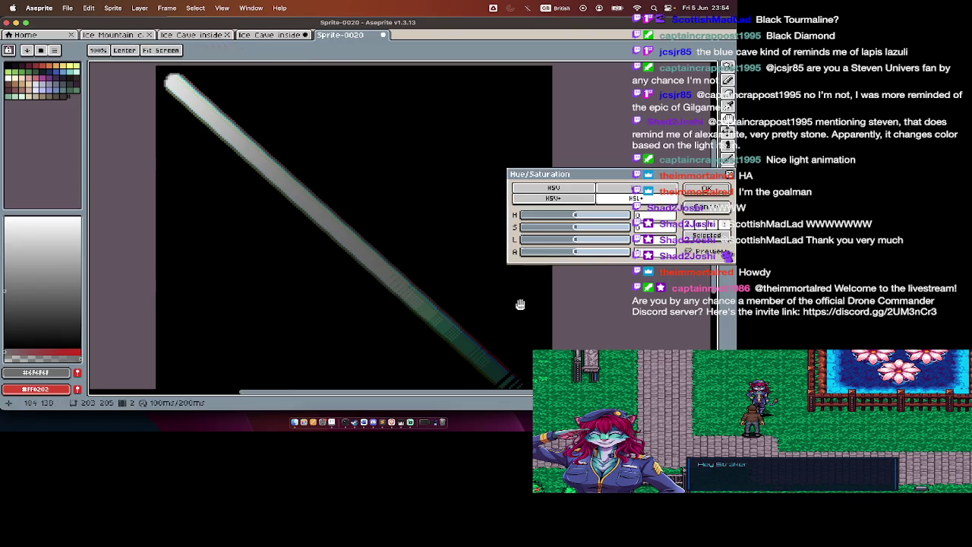
Step: Change the beam's Alpha in Hue/Saturation for this frame and apply the adjustment
left_click_drag(580, 256, 579, 256)
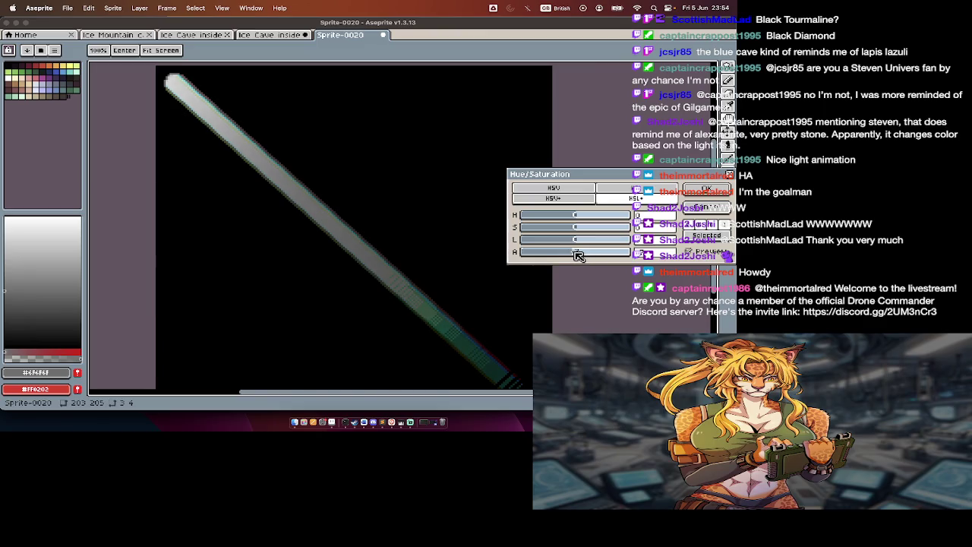
key("Tab")
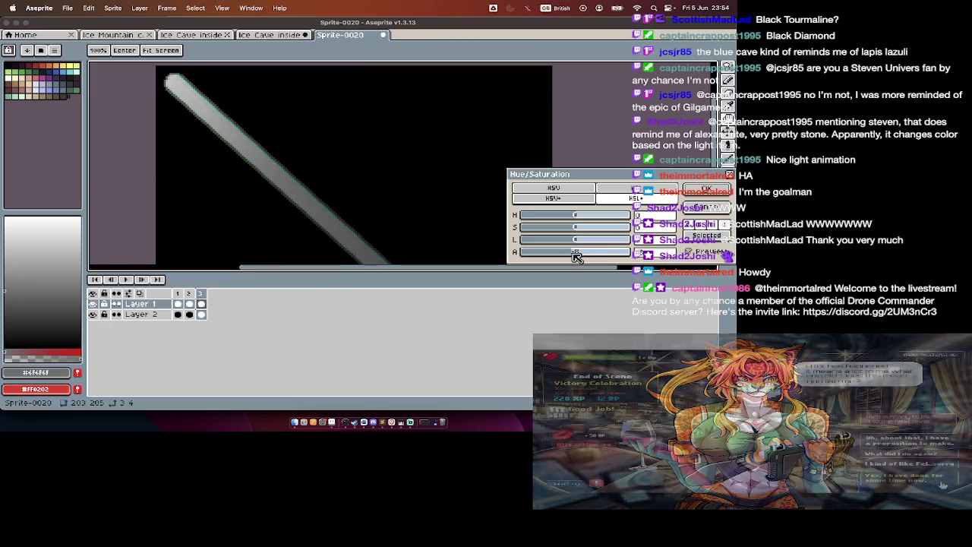
key("Return")
key("Tab")
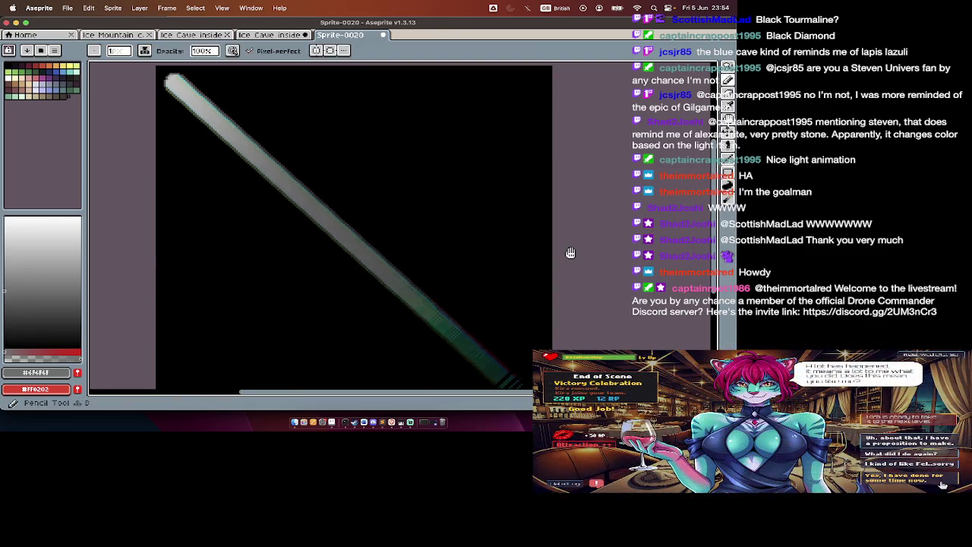
Step: Add two more frames and move one to just before frame 5
key("Tab")
left_click(201, 303)
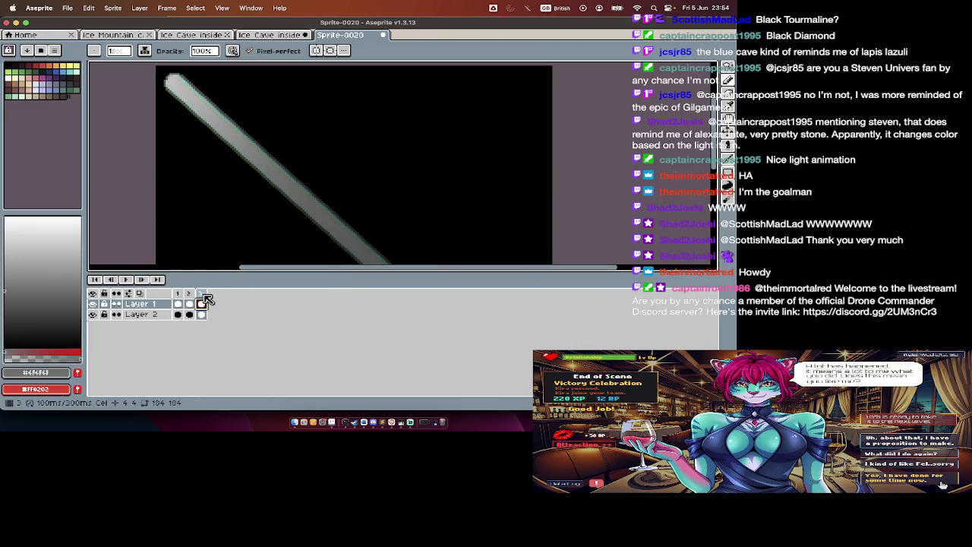
key("alt+n")
left_click_drag(207, 300, 199, 298)
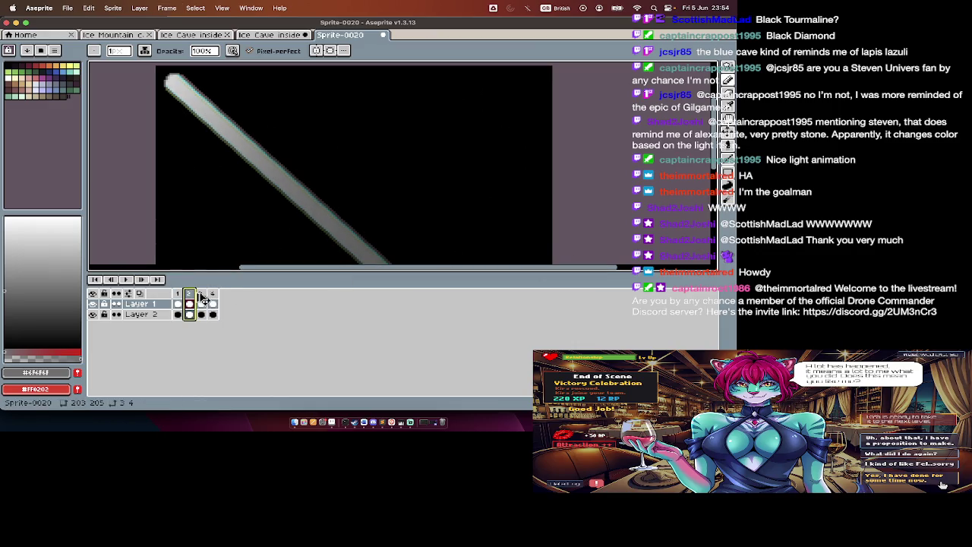
key("alt+n")
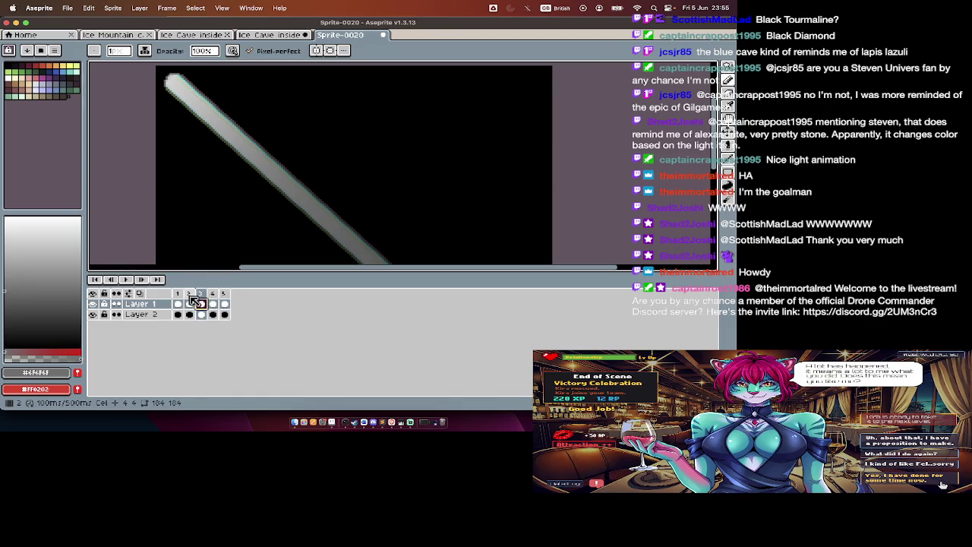
left_click_drag(206, 296, 230, 297)
Step: Step through the frames and play the looping glow animation
key("Tab")
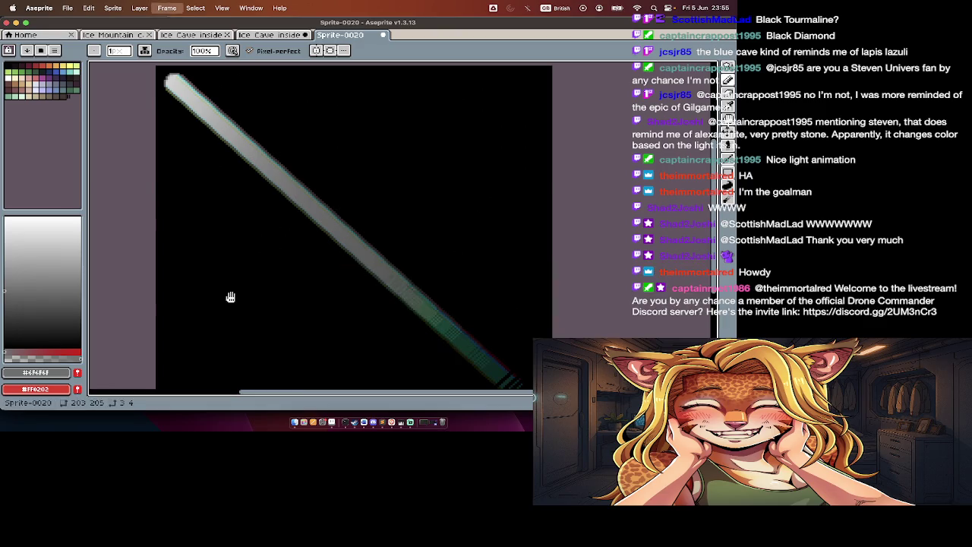
key("Tab")
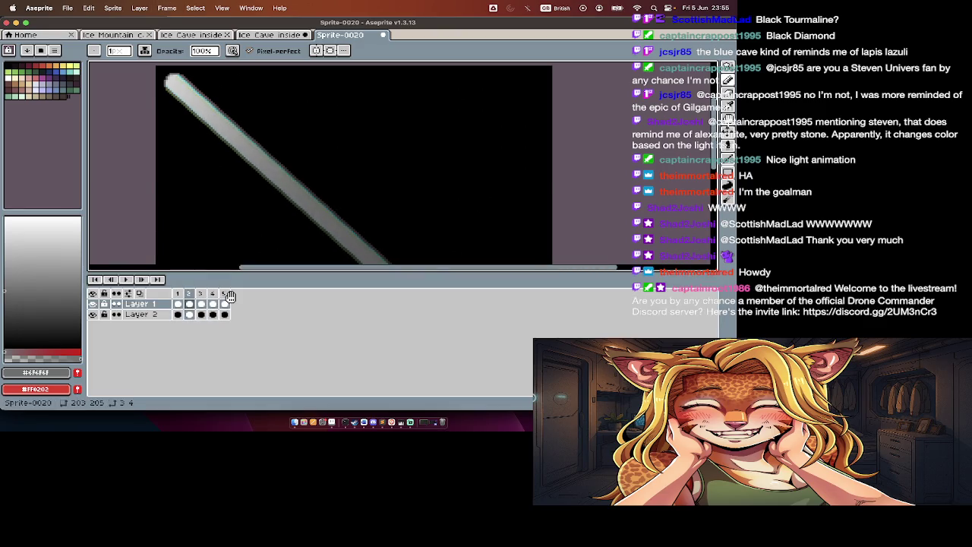
key("Return")
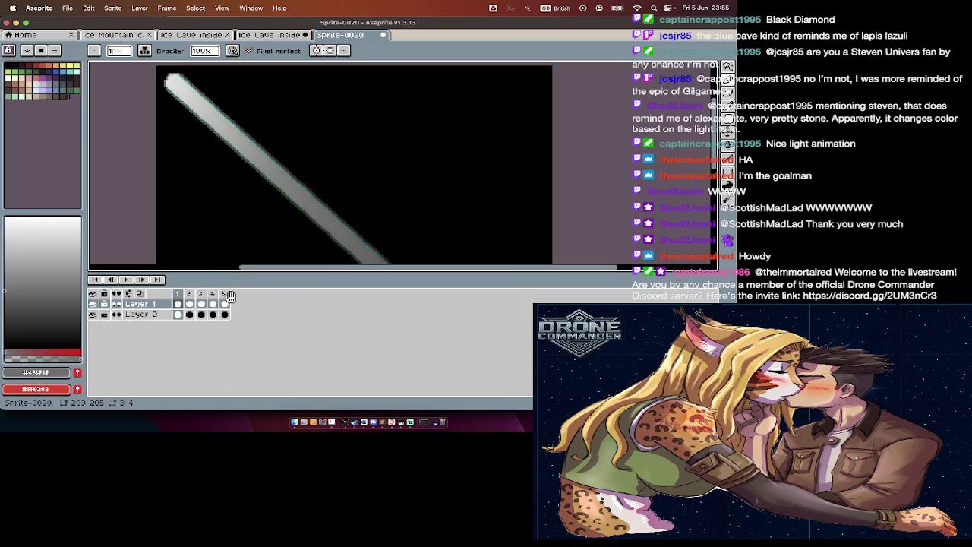
key("Return")
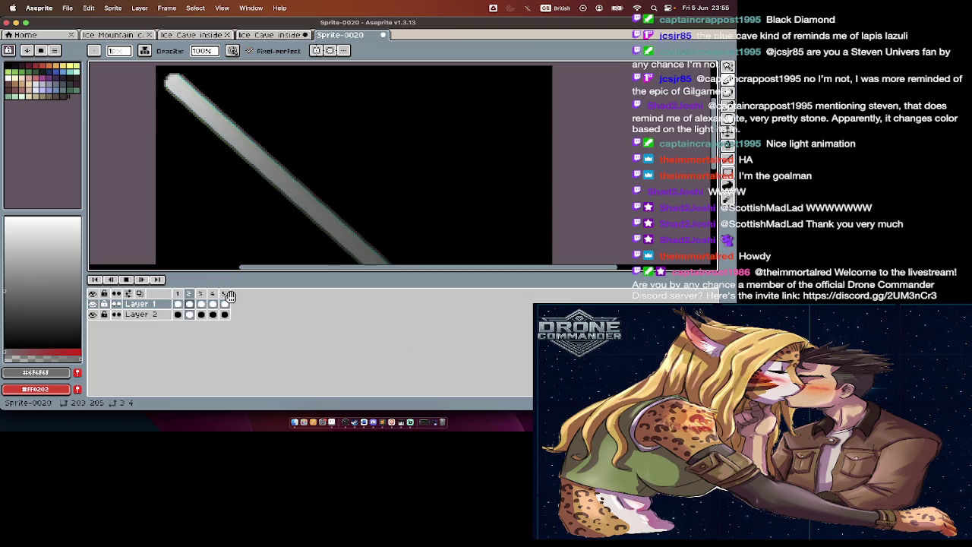
key("Tab")
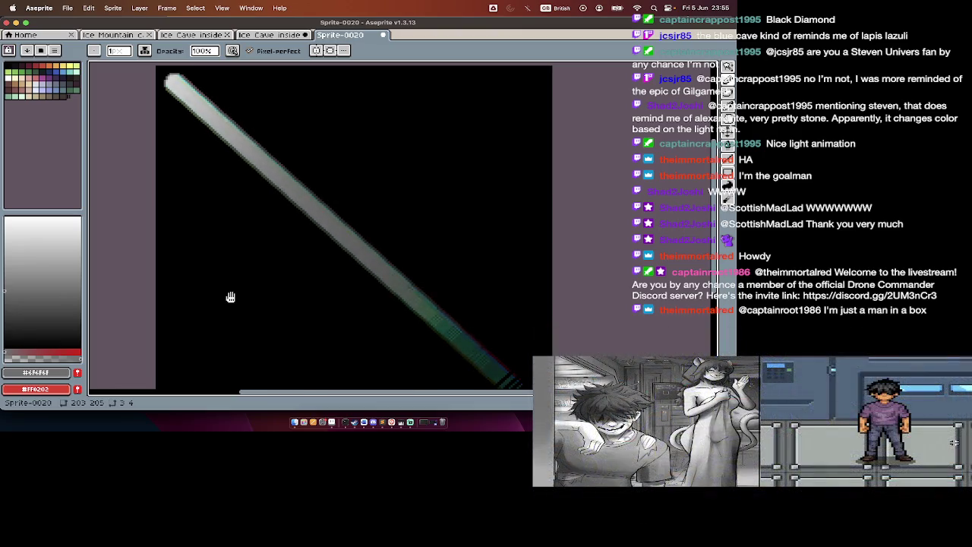
key("Tab")
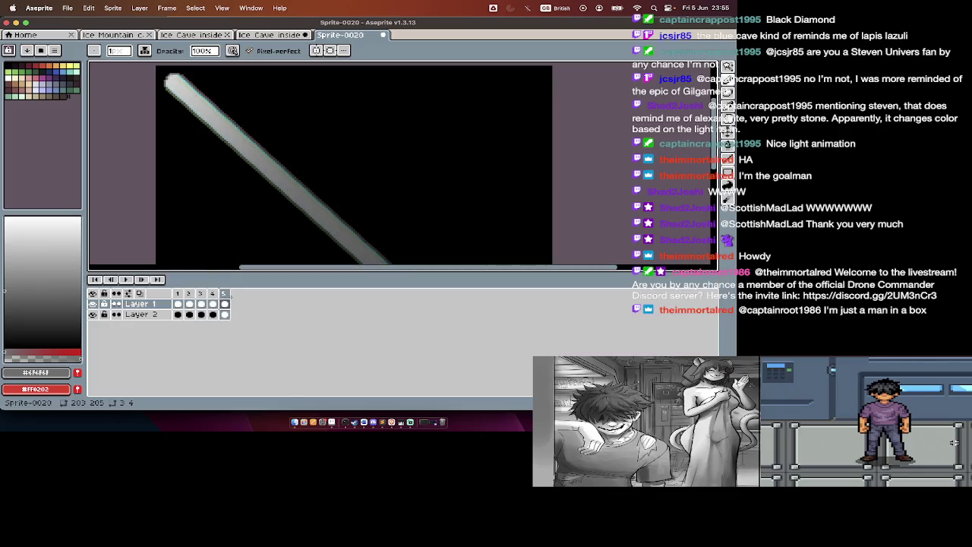
key("Tab")
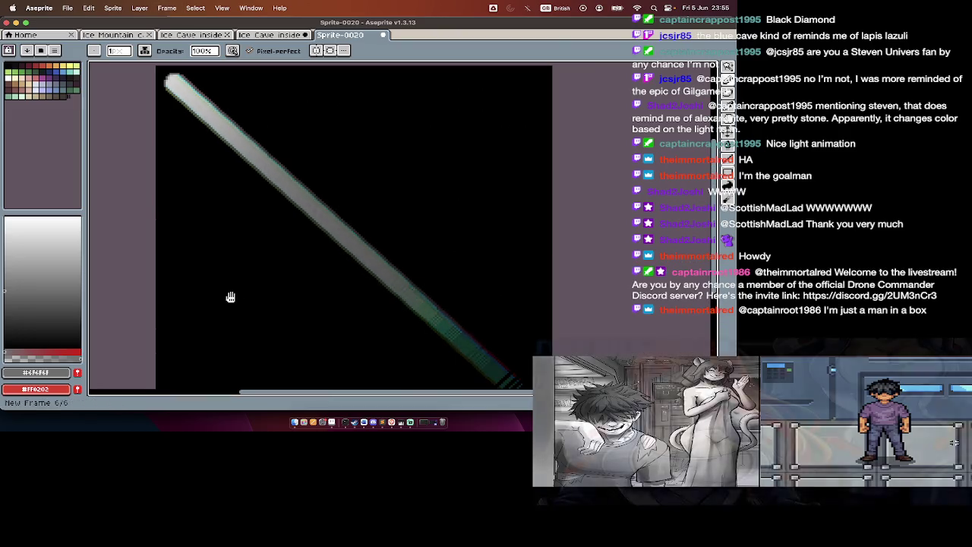
Step: Stop playback, undo the extra frames, and replay the glow animation
key("Tab")
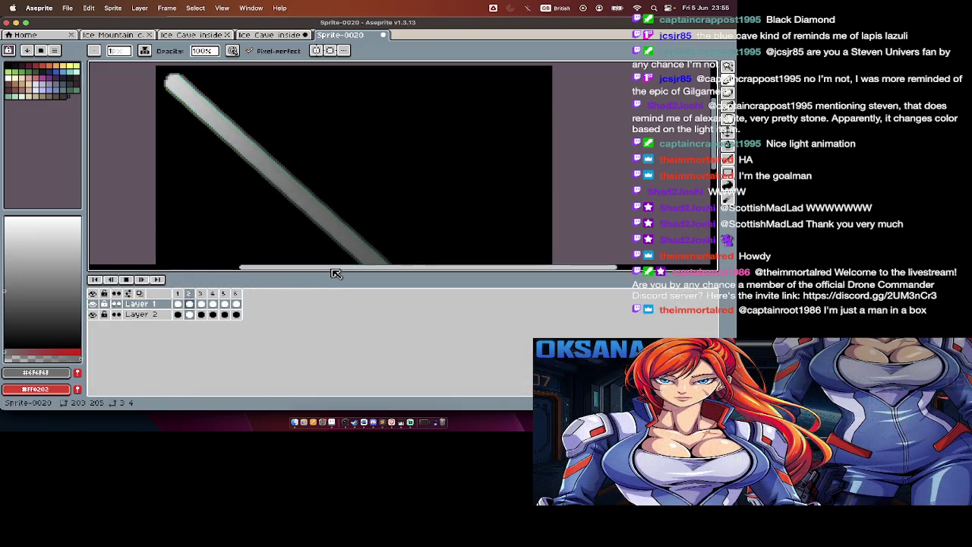
key("Return")
key("ctrl+z")
key("Home")
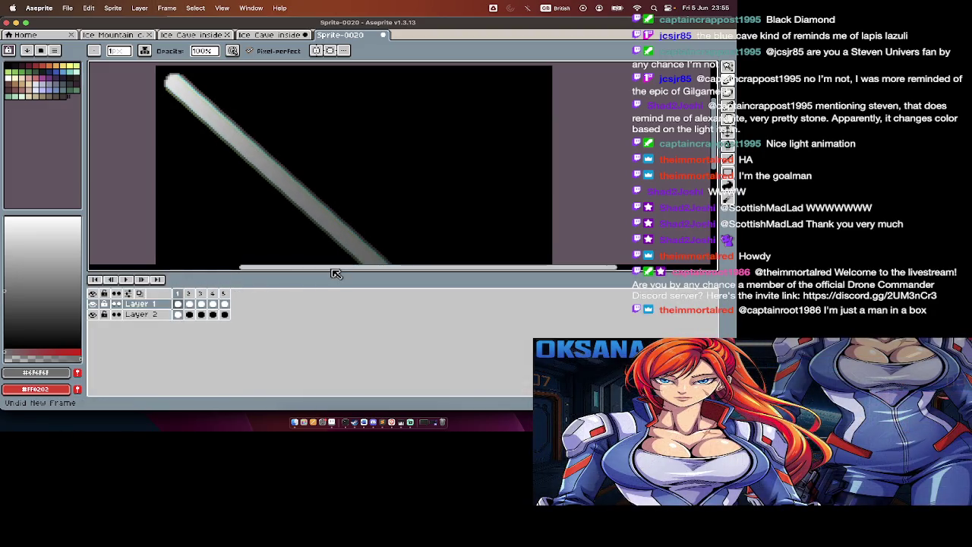
key("Right")
key("Right")
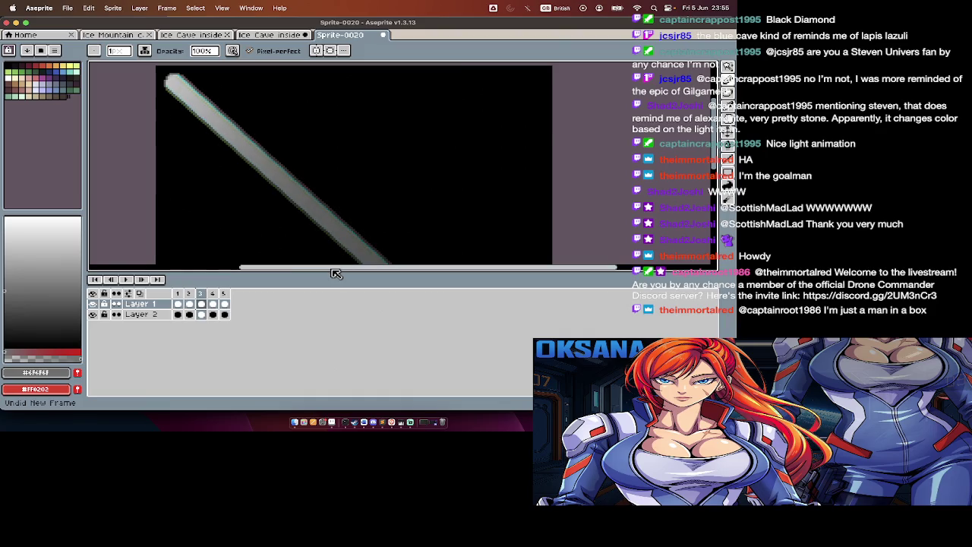
key("Right")
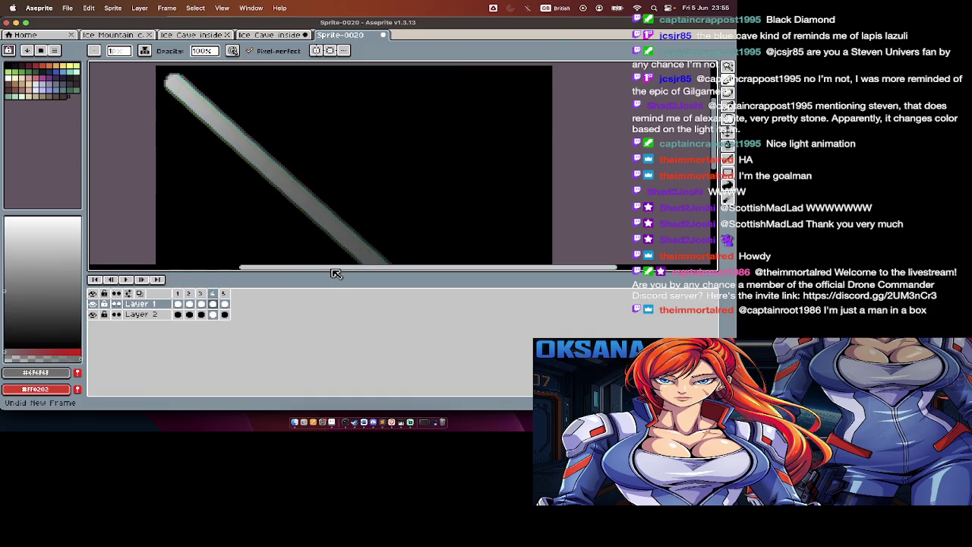
key("ctrl+z")
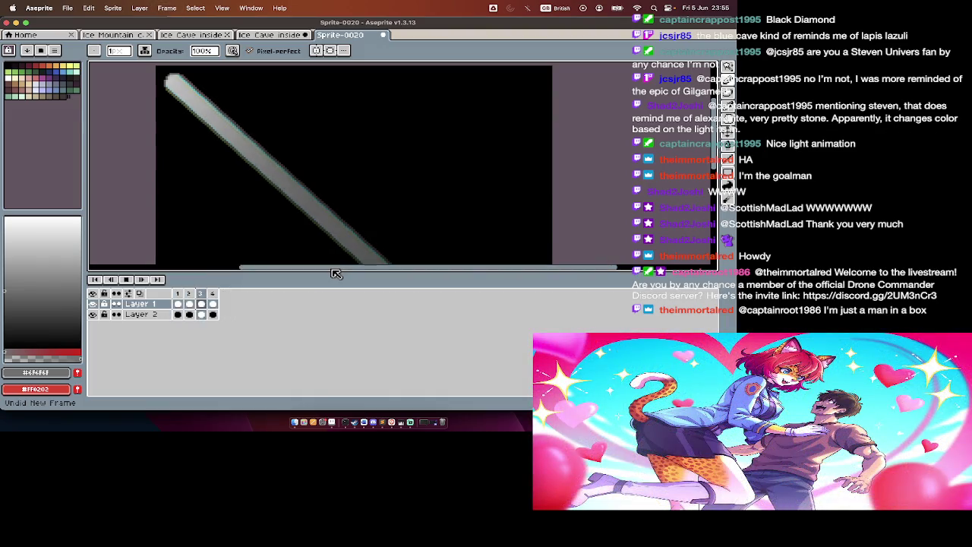
key("Tab")
key("Return")
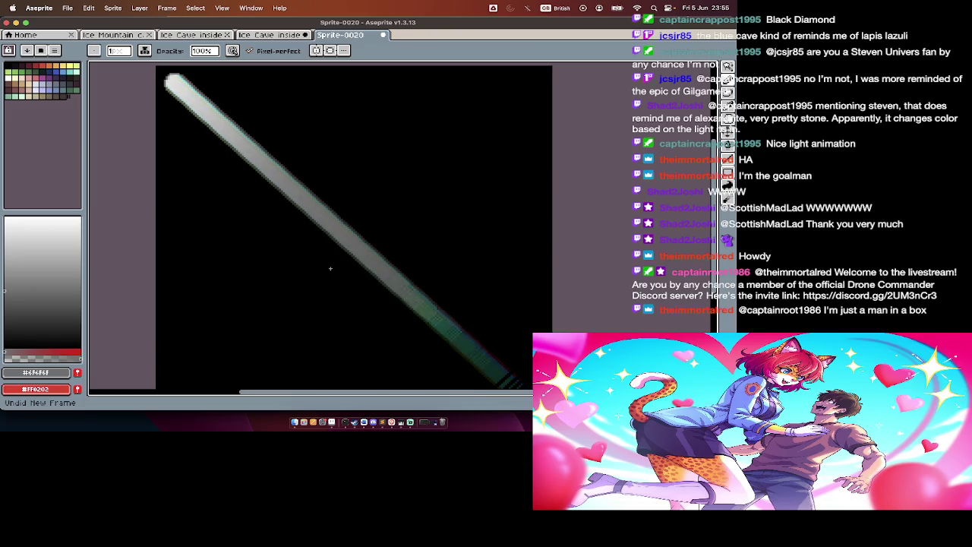
key("Tab")
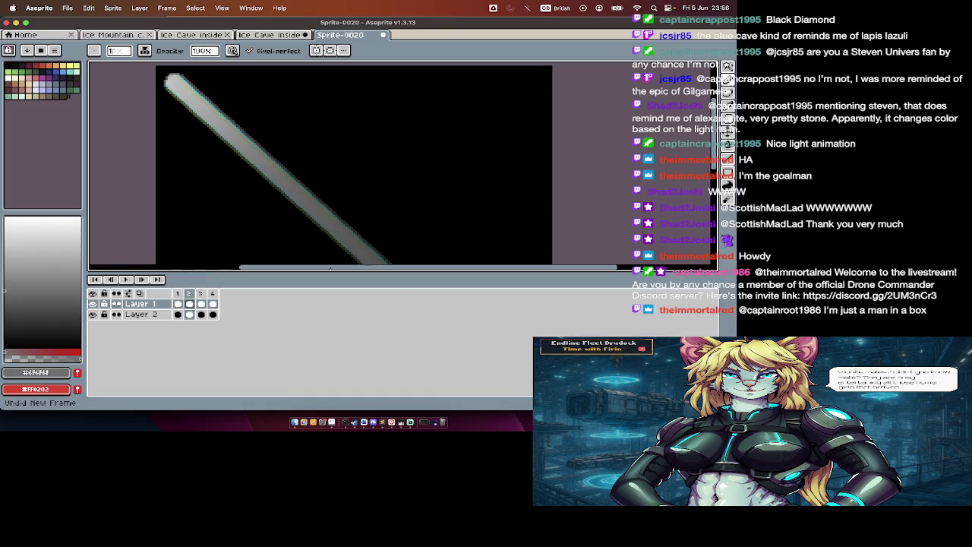
Step: Add, undo and redo frames until the animation stands at five frames
key("alt+n")
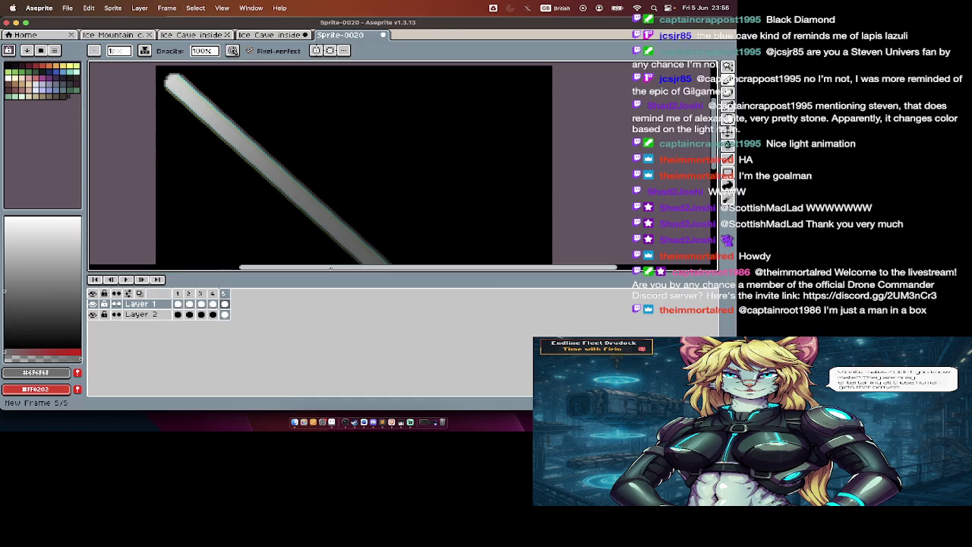
key("super+z")
key("super+z")
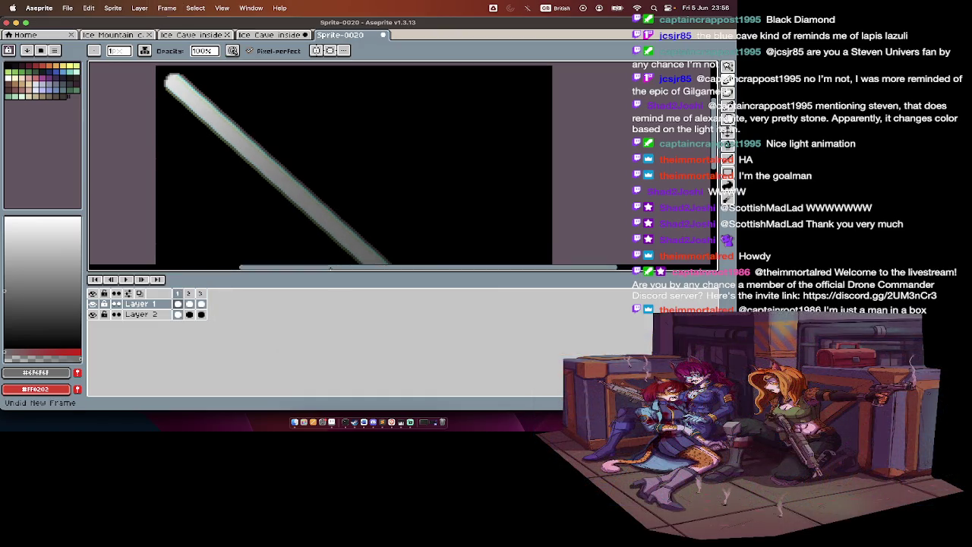
key("alt+n")
key("Tab")
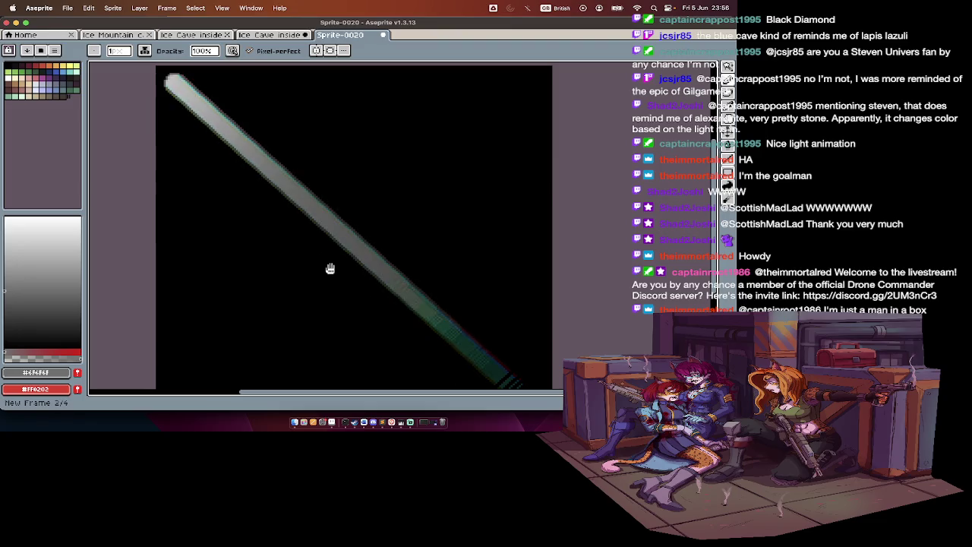
key("alt+c")
key("Tab")
key("super+z")
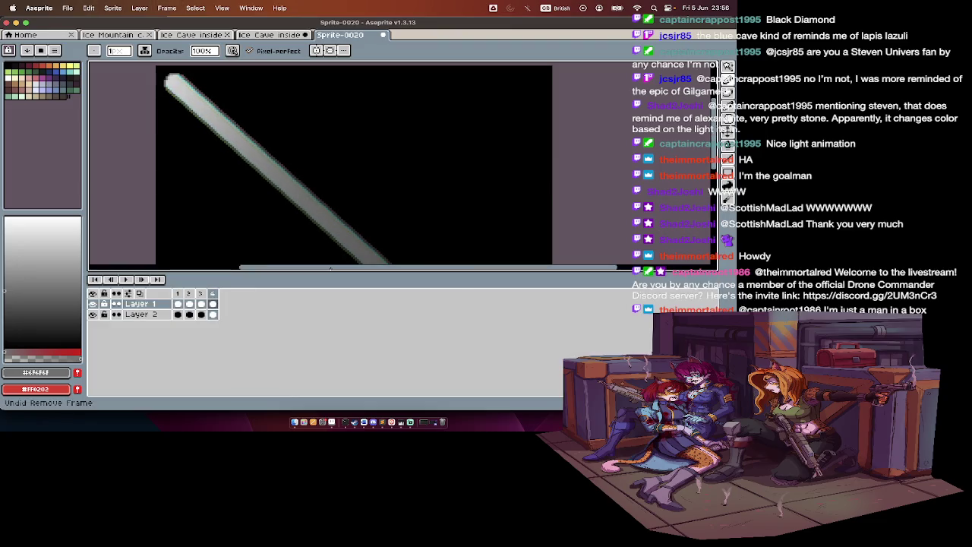
key("super+z")
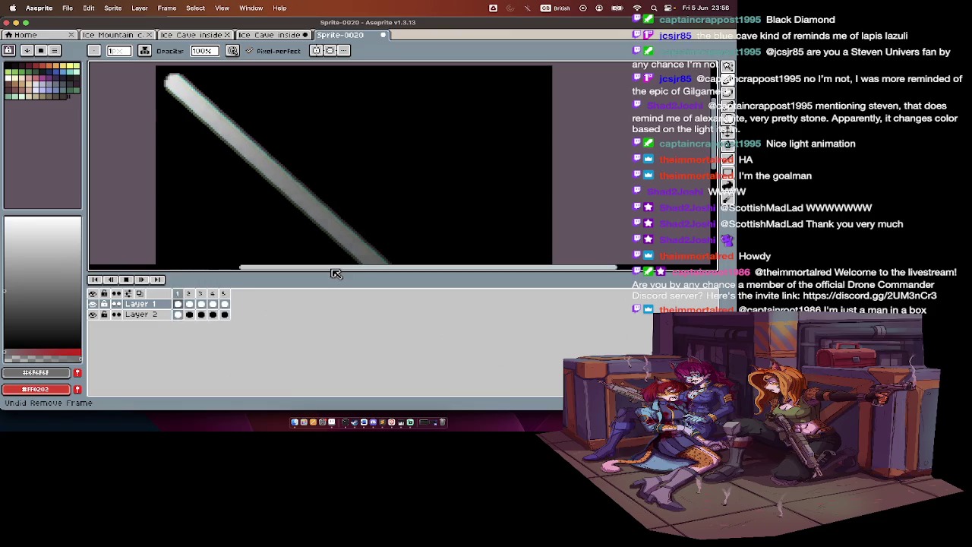
Step: Stop the animation, select the whole canvas, and open Hue/Saturation
key("Tab")
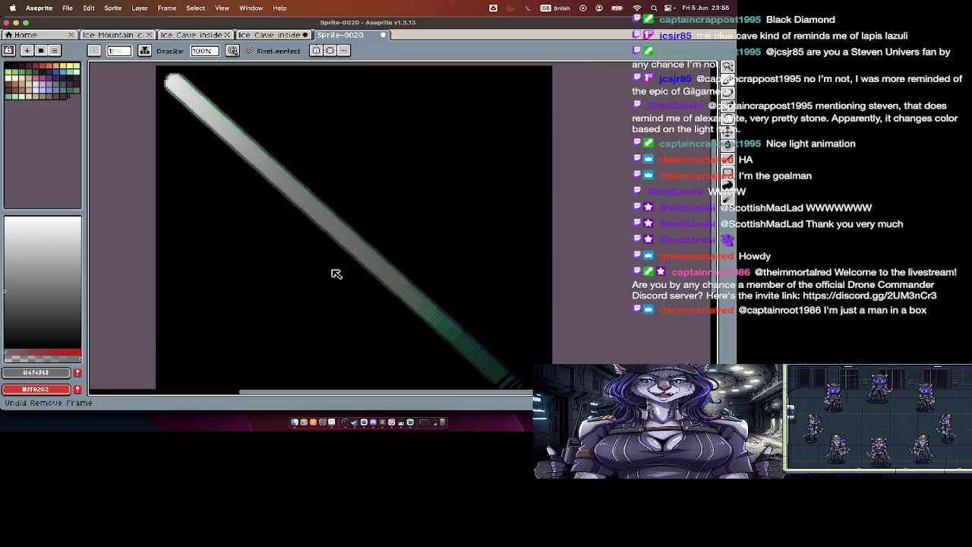
key("Tab")
key("Return")
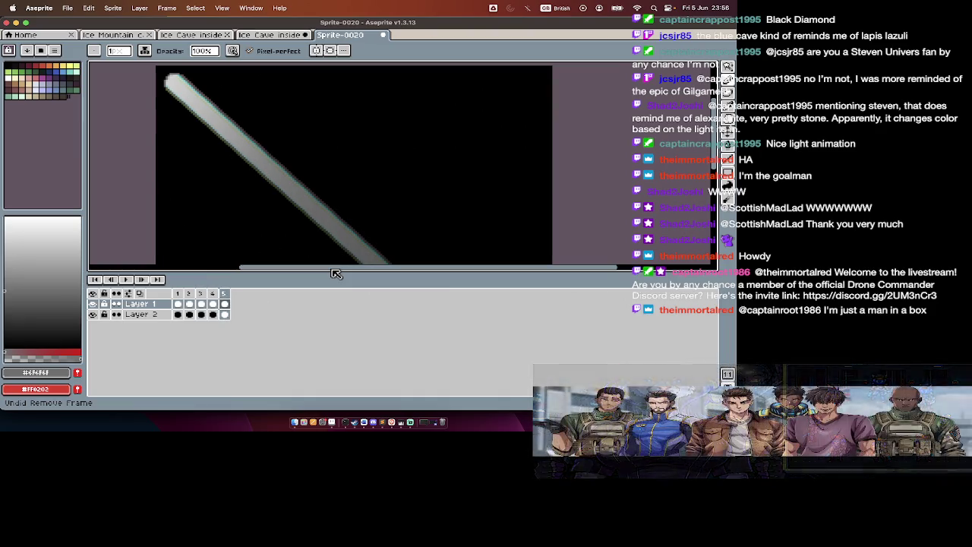
key("ctrl+a")
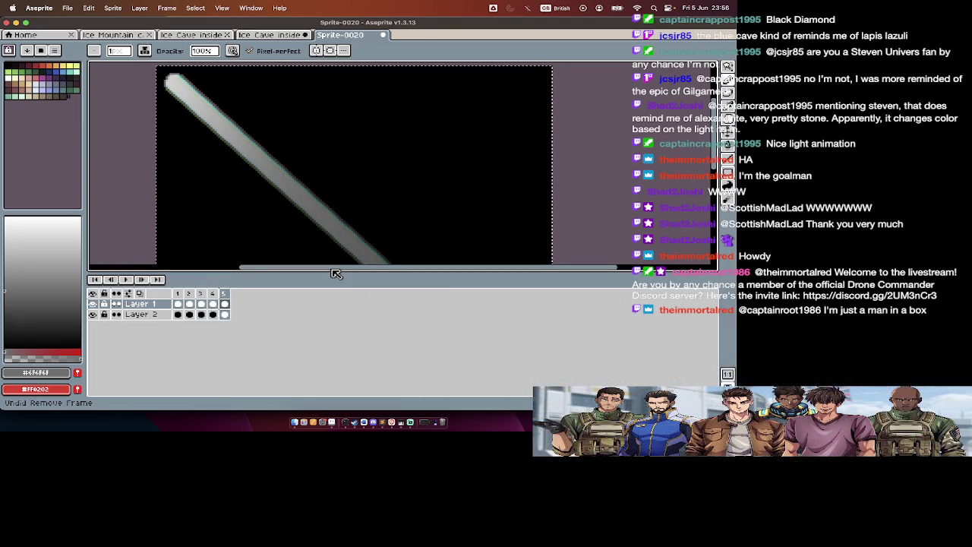
key("ctrl+u")
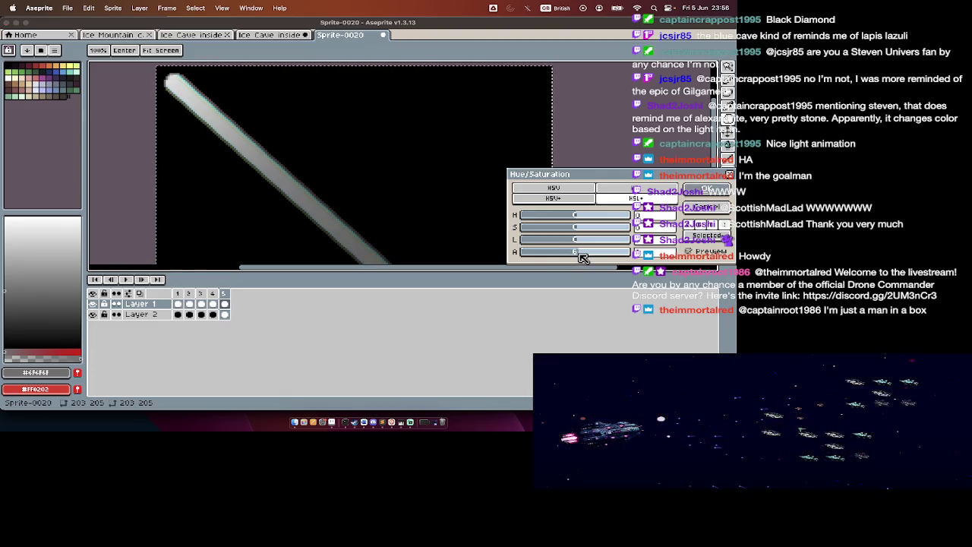
Step: Cancel Hue/Saturation without changes, then zoom out and back in on the beam
key("Return")
key("Tab")
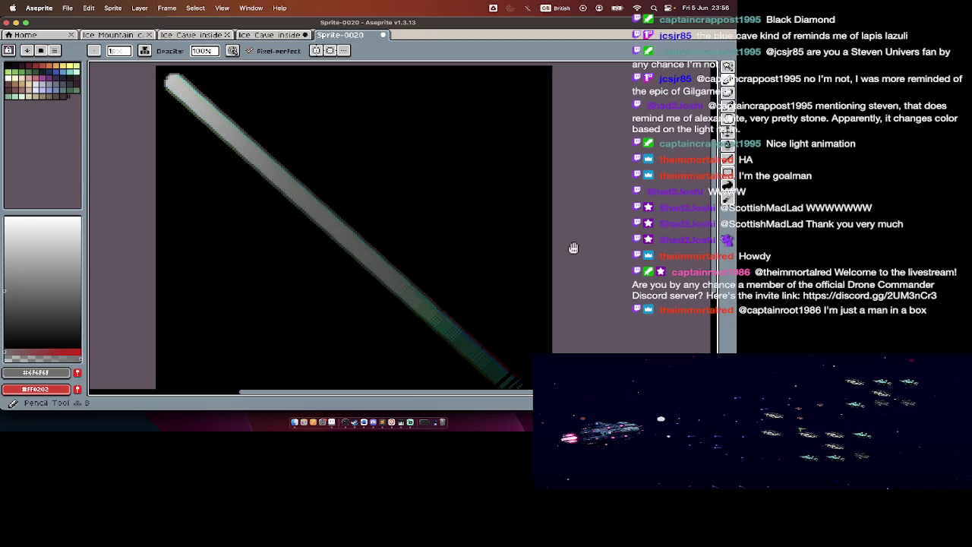
key("Tab")
key("Tab")
scroll(567, 243, "down", 1)
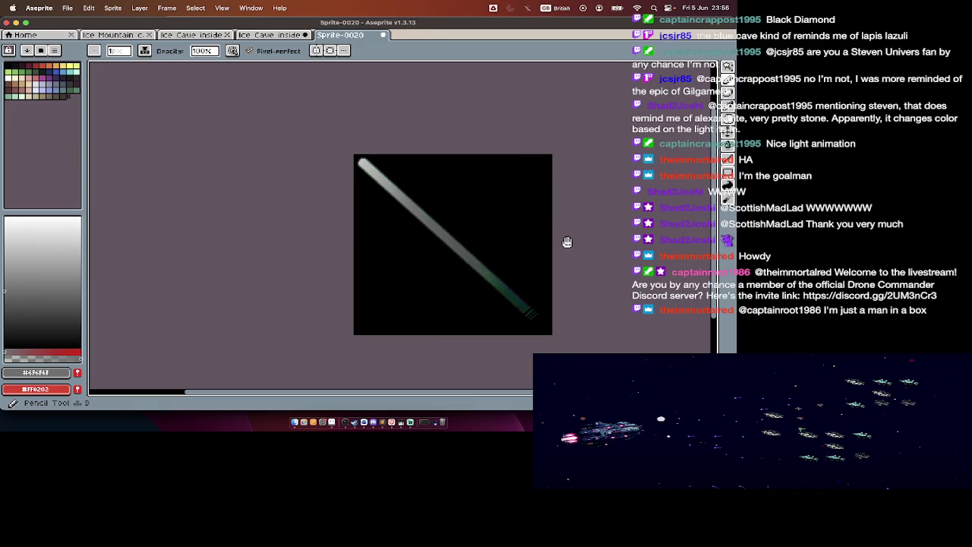
key("Tab")
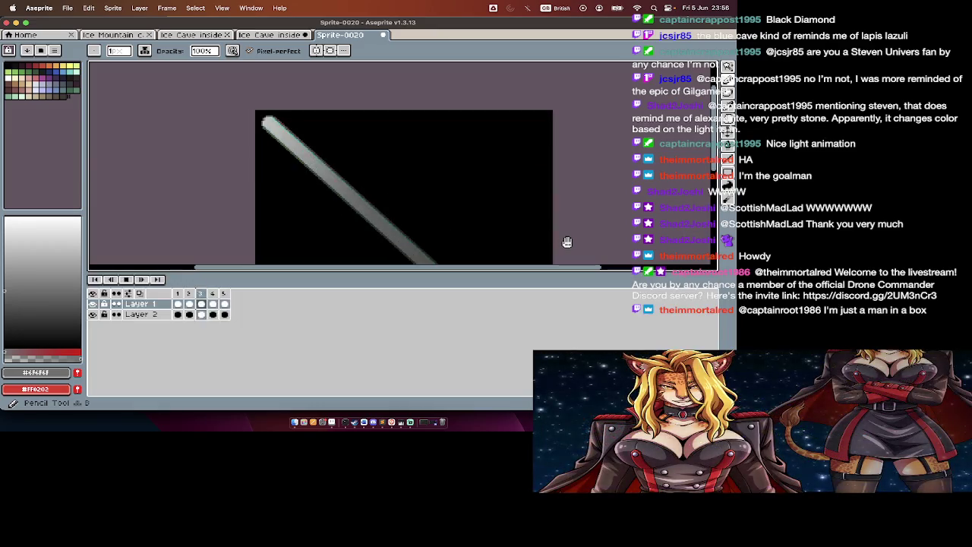
key("Tab")
scroll(568, 242, "up", 1)
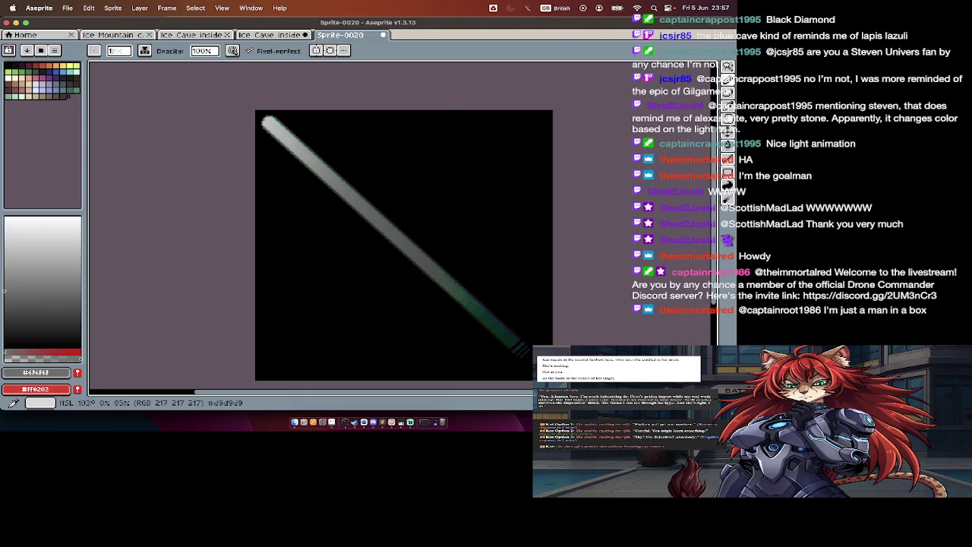
key("Tab")
key("Tab")
key("Tab")
Step: Convert Layer 2 so the light beam's black backdrop becomes transparent
left_click(139, 316)
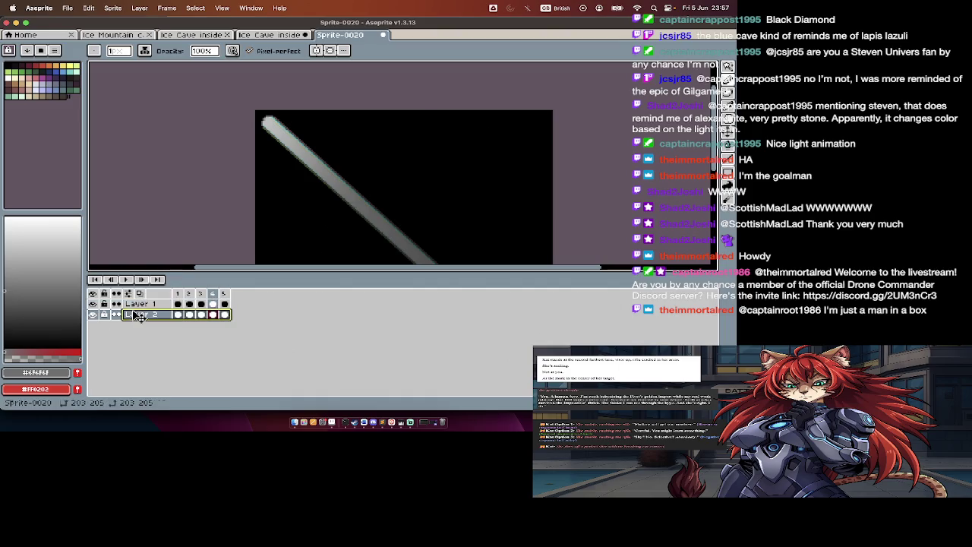
right_click(139, 315)
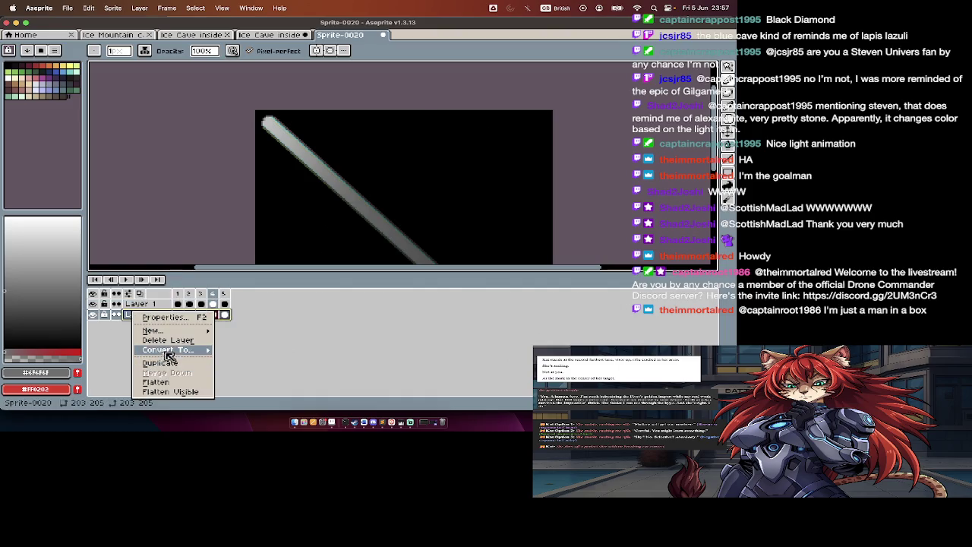
left_click(232, 371)
key("Tab")
Step: Resize the sprite to 20% (406×410) and begin Save As
key("super+alt+i")
key("Tab")
key("Tab")
type("20")
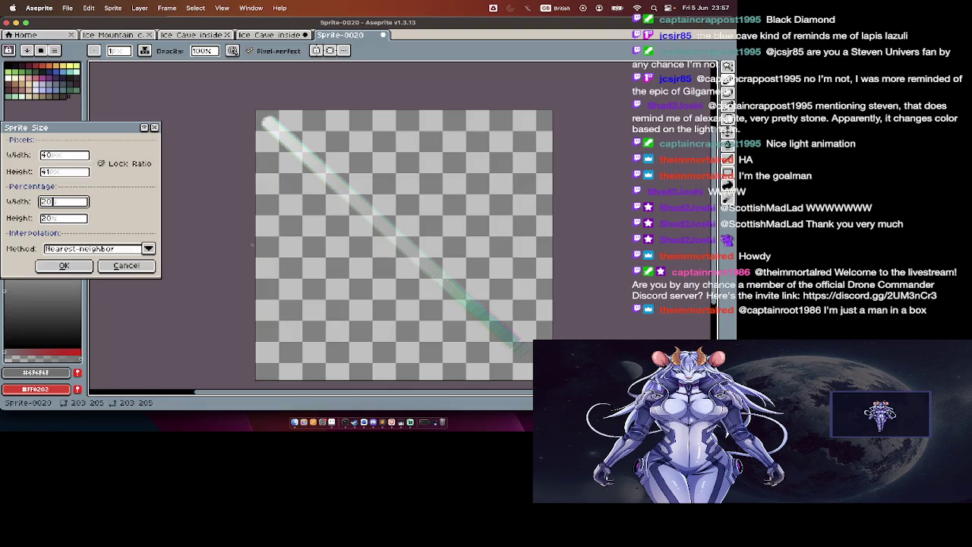
key("Return")
key("Tab")
key("Tab")
key("super+shift+s")
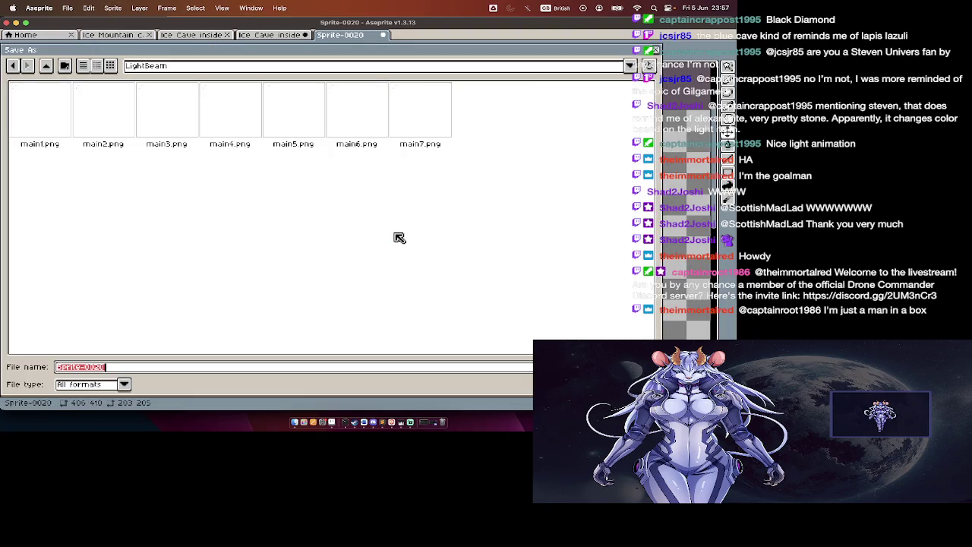
Step: Create a new LightBeam2 folder inside animated_objects
key("super+Up")
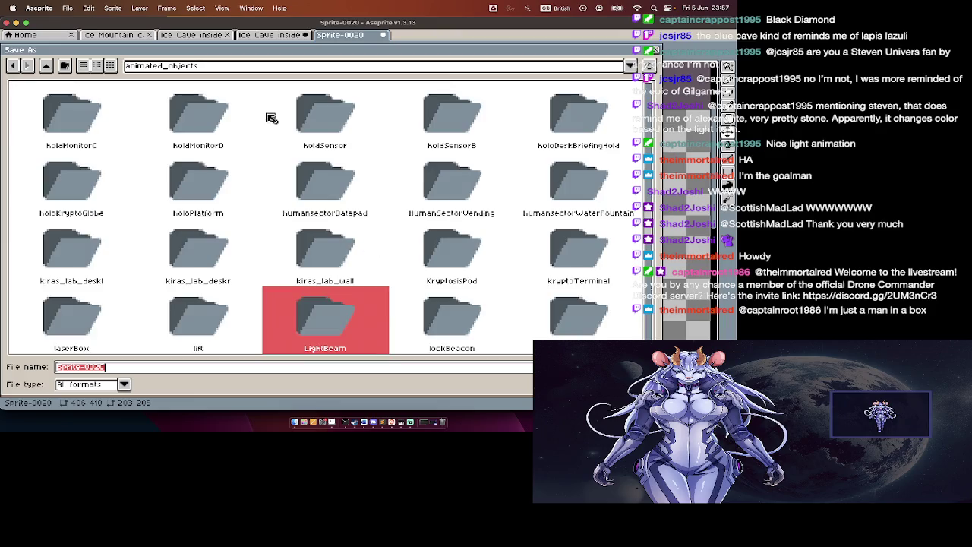
left_click(64, 66)
type("LightBeam2")
key("Return")
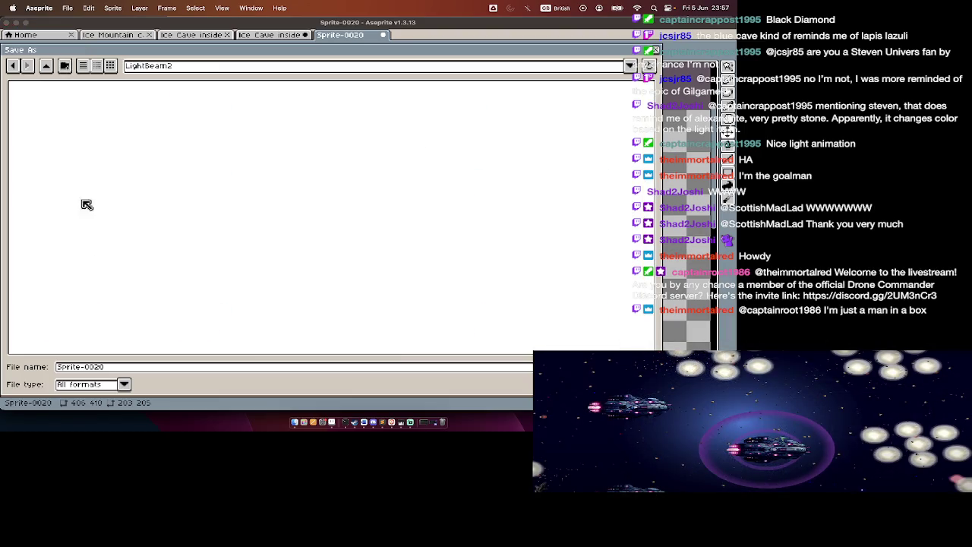
Step: Save the beam as main1.png, close it, and clear the Ice Cave selection
left_click(102, 368)
type("main1.png")
key("Return")
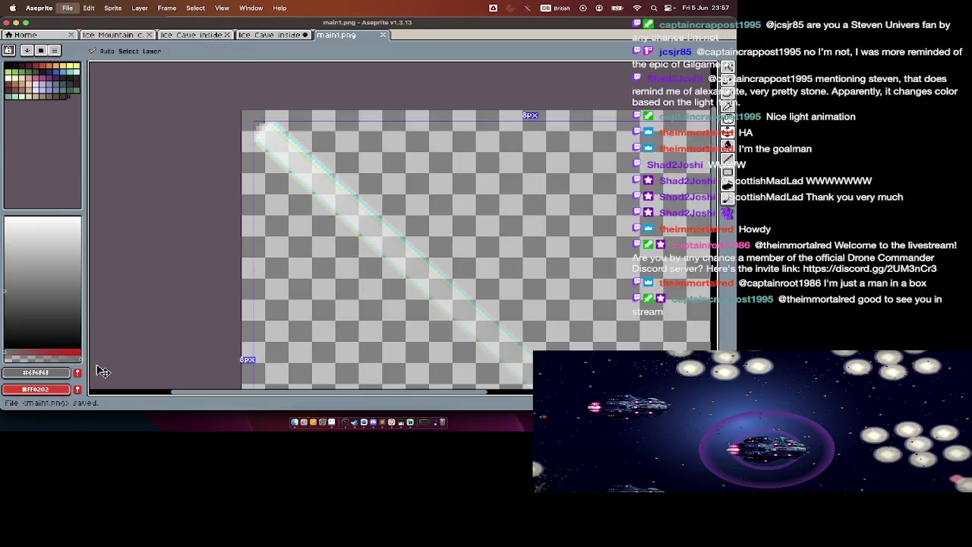
key("super+w")
key("Escape")
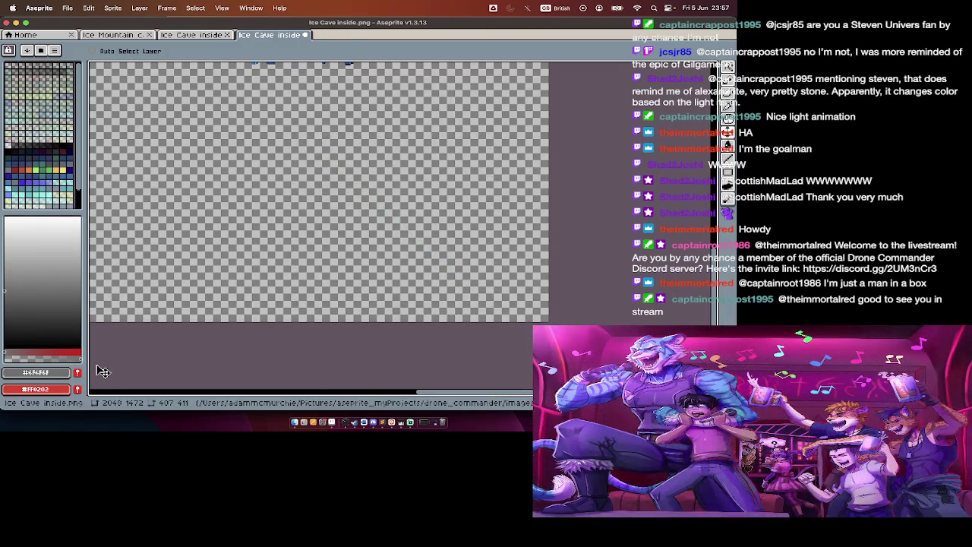
Step: Scroll over the Ice Cave rocks and crystals, then switch to Finder's AmusCave folder
scroll(312, 228, "up", 3)
scroll(311, 228, "up", 3)
scroll(312, 227, "up", 3)
scroll(311, 228, "up", 3)
scroll(311, 228, "left", 2)
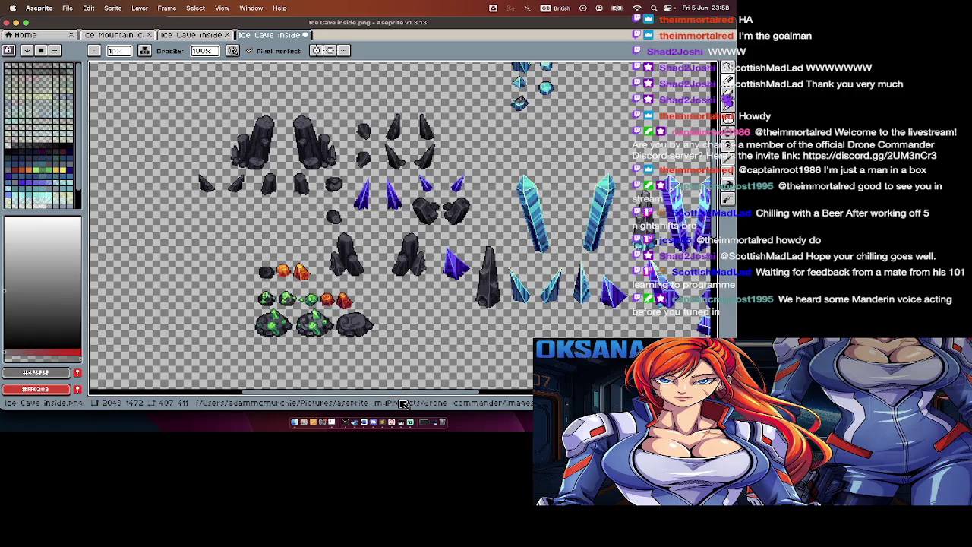
scroll(229, 214, "down", 1)
scroll(230, 215, "down", 1)
scroll(229, 215, "down", 1)
scroll(229, 215, "down", 1)
key("super+Tab")
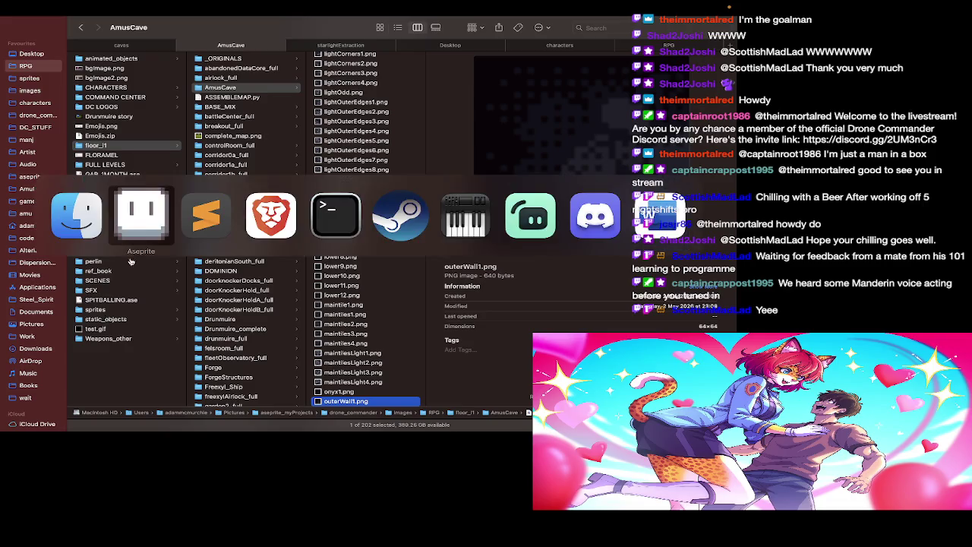
Step: Switch briefly back to Aseprite, then on to the Elanor_Day16_VO_Script Word document
key("super+Tab")
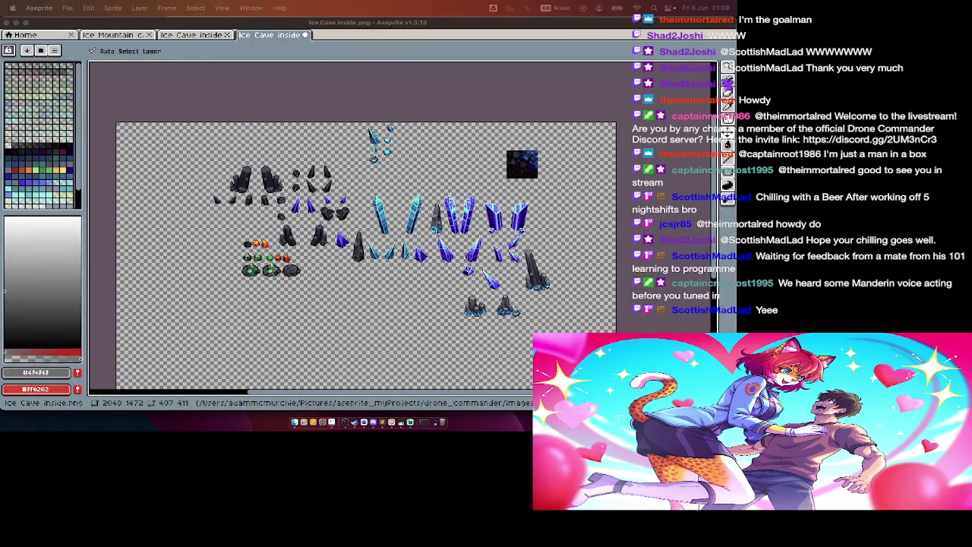
key("super+Tab")
key("super+Tab")
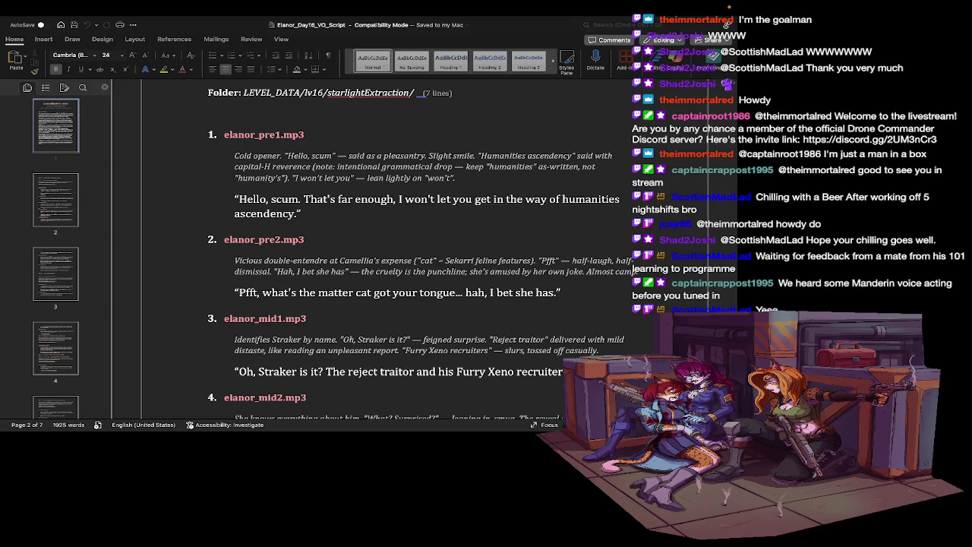
Step: Use the app switcher and Mission Control to bring Aseprite's Ice Cave sheet forward
key("super+Tab")
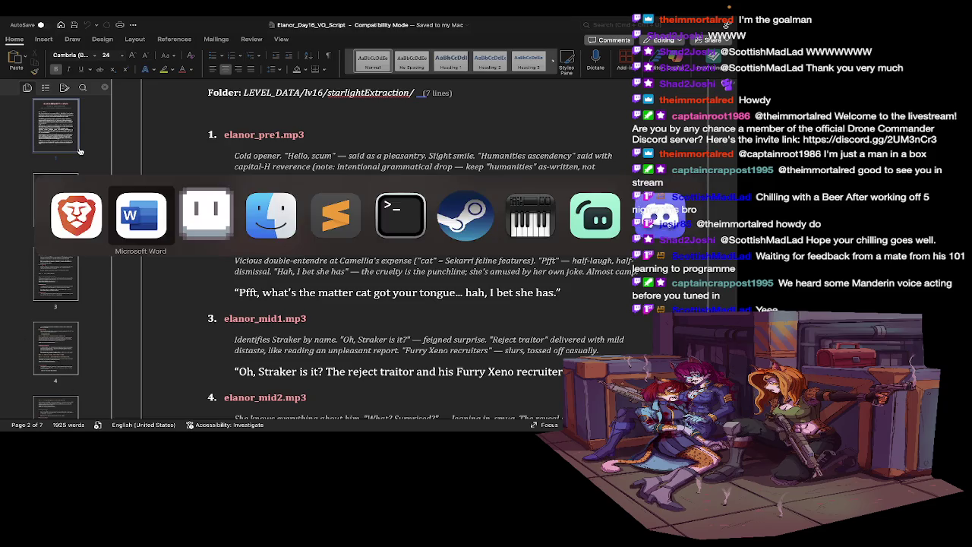
left_click(611, 241)
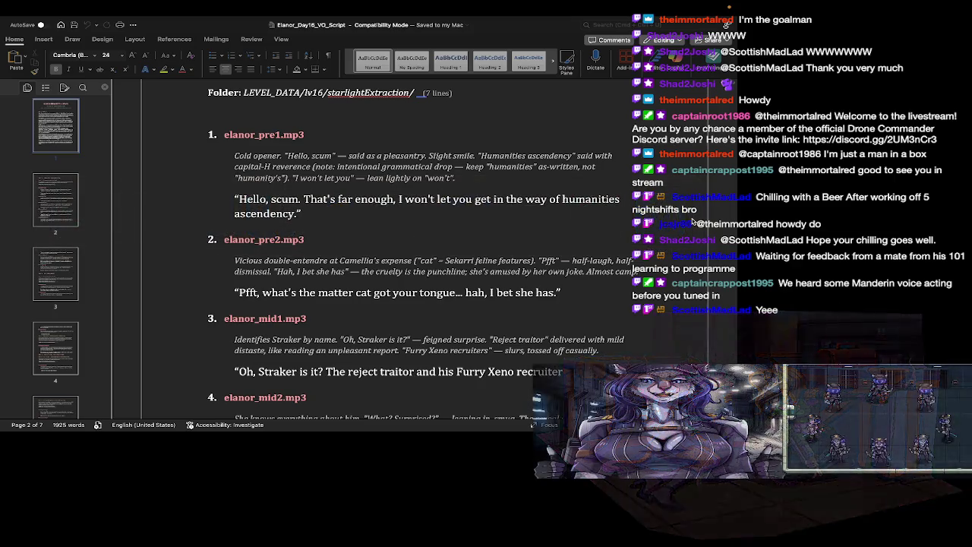
key("ctrl+Up")
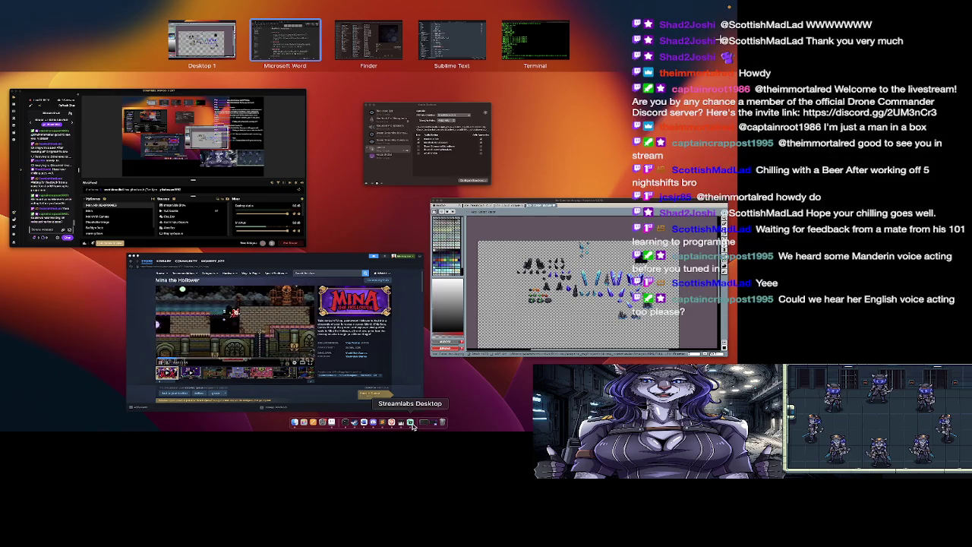
key("ctrl+Up")
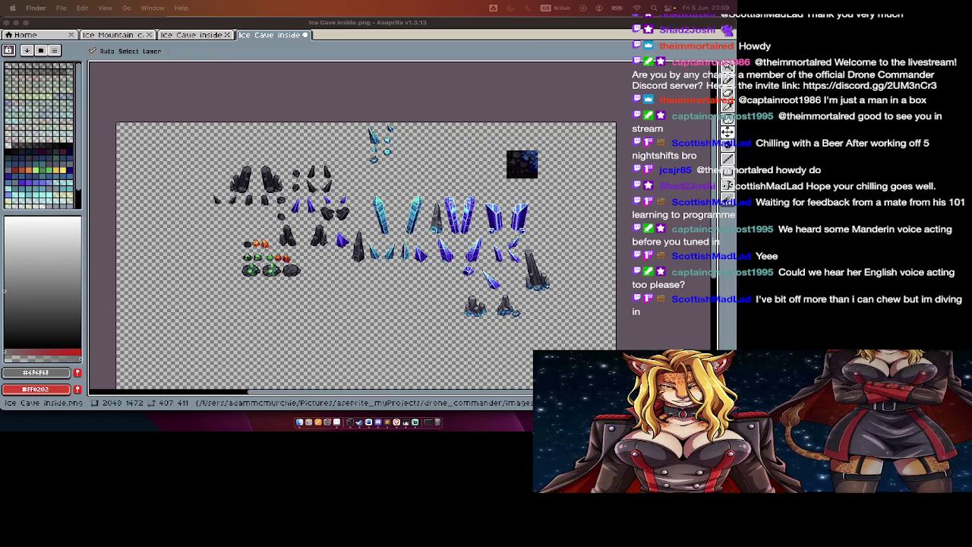
Step: In Finder, browse into static_objects > big > Cave to view its files
left_click(332, 346)
key("super+Tab")
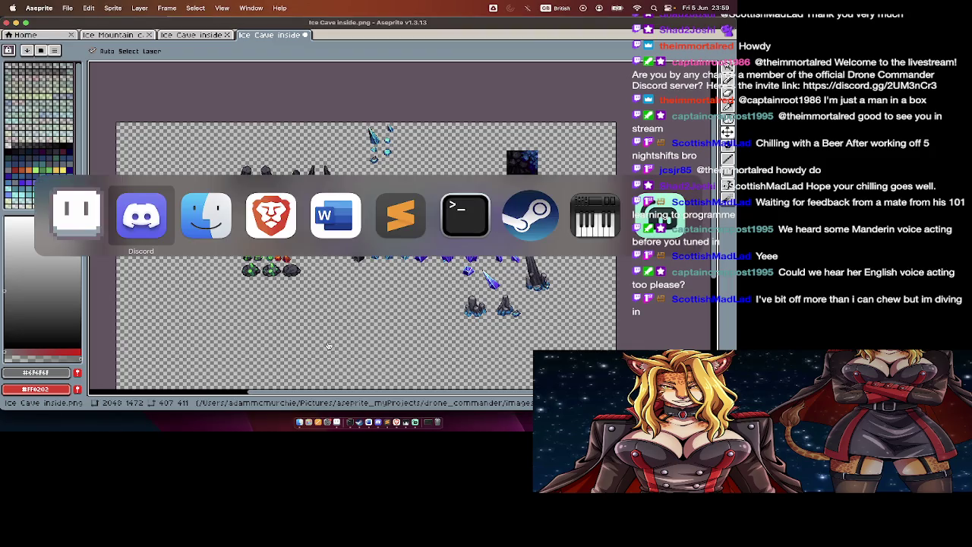
key("super+Tab")
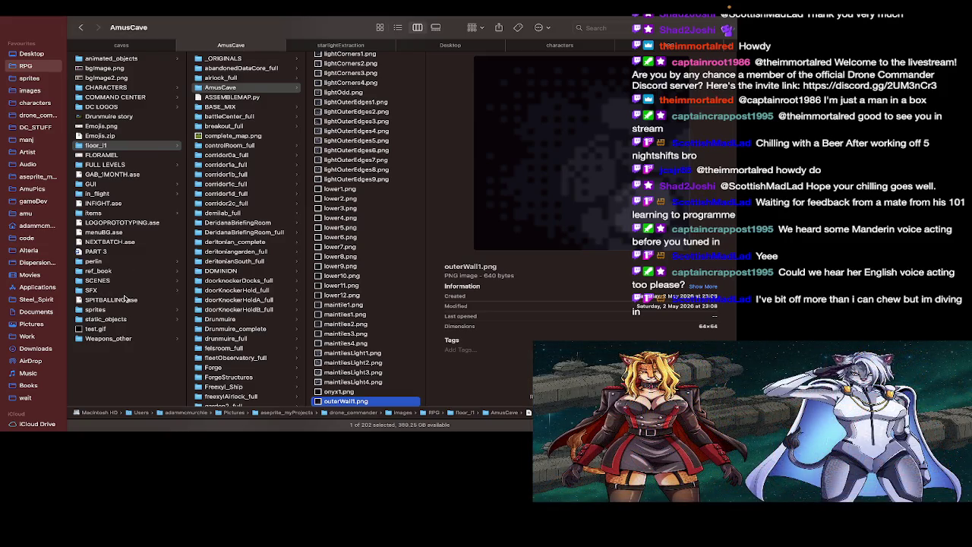
left_click(125, 318)
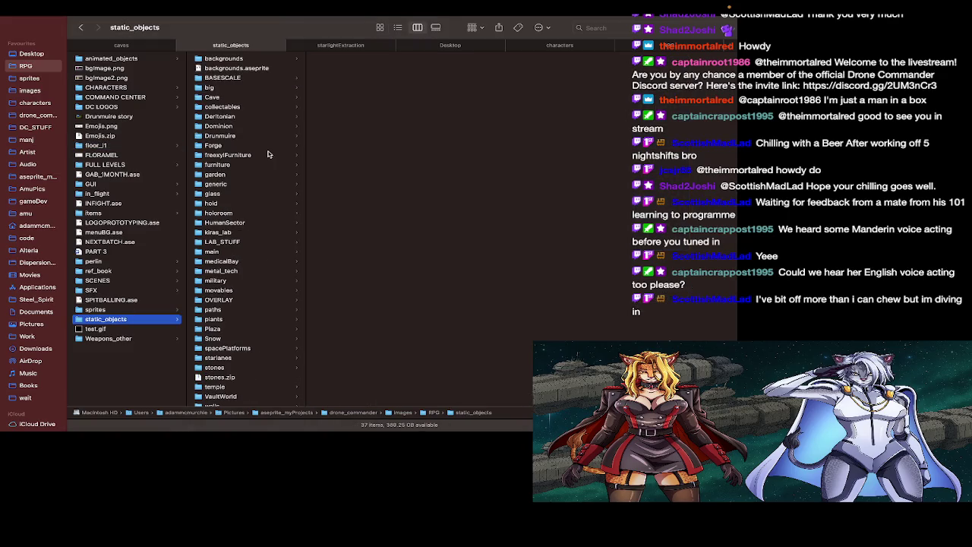
left_click(256, 89)
left_click(371, 67)
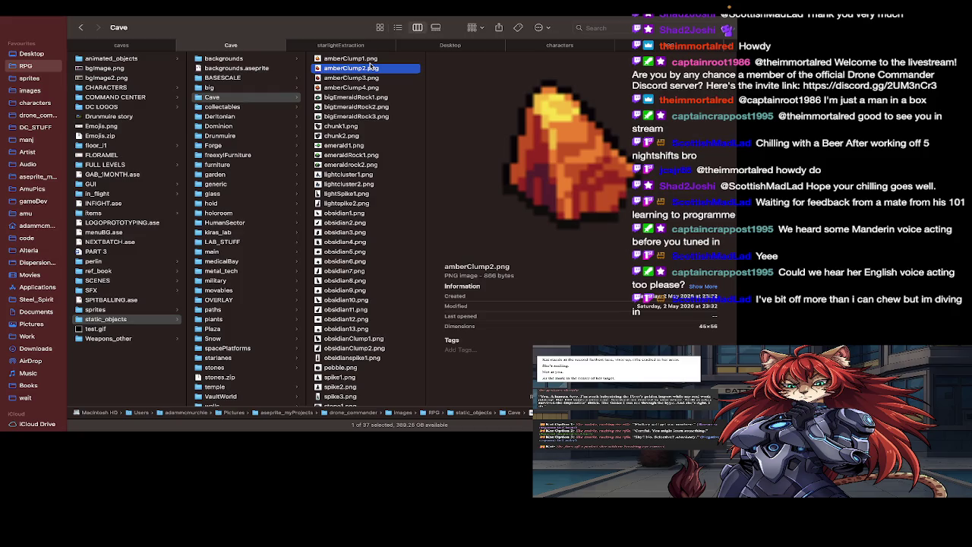
Step: Check amberClump2.png in the Cave folder, then return to the Ice Cave sheet
key("super+Tab")
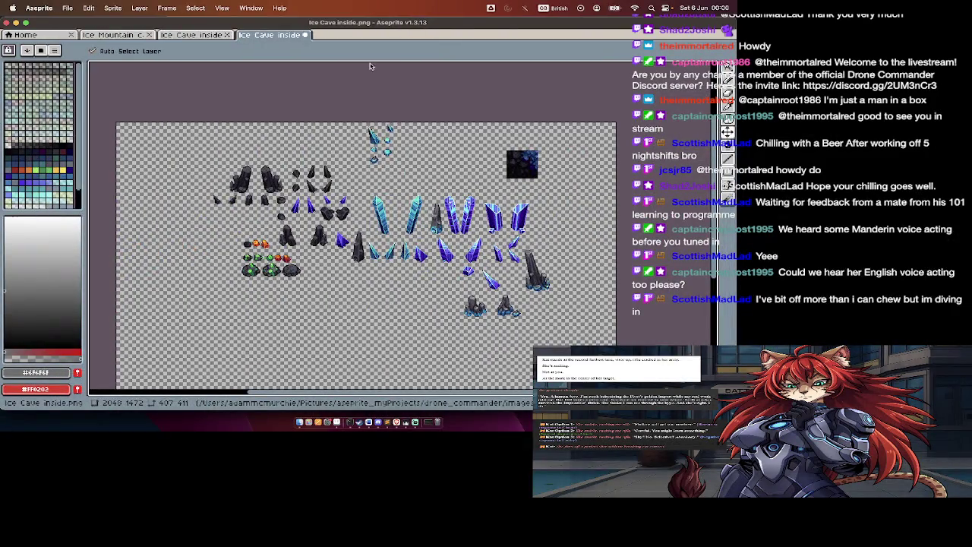
key("super+Tab")
key("Up")
key("Down")
key("Down")
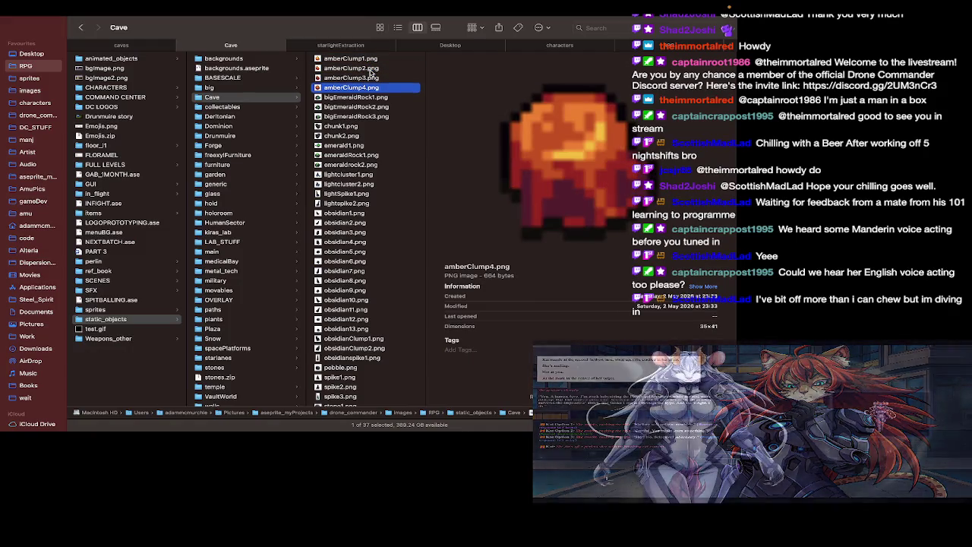
key("super+Tab")
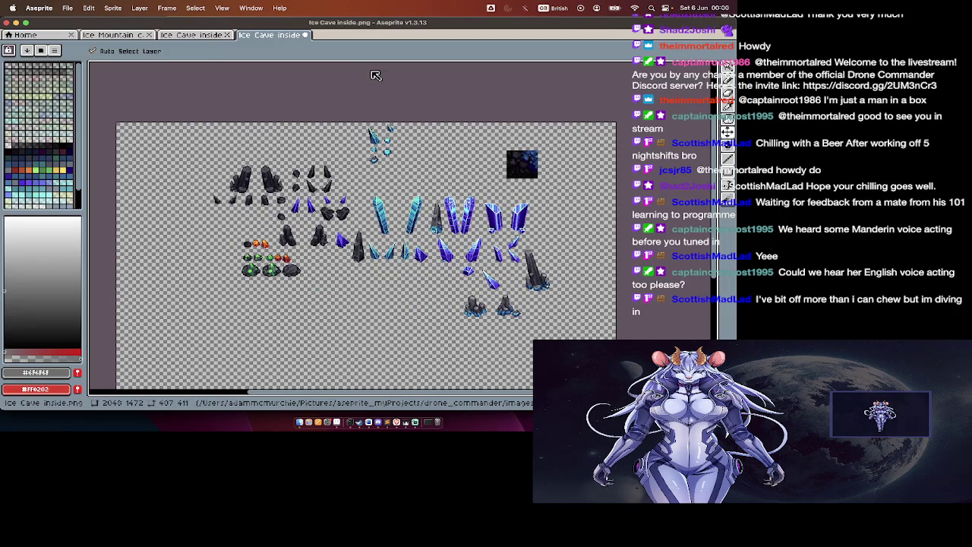
scroll(297, 228, "up", 3)
scroll(298, 227, "down", 2)
scroll(298, 228, "down", 2)
key("super+Tab")
key("Down")
key("super+Tab")
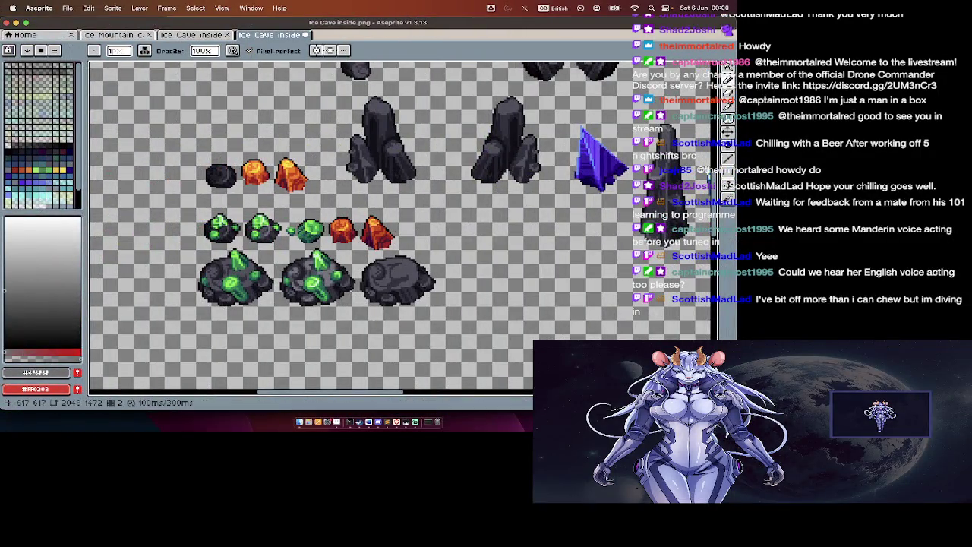
key("super+Tab")
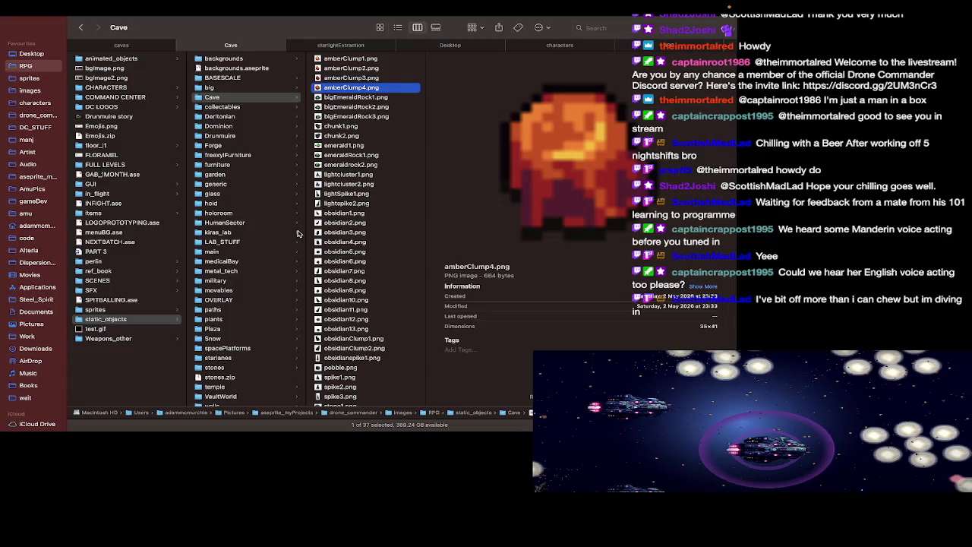
key("Down")
key("super+Tab")
key("super+Tab")
key("Down")
key("Down")
key("Down")
key("super+Tab")
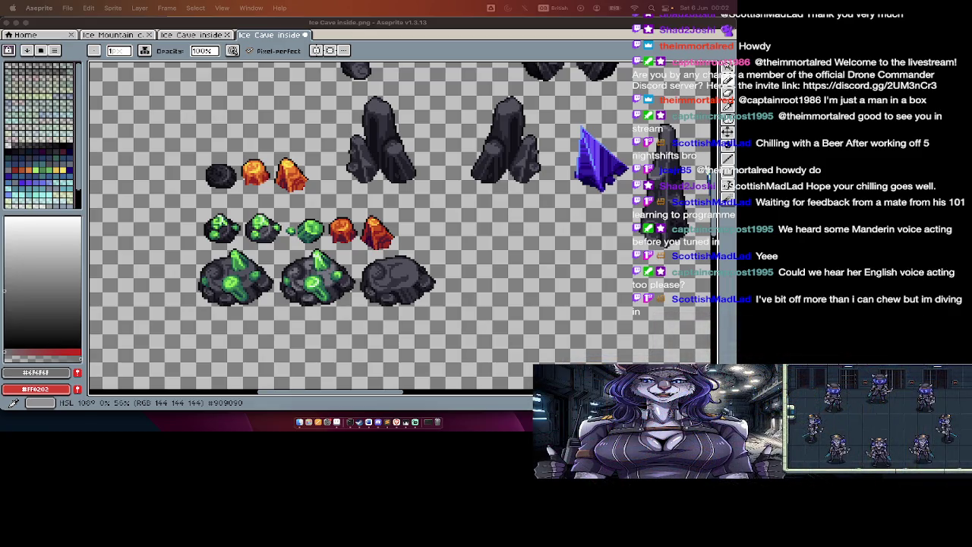
Step: Cycle through the app switcher and remain in Aseprite
key("super+Tab")
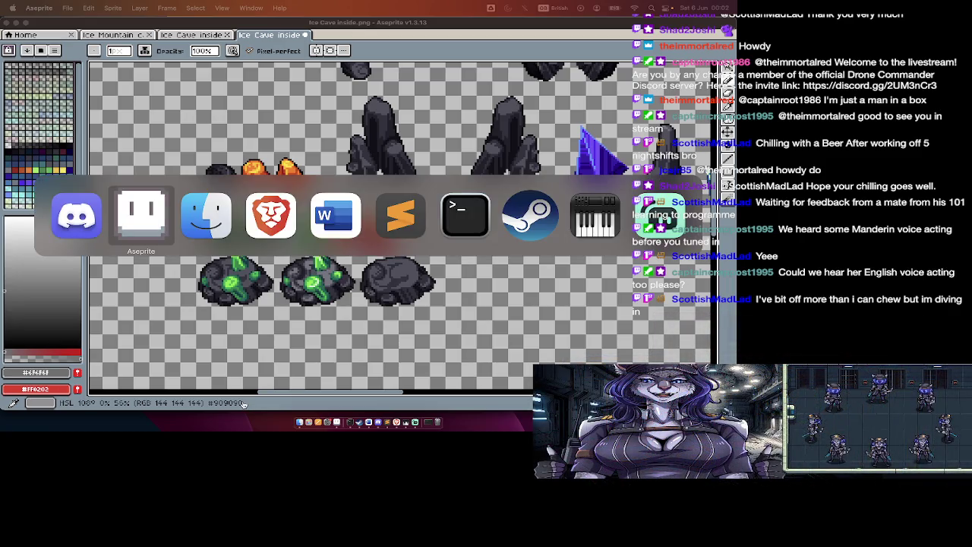
key("super+Tab")
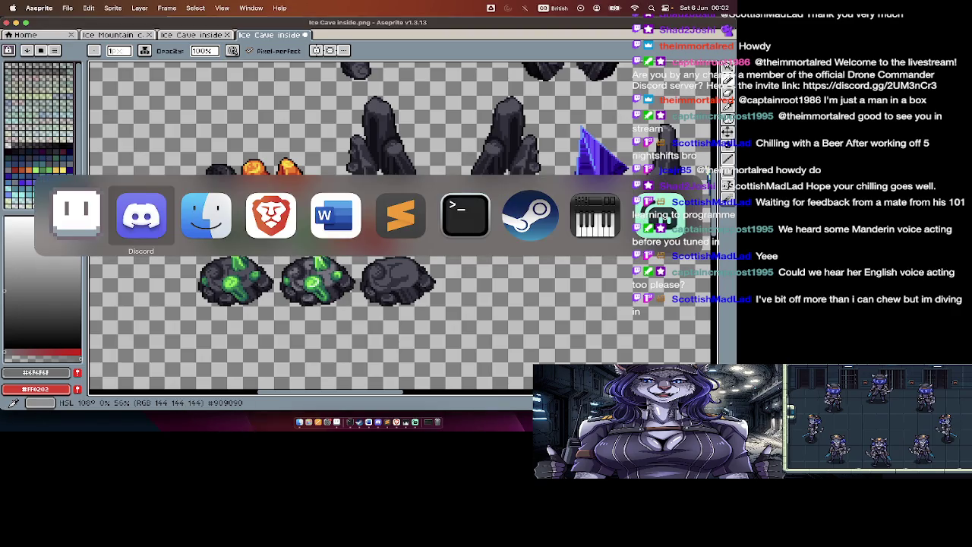
key("super+Tab")
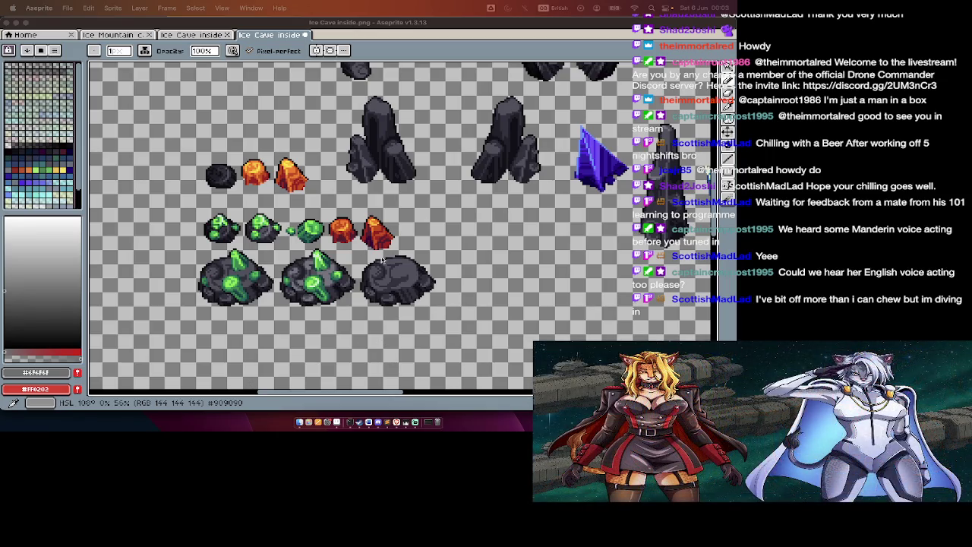
Step: Zoom and pan over the ice cave sheet, then switch to the Cave folder
scroll(404, 142, "down", 2)
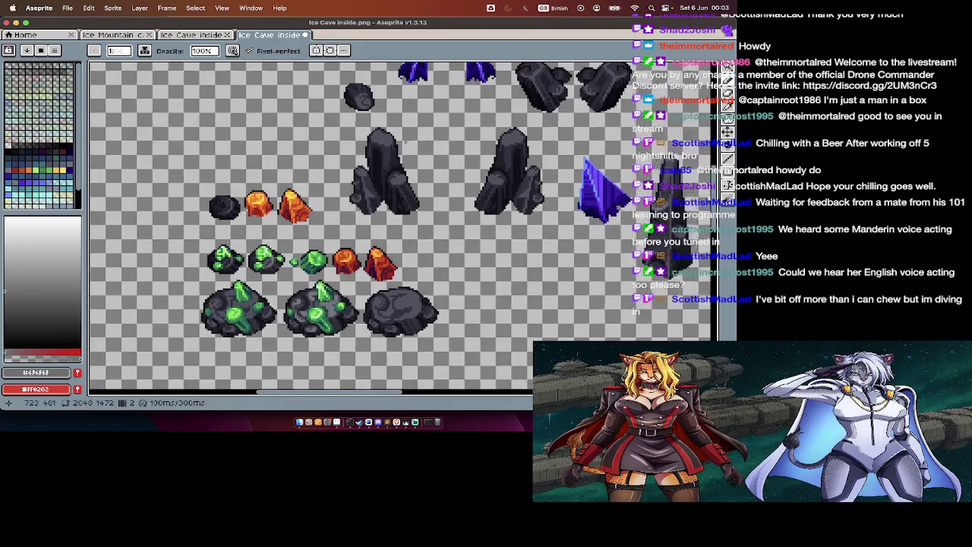
scroll(407, 150, "down", 3)
scroll(411, 157, "down", 2)
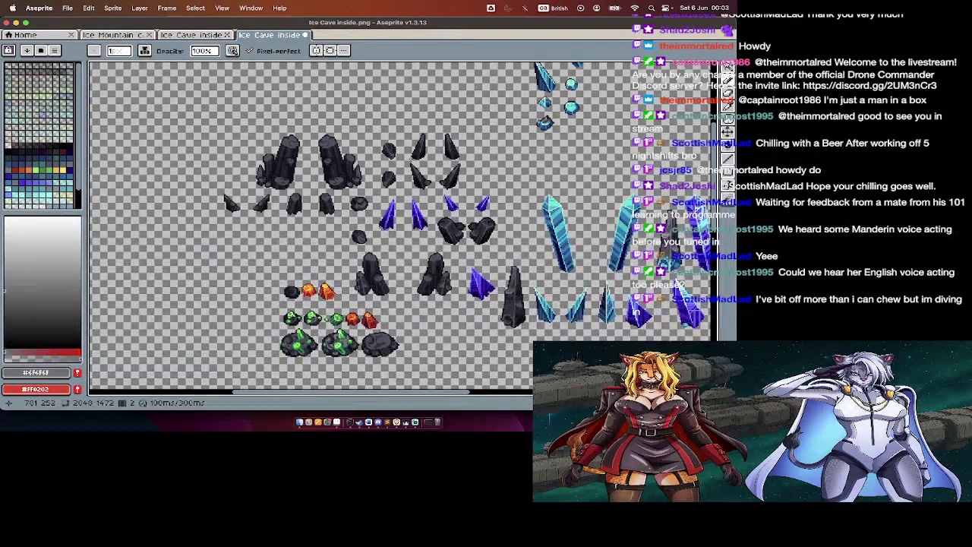
scroll(411, 157, "up", 3)
scroll(410, 157, "up", 2)
scroll(410, 158, "down", 3)
scroll(406, 154, "up", 1)
scroll(401, 150, "up", 2)
scroll(397, 147, "up", 1)
scroll(417, 165, "down", 2)
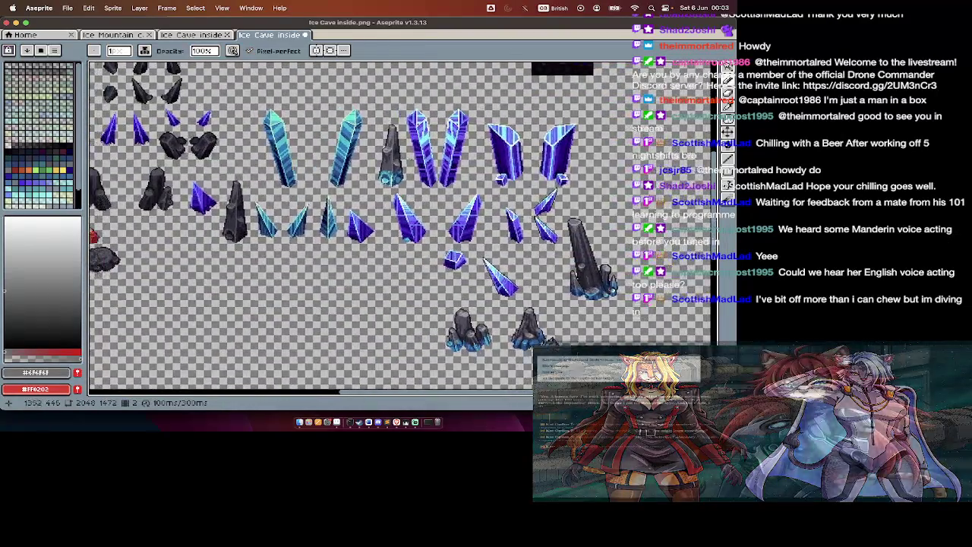
scroll(416, 165, "up", 2)
key("super+Tab")
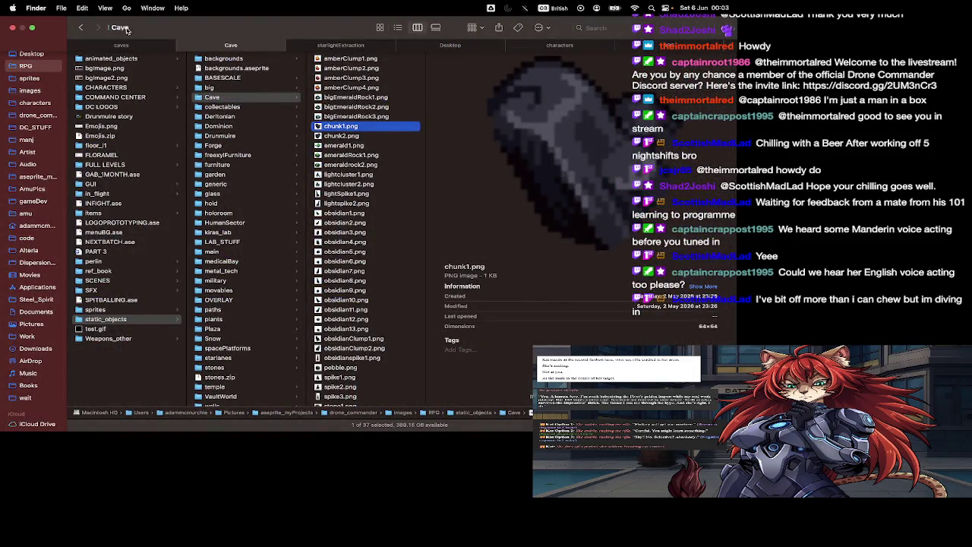
Step: Preview spike3.png, the obsidian files and amberClump1.png, then return to Aseprite
scroll(365, 303, "down", 2)
left_click(342, 387)
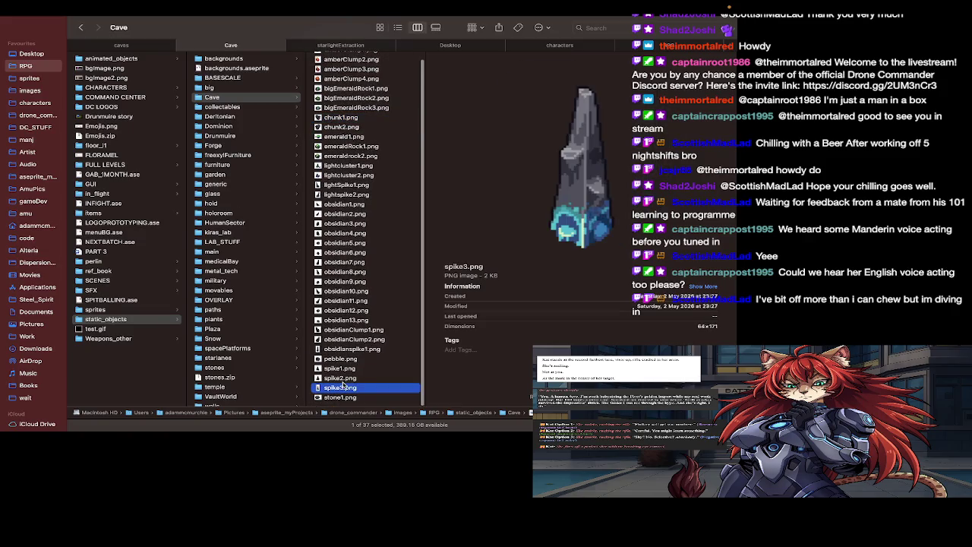
key("Up")
key("Up")
key("Up")
key("Up")
key("Up")
key("Up")
key("Up")
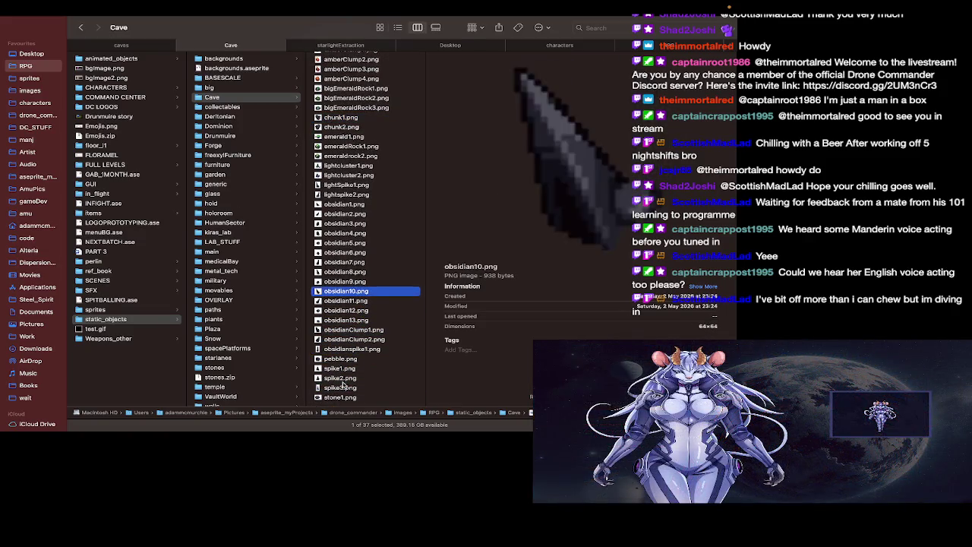
key("Up")
key("Up")
key("Up")
scroll(352, 325, "up", 1)
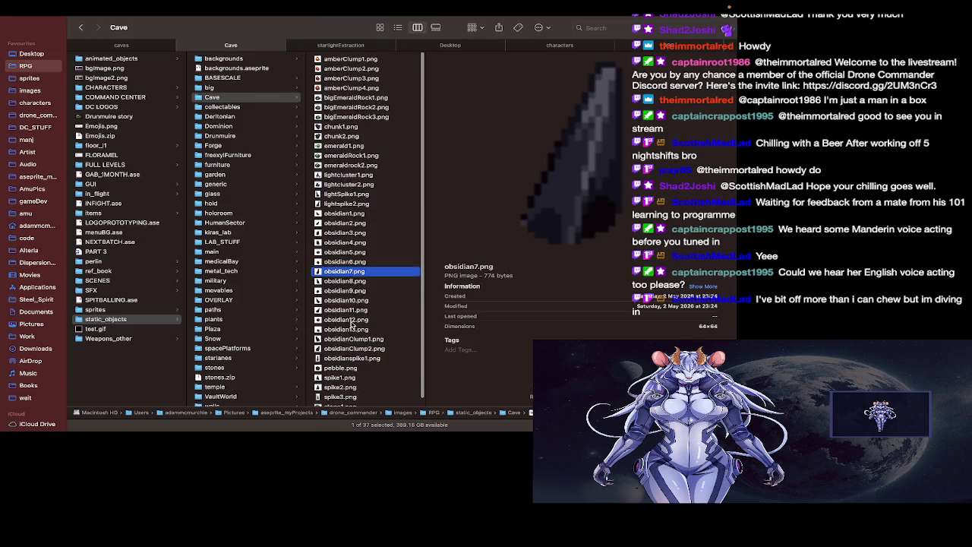
left_click(342, 61)
key("super+Tab")
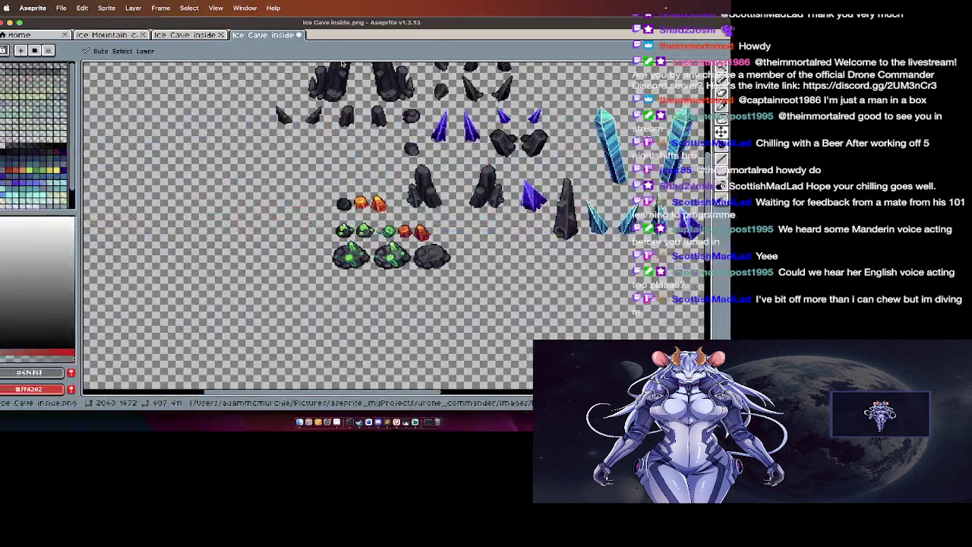
Step: Zoom into the rocks on the Ice Cave sheet and select the Eraser tool
scroll(350, 304, "up", 3)
scroll(351, 194, "up", 2)
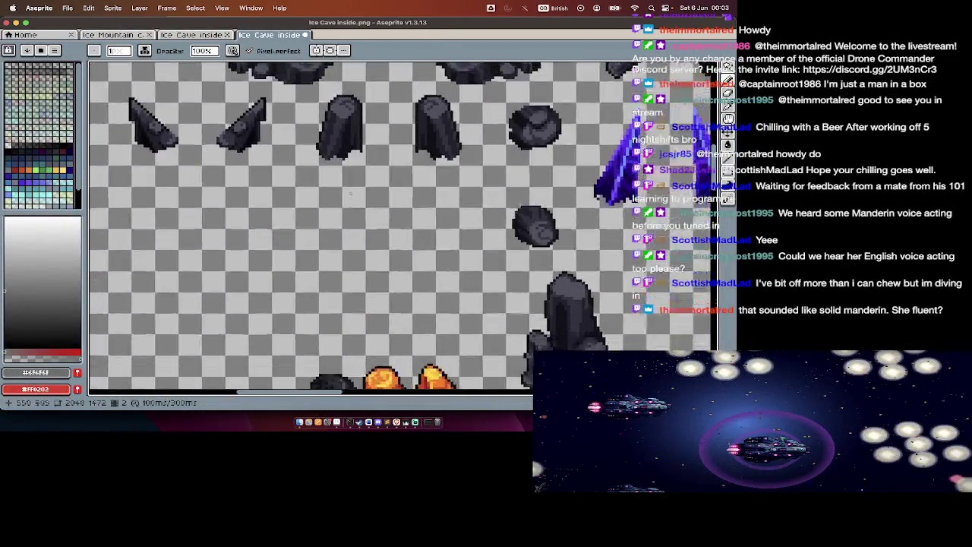
scroll(351, 195, "up", 2)
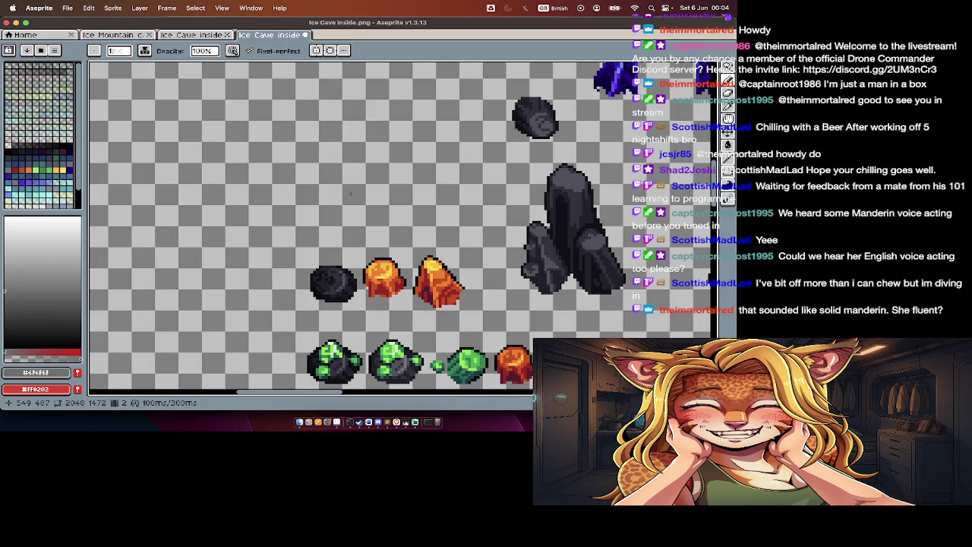
scroll(432, 202, "down", 1)
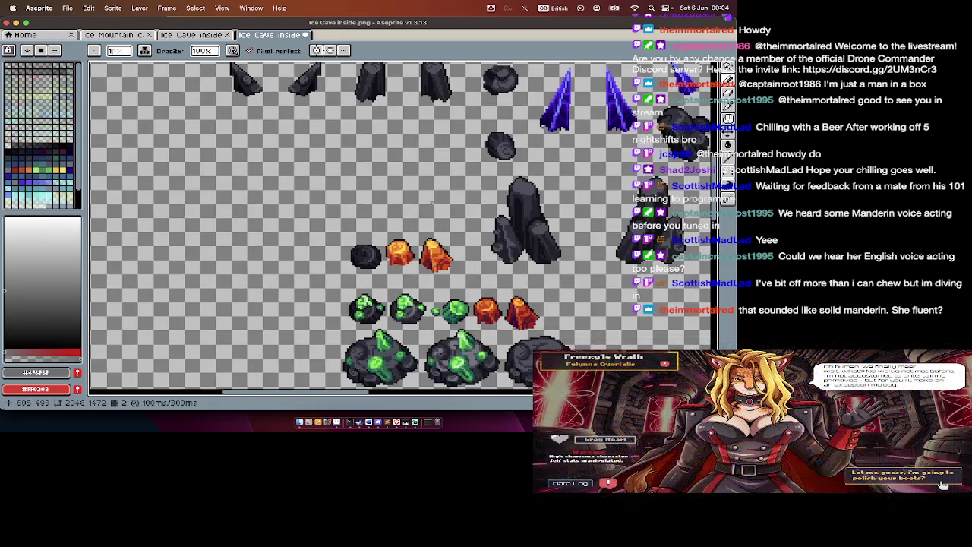
scroll(432, 201, "down", 3)
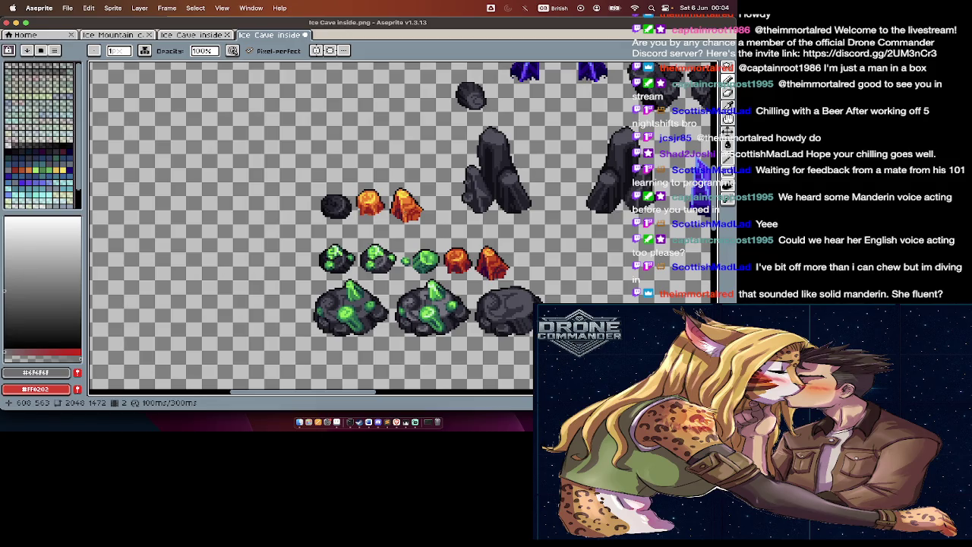
key("e")
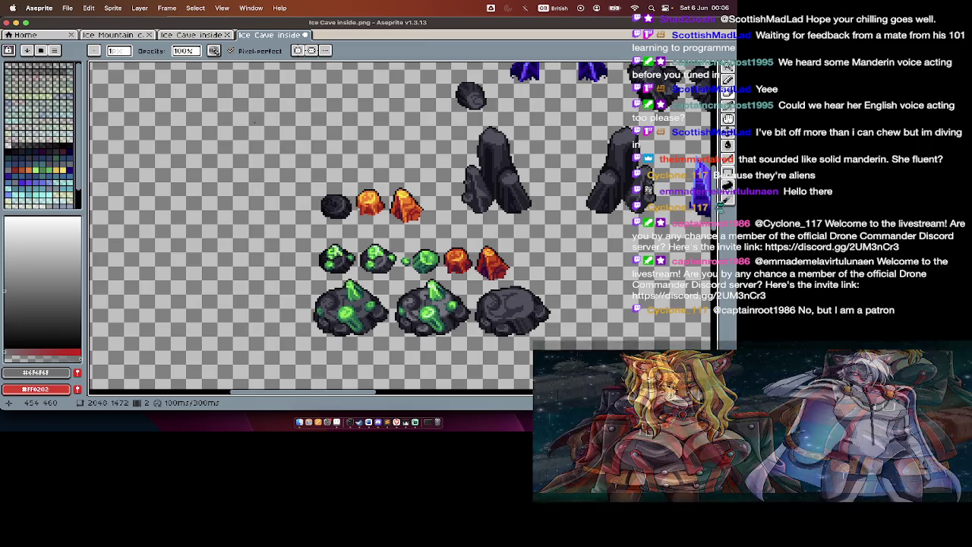
Step: Check the Cave folder exports in Finder and return to the sprite sheet
scroll(311, 228, "down", 3)
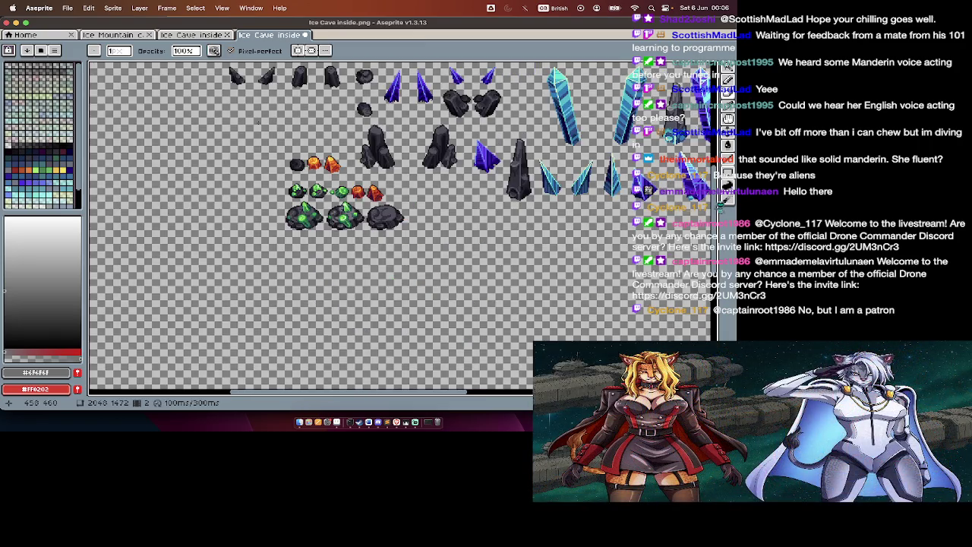
scroll(311, 228, "up", 2)
key("super+Tab")
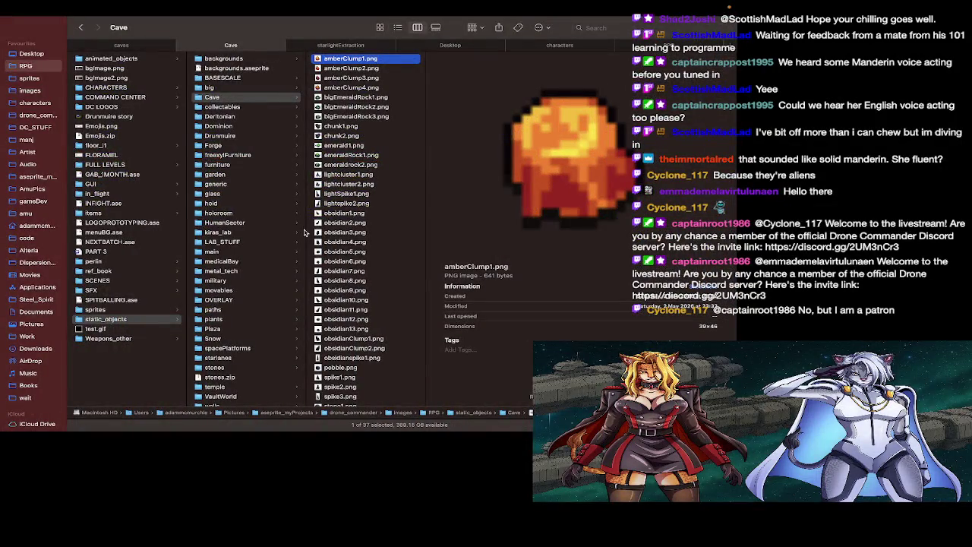
key("super+Tab")
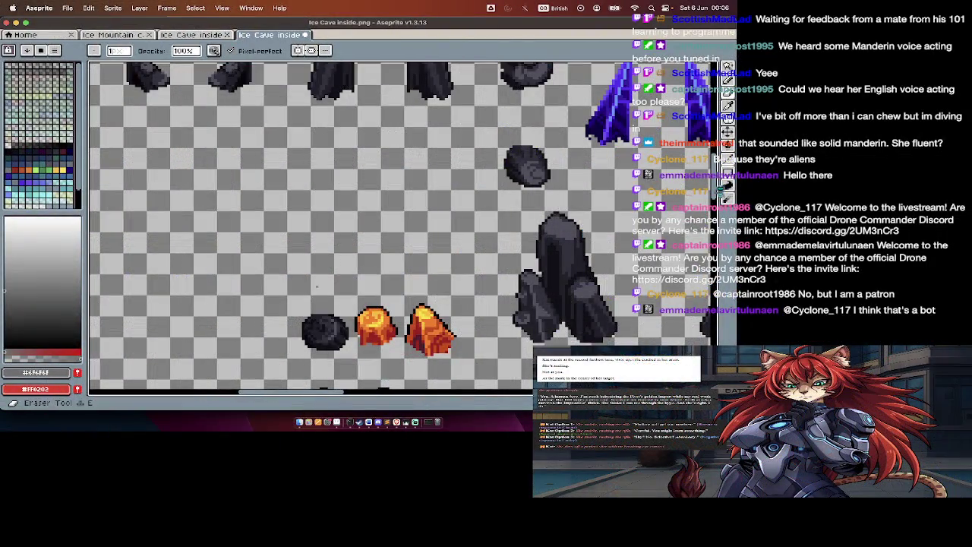
Step: Rectangle-select the orange rock in the middle row and delete it
scroll(266, 238, "down", 3)
key("Tab")
key("Tab")
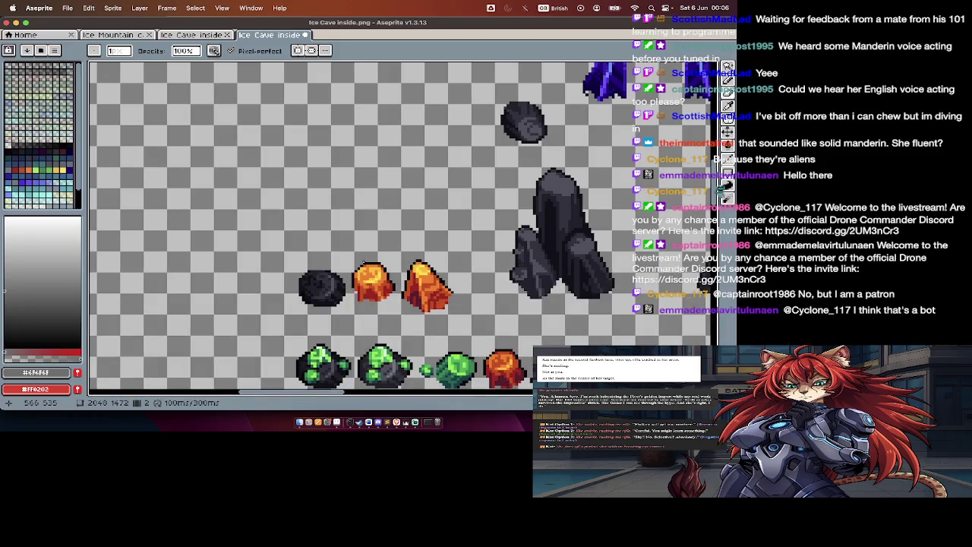
key("m")
mouse_move(350, 254)
left_mouse_down()
mouse_move(375, 301)
mouse_move(398, 314)
left_mouse_up()
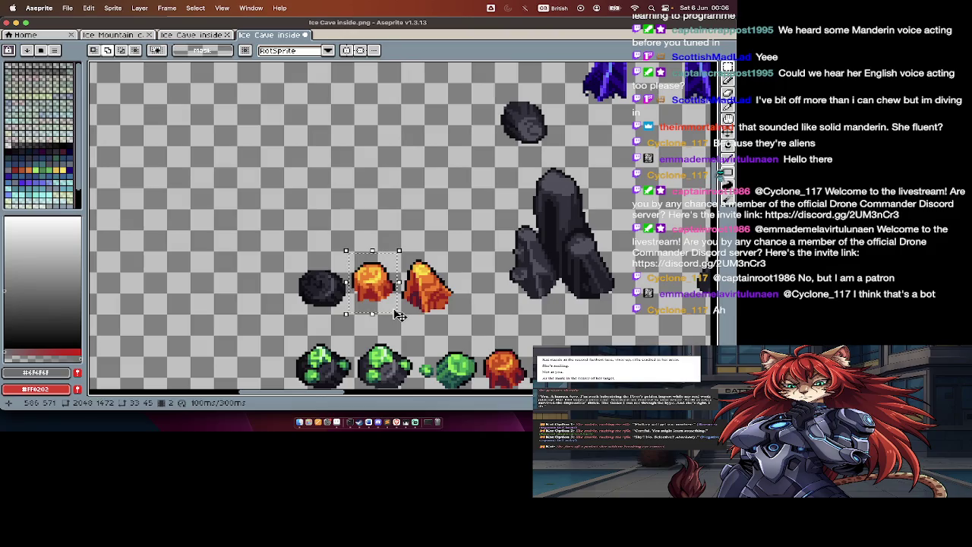
key("Tab")
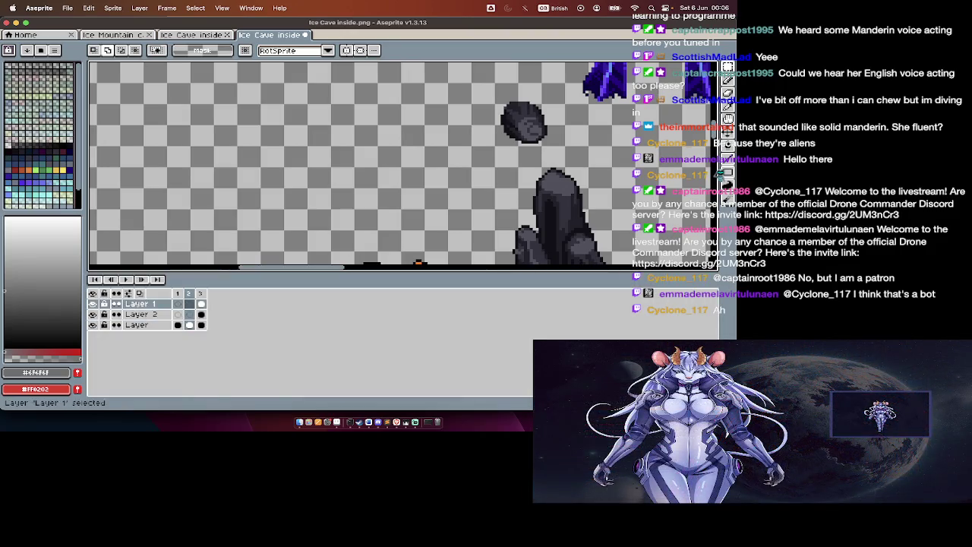
key("b")
key("Tab")
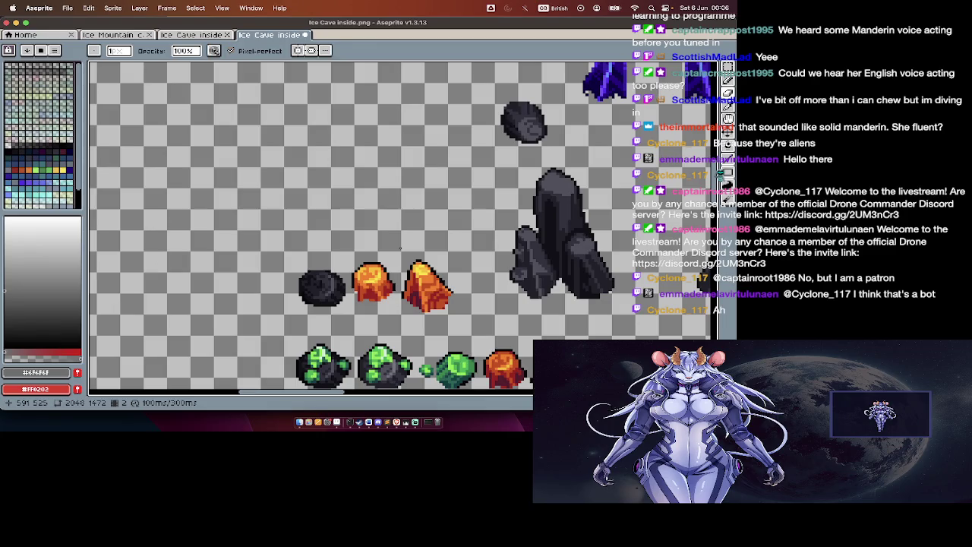
key("m")
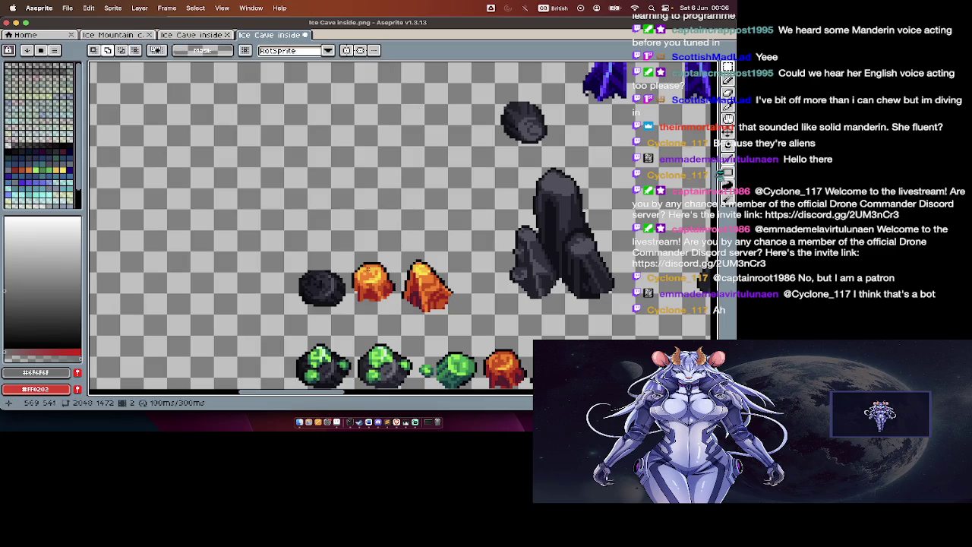
left_click_drag(349, 250, 397, 310)
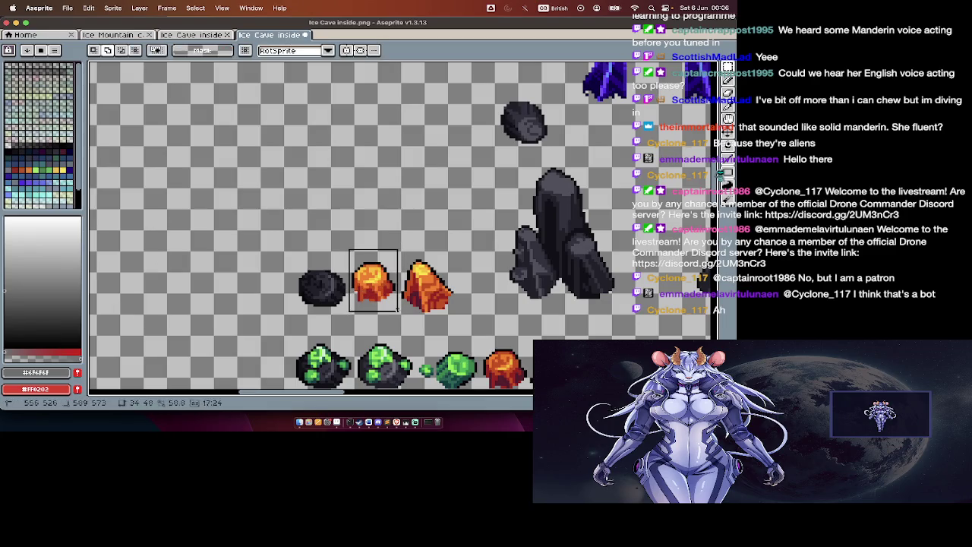
key("Delete")
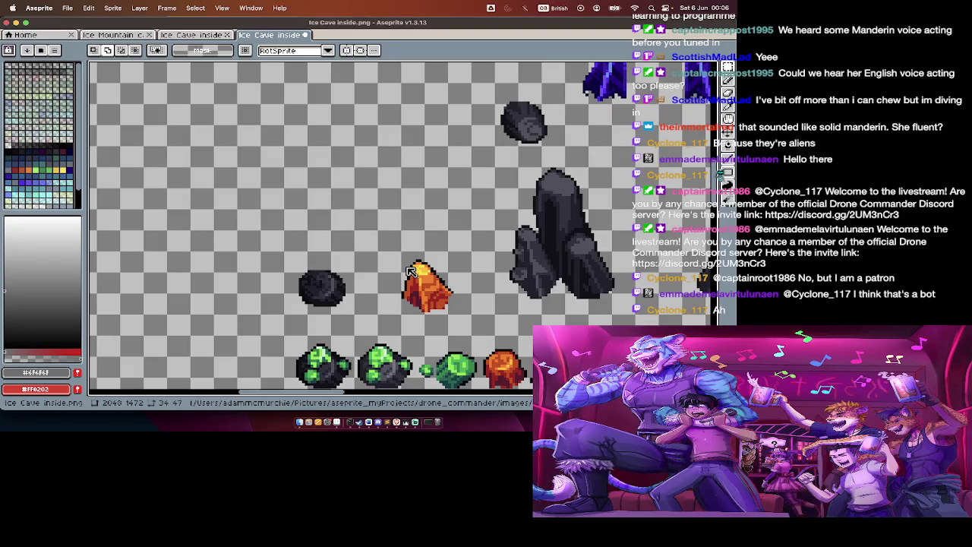
Step: Confirm amberClump2.png exists in Finder, then return and hide the timeline
key("super+Tab")
key("super+Tab")
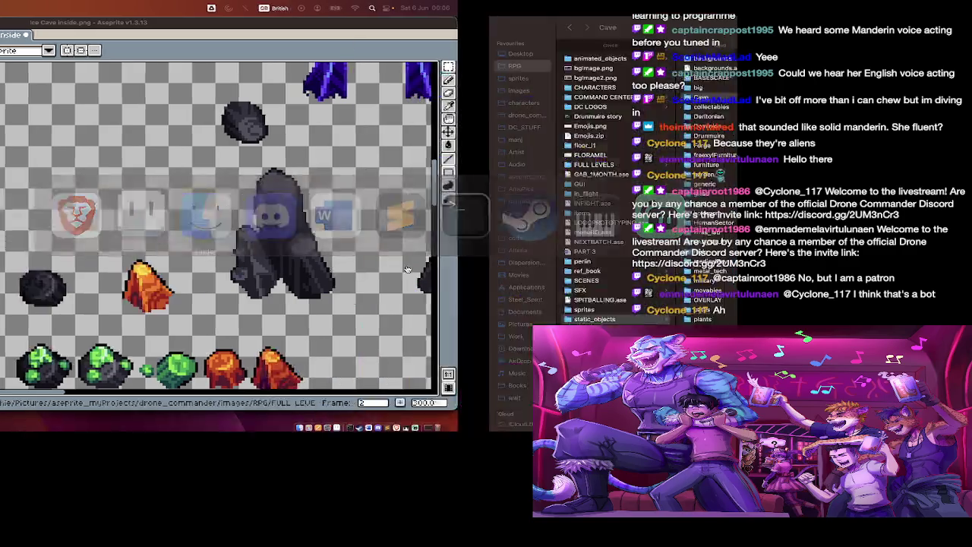
key("Down")
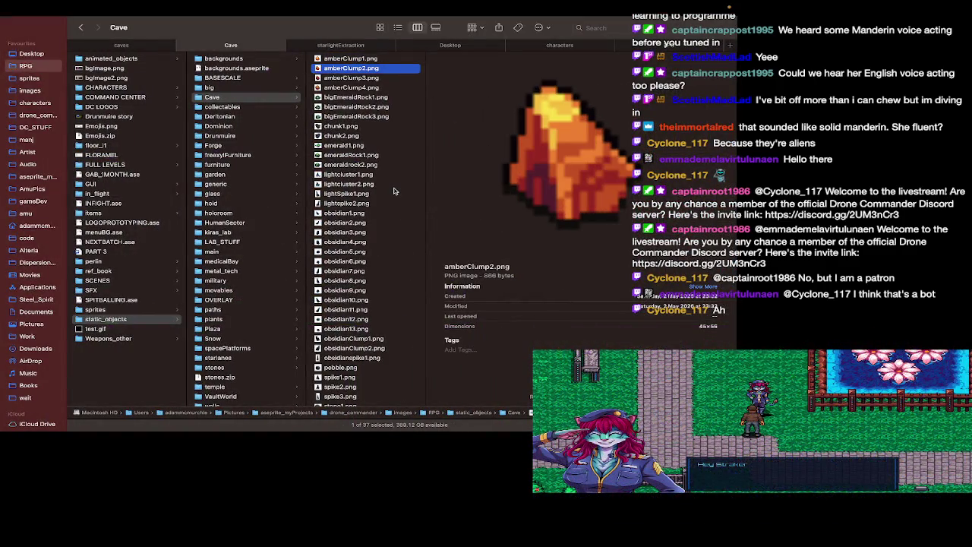
key("super+Tab")
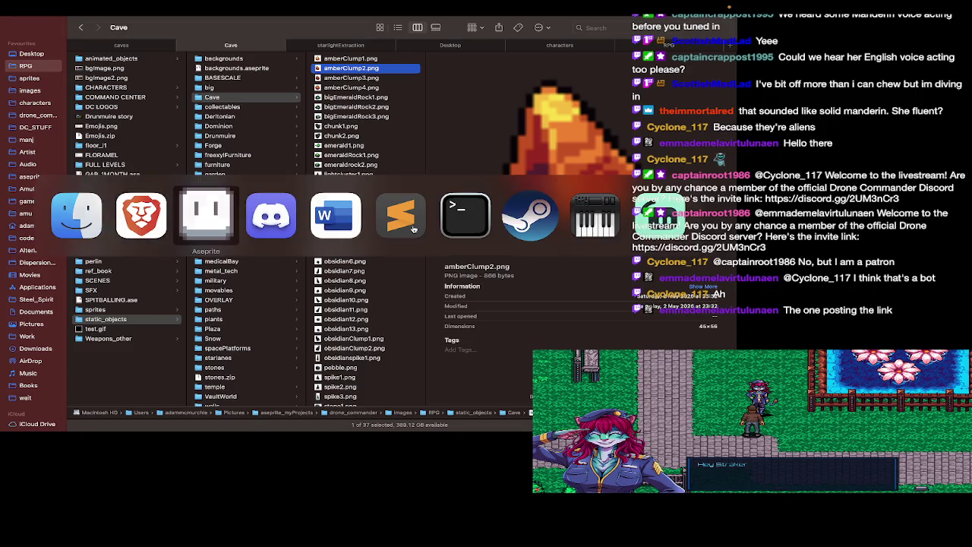
key("Tab")
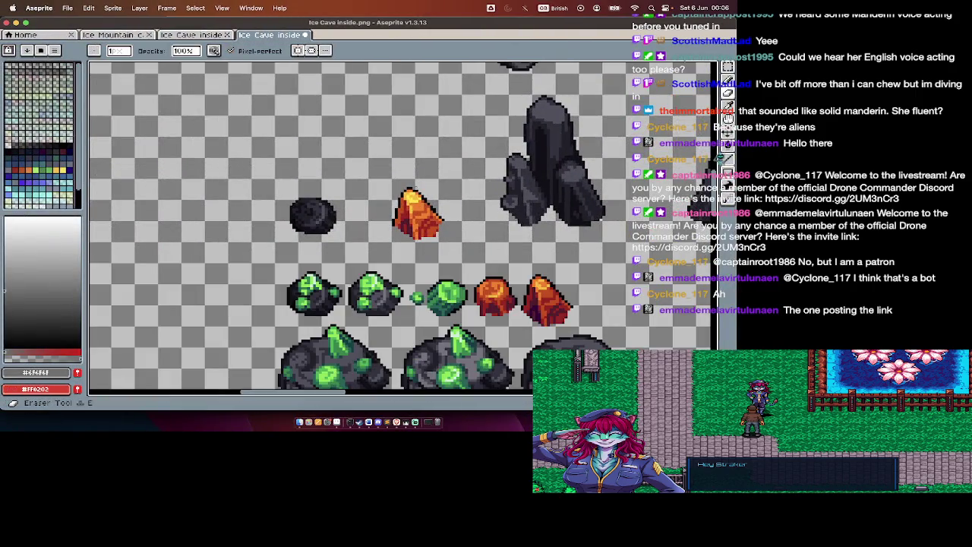
Step: Set the eraser size to 22, undo the stray orange stroke, and erase the amber clump
left_click(121, 51)
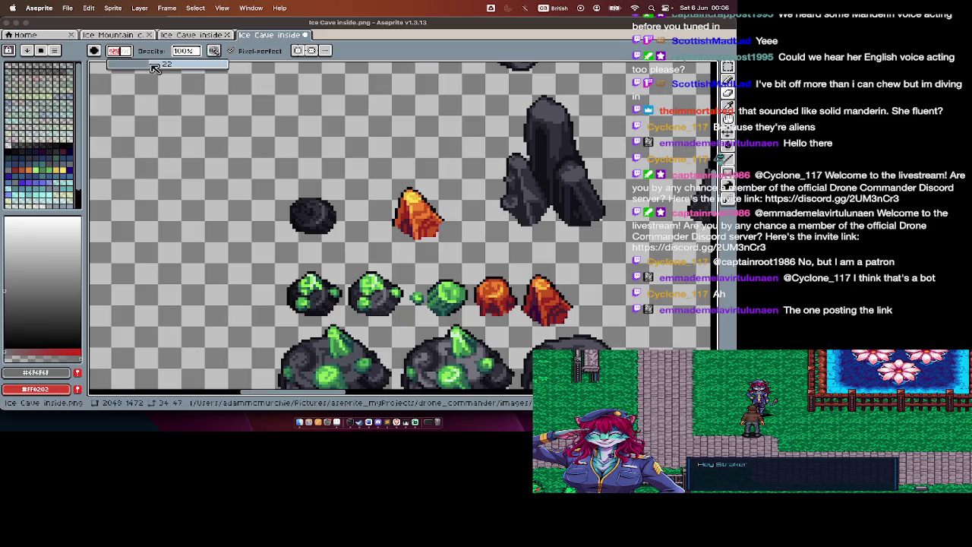
key("super+z")
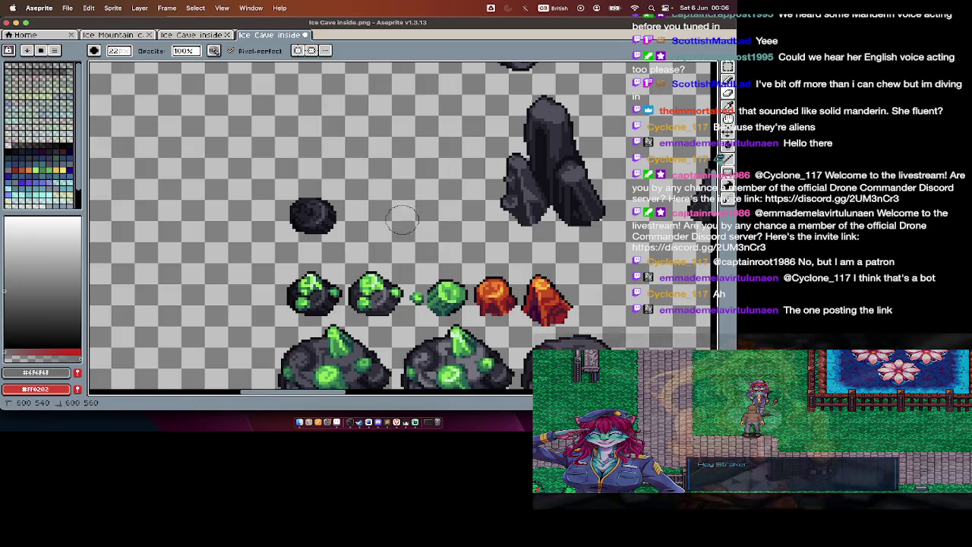
scroll(426, 213, "down", 5)
scroll(425, 213, "right", 3)
left_click(419, 200)
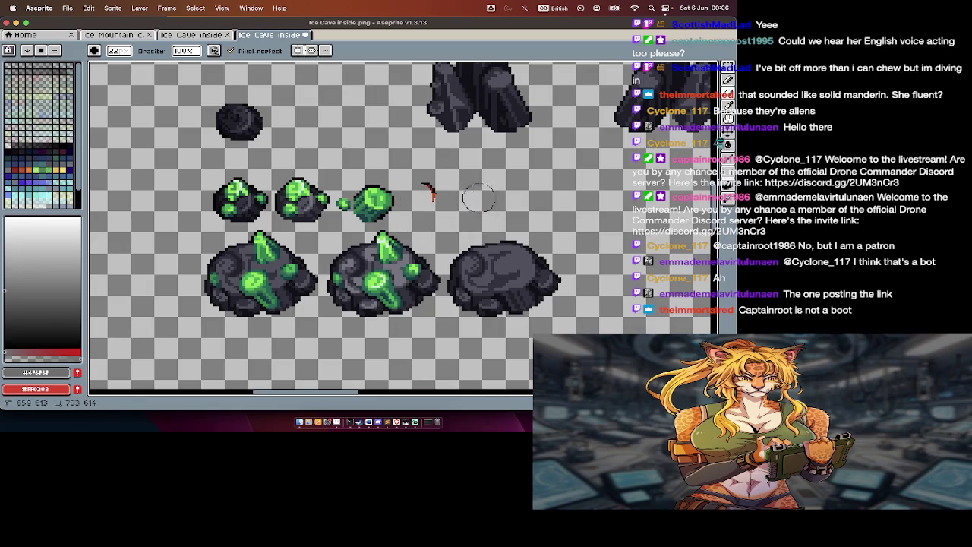
Step: Compare the sheet with chunk1.png and chunk2.png in the Cave folder
key("super+Tab")
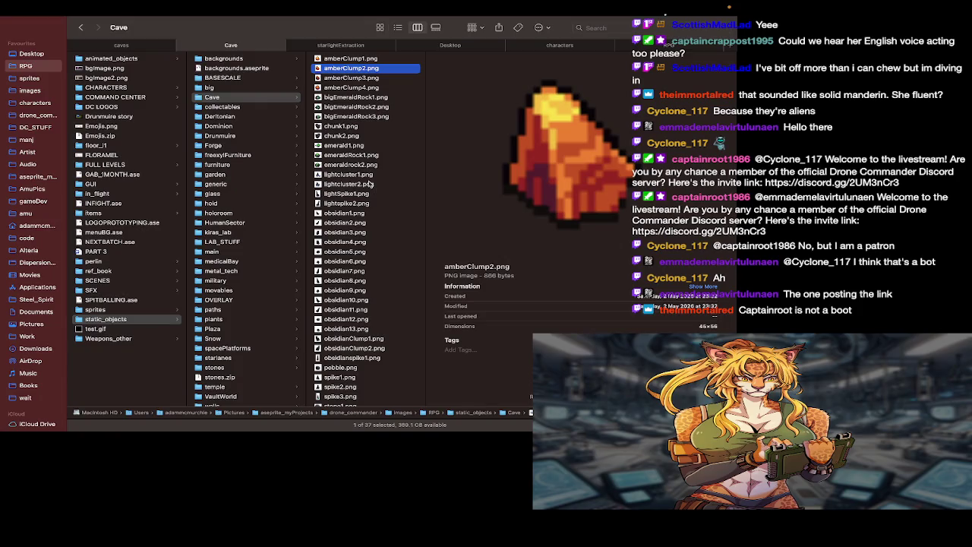
key("Down")
key("Down")
key("Down")
key("super+Tab")
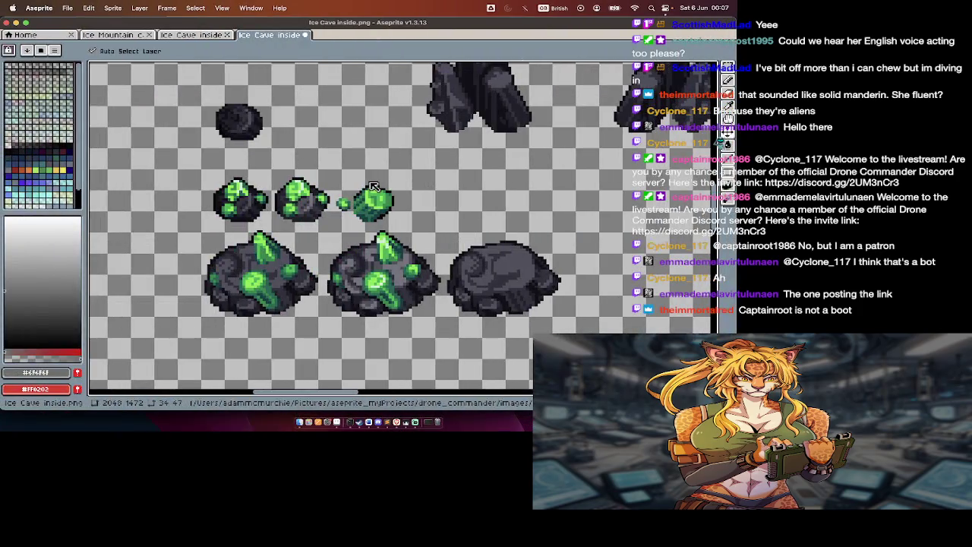
key("super+Tab")
key("Down")
key("Down")
key("Down")
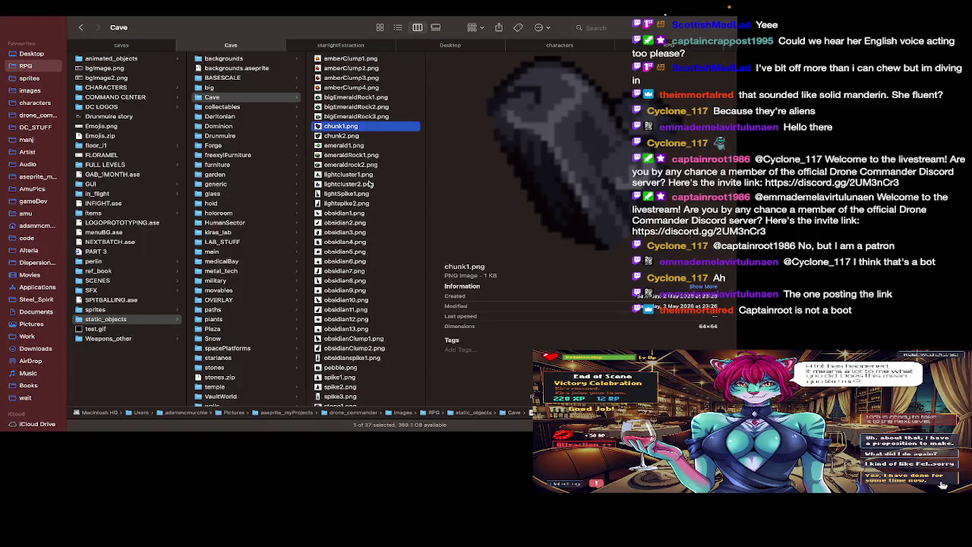
key("Up")
key("Up")
key("Up")
key("Down")
key("Down")
key("Down")
key("Down")
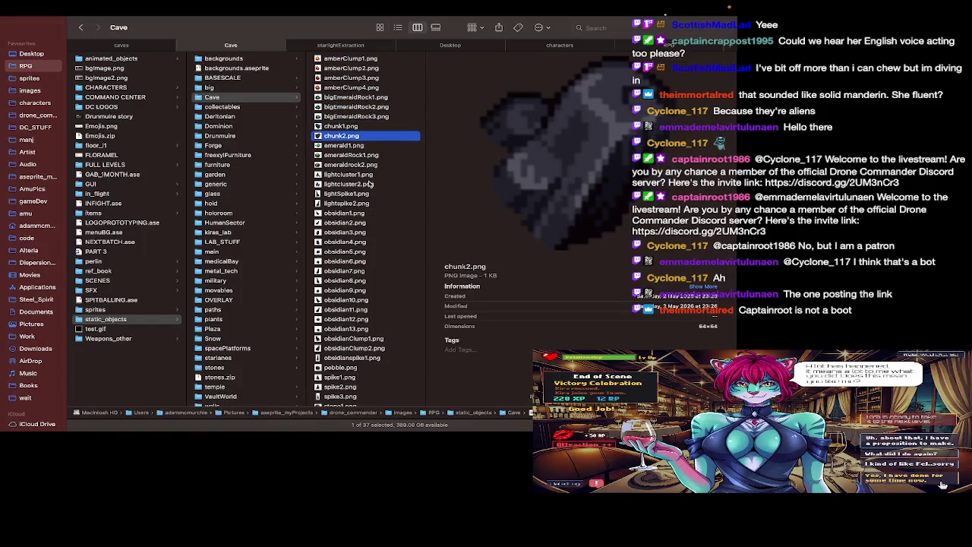
key("super+Tab")
scroll(356, 194, "up", 5)
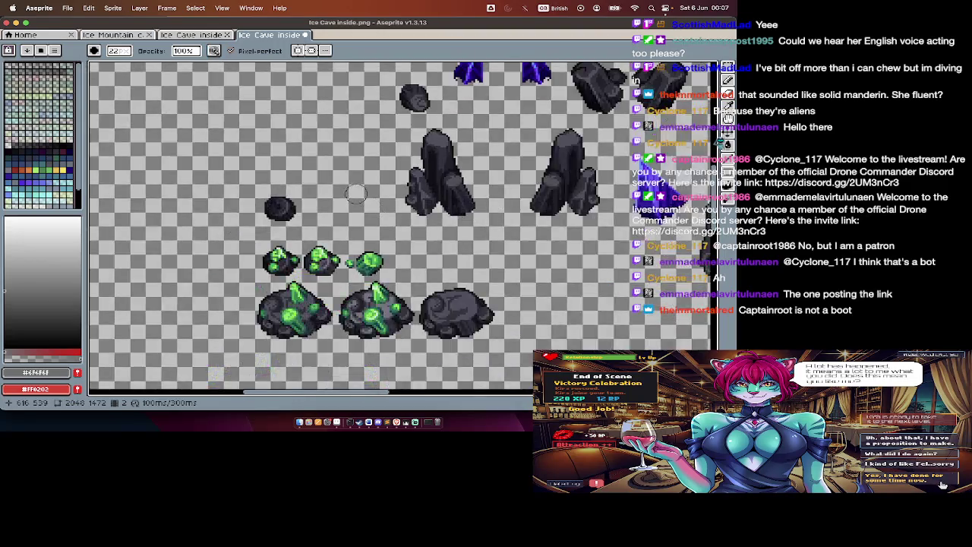
scroll(356, 195, "up", 3)
key("super+Tab")
key("super+Tab")
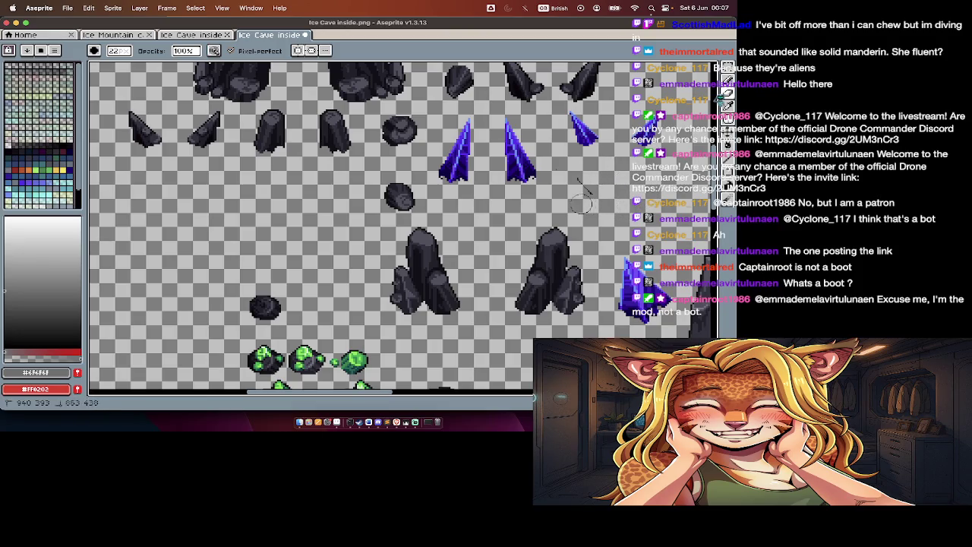
Step: Confirm the green emerald matches emerald1.png in the Cave folder
key("super+Tab")
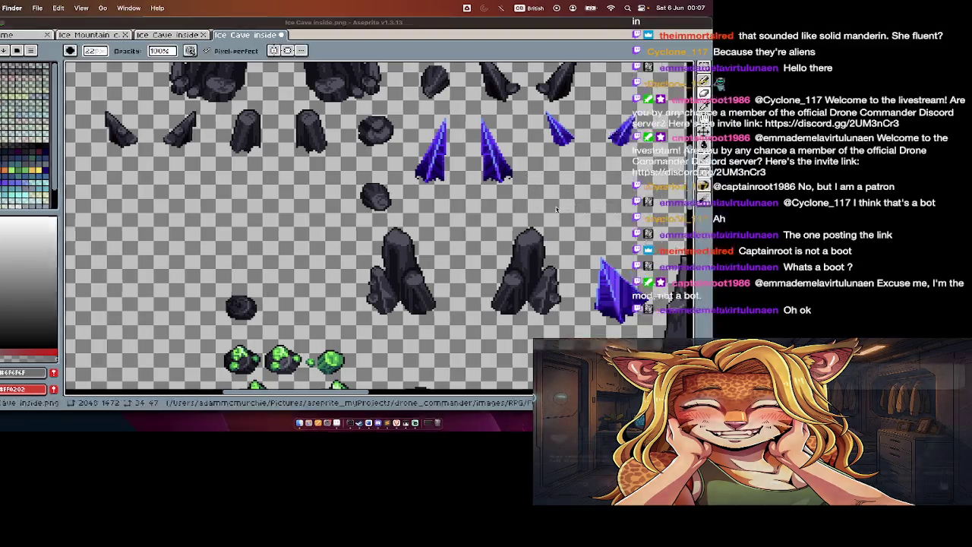
key("Down")
key("super+Tab")
scroll(407, 254, "down", 3)
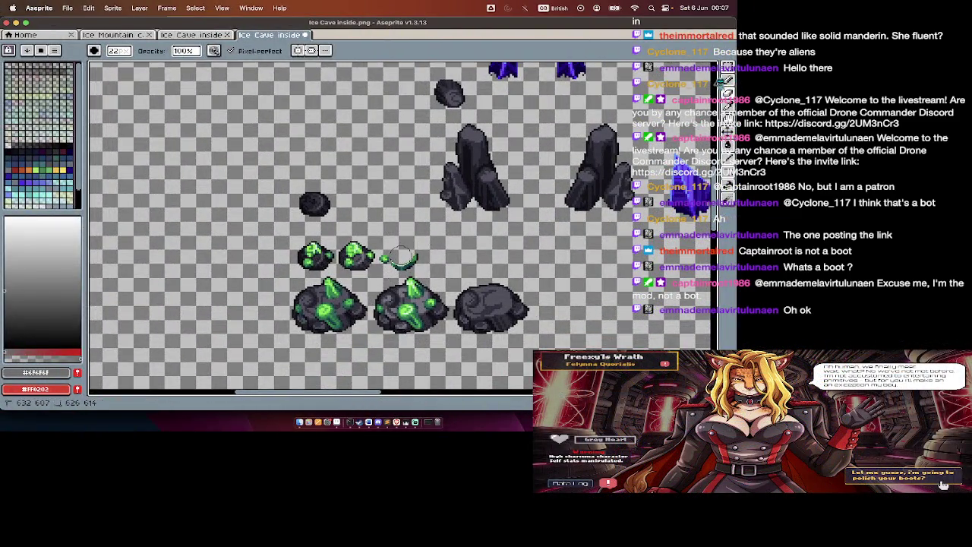
key("super+Tab")
key("Down")
key("super+Tab")
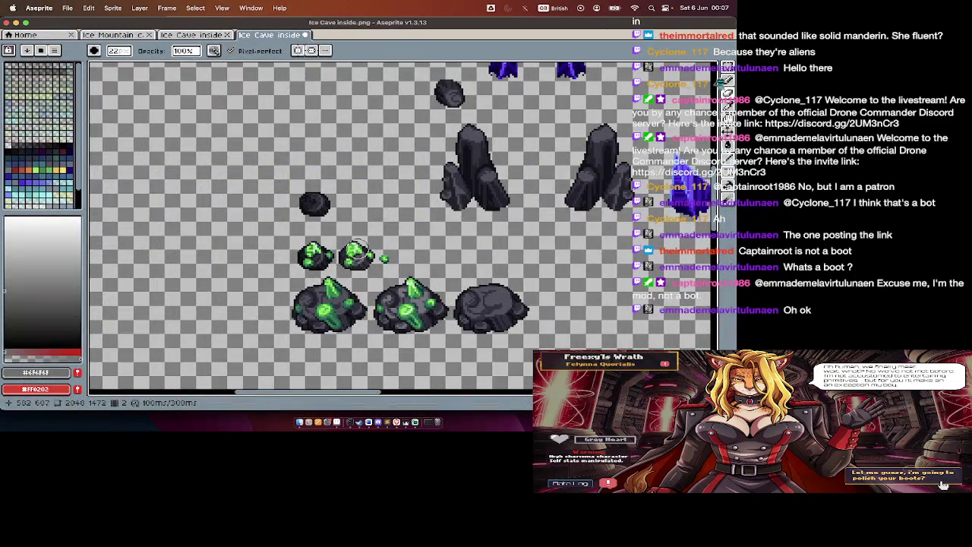
Step: Confirm lightcluster1.png is in the Cave folder, then return to the Ice Cave sheet
key("super+Tab")
key("Down")
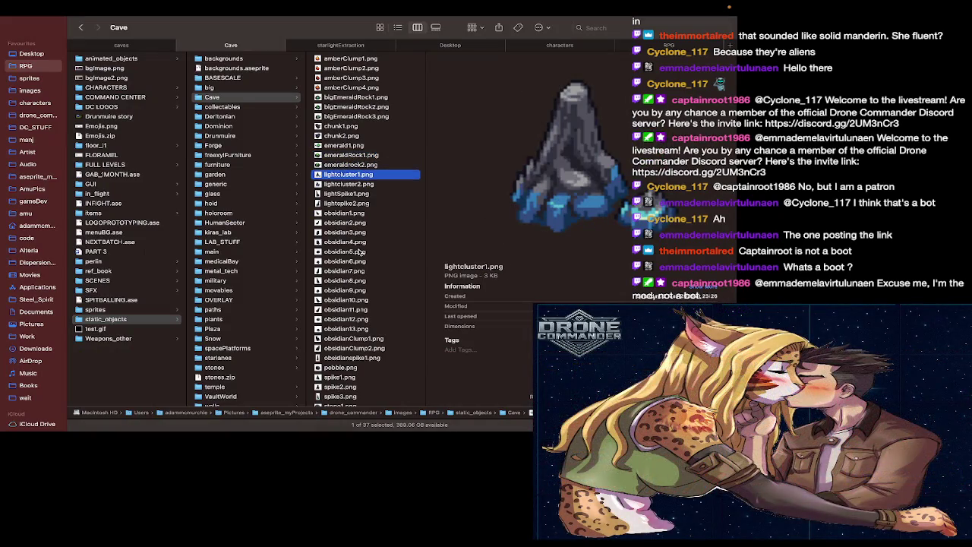
key("super+Tab")
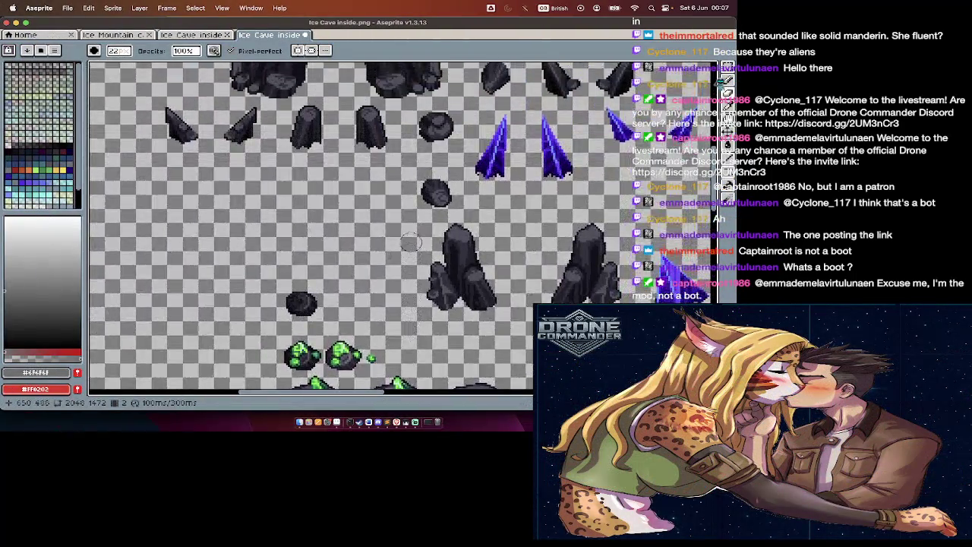
scroll(407, 281, "down", 2)
scroll(406, 281, "down", 1)
scroll(606, 315, "up", 1)
scroll(606, 315, "up", 2)
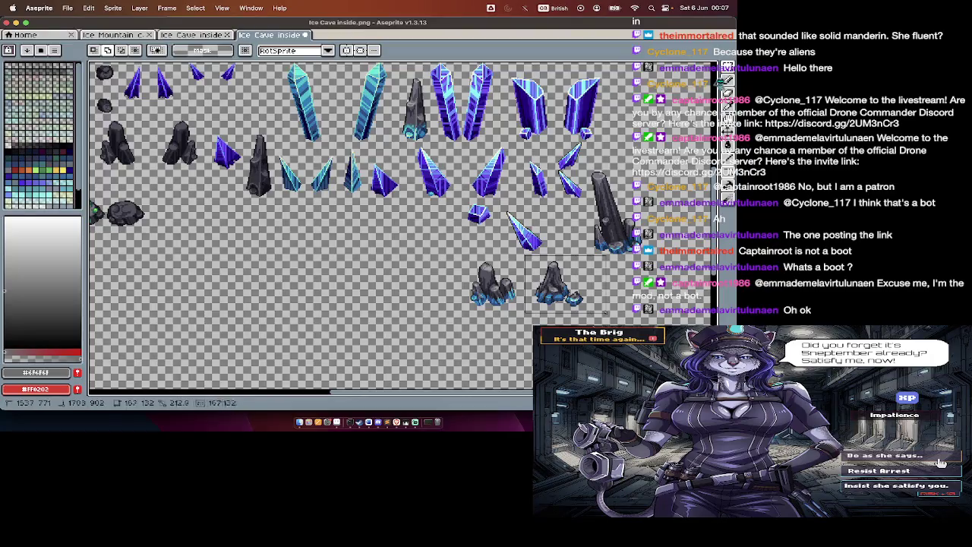
Step: Check lightcluster2.png, lightSpike1.png and lightspike2.png in the Cave folder against the sheet
key("super+Tab")
key("Down")
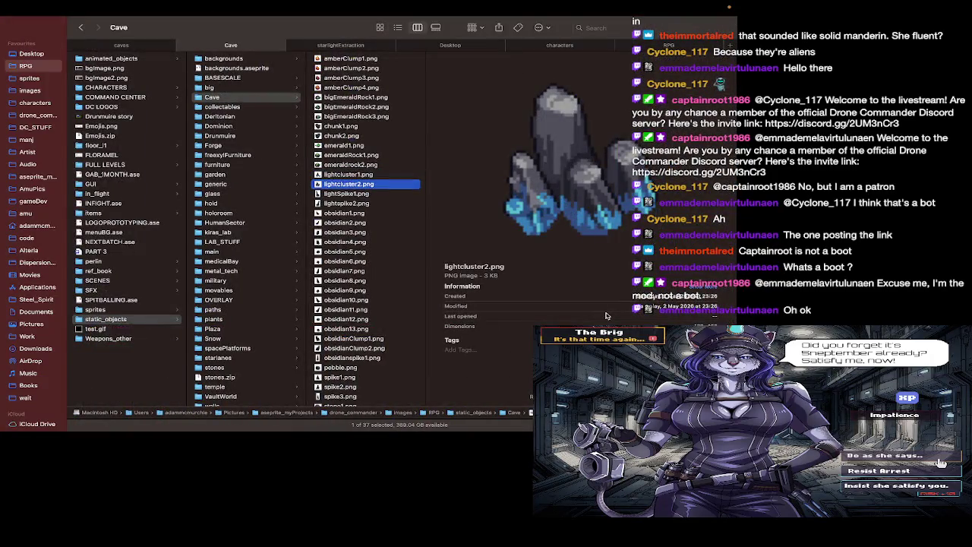
key("super+Tab")
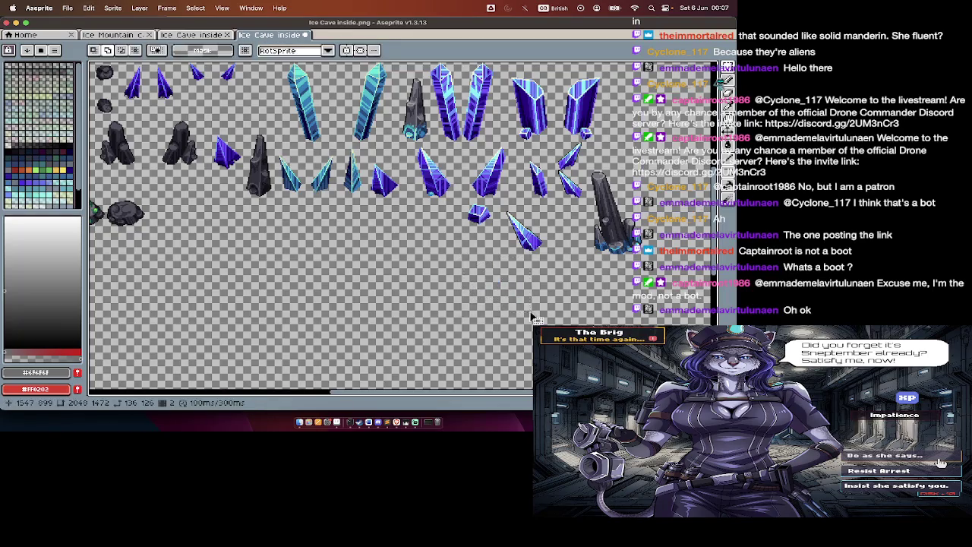
key("super+Tab")
key("Down")
key("super+Tab")
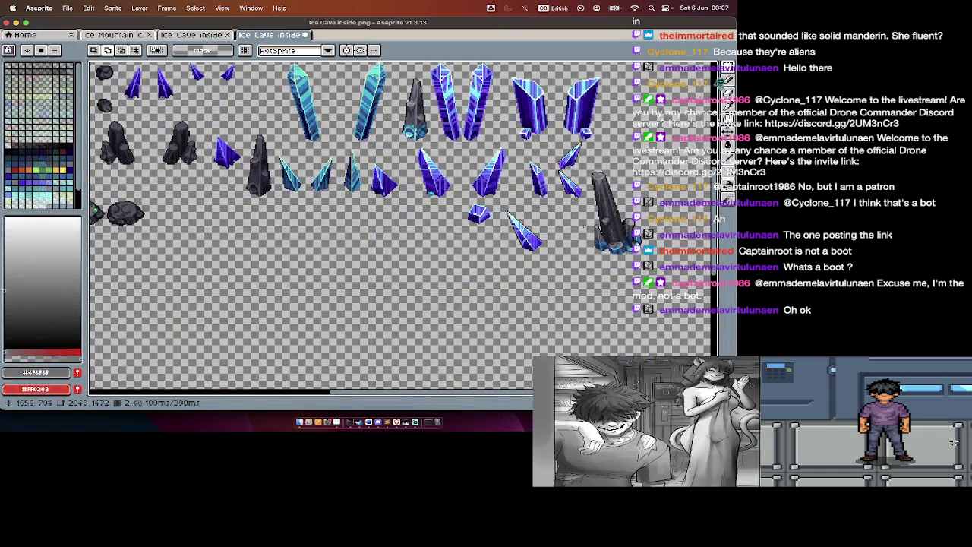
left_click_drag(631, 228, 668, 250)
key("super+Tab")
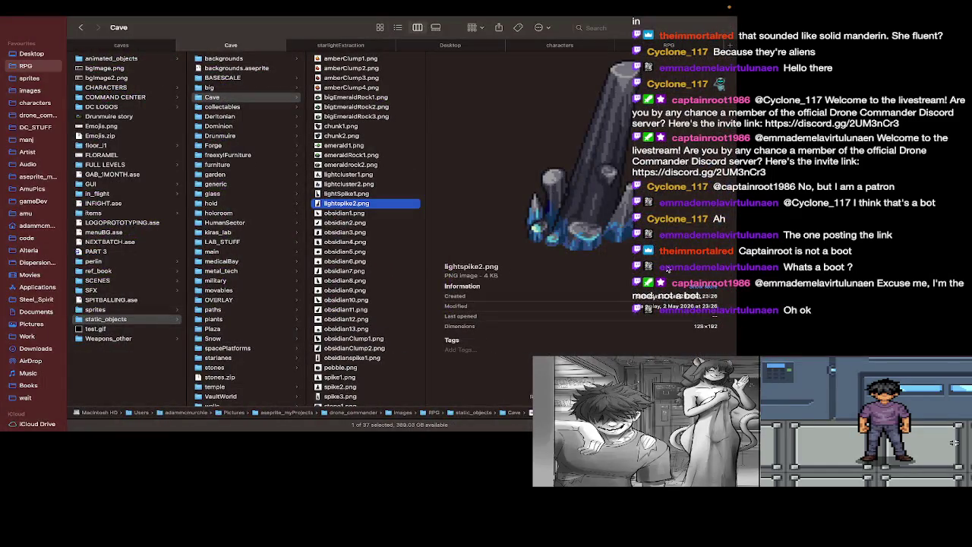
key("super+Tab")
Step: Check the obsidian files, then delete the large obsidian crystals and left shards
scroll(394, 282, "down", 3)
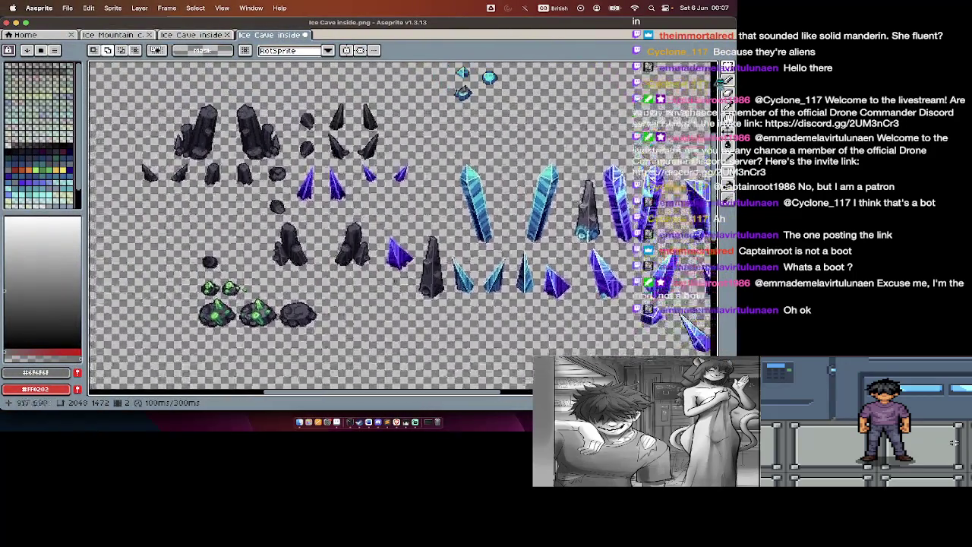
scroll(394, 281, "up", 2)
key("super+Tab")
key("Down")
key("super+Tab")
scroll(180, 144, "down", 2)
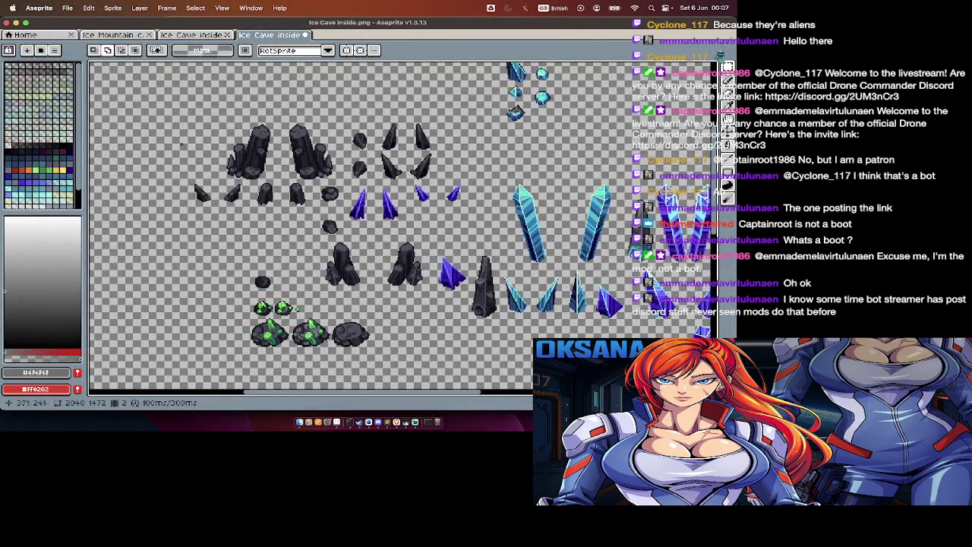
left_click_drag(149, 114, 318, 214)
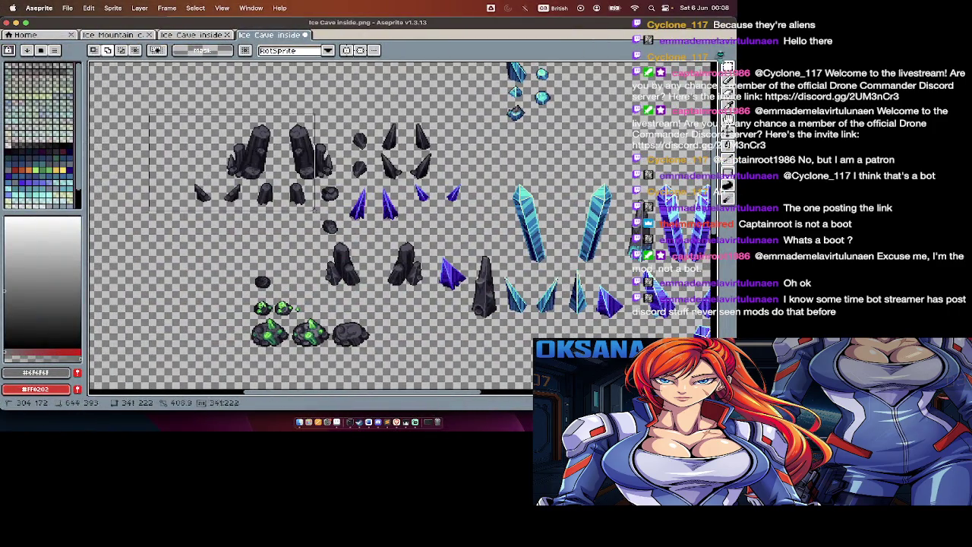
key("Delete")
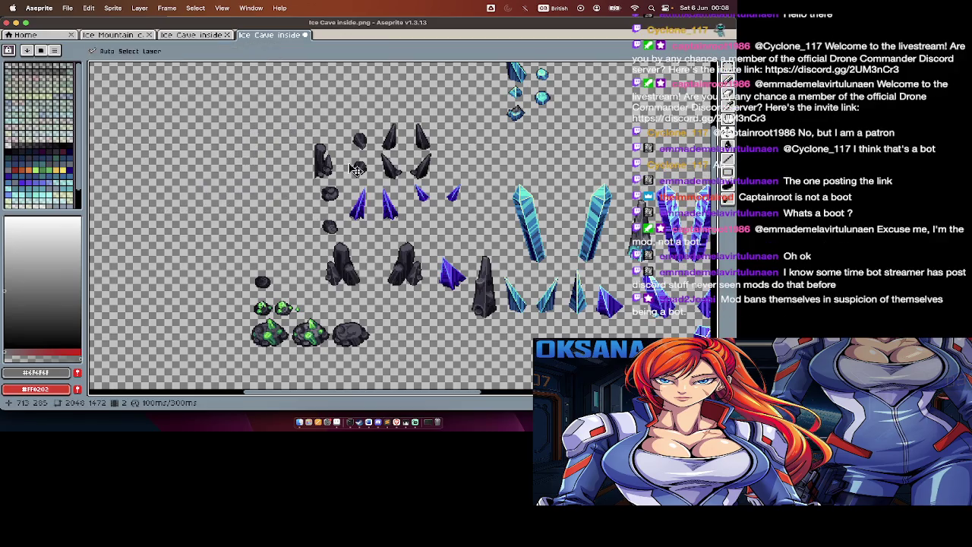
Step: Review obsidian5.png through obsidian13.png, then select the rocks and green clumps at lower left
key("super+Tab")
key("Down")
key("Down")
key("Down")
key("Down")
key("Down")
key("Down")
key("Down")
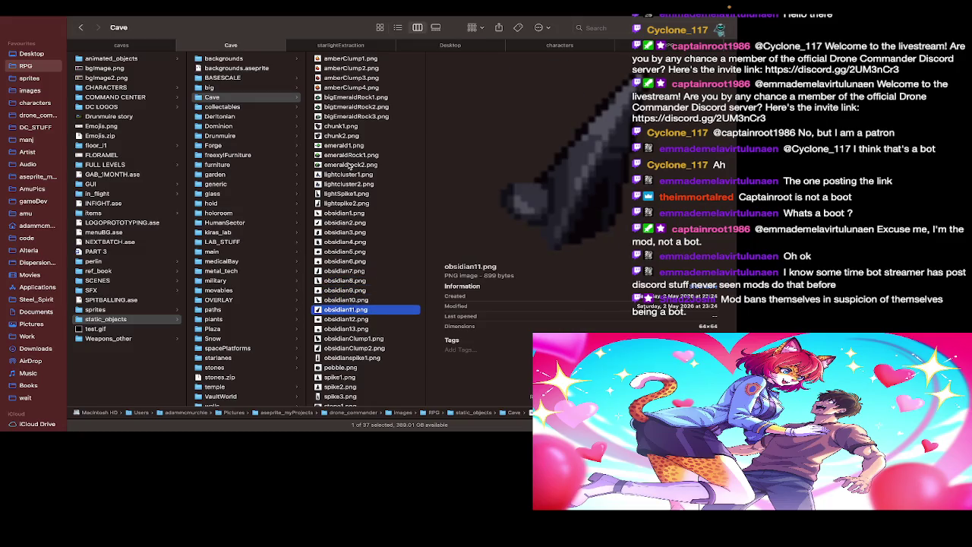
key("Down")
key("Down")
key("Down")
key("Down")
key("Down")
key("Down")
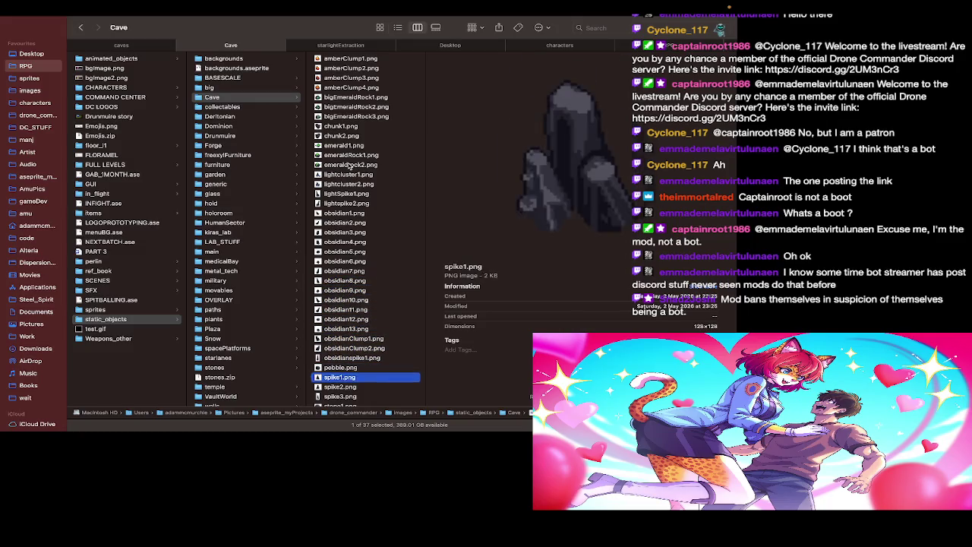
key("Down")
key("Down")
key("Down")
key("Down")
key("Down")
key("Down")
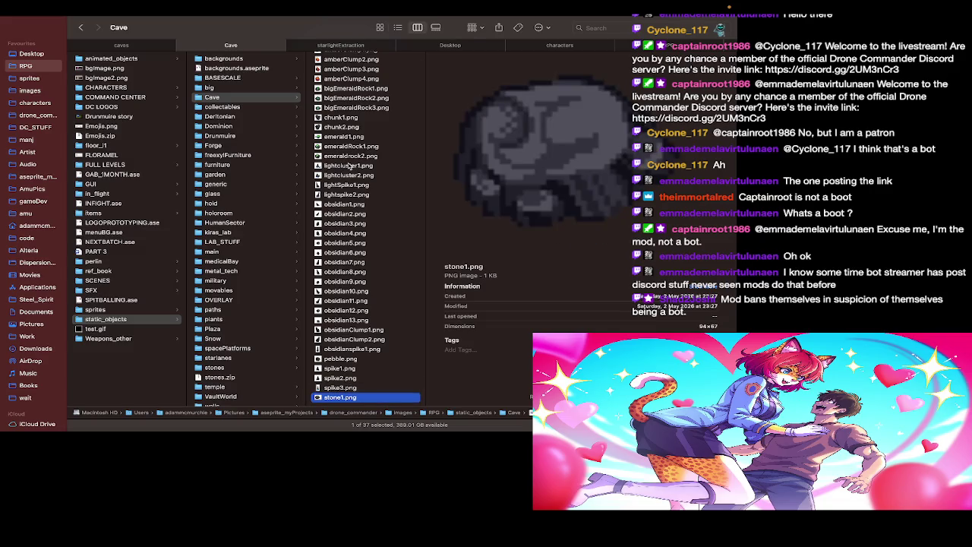
key("super+Tab")
scroll(354, 188, "down", 3)
scroll(355, 187, "left", 2)
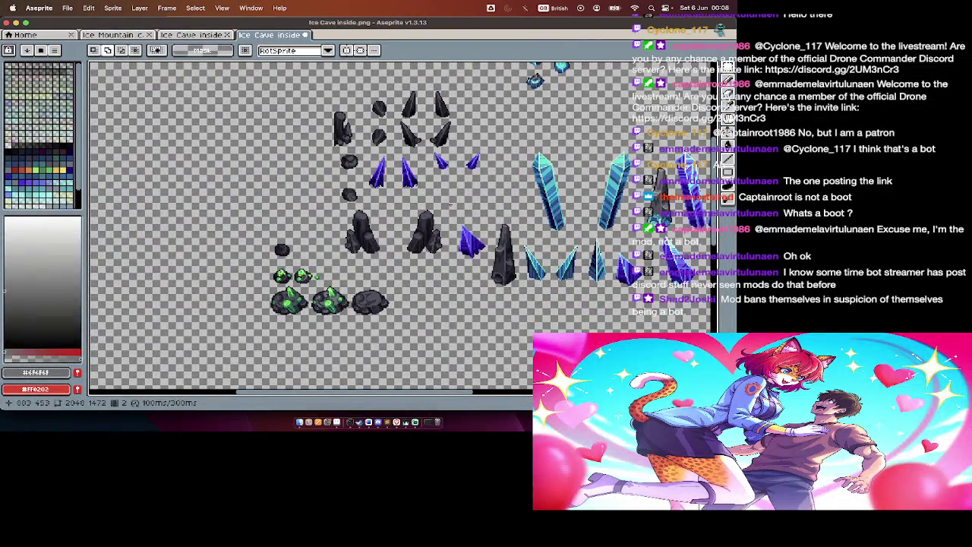
left_click_drag(448, 199, 229, 342)
key("BackSpace")
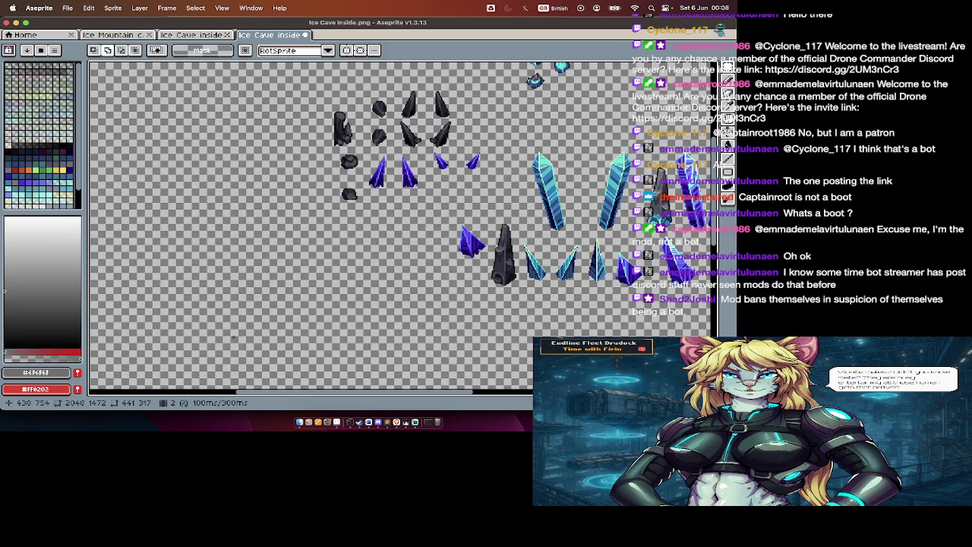
scroll(354, 228, "up", 3)
left_click_drag(305, 165, 284, 144)
key("BackSpace")
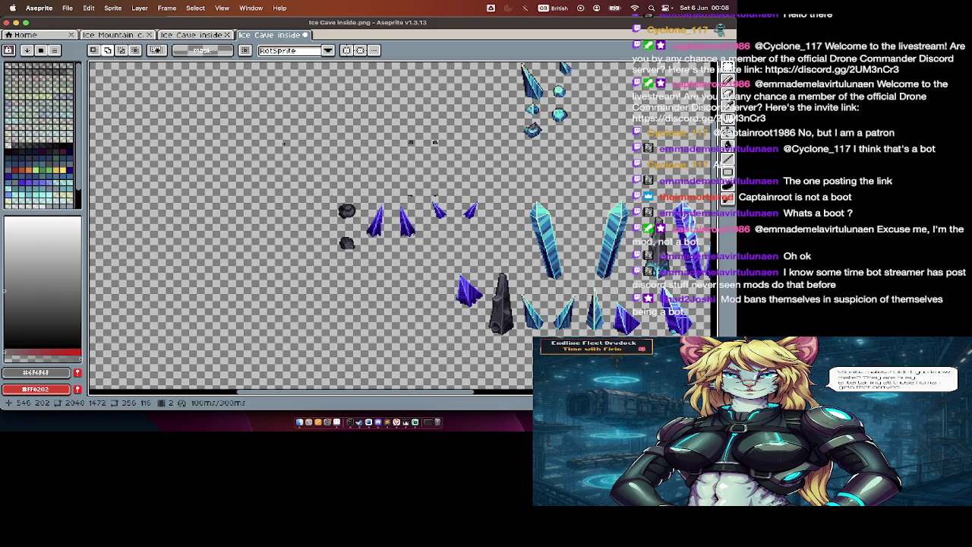
left_click_drag(370, 117, 456, 164)
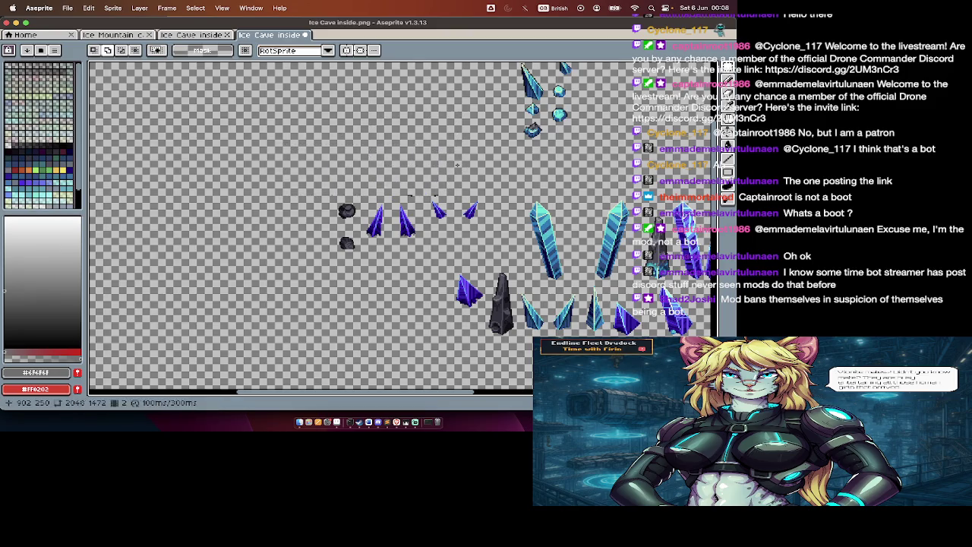
key("super+Tab")
key("Down")
key("Up")
key("Down")
key("Down")
key("Up")
key("Up")
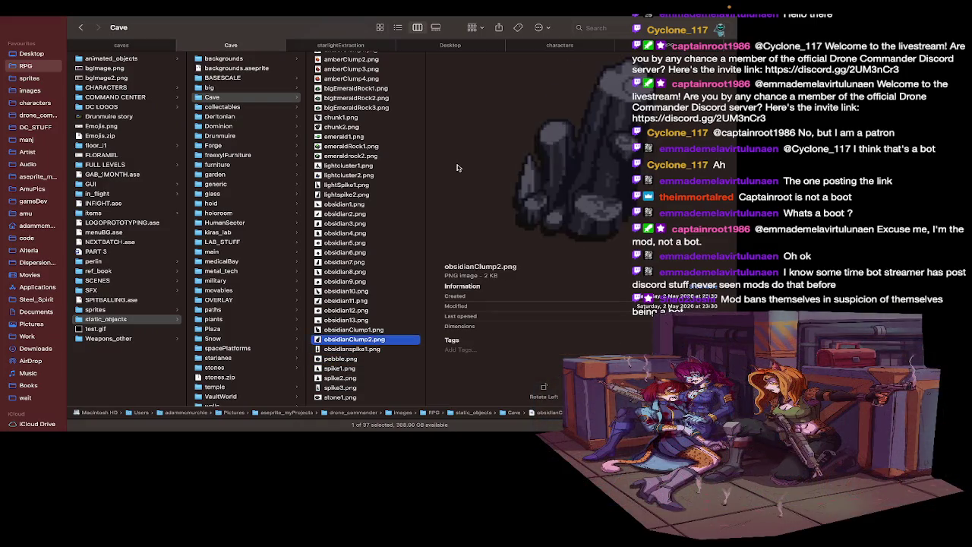
key("Up")
key("Up")
key("Up")
key("Down")
key("Down")
key("Down")
key("Down")
key("Down")
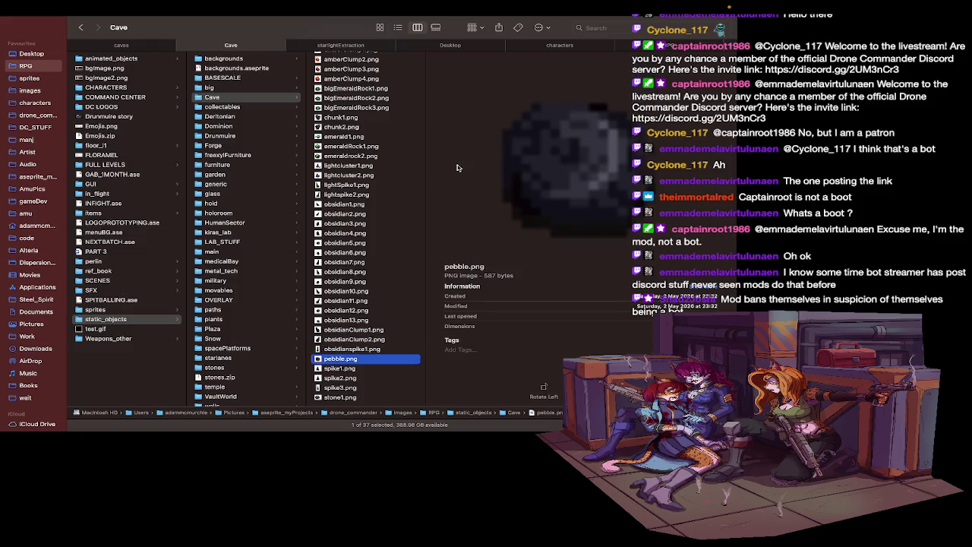
key("super+Tab")
key("super+Tab")
key("Up")
key("Up")
key("Up")
key("Up")
key("Up")
key("Up")
key("Up")
key("Down")
key("Down")
key("Up")
key("Up")
key("Up")
key("Up")
key("Up")
key("Up")
key("Up")
key("Up")
key("Up")
key("Up")
key("Up")
key("Up")
key("Up")
key("Up")
key("Up")
key("Up")
key("Up")
key("Up")
key("Up")
key("Up")
key("Up")
key("Up")
key("Up")
key("Up")
key("Up")
key("super+Tab")
scroll(458, 168, "up", 1)
scroll(449, 178, "up", 1)
scroll(433, 190, "up", 1)
scroll(415, 206, "up", 1)
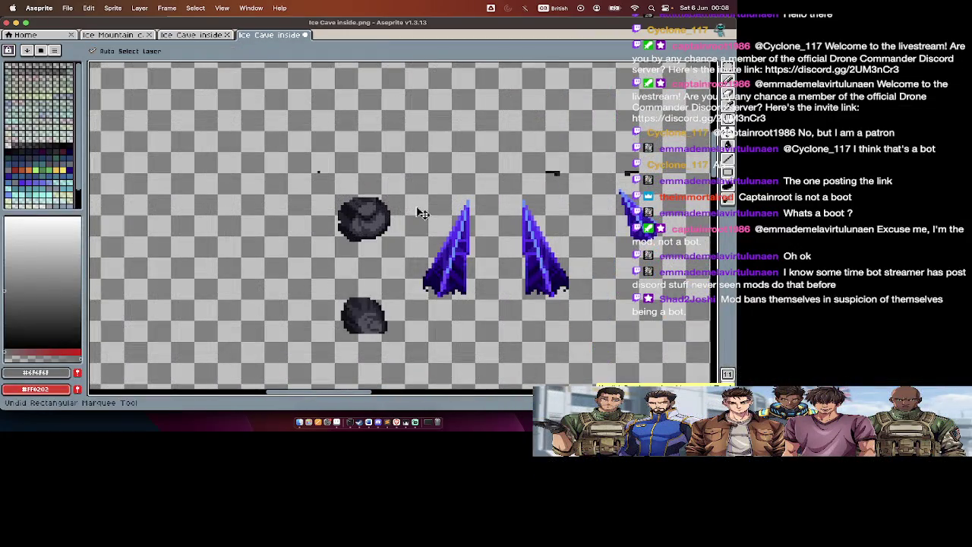
key("super+v")
scroll(415, 206, "down", 1)
key("super+v")
scroll(403, 201, "down", 5)
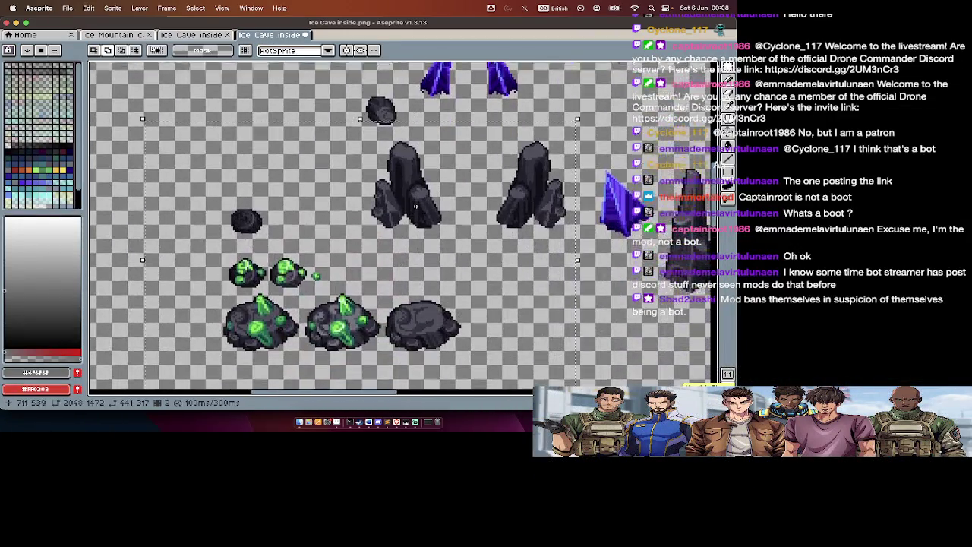
key("super+Tab")
scroll(349, 334, "down", 2)
scroll(350, 334, "down", 2)
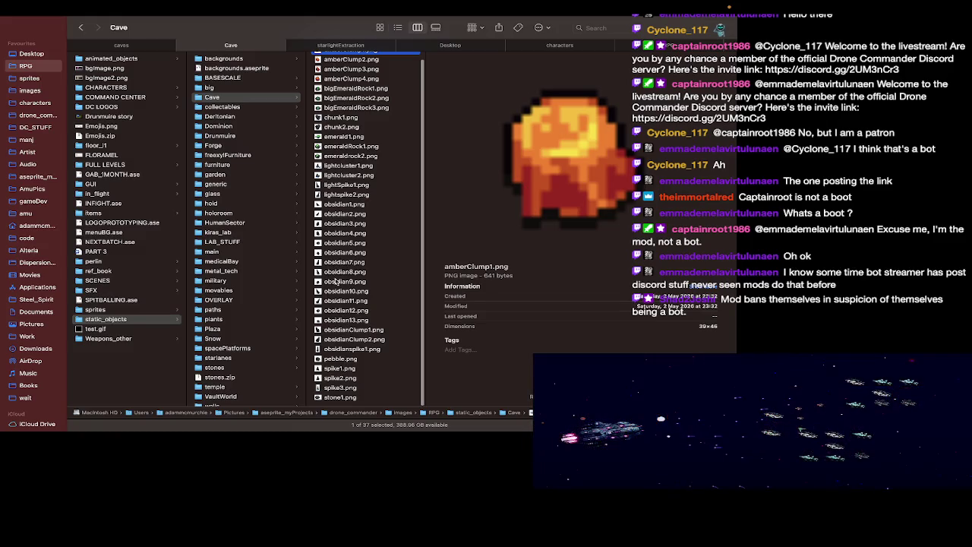
left_click(339, 358)
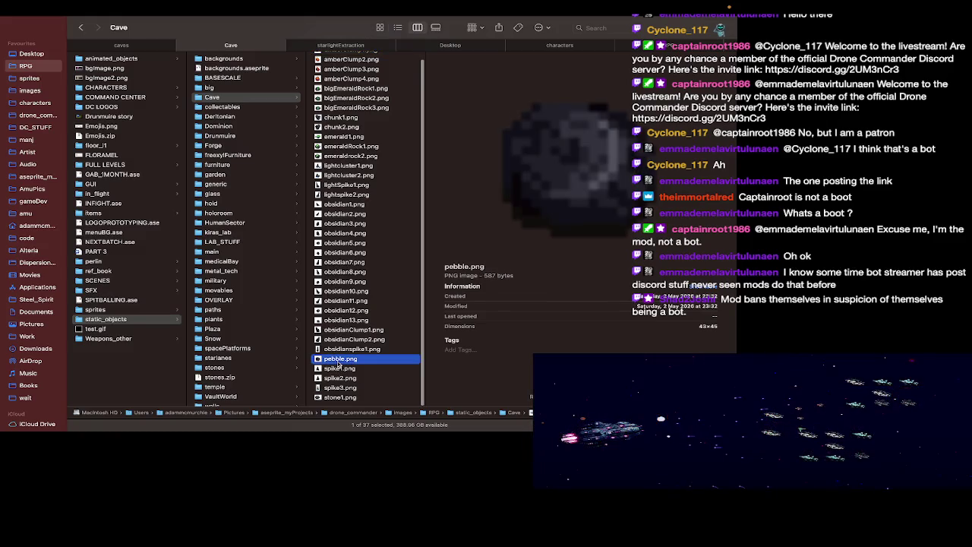
key("super+Tab")
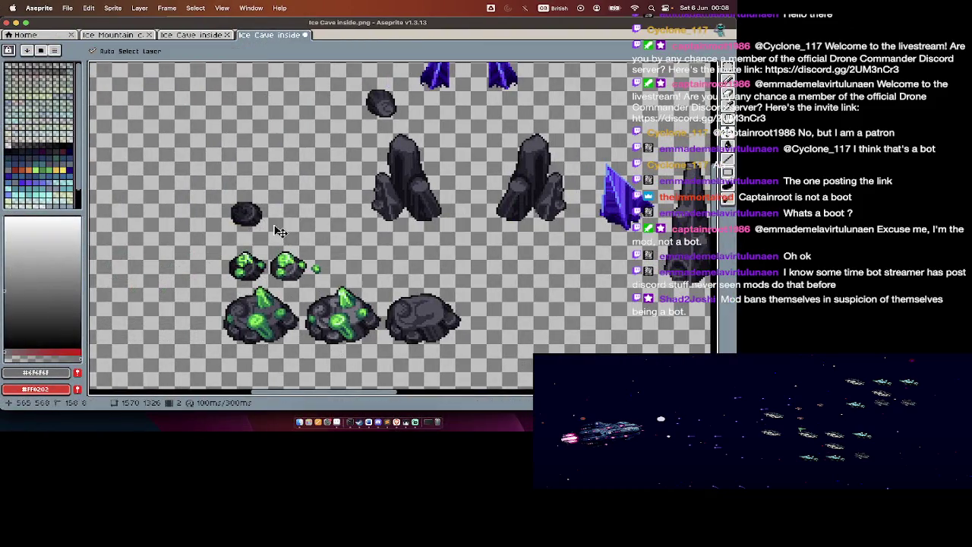
key("super+Tab")
key("super+Tab")
scroll(299, 180, "up", 2)
Step: Cut the small dark rock and paste it back onto the sheet, cancelling New Sprite
scroll(299, 181, "up", 2)
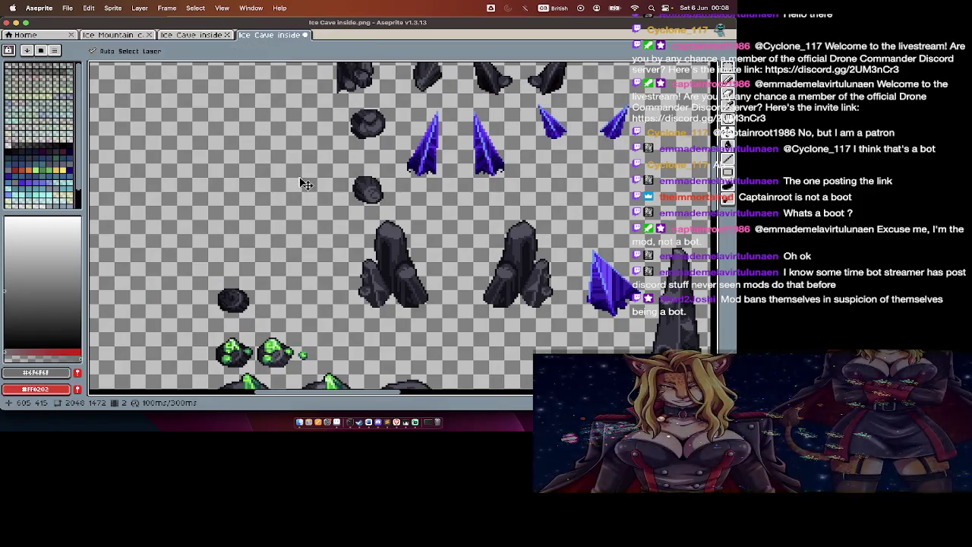
scroll(299, 176, "down", 2)
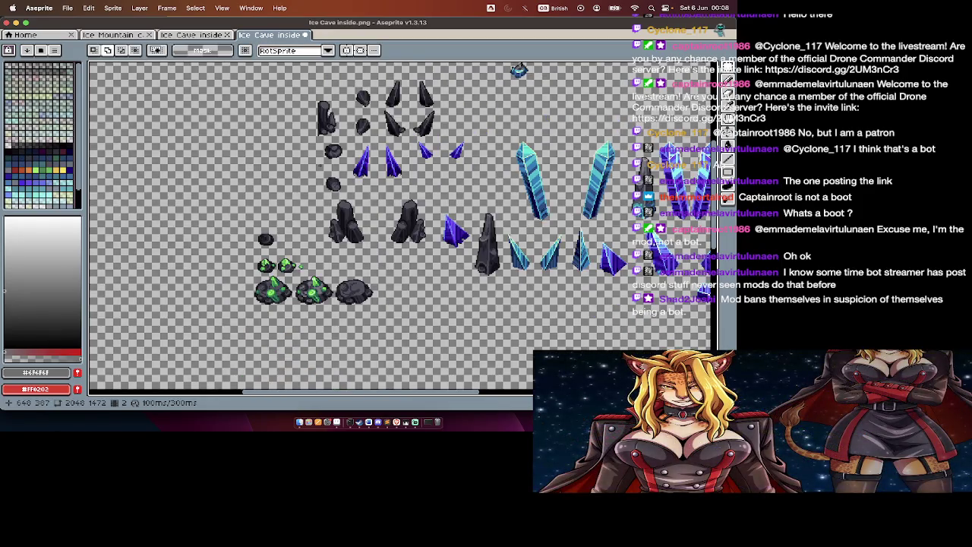
scroll(321, 170, "up", 2)
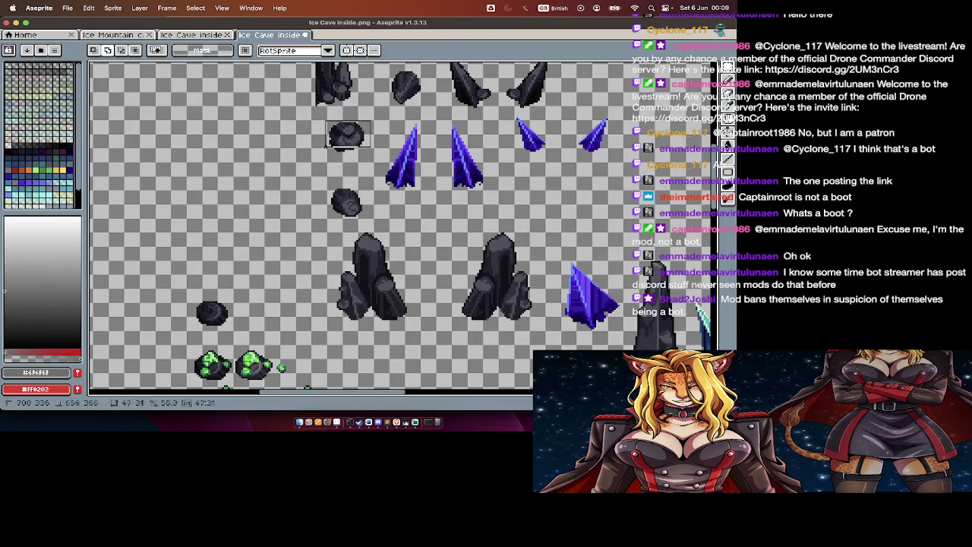
key("ctrl+x")
key("ctrl+n")
key("Escape")
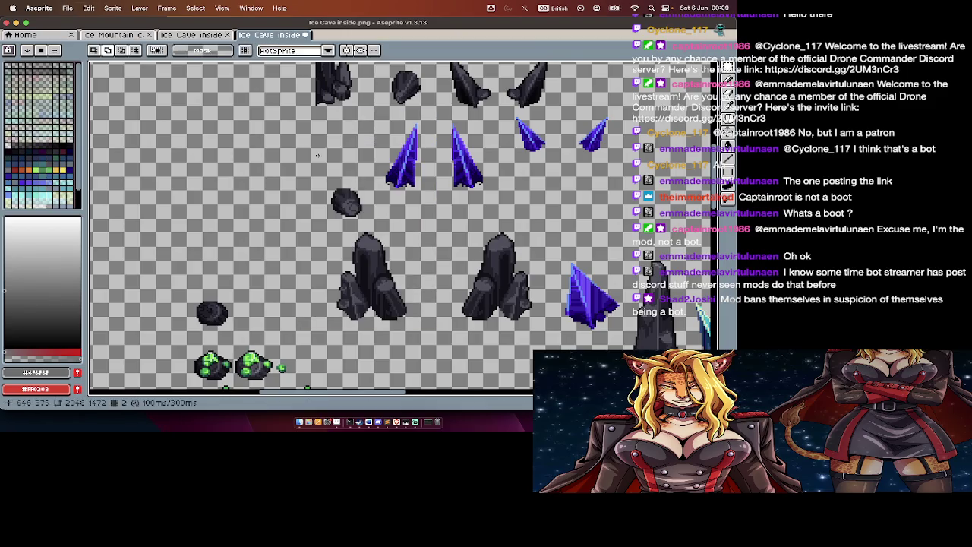
key("ctrl+v")
Step: Move the rock into empty space at left and marquee the area around it
left_click_drag(510, 143, 274, 151)
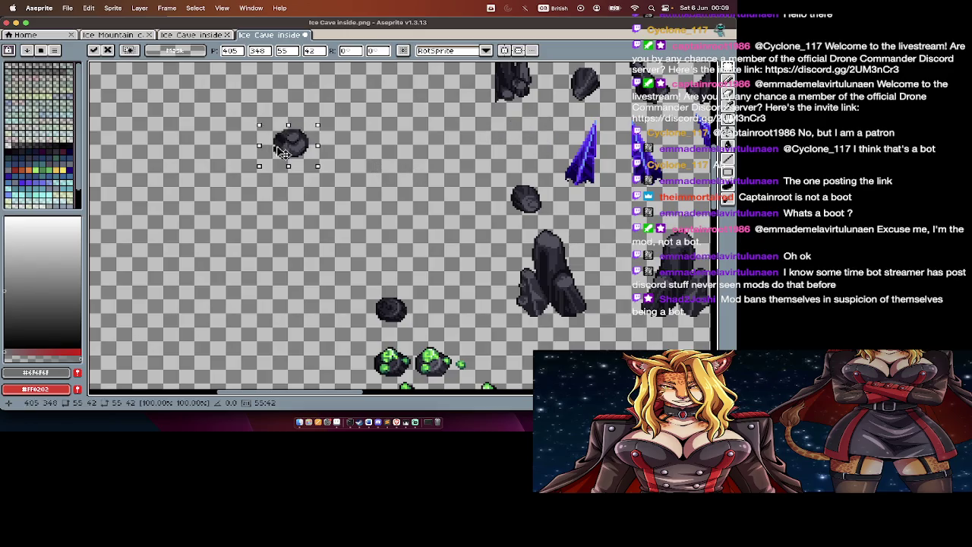
key("b")
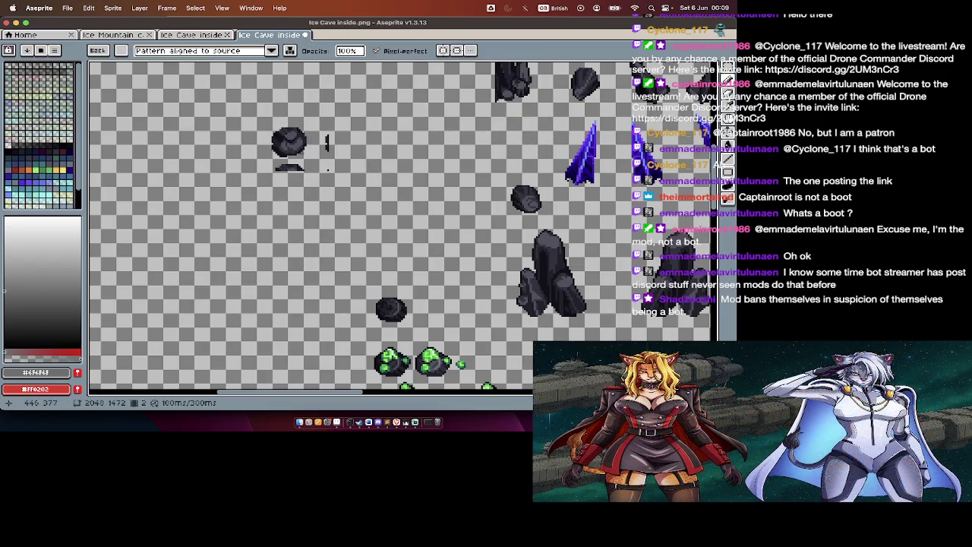
key("Escape")
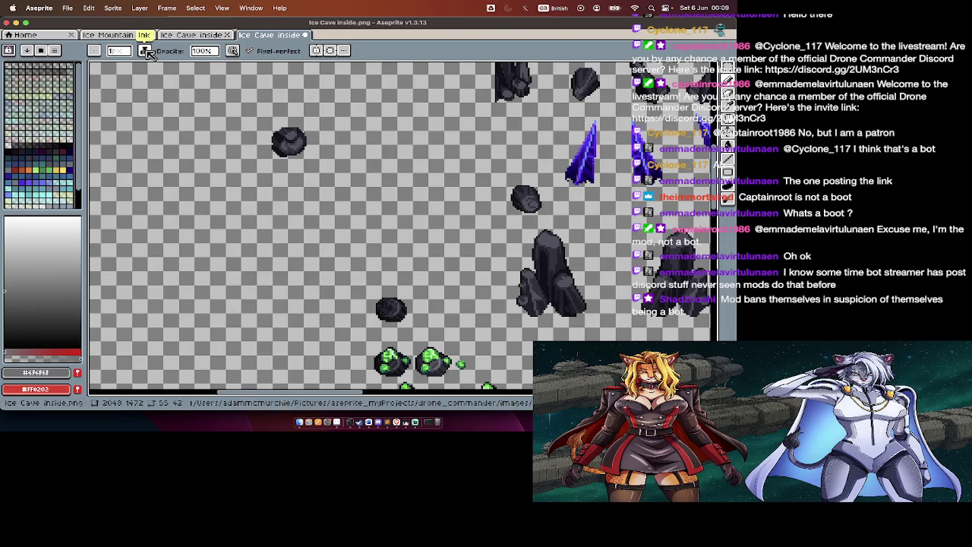
key("m")
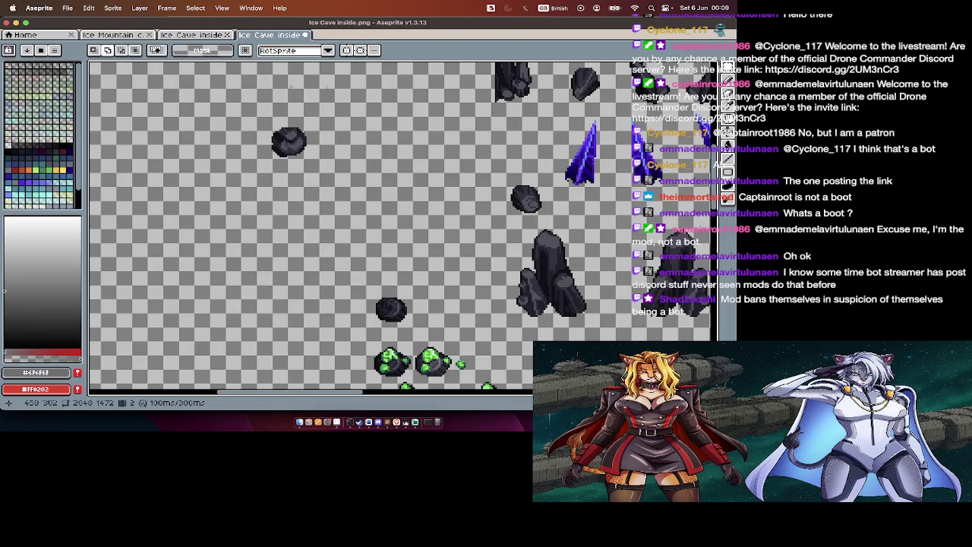
left_click_drag(368, 104, 256, 173)
Step: Cancel Hue/Saturation and undo an erase, keeping the rock's colours, then show the layer timeline
key("super+u")
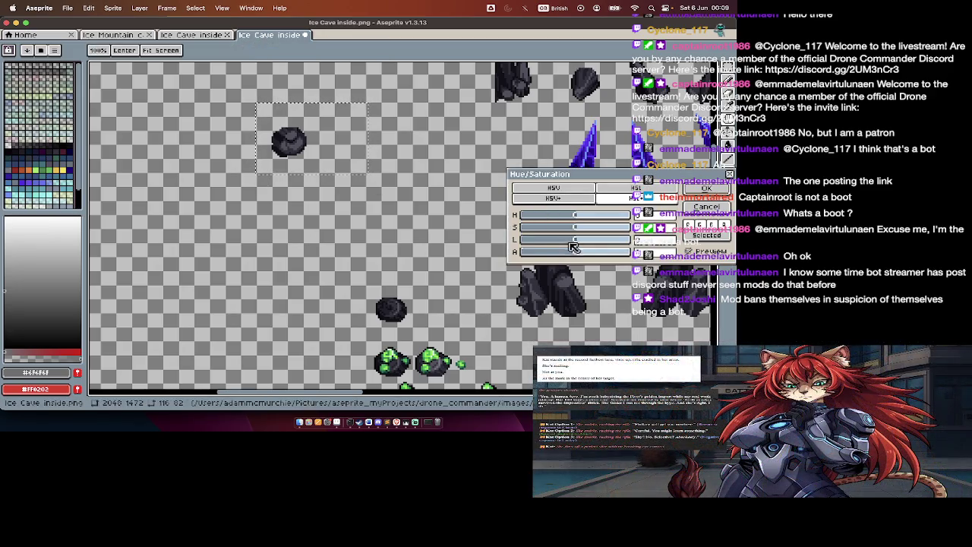
key("Escape")
key("Delete")
key("super+z")
key("super+u")
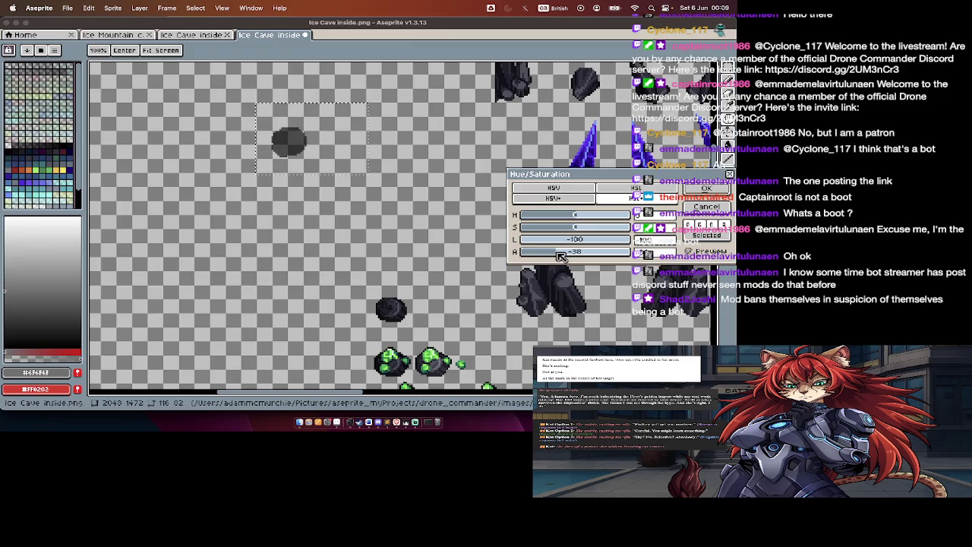
key("Escape")
key("Tab")
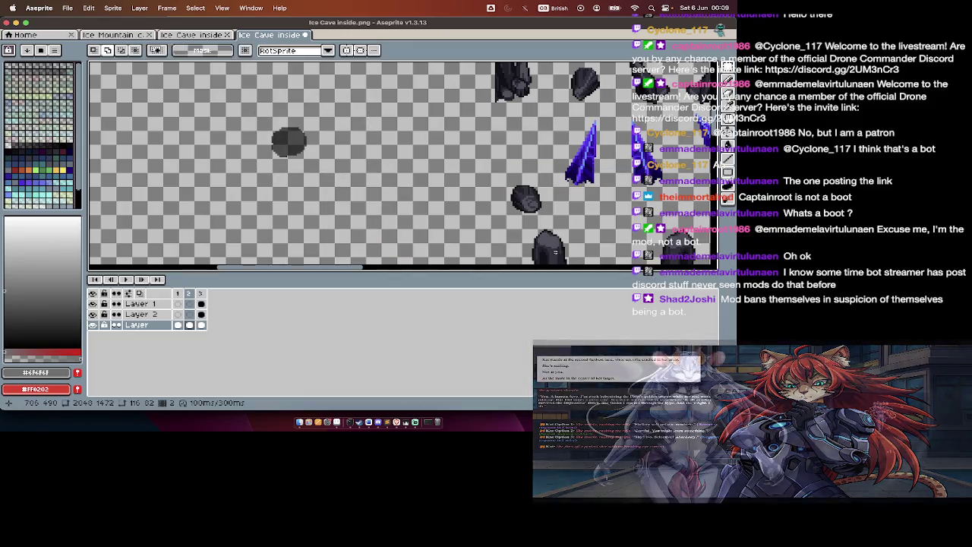
key("super+t")
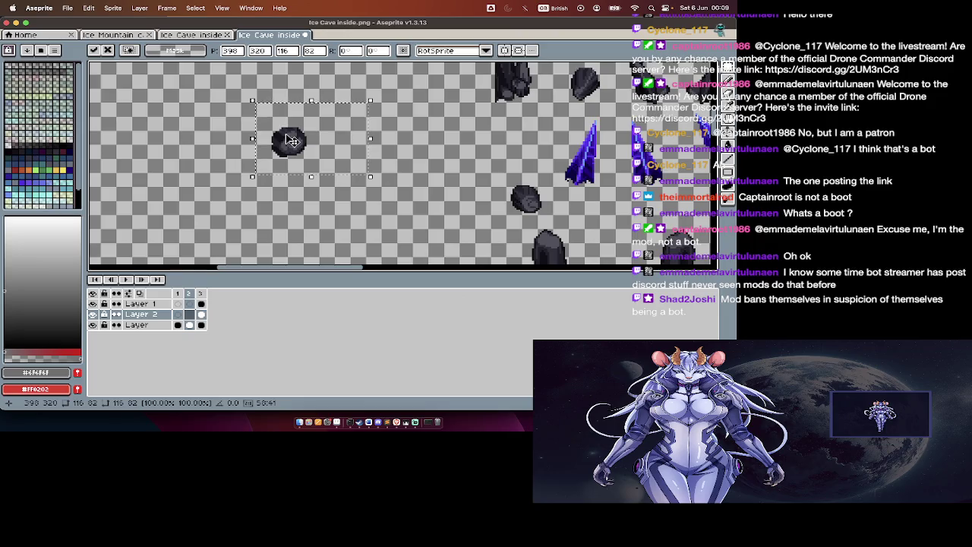
Step: Commit the rock's transform and marquee-select the rock on its own
scroll(292, 141, "up", 3)
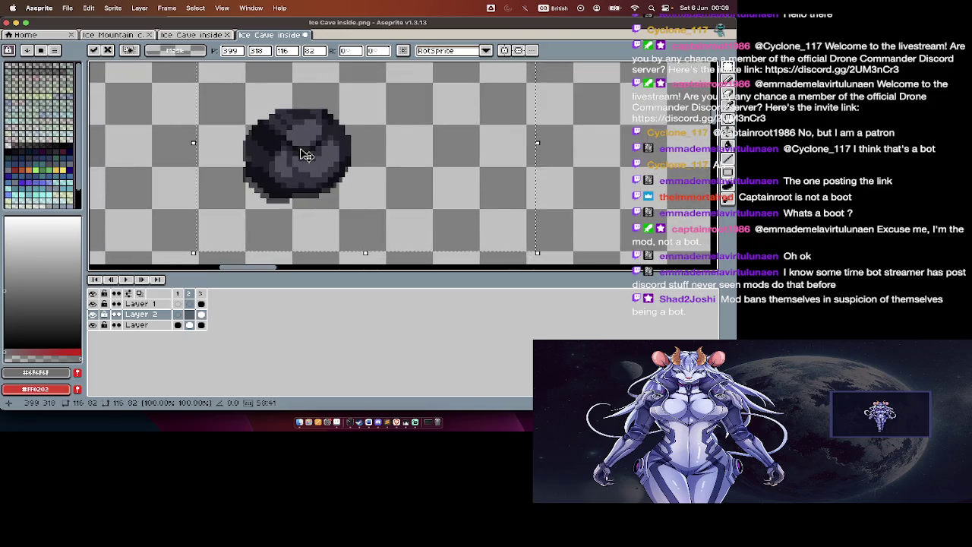
key("Return")
key("Tab")
key("Tab")
key("Tab")
key("m")
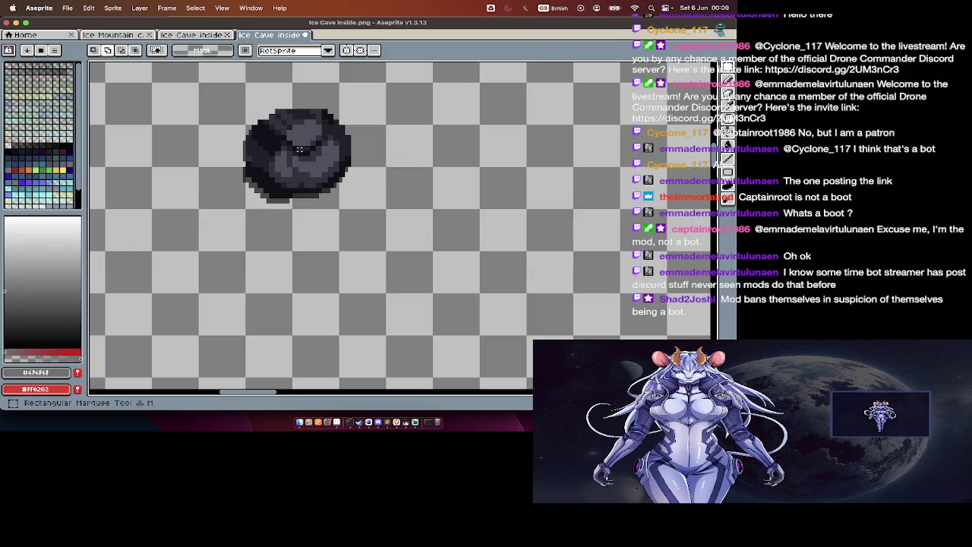
key("Tab")
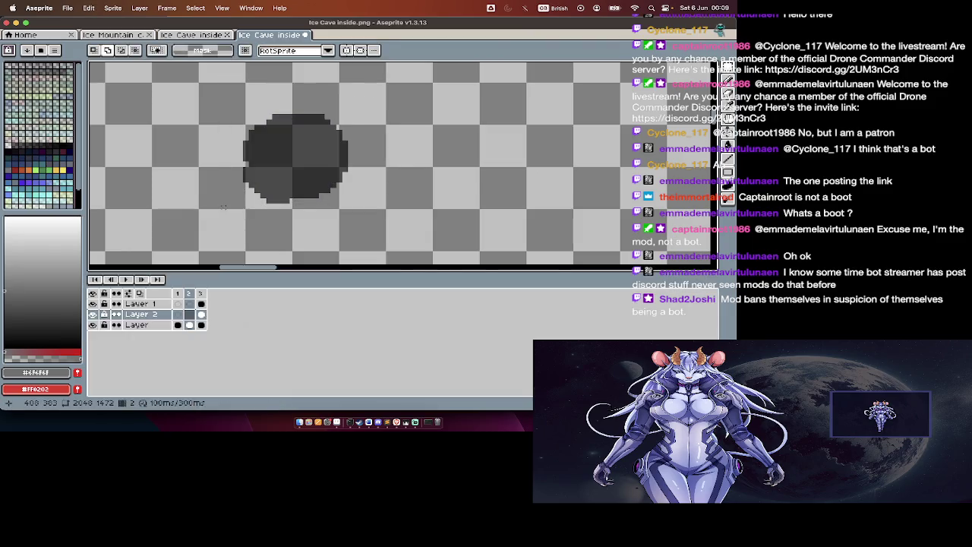
left_click_drag(381, 88, 218, 230)
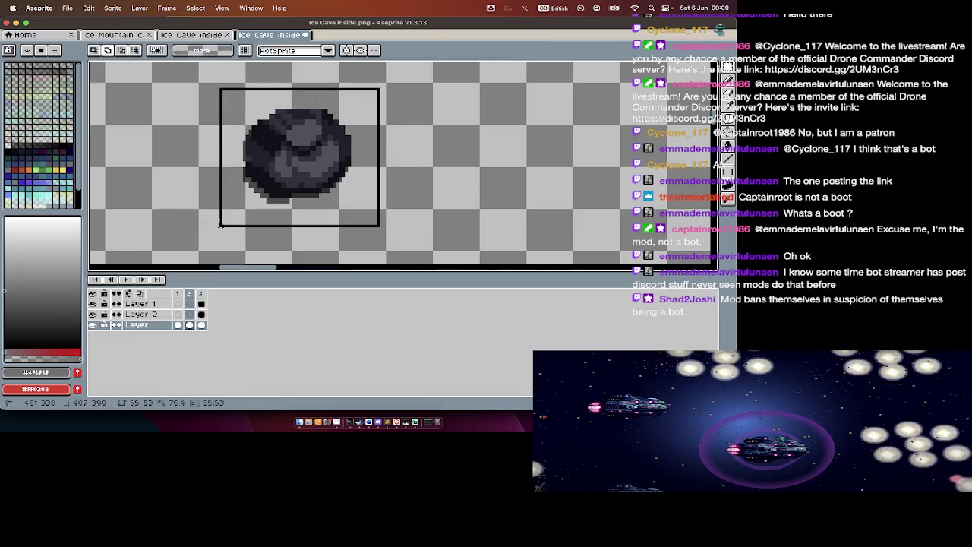
Step: Cut the rock into a new 56×50 sprite, Sprite-0021, and bring up its save dialog
key("ctrl+x")
key("ctrl+n")
key("Return")
key("ctrl+v")
key("ctrl+s")
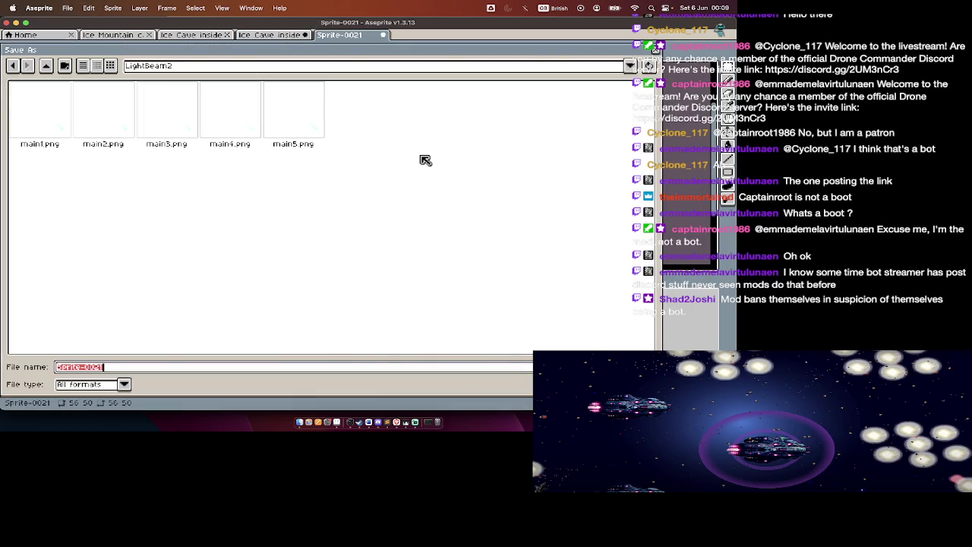
Step: Save the rock sprite as pebble2.png in the static_objects/Cave folder
key("super+Up")
key("super+Up")
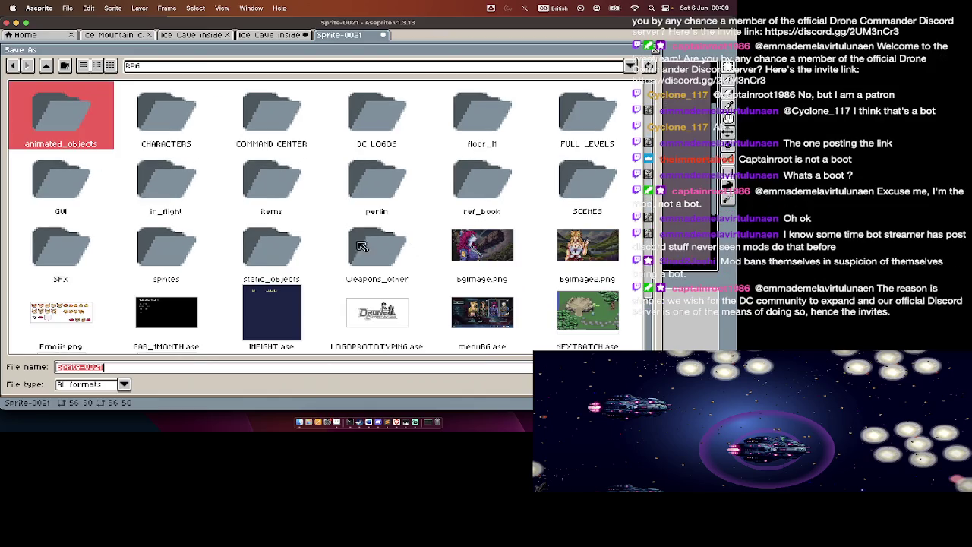
double_click(258, 239)
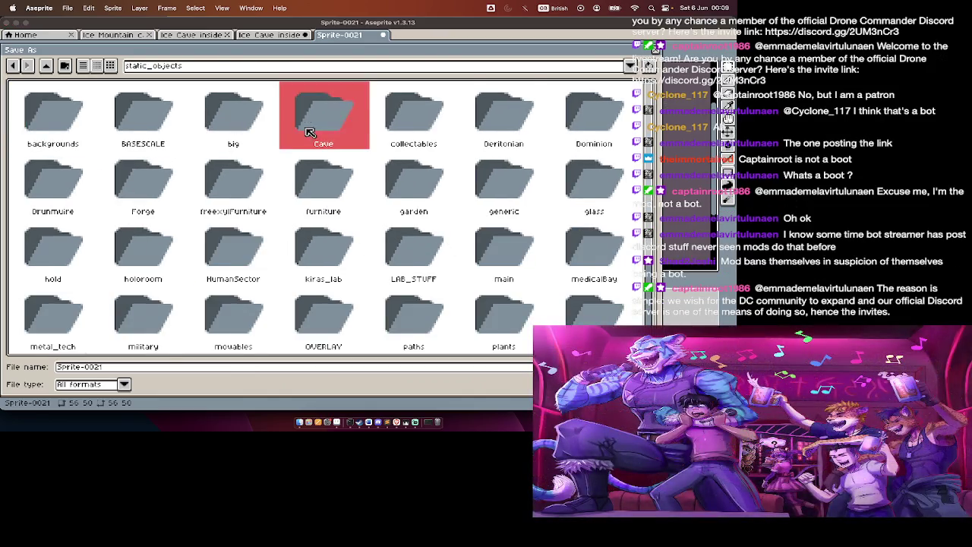
double_click(308, 125)
left_click(272, 366)
type("pebbel")
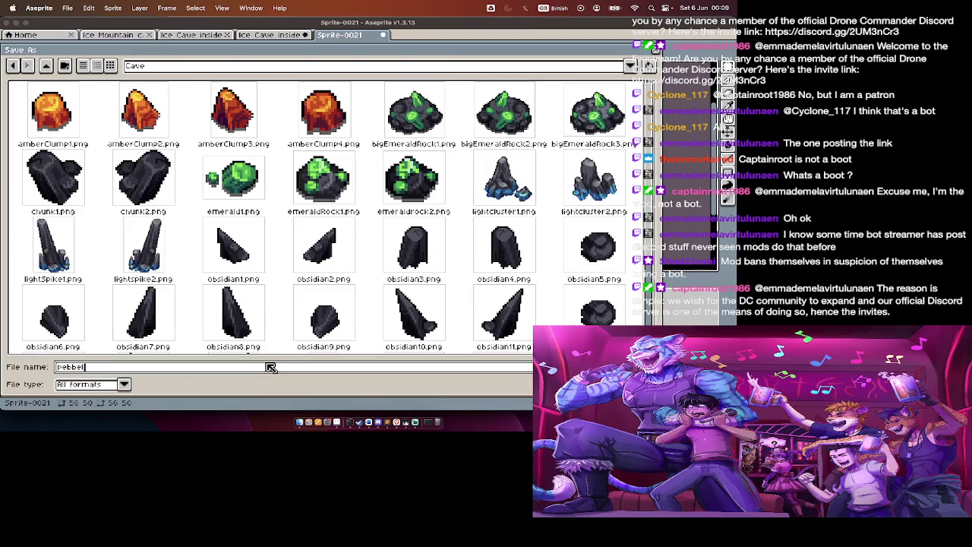
key("BackSpace")
key("BackSpace")
type("le2.")
key("Return")
Step: Close the pebble2 sprite and return to the Ice Cave inside sheet
key("ctrl+w")
scroll(356, 176, "down", 3)
scroll(357, 183, "up", 1)
scroll(356, 189, "up", 1)
scroll(356, 193, "up", 1)
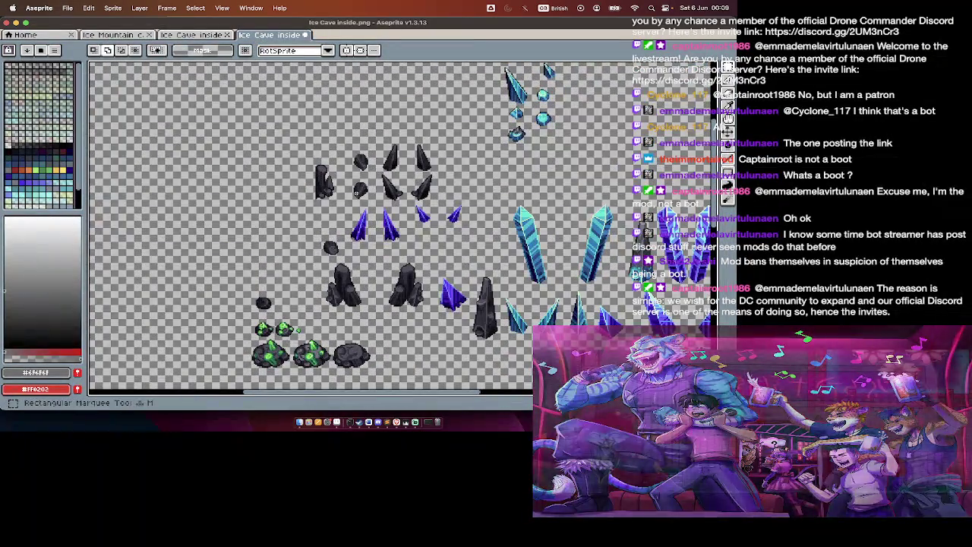
Step: Delete the dark and green rocks at lower left, then select the remaining dark rocks
scroll(356, 192, "down", 2)
left_click_drag(429, 199, 240, 320)
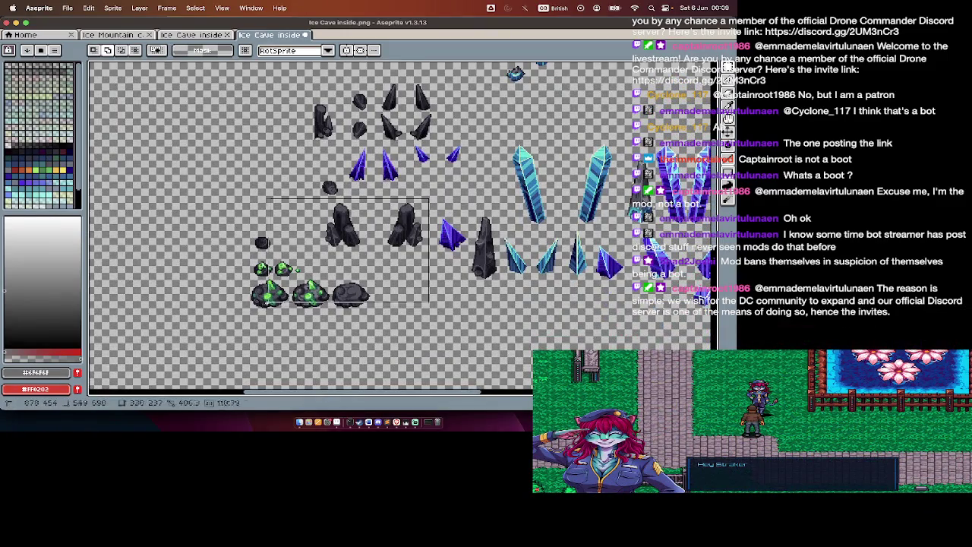
key("Delete")
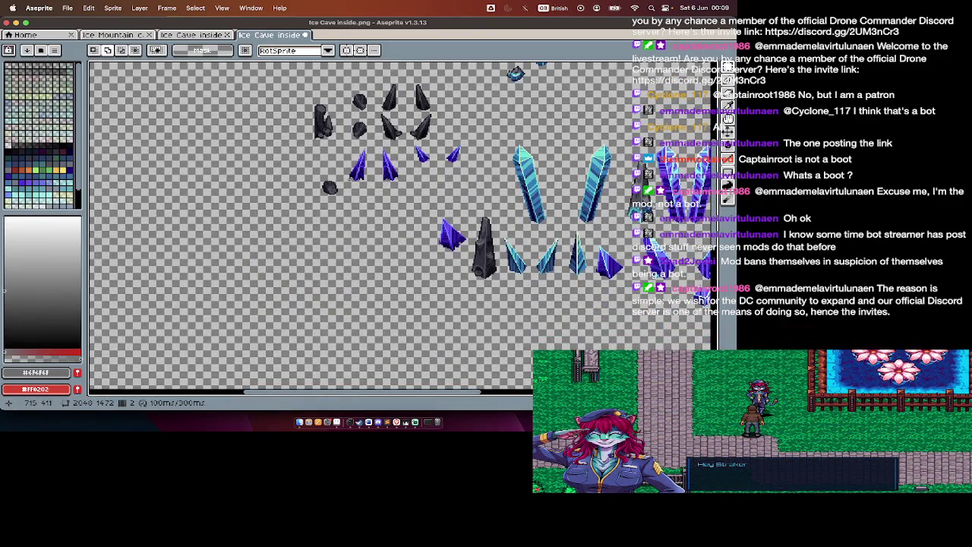
left_click_drag(347, 174, 284, 236)
scroll(284, 233, "up", 1)
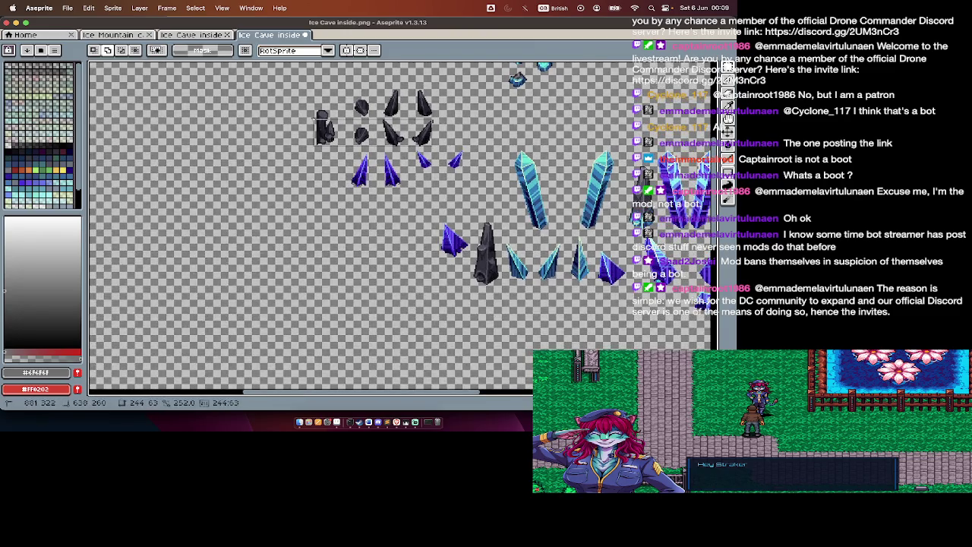
left_click_drag(312, 117, 311, 102)
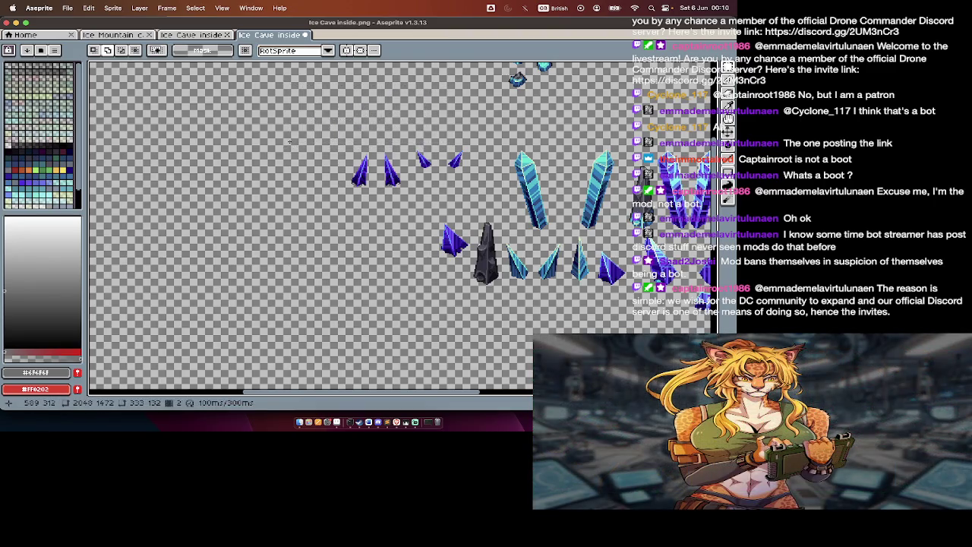
scroll(275, 258, "right", 10)
scroll(275, 258, "up", 3)
scroll(278, 263, "up", 2)
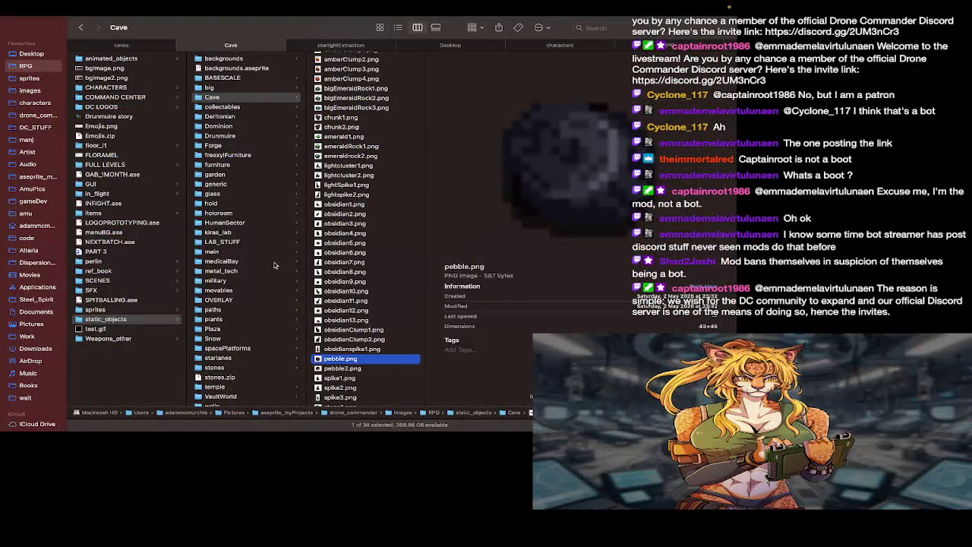
Step: Check the next exported rock file, then pan the sheet to the purple crystals
key("Down")
key("Down")
key("Down")
key("Down")
key("Down")
key("super+Tab")
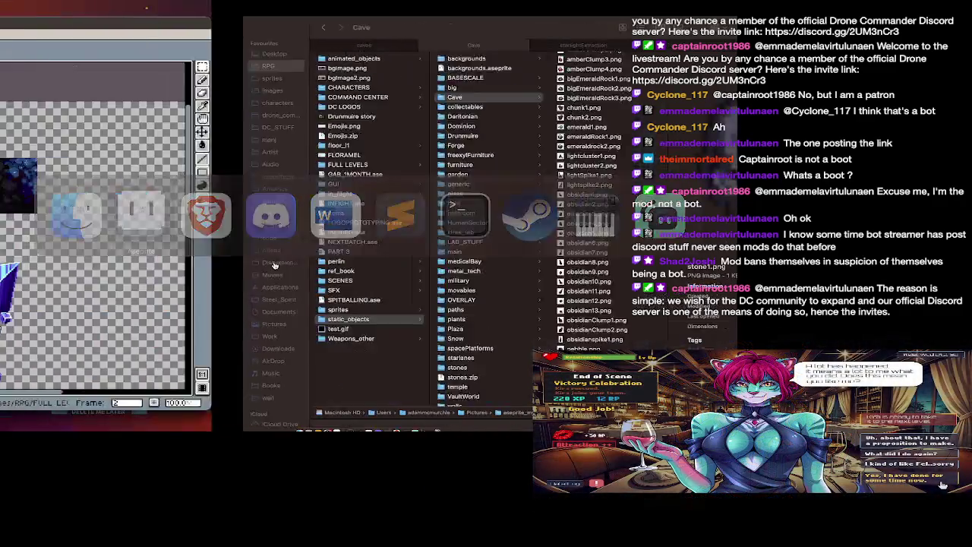
scroll(403, 228, "down", 5)
scroll(403, 228, "left", 5)
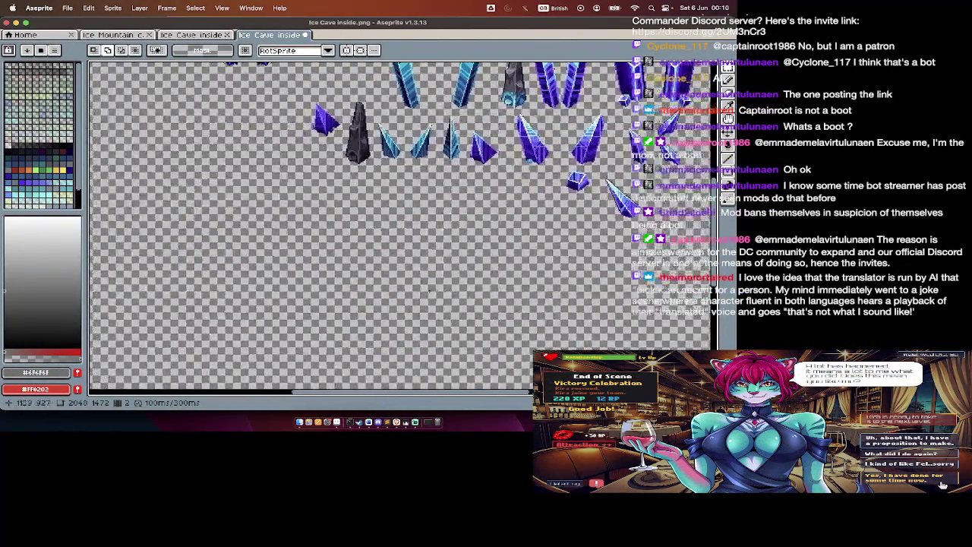
scroll(403, 228, "up", 3)
scroll(375, 293, "right", 3)
scroll(375, 293, "up", 3)
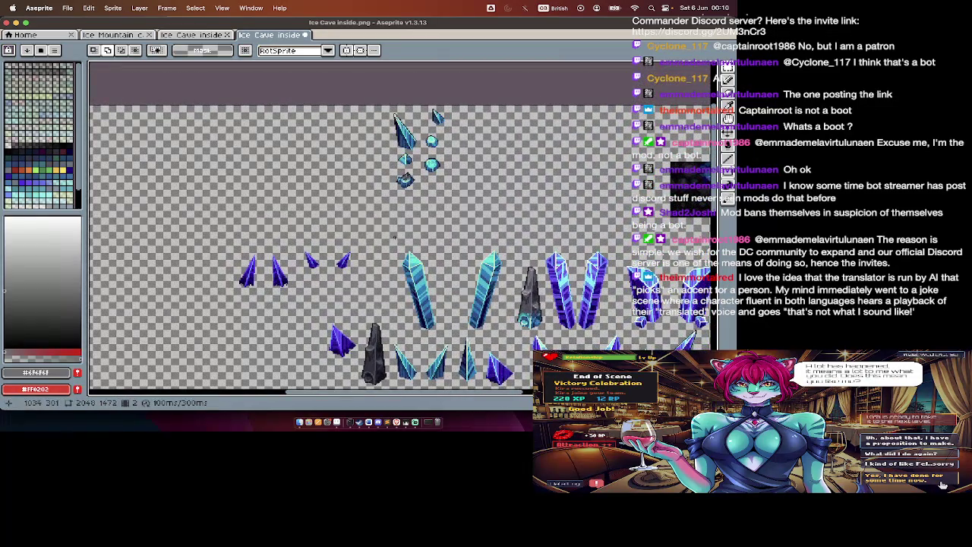
scroll(394, 237, "down", 5)
scroll(394, 237, "left", 2)
scroll(347, 191, "up", 1)
scroll(346, 190, "left", 1)
Step: Move the top two purple crystals left and line another crystal up beside them
mouse_move(395, 116)
left_mouse_down()
mouse_move(304, 177)
mouse_move(218, 260)
left_mouse_up()
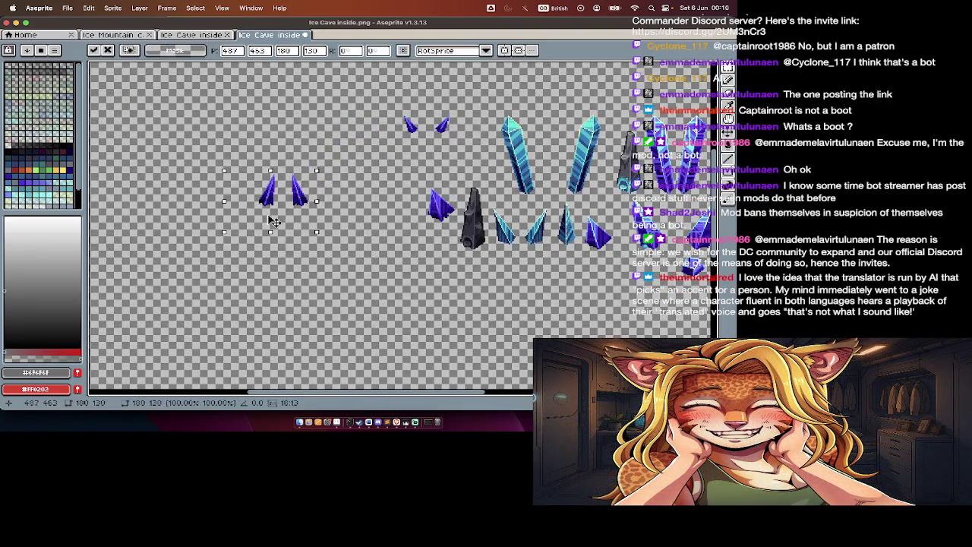
key("Return")
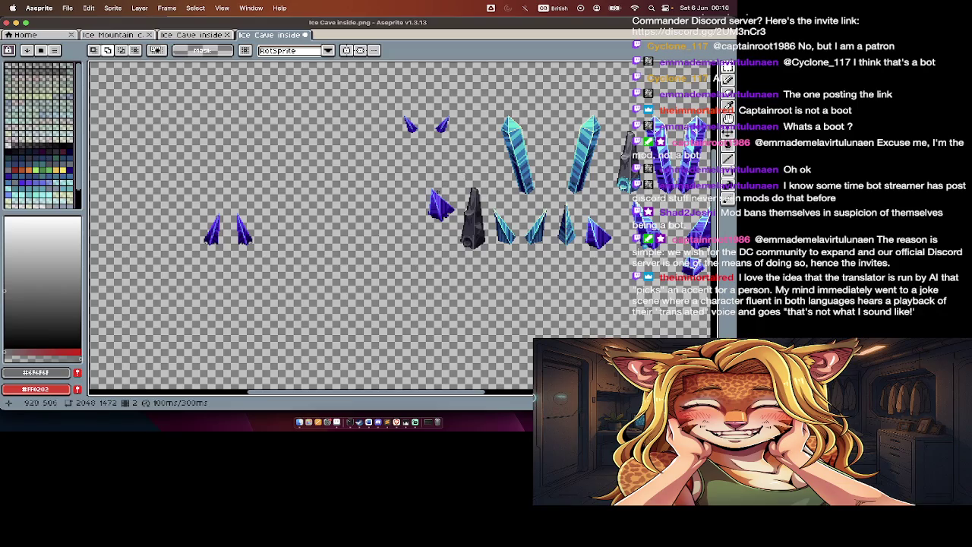
left_click_drag(448, 218, 297, 243)
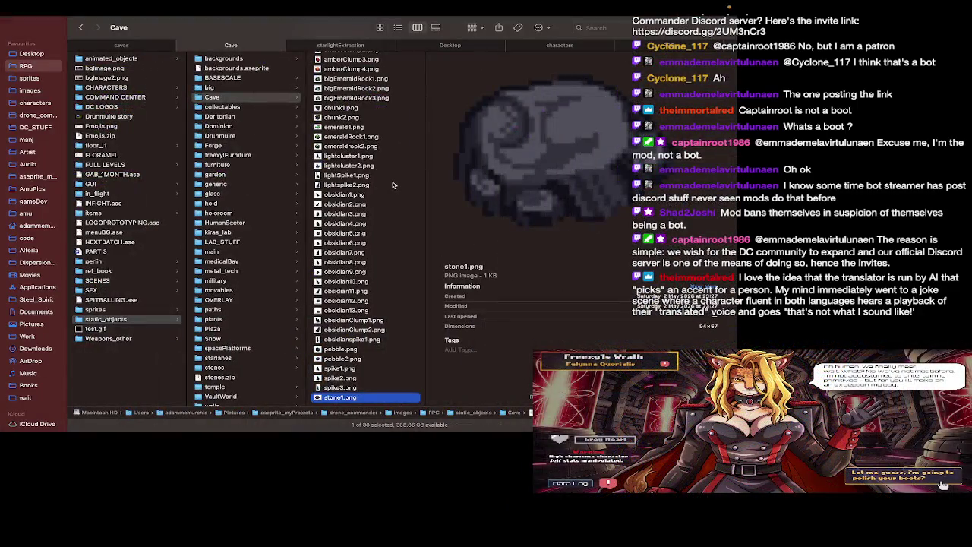
Step: Step back through the Cave folder files to preview obsidian2.png
key("Up")
key("Up")
key("Up")
key("Up")
key("Up")
key("Up")
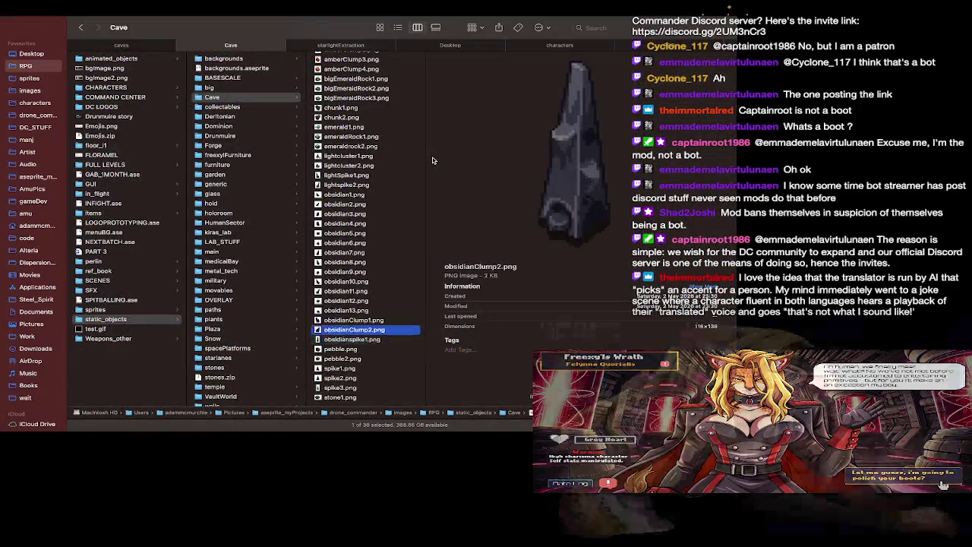
key("Up")
key("Up")
key("Up")
key("Up")
key("Up")
key("Up")
key("Up")
key("Up")
key("Up")
key("Up")
key("Up")
key("Up")
key("Up")
key("Up")
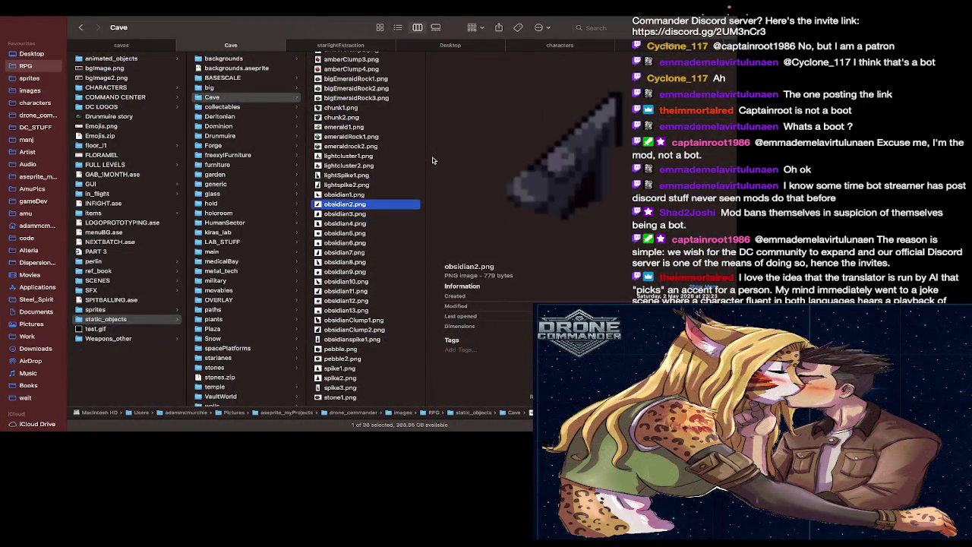
key("Up")
key("Up")
key("Up")
key("Up")
key("Down")
key("Down")
key("Down")
key("Up")
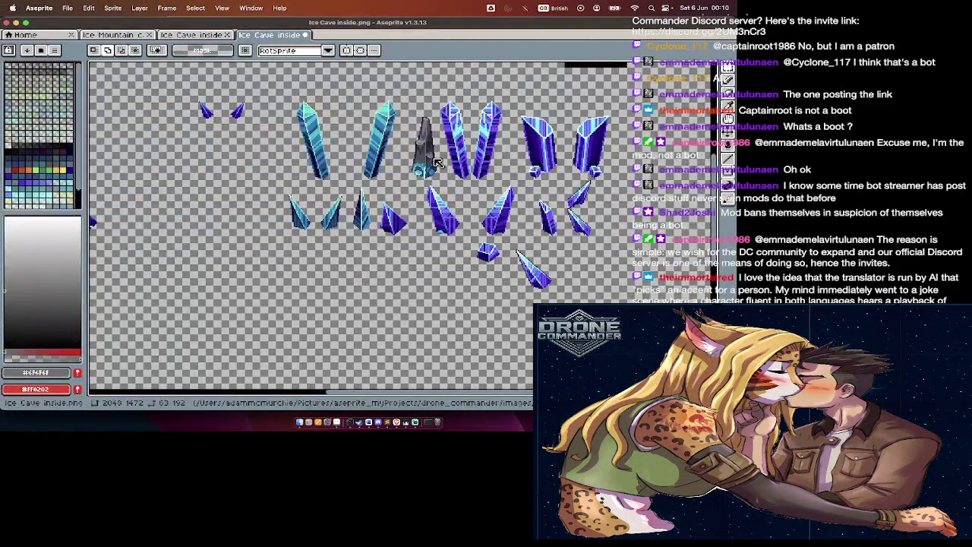
key("Up")
key("Up")
key("Up")
key("Up")
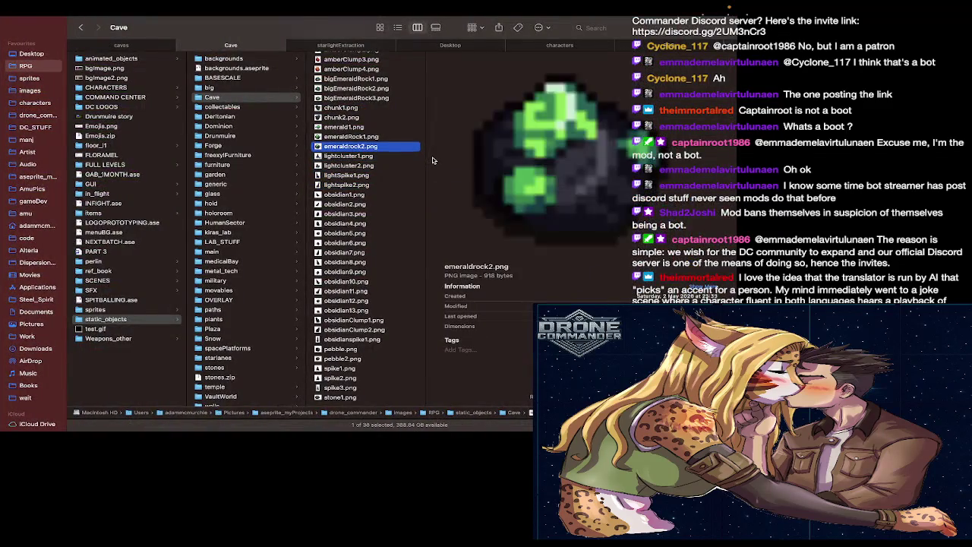
key("Up")
key("Up")
key("Up")
key("Up")
key("Up")
key("Up")
key("Up")
key("Up")
key("Up")
key("Up")
scroll(424, 231, "down", 3)
scroll(424, 231, "up", 2)
left_click(341, 362)
key("Up")
key("Up")
key("Up")
key("Up")
key("Up")
key("Up")
key("Up")
key("Up")
key("Up")
key("Up")
key("Up")
key("Up")
key("Up")
key("Up")
key("Up")
key("Up")
key("Up")
key("Up")
key("Down")
key("Up")
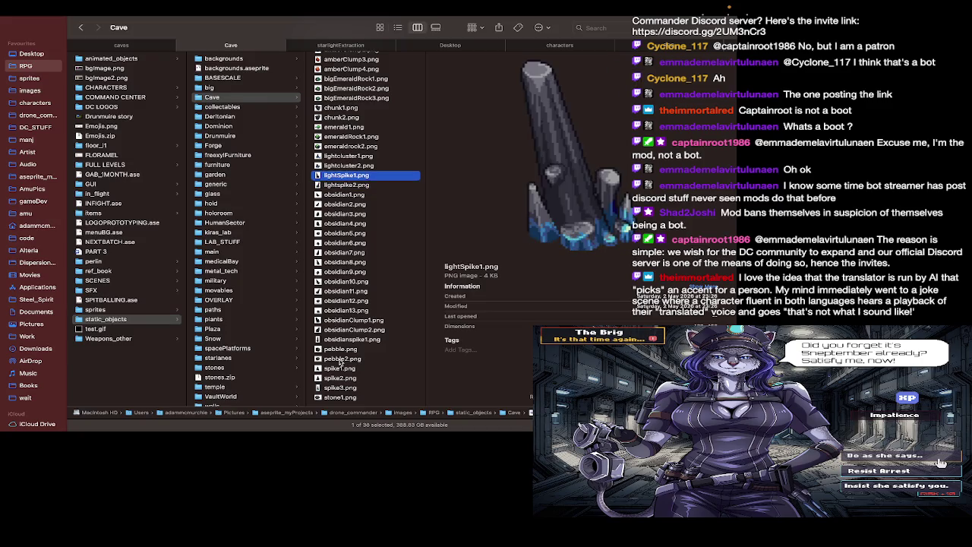
key("Down")
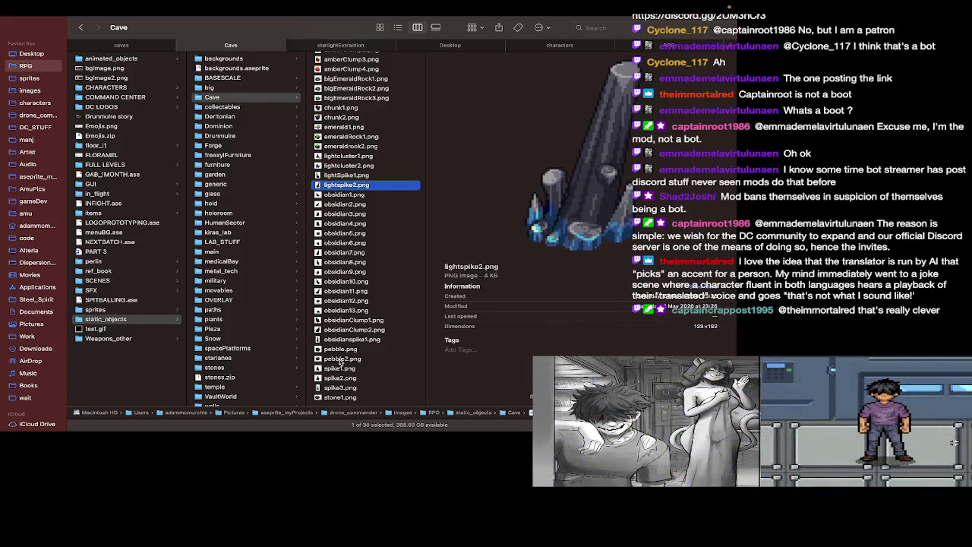
key("Up")
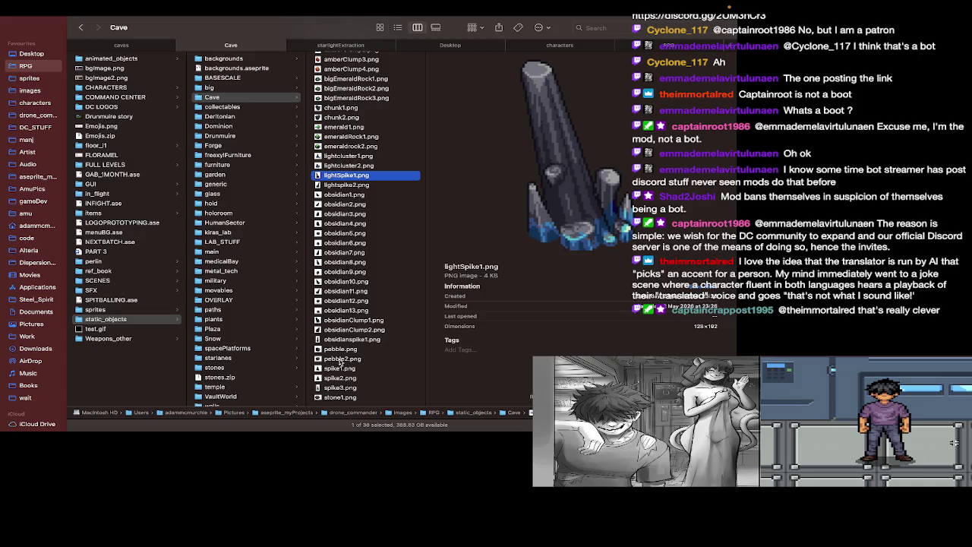
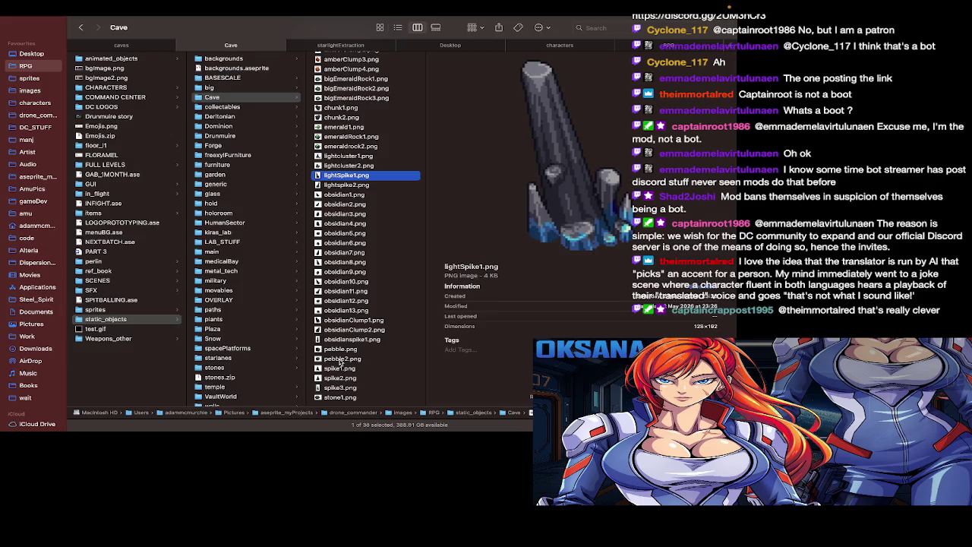
Step: Preview lightSpike1.png, the emerald files and lightCluster1.png, then switch back to Aseprite
key("Up")
key("Up")
key("Up")
key("Up")
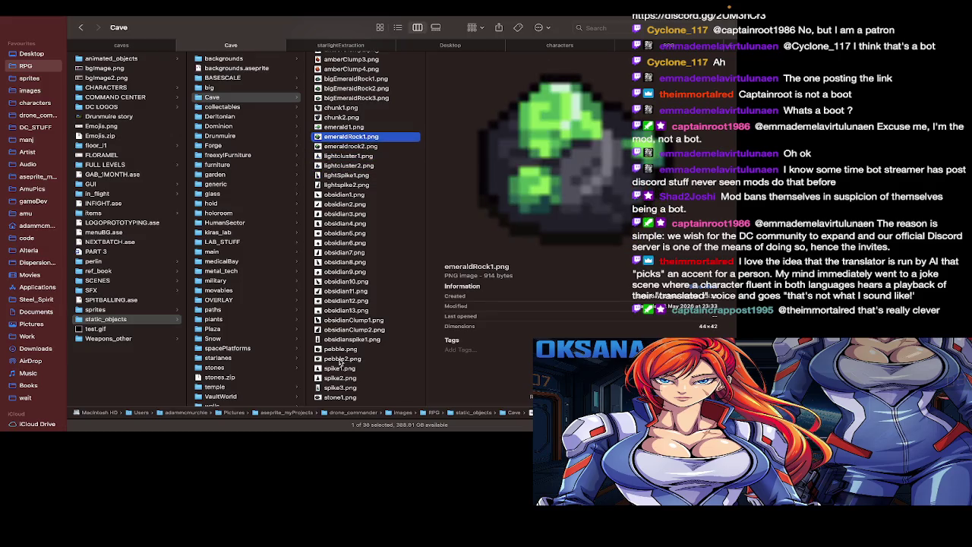
key("Down")
key("Down")
key("Up")
key("Up")
key("Up")
key("super+Tab")
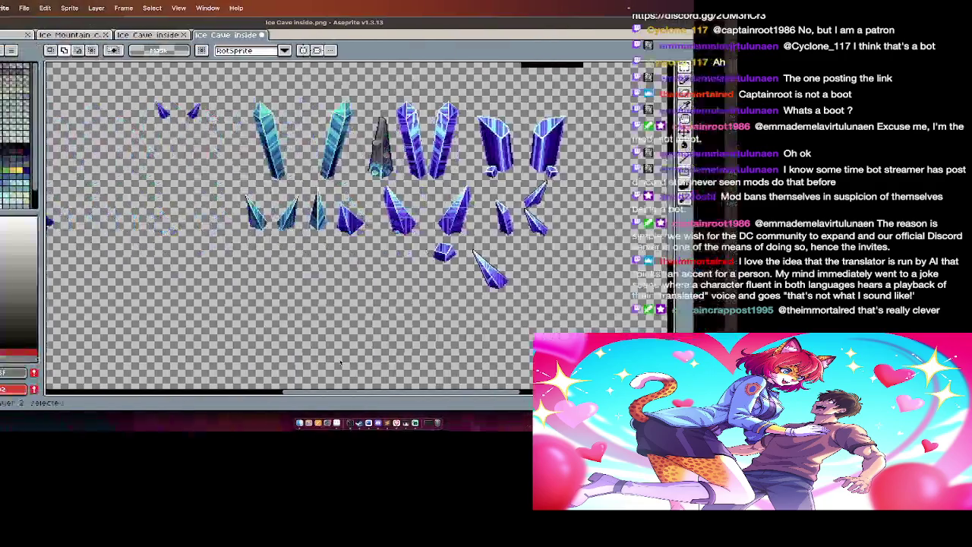
Step: Move the two small top crystals down and to the left on the sheet
scroll(91, 221, "up", 5)
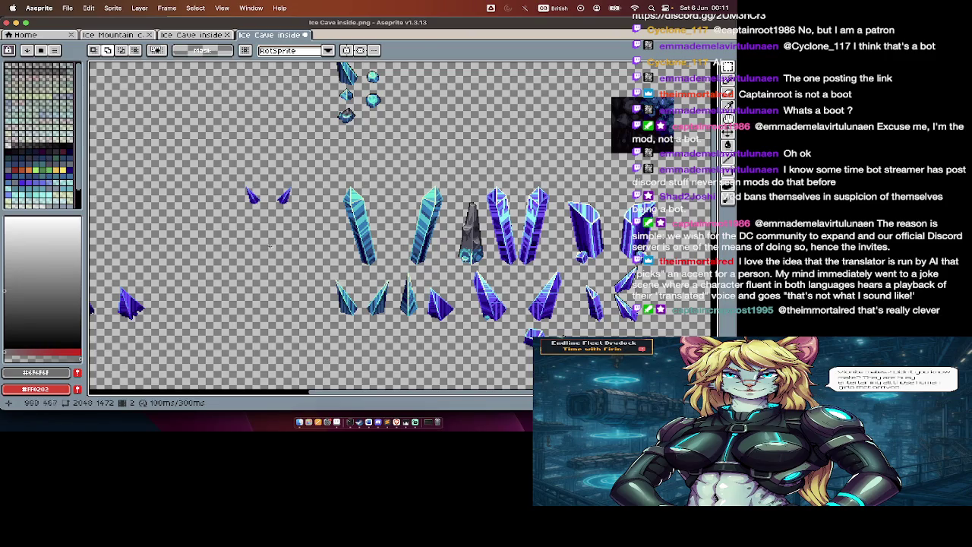
scroll(254, 215, "down", 5)
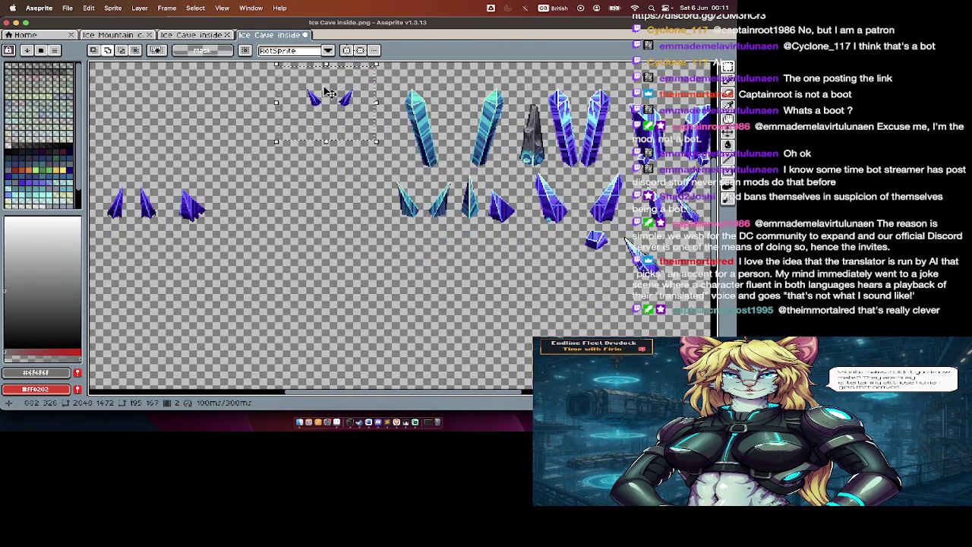
key("ctrl+v")
key("Escape")
key("Tab")
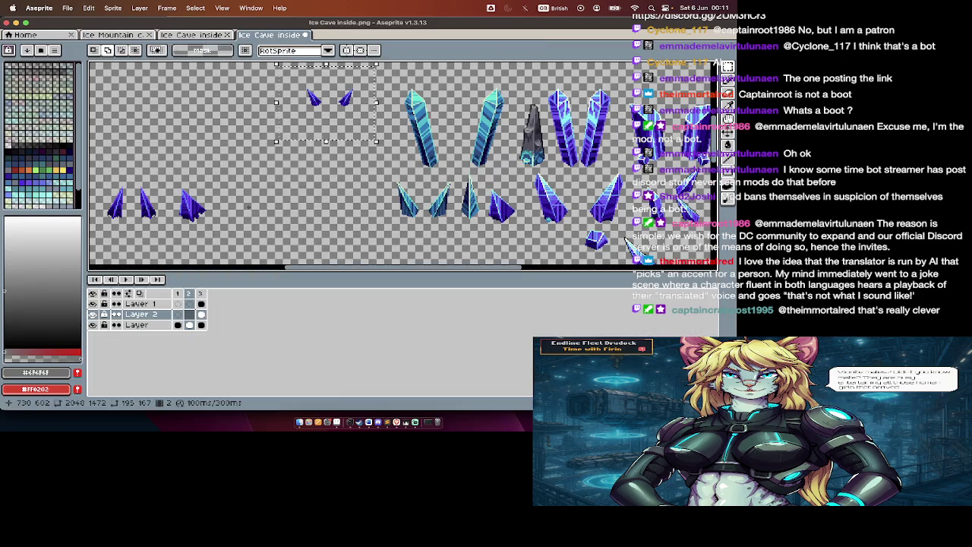
key("ctrl+d")
key("Tab")
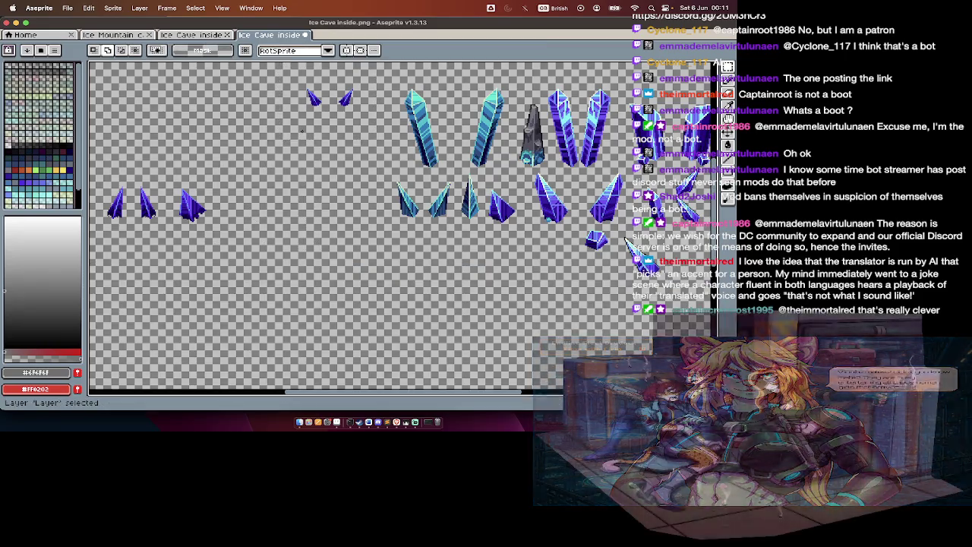
mouse_move(372, 76)
left_mouse_down()
mouse_move(289, 130)
mouse_move(236, 228)
left_mouse_up()
key("Return")
Step: Erase the top row of crystals
scroll(236, 228, "right", 5)
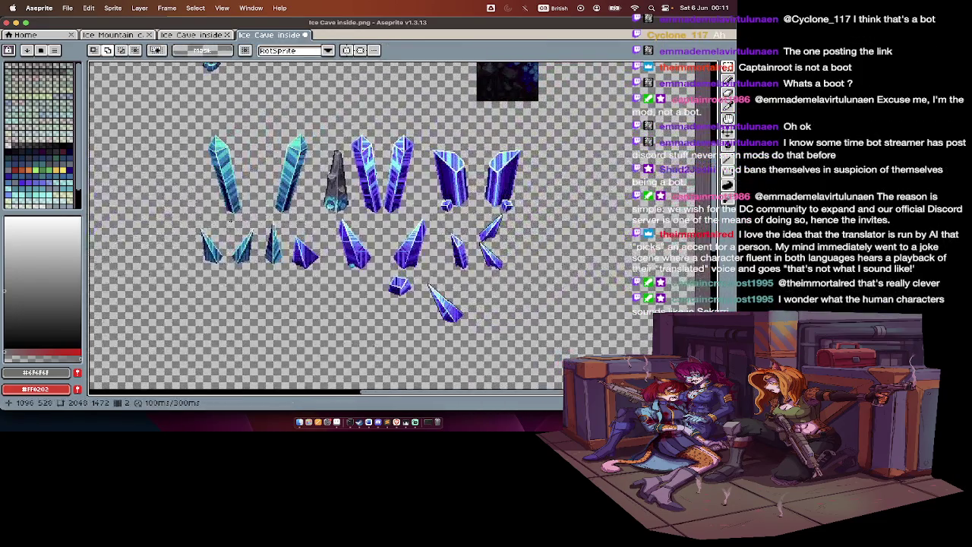
left_click_drag(192, 126, 415, 218)
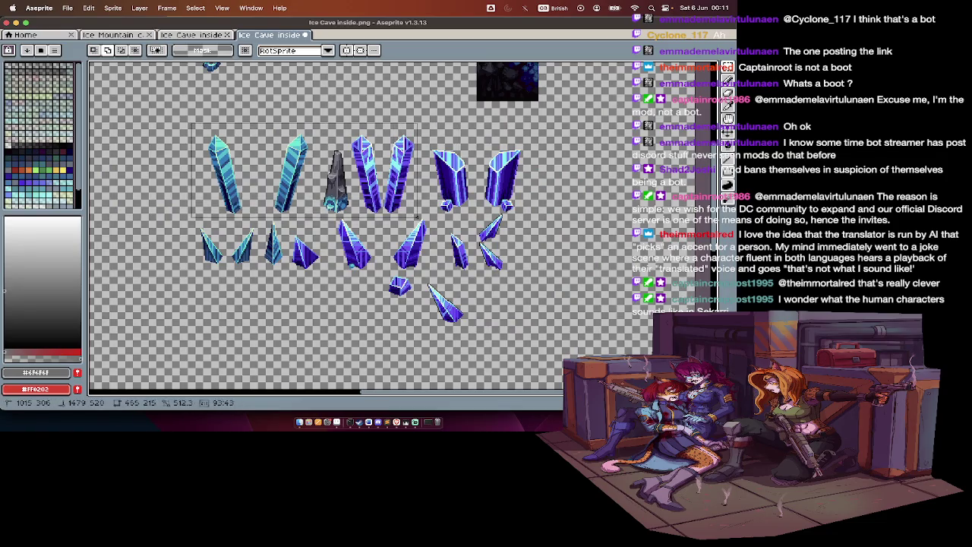
key("Delete")
Step: Paste the group of tall crystals lower down on the sheet
scroll(423, 222, "down", 3)
scroll(423, 222, "left", 5)
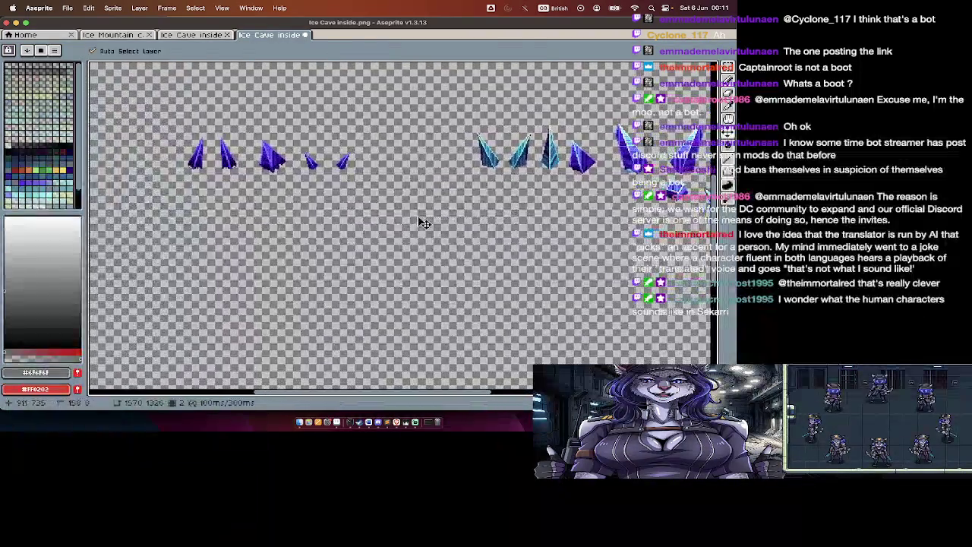
key("ctrl+v")
left_click_drag(521, 98, 224, 309)
key("Return")
scroll(437, 241, "right", 7)
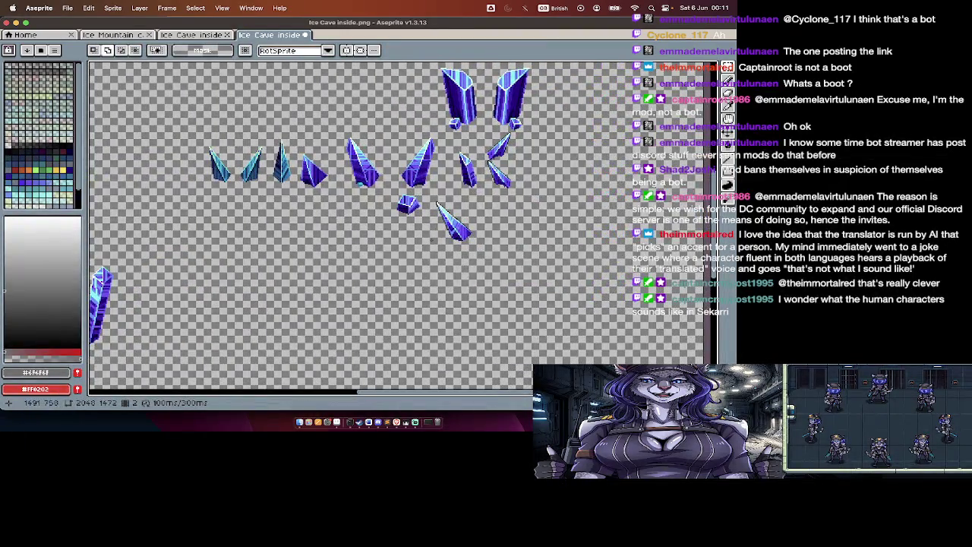
left_click_drag(383, 187, 494, 250)
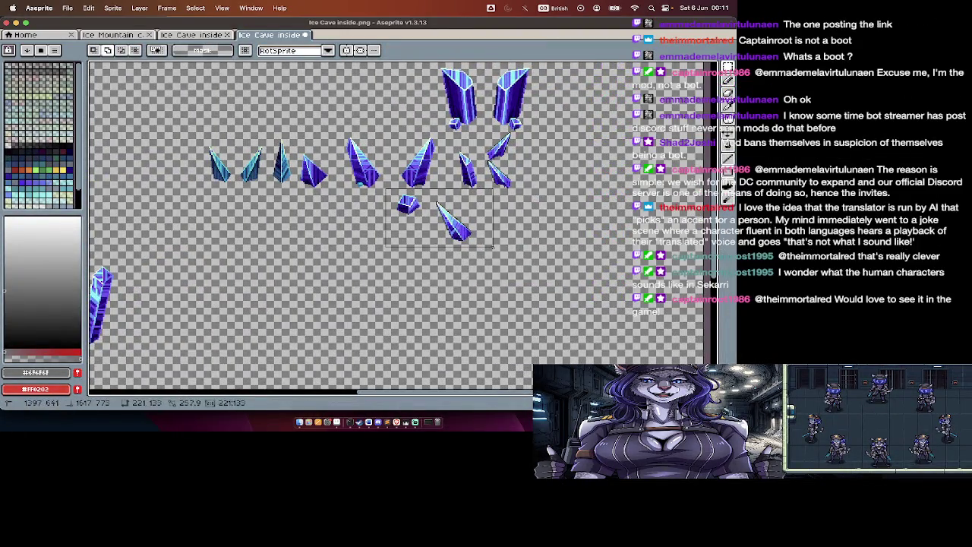
Step: Move the two small crystals down and to the left
left_click_drag(434, 246, 191, 351)
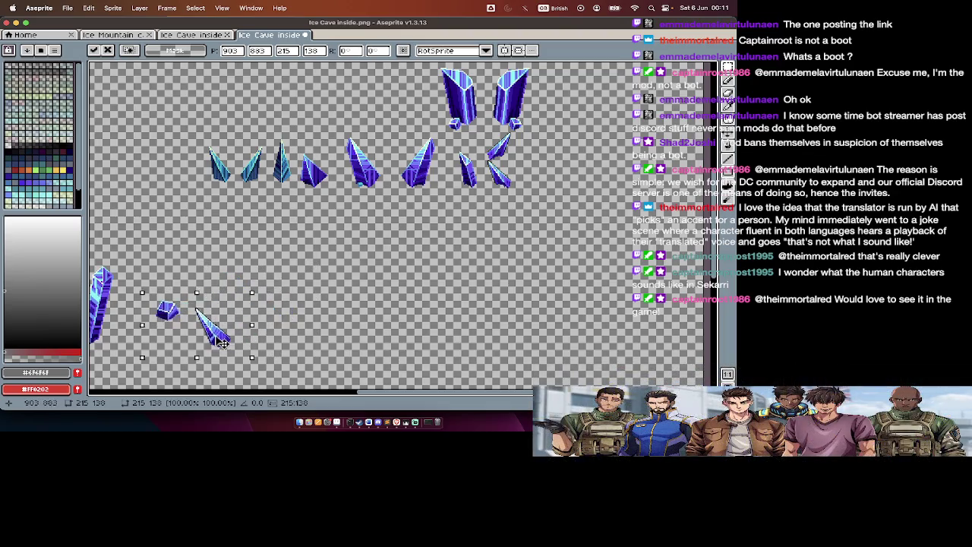
scroll(191, 351, "left", 3)
scroll(514, 188, "up", 1)
scroll(514, 188, "right", 2)
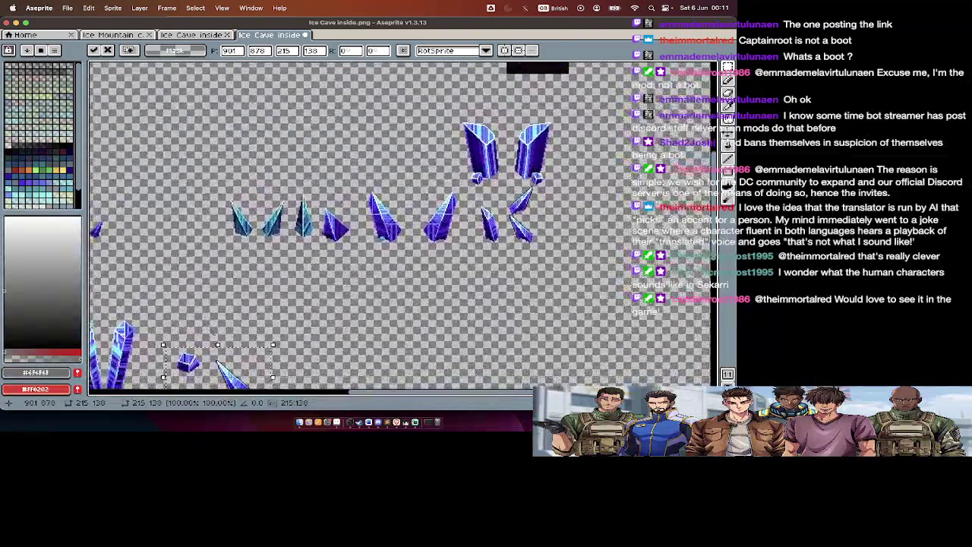
scroll(514, 187, "right", 2)
scroll(514, 188, "up", 1)
scroll(513, 188, "up", 2)
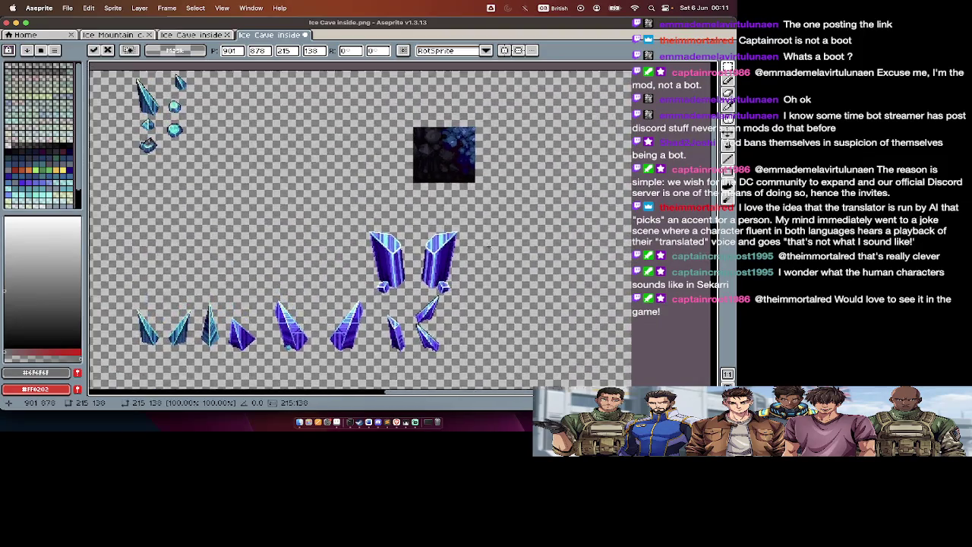
scroll(306, 167, "up", 1)
scroll(306, 167, "left", 2)
key("Return")
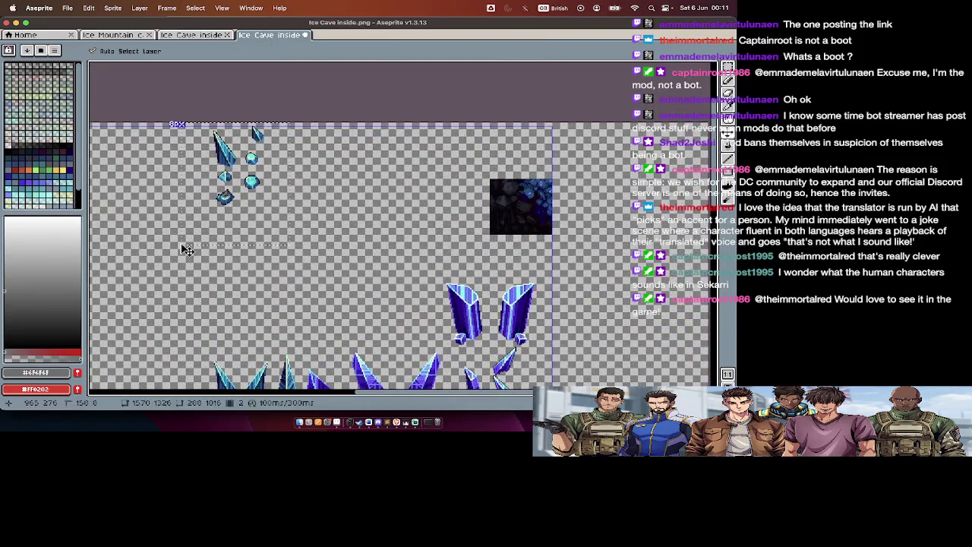
Step: Paste the cut crystals up and left, then undo the stray cut
scroll(185, 250, "down", 3)
scroll(184, 250, "down", 5)
key("ctrl+v")
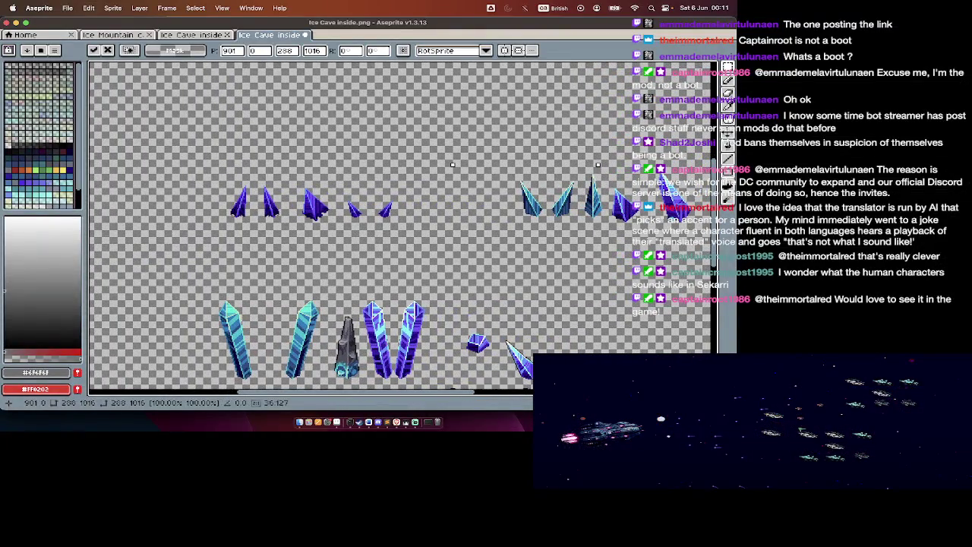
left_click_drag(530, 356, 390, 142)
scroll(389, 142, "up", 2)
scroll(390, 142, "right", 2)
scroll(390, 142, "up", 2)
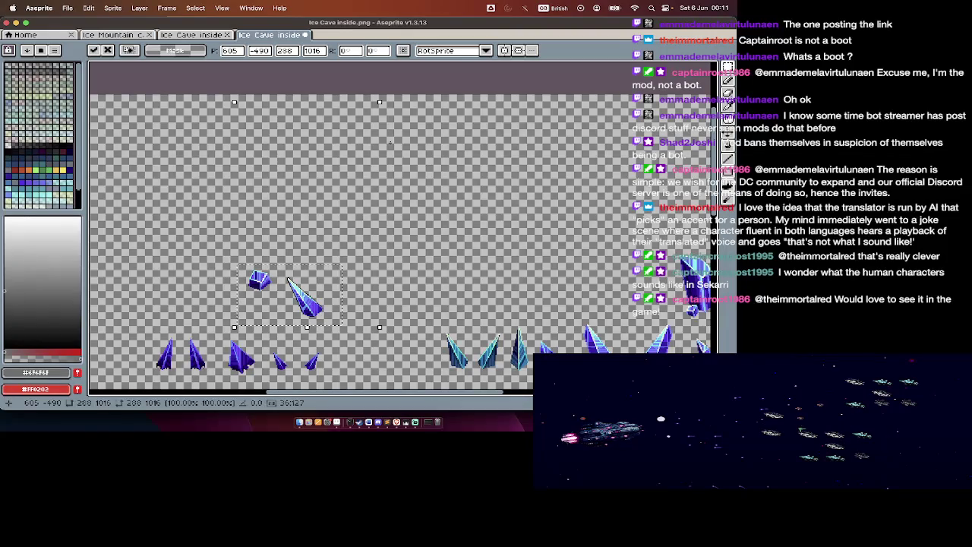
key("ctrl+z")
Step: Shift the selected crystals down and to the left
scroll(389, 145, "down", 3)
scroll(390, 144, "down", 2)
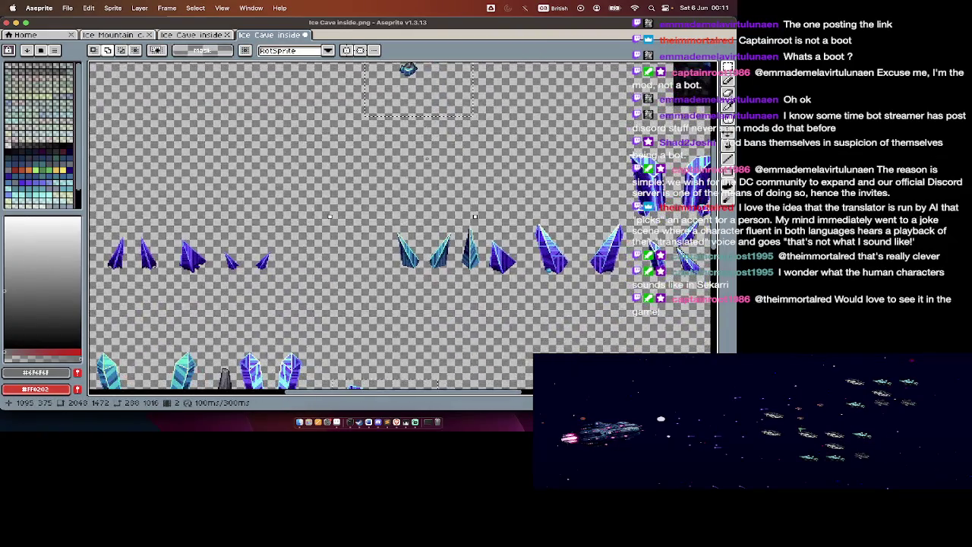
scroll(390, 144, "down", 2)
key("Tab")
key("Tab")
left_click_drag(418, 92, 275, 172)
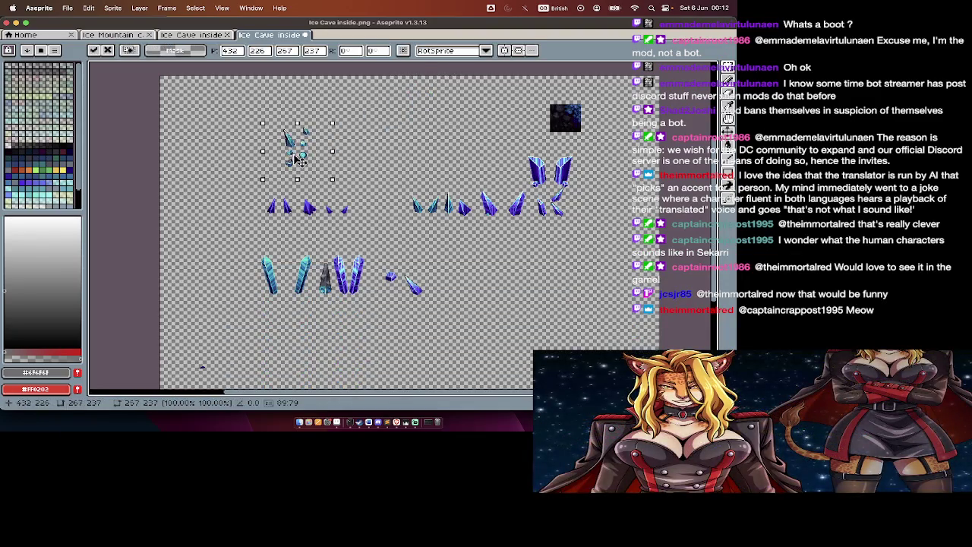
key("Return")
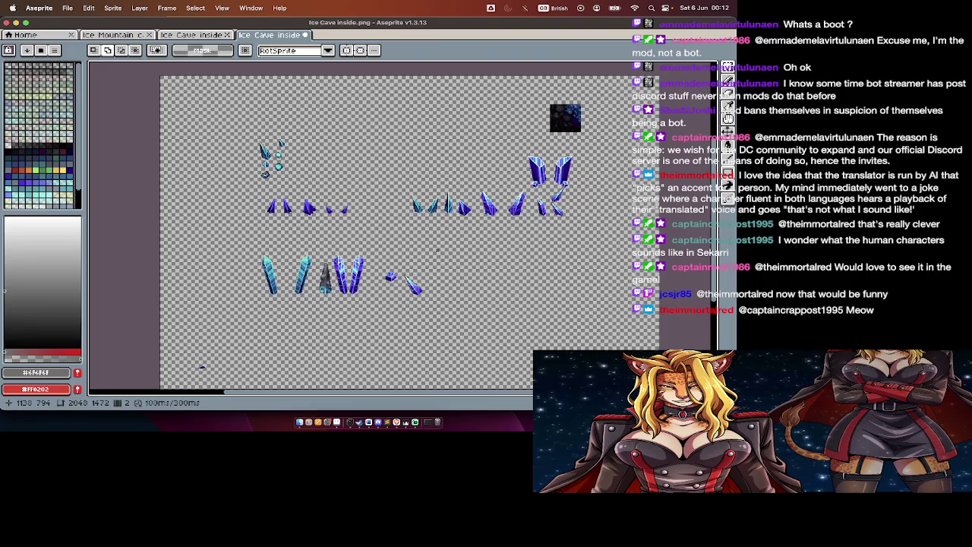
Step: Try moving the upper-left large crystal, then undo the move
scroll(516, 152, "up", 1)
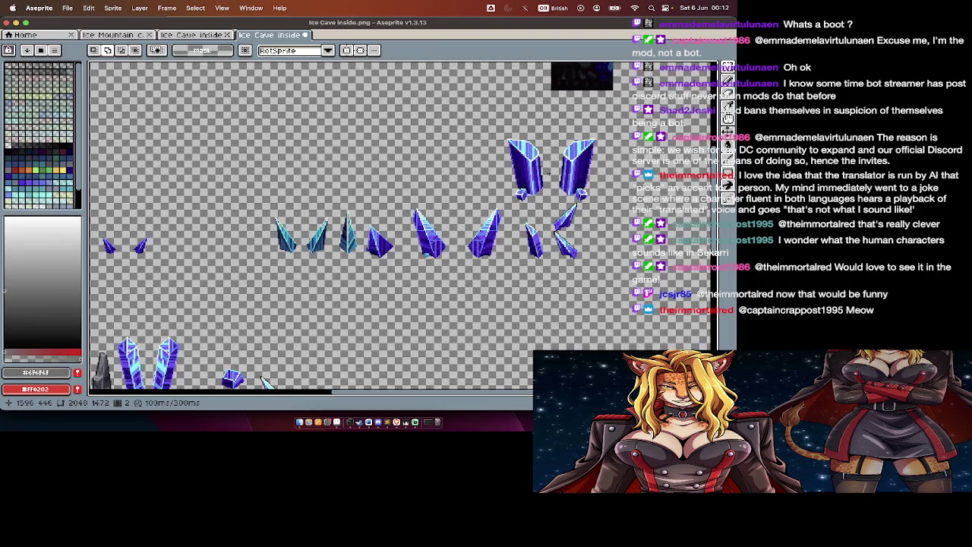
mouse_move(475, 128)
left_mouse_down()
mouse_move(526, 190)
mouse_move(532, 222)
mouse_move(361, 268)
left_mouse_up()
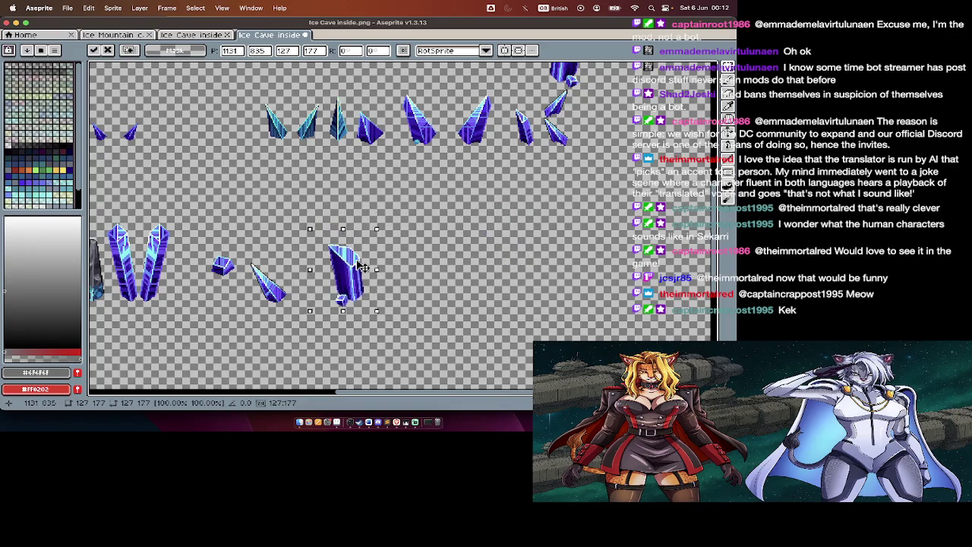
key("Return")
key("ctrl+z")
Step: Lasso the large blue crystal and cut it out
key("q")
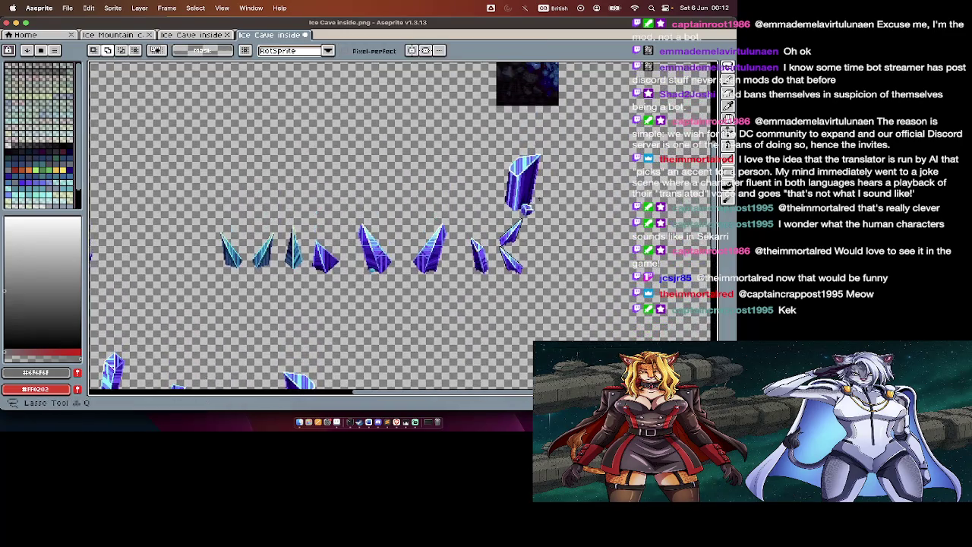
left_click_drag(522, 209, 500, 136)
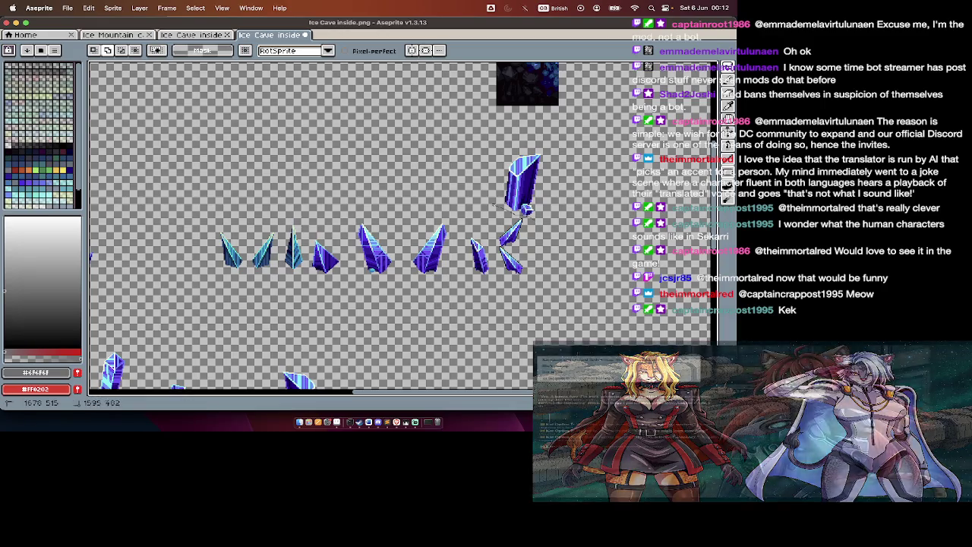
left_click_drag(544, 214, 532, 222)
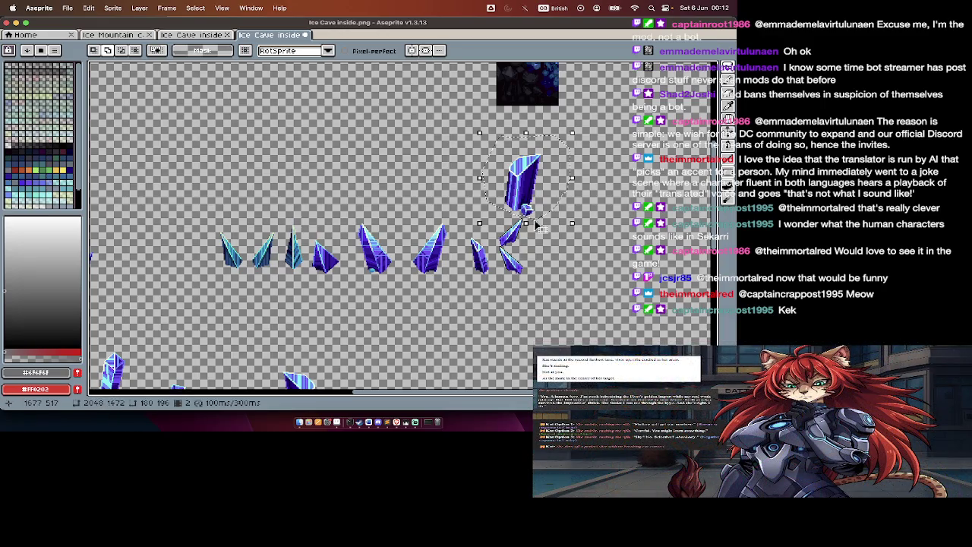
scroll(531, 223, "up", 3)
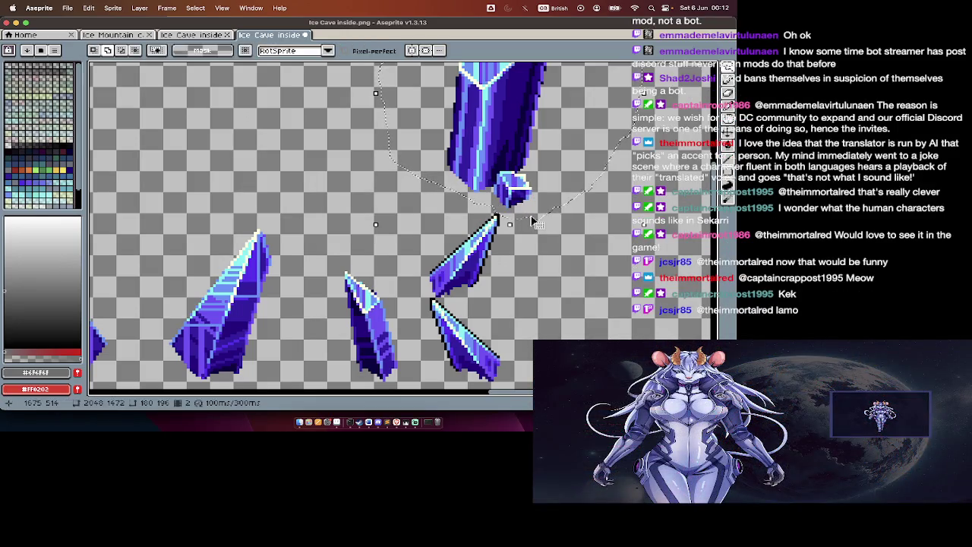
key("Delete")
Step: Paste the large blue crystal into the bottom row beside the others
scroll(605, 295, "down", 3)
scroll(605, 296, "up", 1)
scroll(606, 296, "left", 5)
key("ctrl+v")
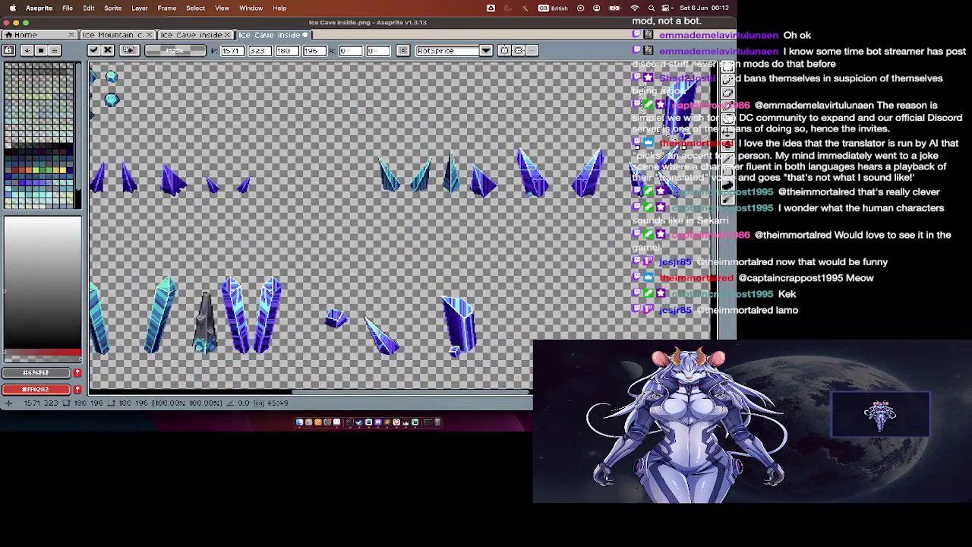
left_click_drag(623, 215, 522, 351)
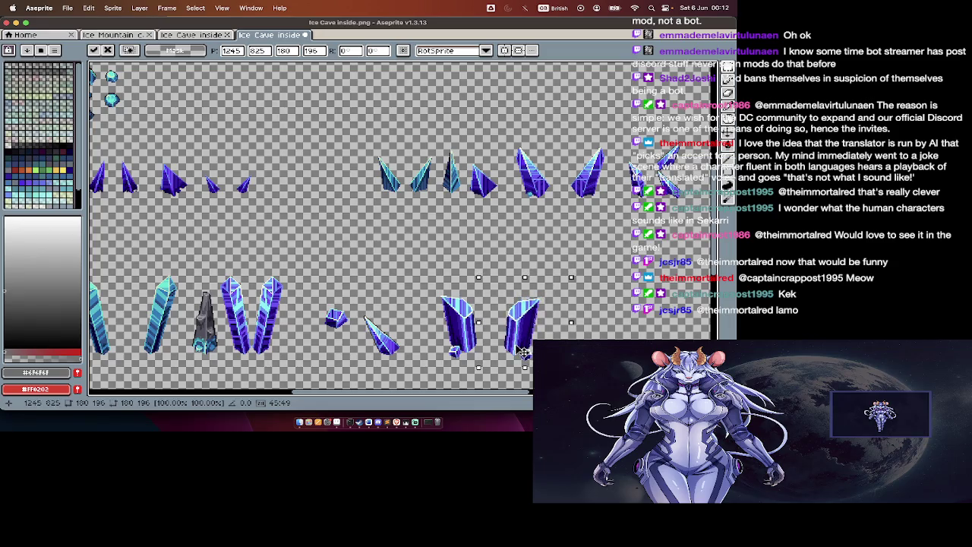
key("Return")
scroll(522, 351, "down", 2)
scroll(523, 351, "up", 3)
scroll(479, 384, "up", 2)
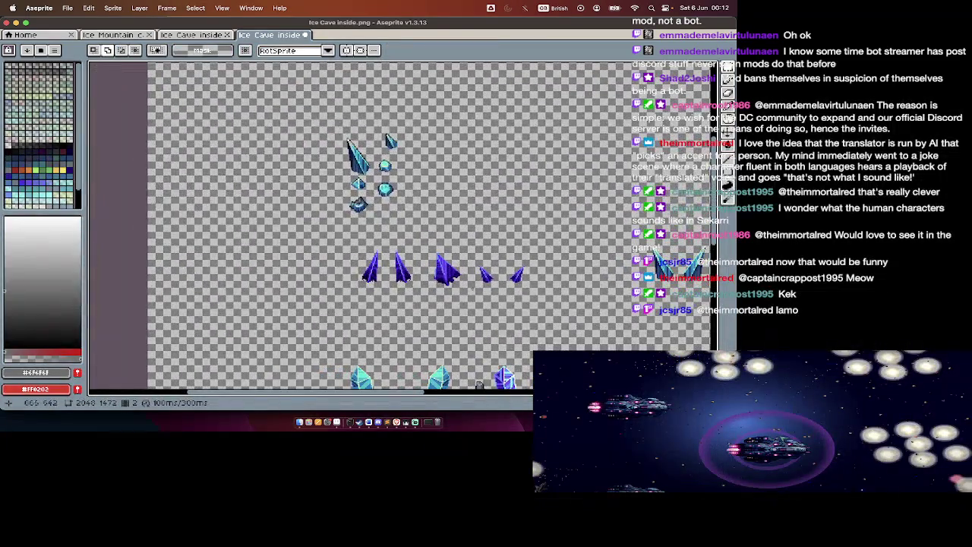
Step: Reposition the large top-left crystal and bring the small pointed crystal down beside the row
scroll(363, 156, "up", 2)
mouse_move(307, 110)
left_mouse_down()
mouse_move(382, 192)
mouse_move(261, 239)
left_mouse_up()
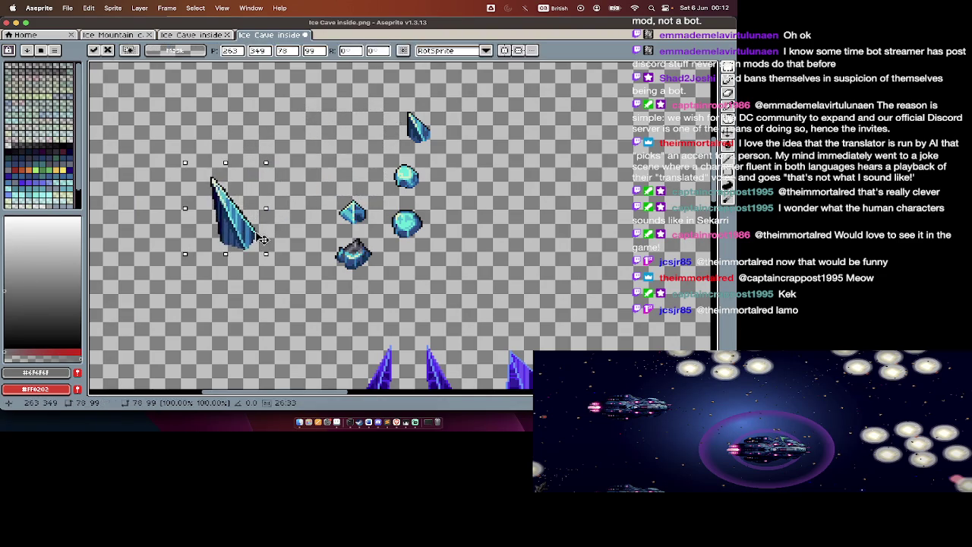
left_click(356, 182)
left_click(387, 102)
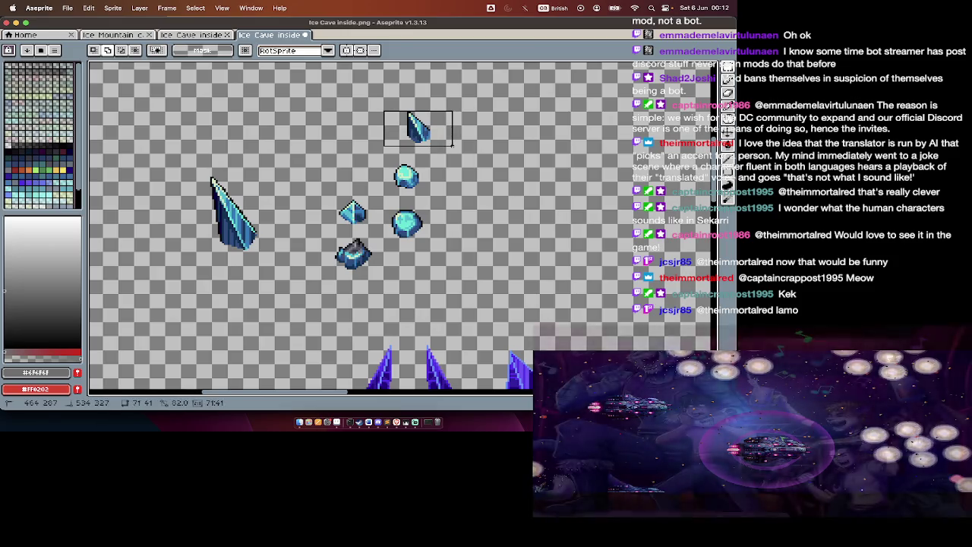
left_click_drag(416, 128, 489, 246)
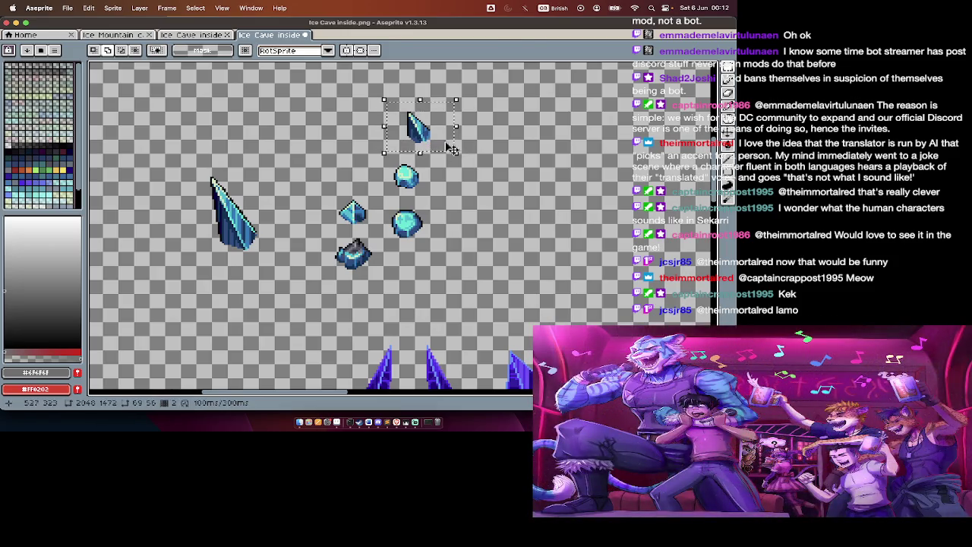
left_click(416, 234)
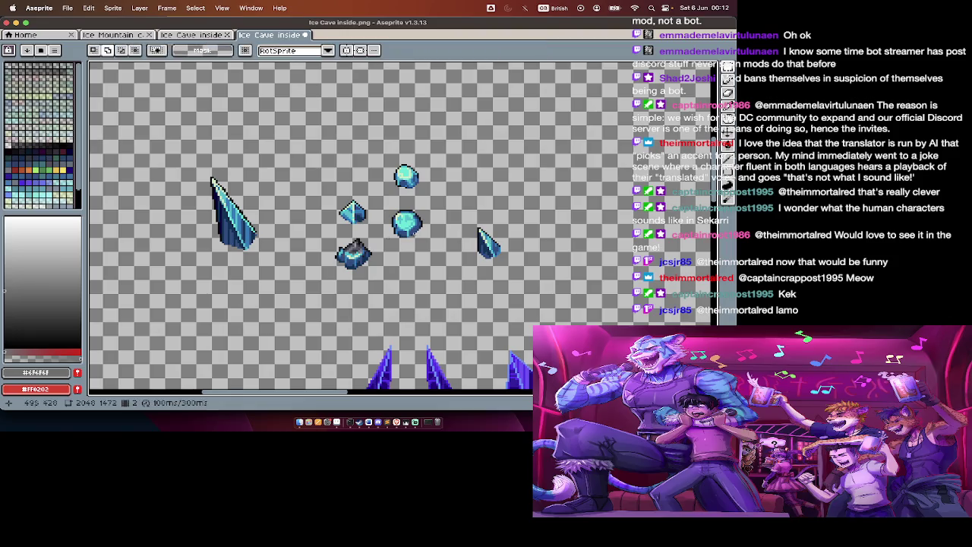
Step: Line up the dark, diamond, large round, small round and pointed crystals in the row
left_click_drag(354, 264, 296, 243)
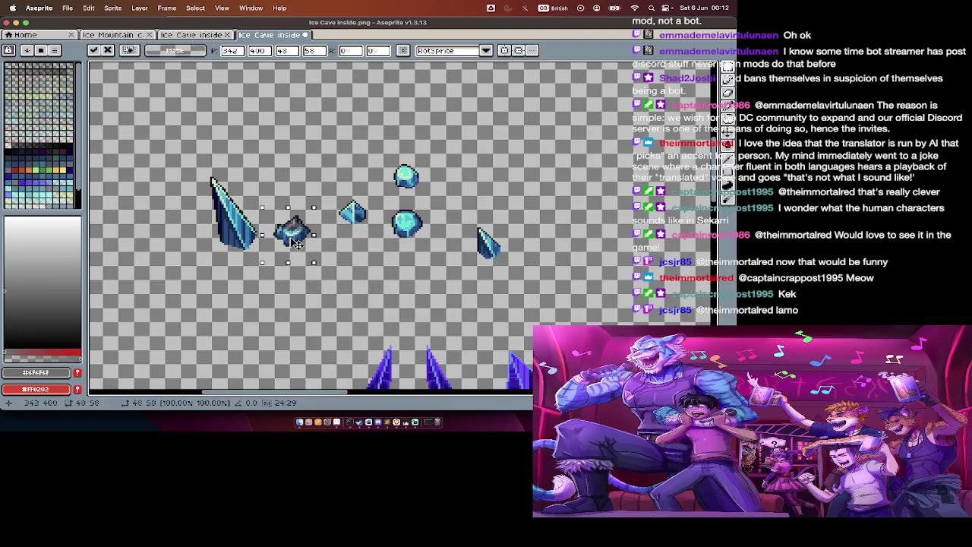
mouse_move(318, 185)
left_mouse_down()
mouse_move(372, 254)
mouse_move(326, 262)
left_mouse_up()
key("ctrl+d")
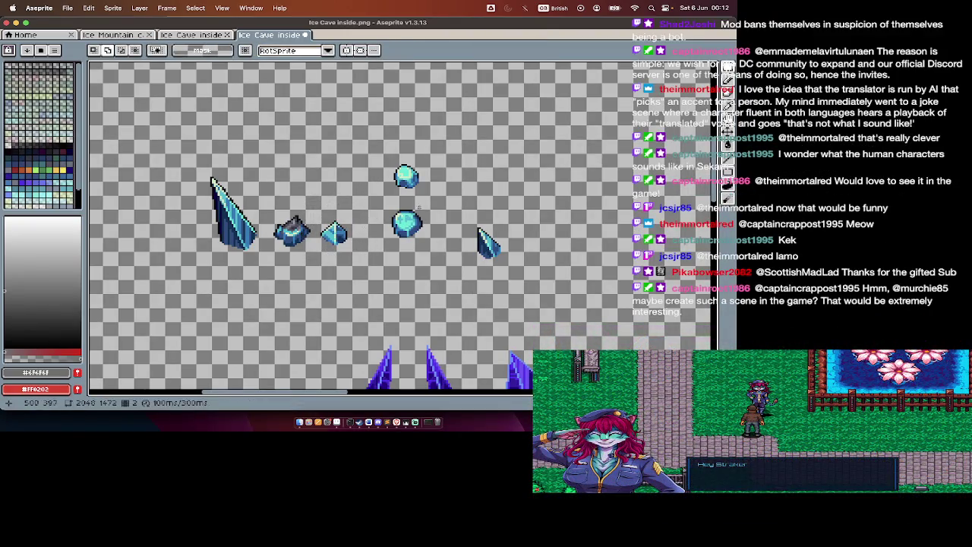
left_click_drag(404, 227, 377, 234)
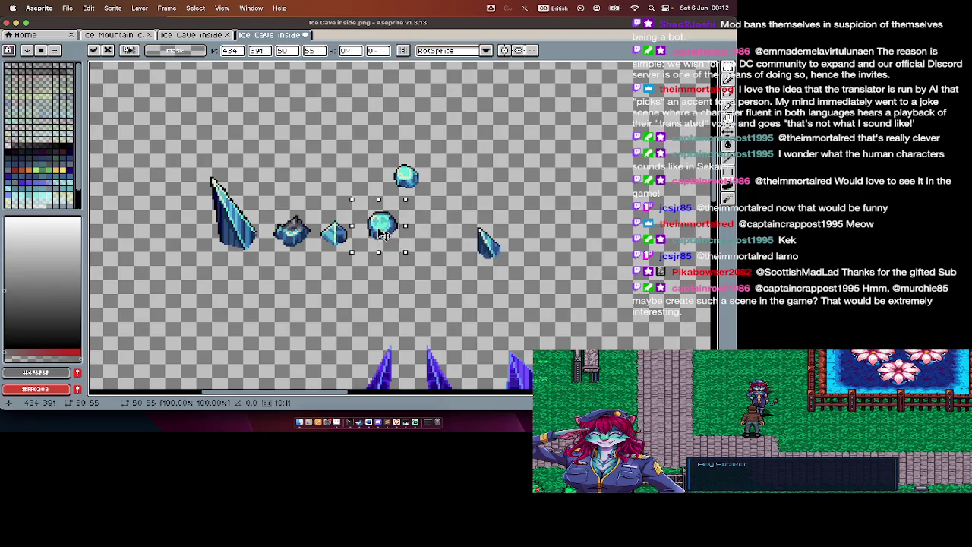
key("ctrl+d")
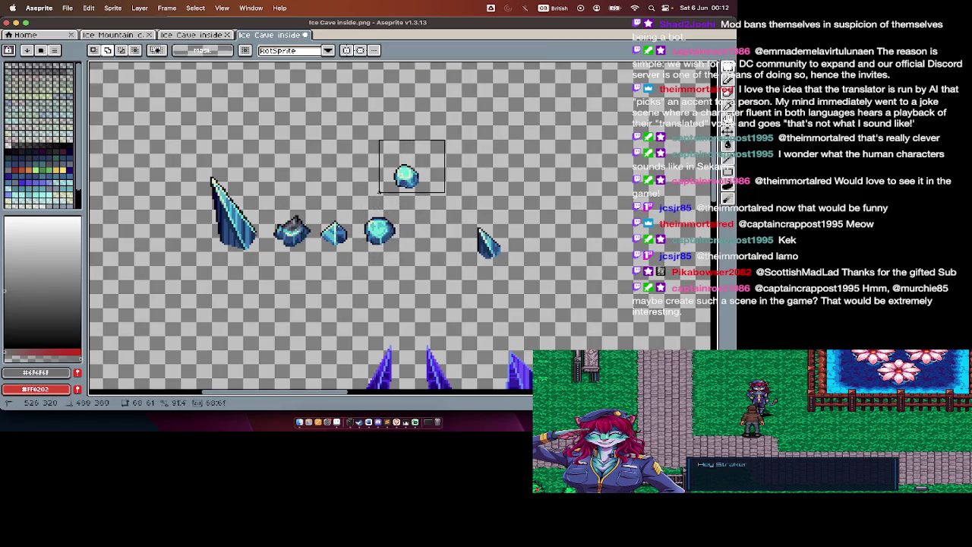
left_click_drag(426, 187, 450, 238)
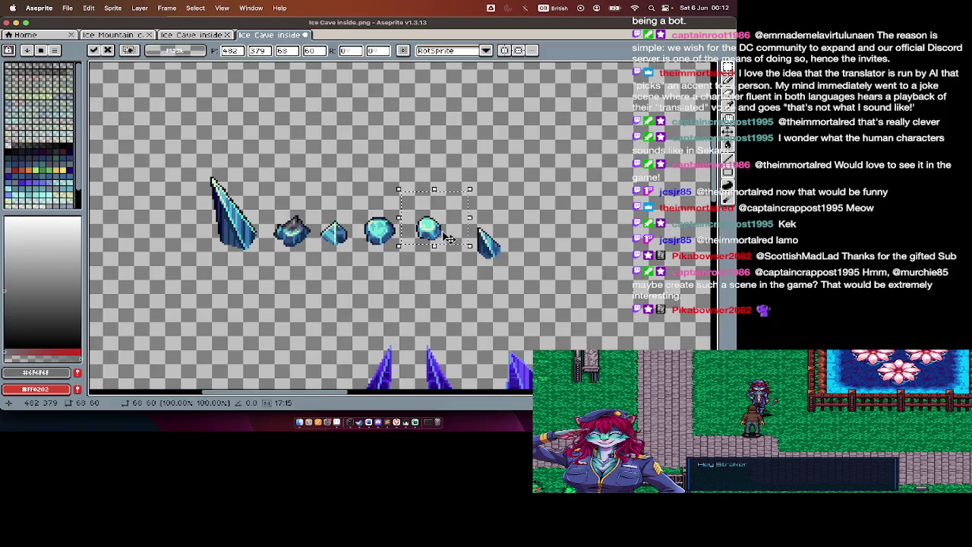
key("ctrl+d")
left_click_drag(509, 262, 497, 249)
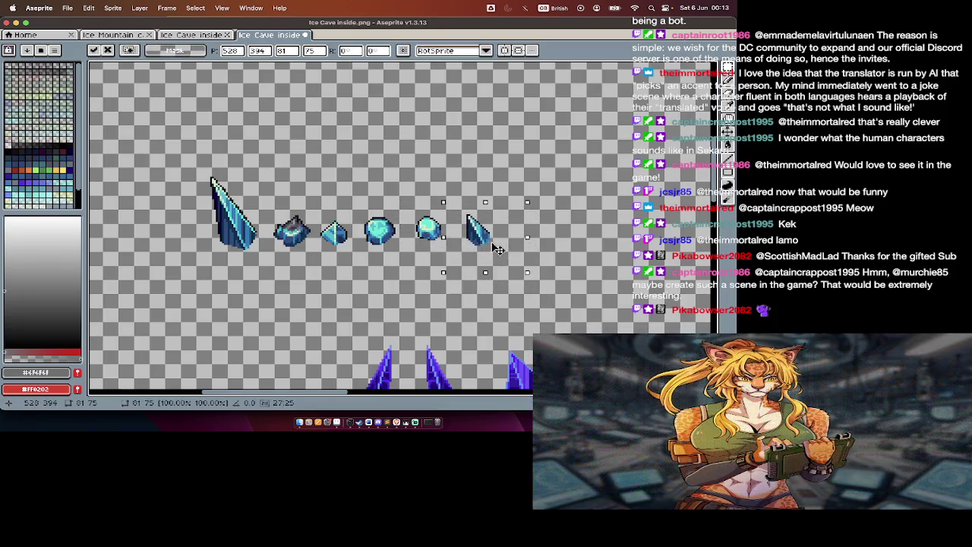
key("ctrl+d")
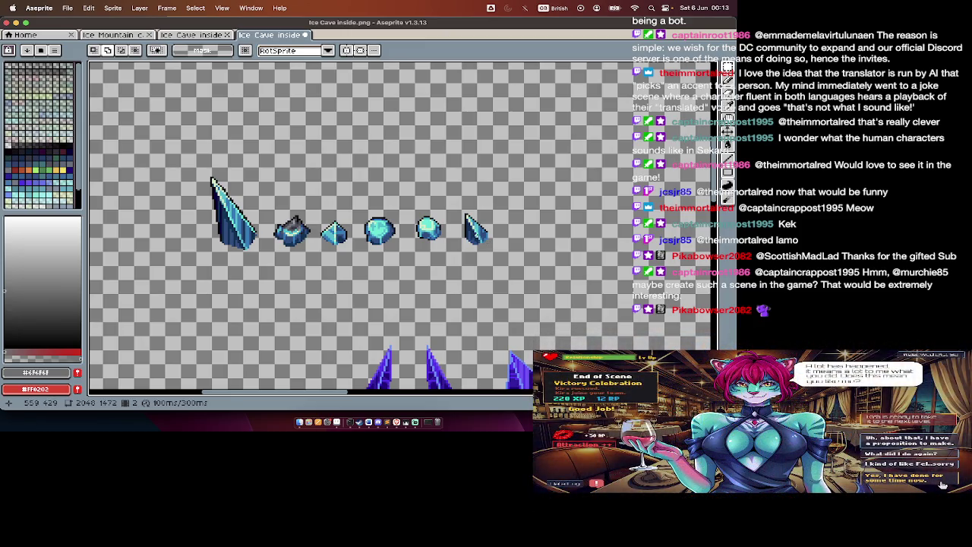
key("Tab")
key("Tab")
key("Tab")
key("Tab")
left_click_drag(159, 163, 516, 256)
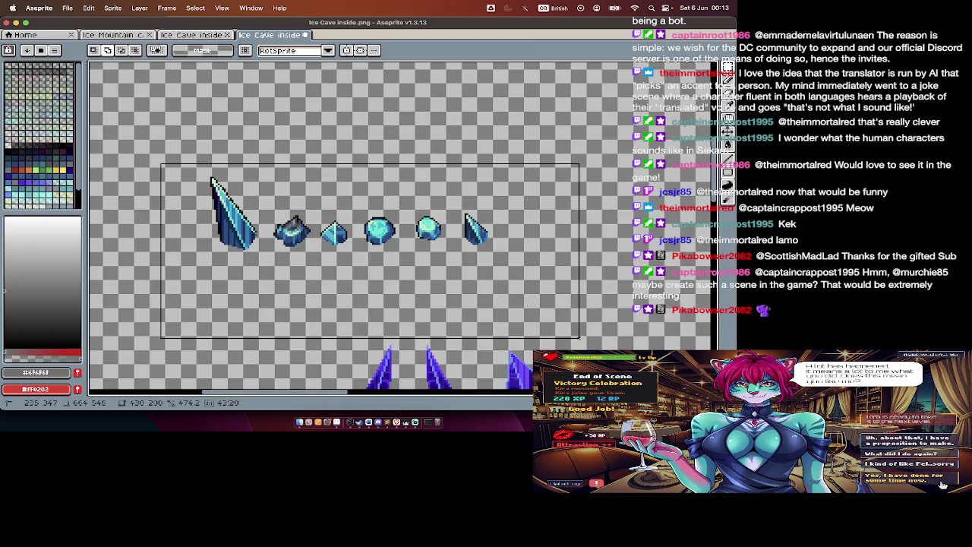
Step: Undo an accidental delete and nudge the crystal row slightly up and left
key("Delete")
key("Tab")
key("ctrl+z")
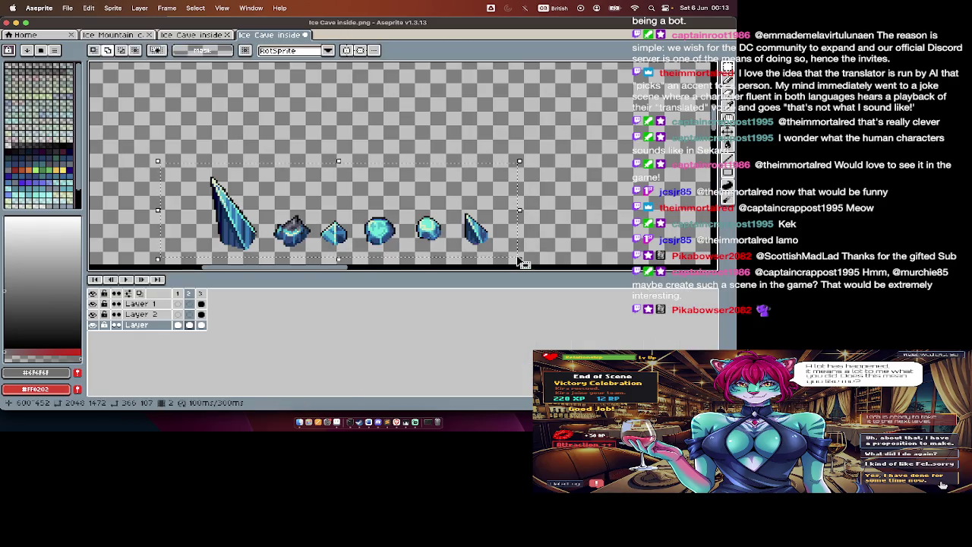
key("Tab")
key("Tab")
key("Tab")
key("ctrl+shift+d")
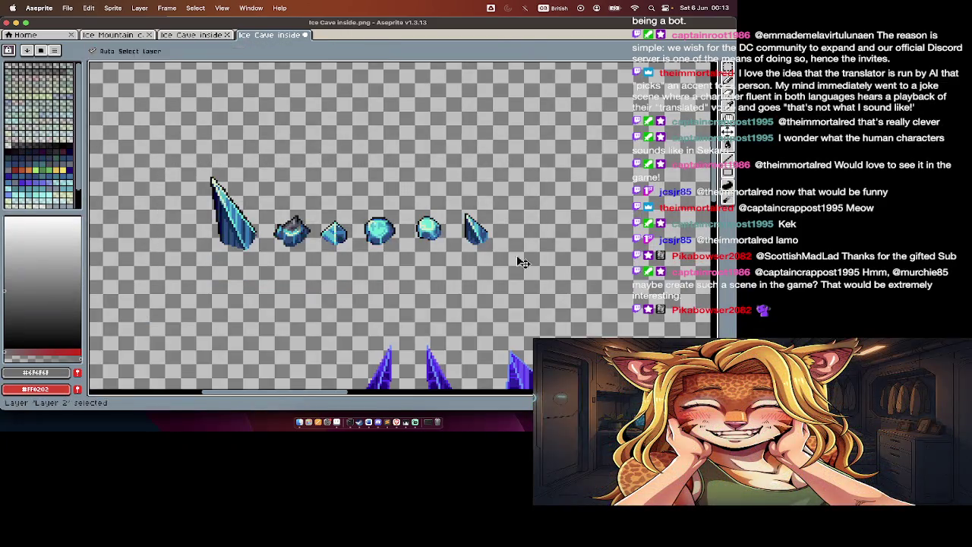
key("Left")
key("Left")
key("Up")
key("ctrl+d")
key("Tab")
key("Down")
key("Tab")
Step: Open Hue/Saturation on the crystal row and cancel it, leaving colours unchanged
mouse_move(171, 152)
left_mouse_down()
mouse_move(532, 266)
mouse_move(480, 242)
left_mouse_up()
key("super+u")
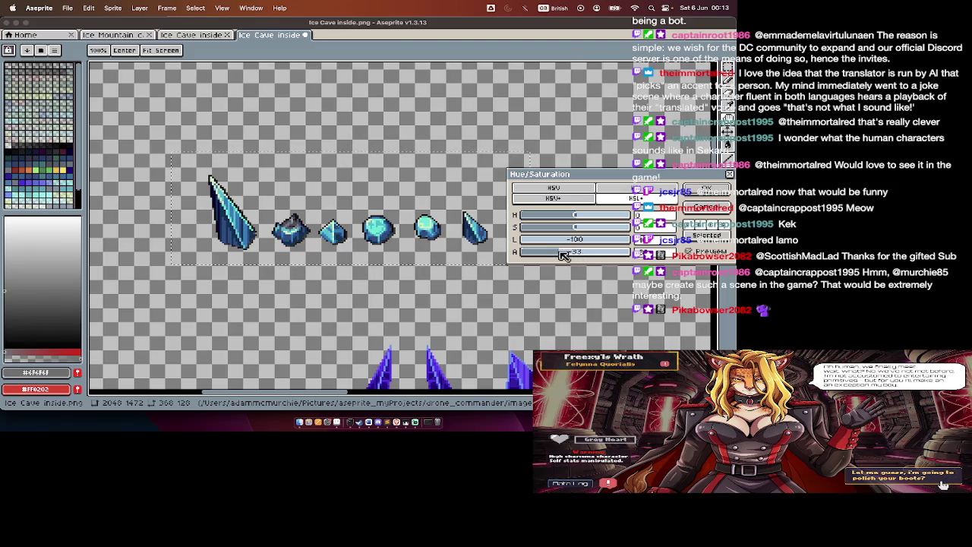
key("Escape")
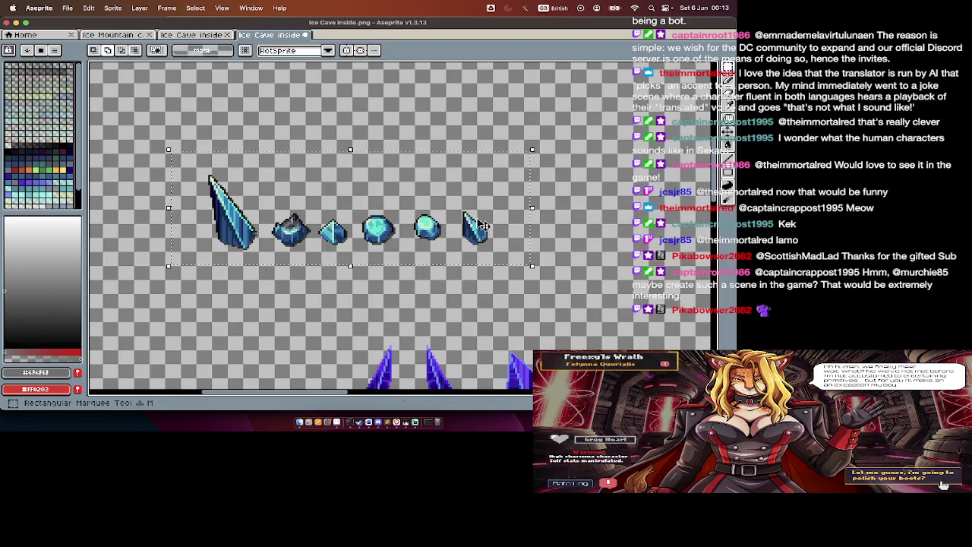
scroll(361, 219, "up", 3)
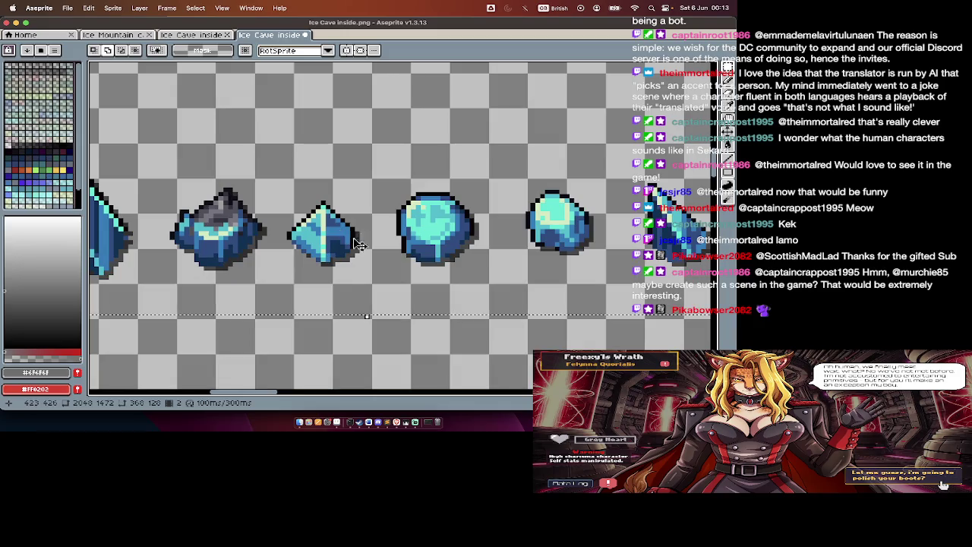
left_click(400, 251)
scroll(401, 251, "left", 5)
scroll(400, 250, "left", 5)
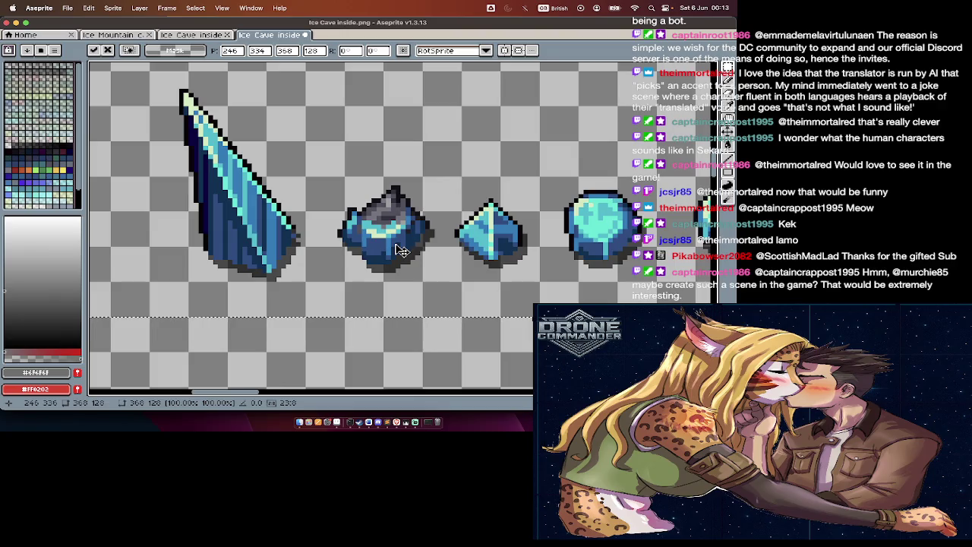
scroll(400, 250, "down", 1)
scroll(400, 250, "right", 5)
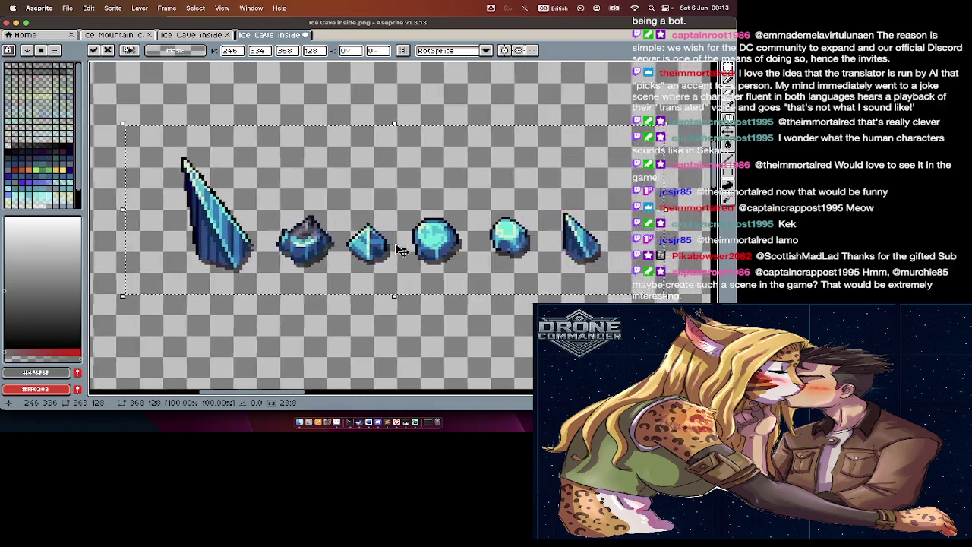
Step: Undo to restore the ice shards' original blue colours
key("Tab")
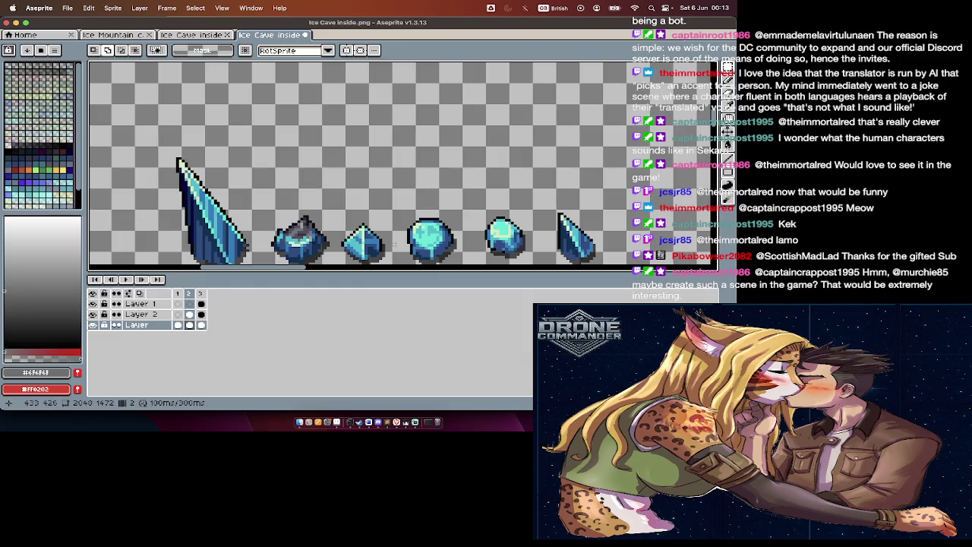
key("Tab")
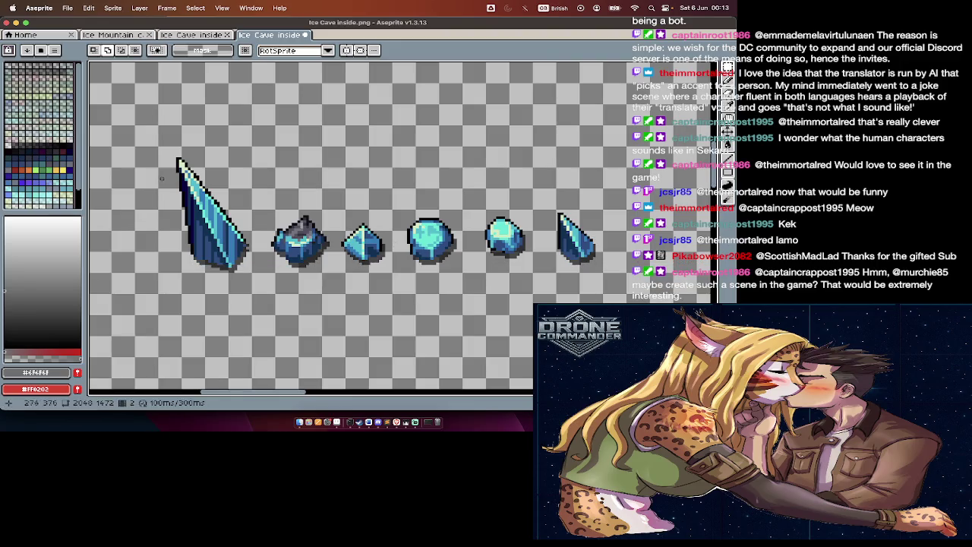
left_click_drag(134, 143, 609, 288)
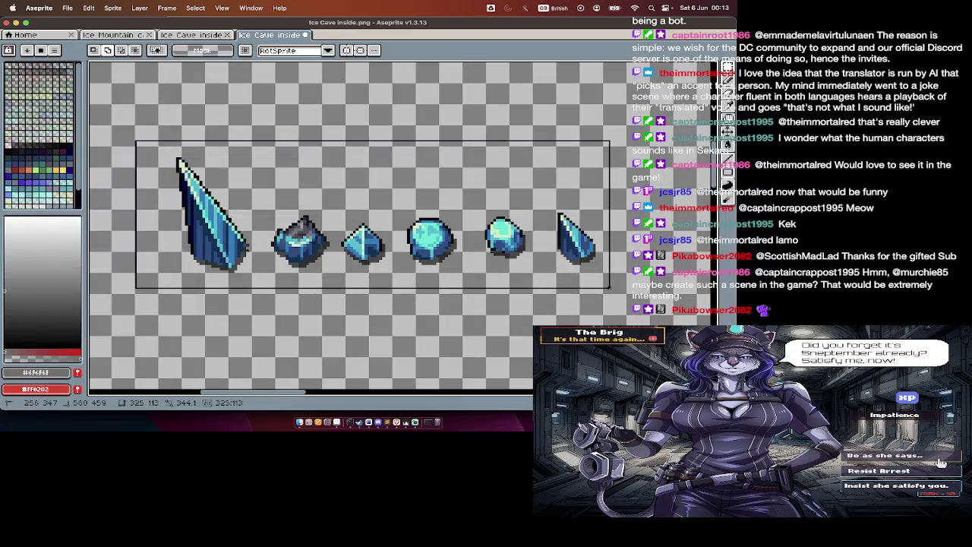
key("ctrl+z")
key("Tab")
key("Tab")
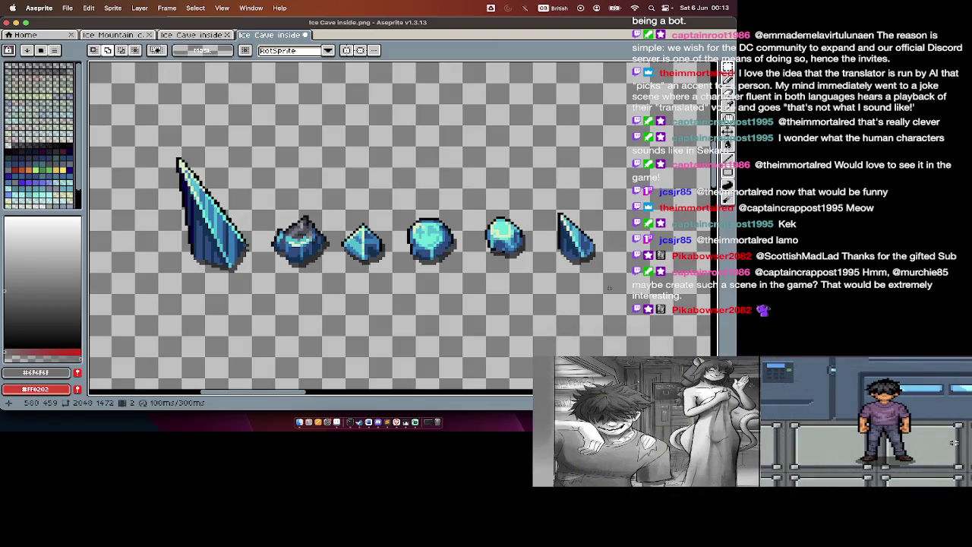
key("Tab")
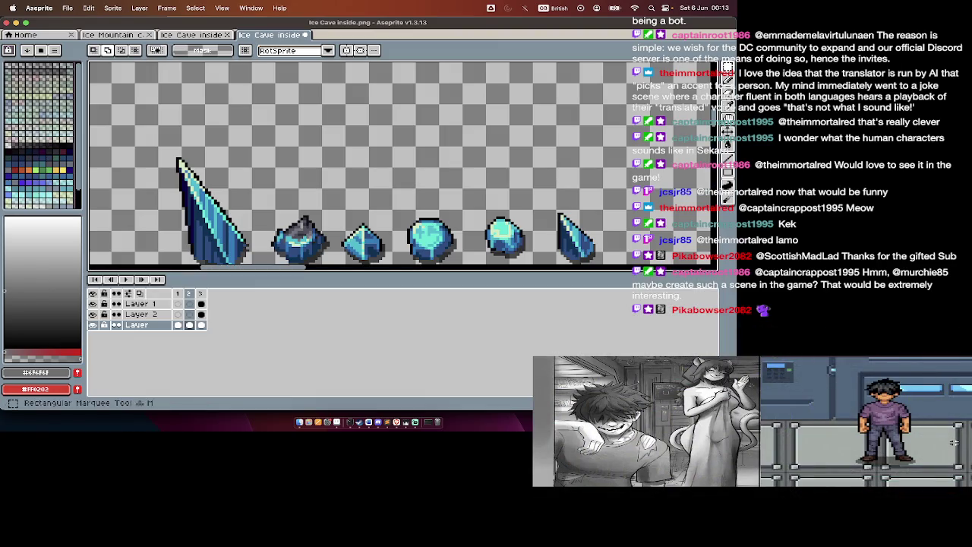
key("Tab")
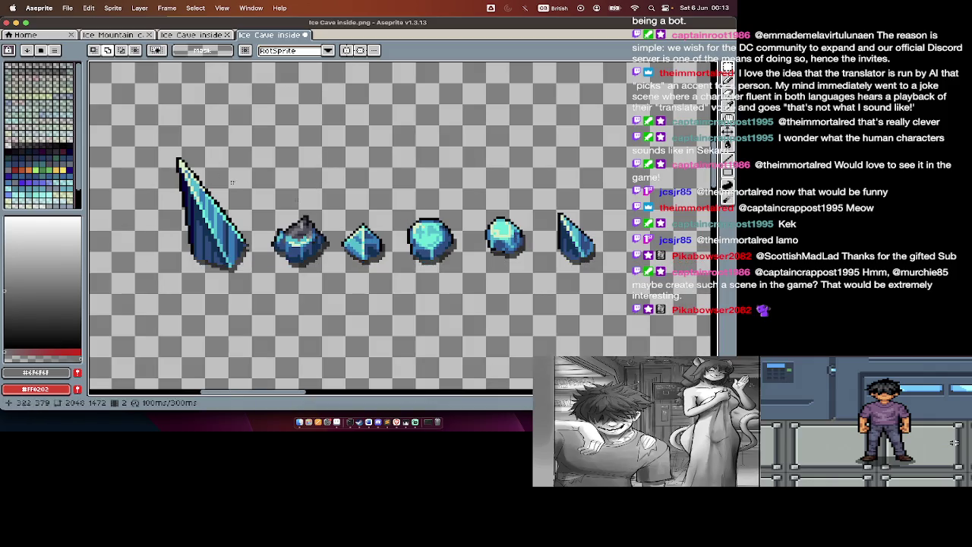
Step: Cut the large ice shard and paste it into a new clipboard-sized Sprite-0022
left_click_drag(161, 148, 255, 278)
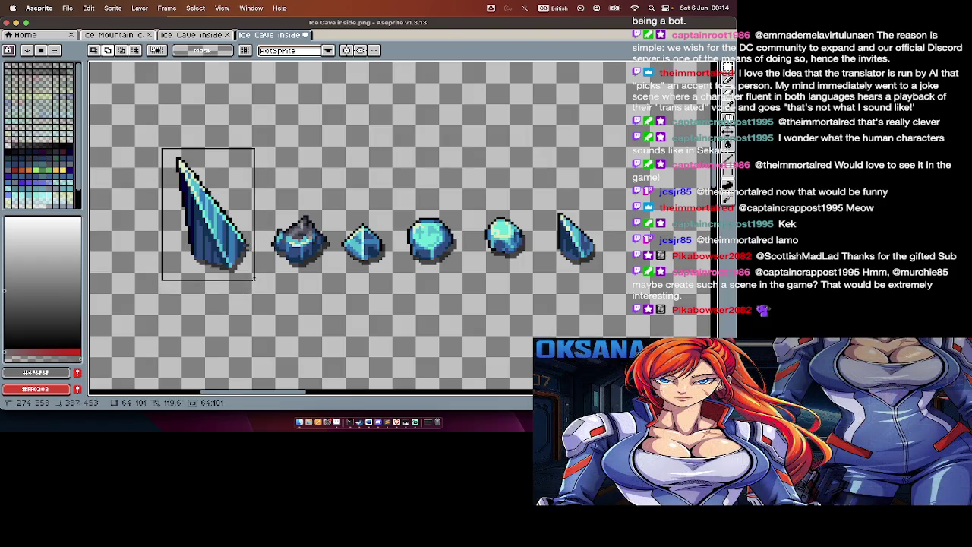
key("ctrl+x")
key("ctrl+n")
key("Return")
key("ctrl+v")
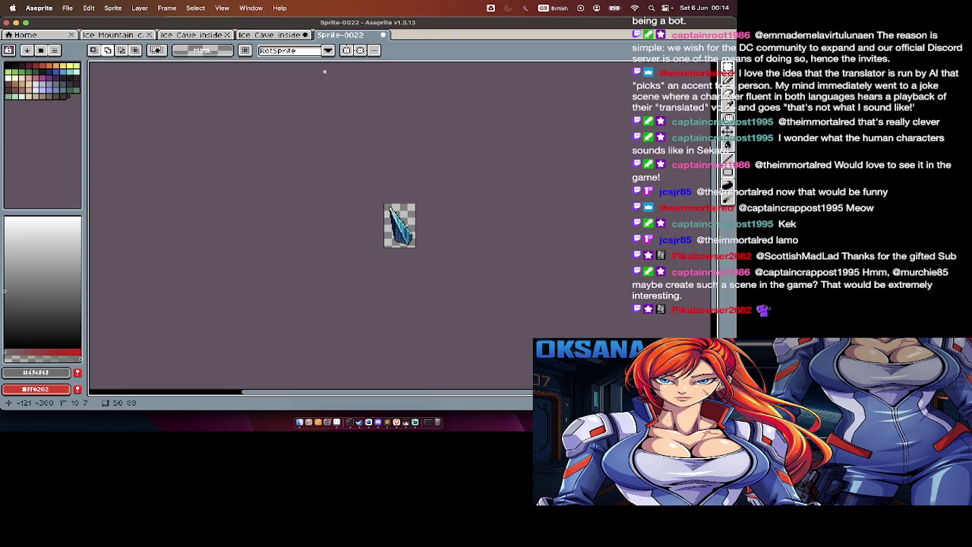
Step: Save the lone shard as aquaStones1.png in the Cave folder and return to the sheet
key("super+shift+s")
type("a")
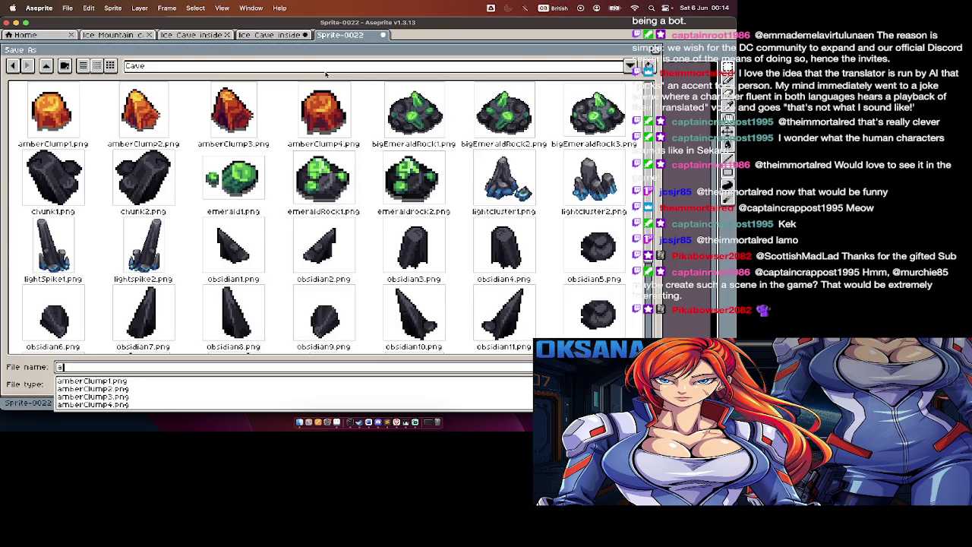
type("quaStones1.png")
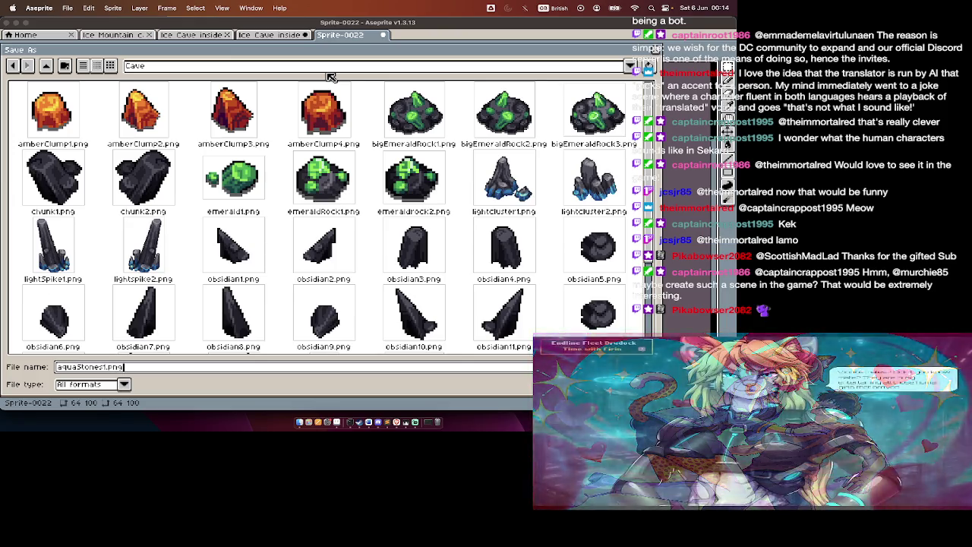
key("Return")
left_click_drag(241, 189, 619, 268)
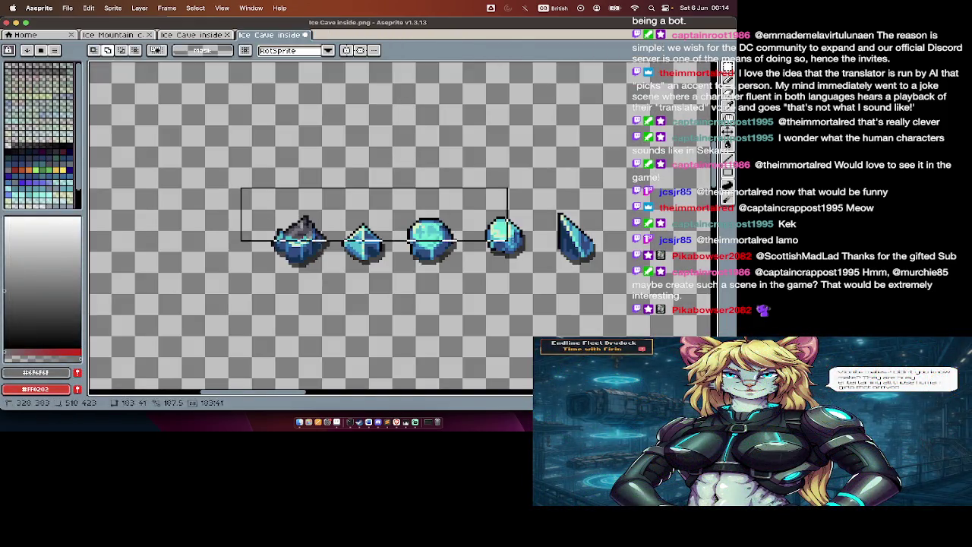
Step: Cut the dark crystal from the Ice Cave inside sheet into a new sprite sized to it
left_click(290, 182)
left_click_drag(343, 192, 264, 276)
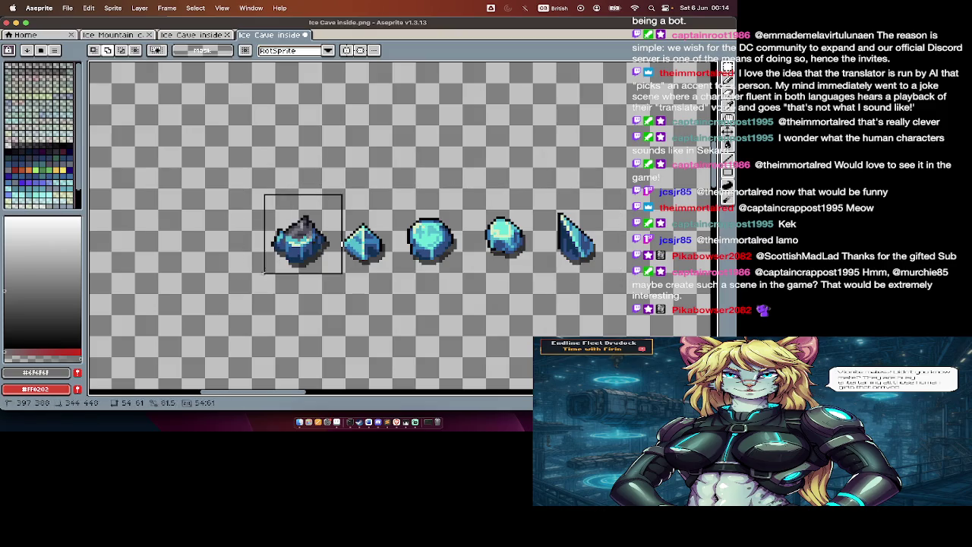
key("super+x")
key("super+n")
key("Return")
key("super+v")
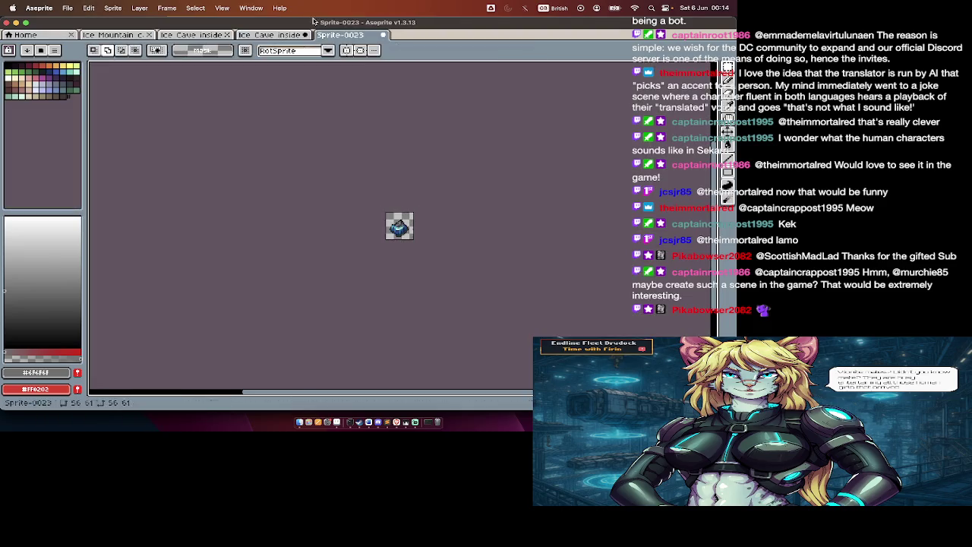
Step: Cut the diamond crystal and paste it as a second frame of Sprite-0023
left_click(274, 35)
left_click_drag(337, 192, 391, 275)
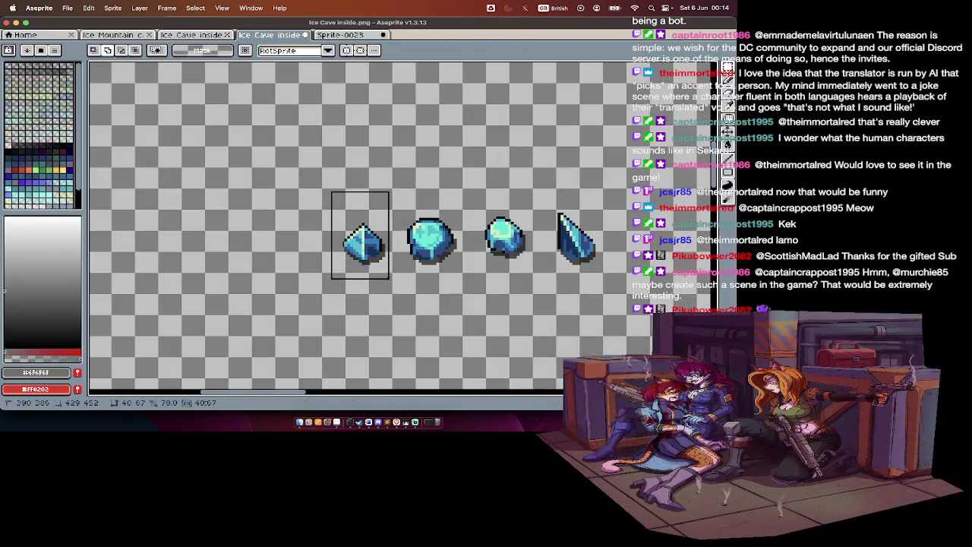
key("super+x")
left_click(339, 35)
key("Tab")
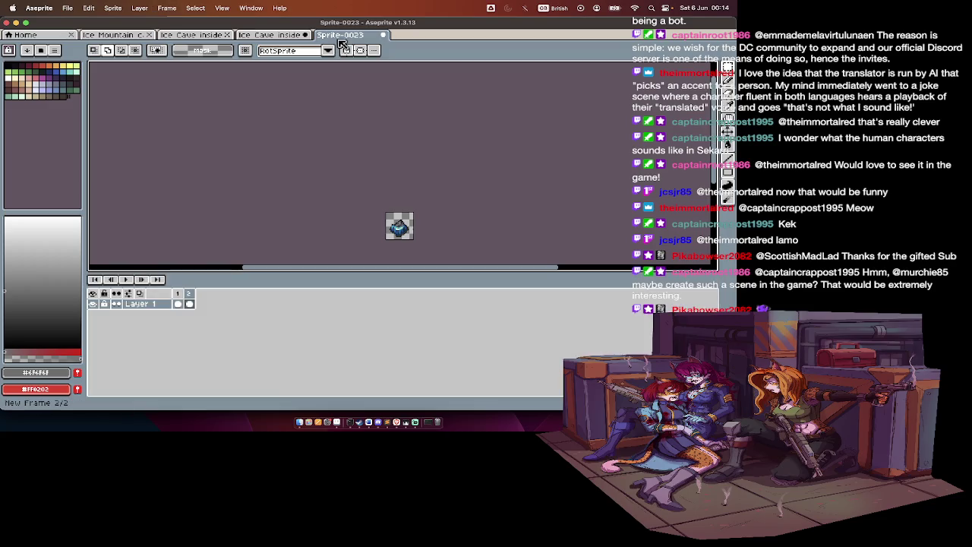
key("super+v")
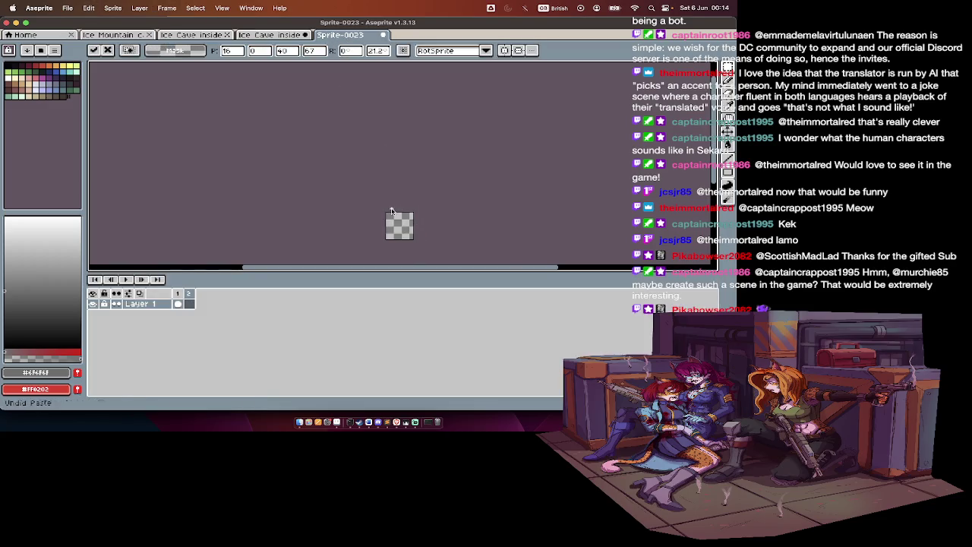
left_click_drag(411, 235, 408, 232)
key("Return")
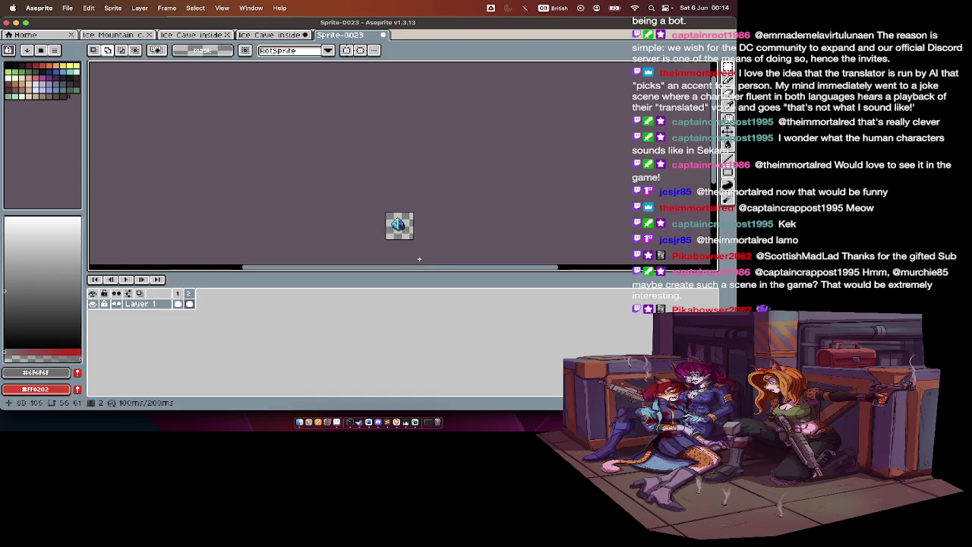
Step: Cut the next crystal from the sheet and paste it into a new Sprite-0023 frame
key("ctrl+shift+Tab")
left_click_drag(381, 205, 483, 283)
key("super+x")
left_click(343, 38)
key("super+z")
key("super+v")
left_click_drag(417, 233, 416, 231)
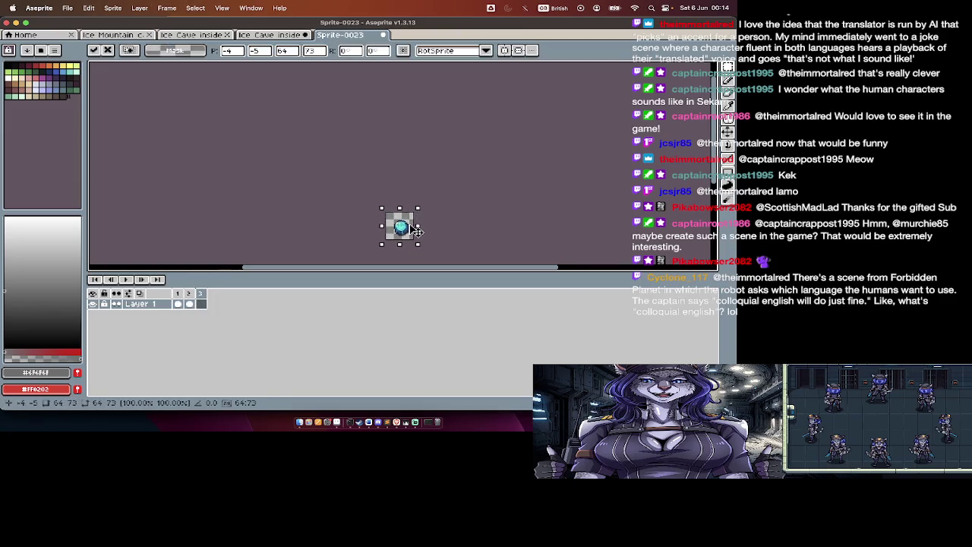
key("Return")
Step: Cut another crystal and place it in frame 4 of Sprite-0023
key("ctrl+Tab")
key("Tab")
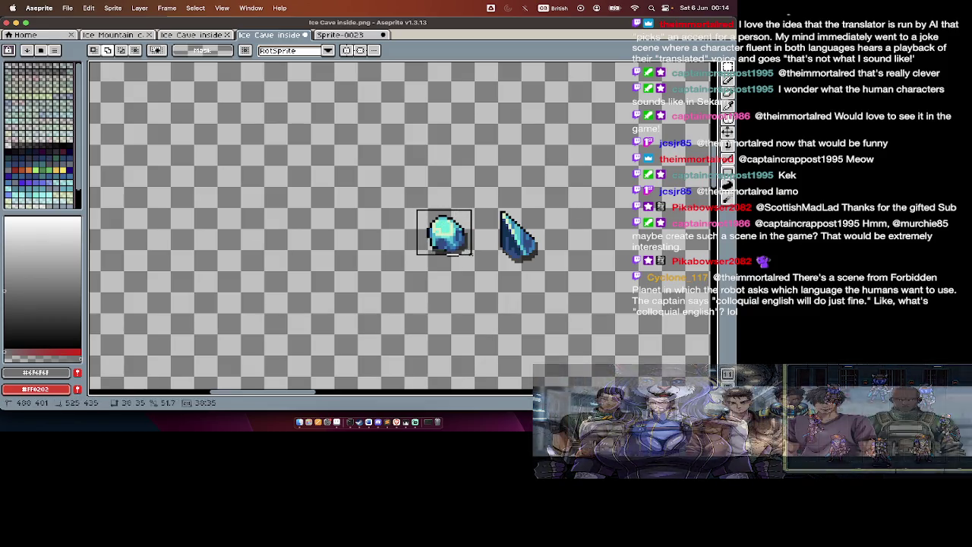
key("super+x")
left_click(349, 36)
key("alt+n")
key("super+x")
key("super+v")
key("Tab")
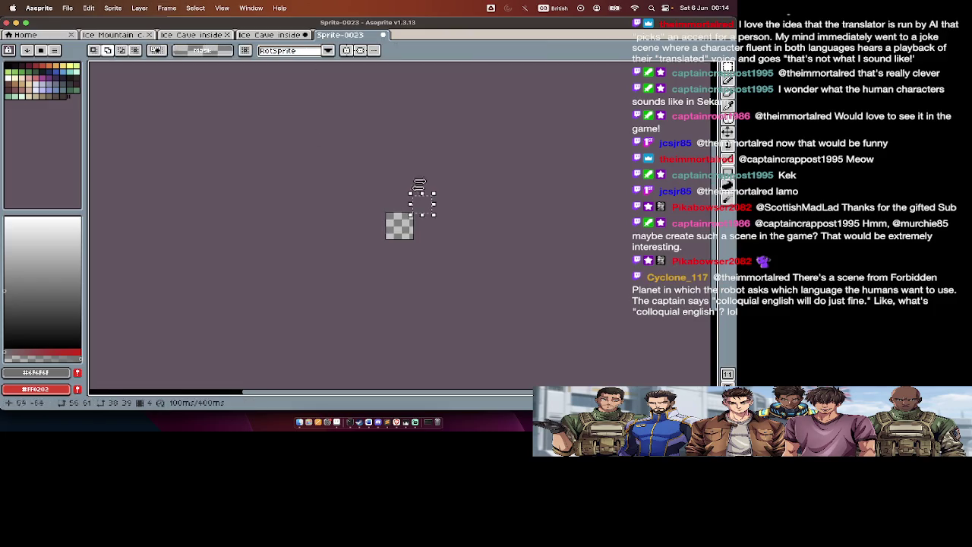
left_click_drag(432, 212, 402, 228)
key("z")
key("v")
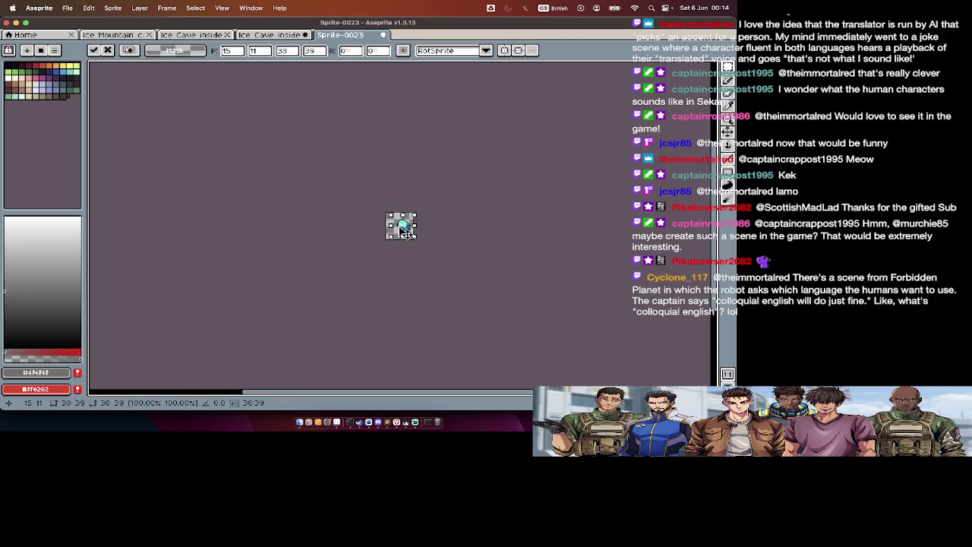
key("ctrl+shift+Tab")
Step: Paste the last crystal into a fifth frame and position it on the canvas
scroll(417, 170, "right", 3)
scroll(417, 170, "right", 3)
left_click(334, 37)
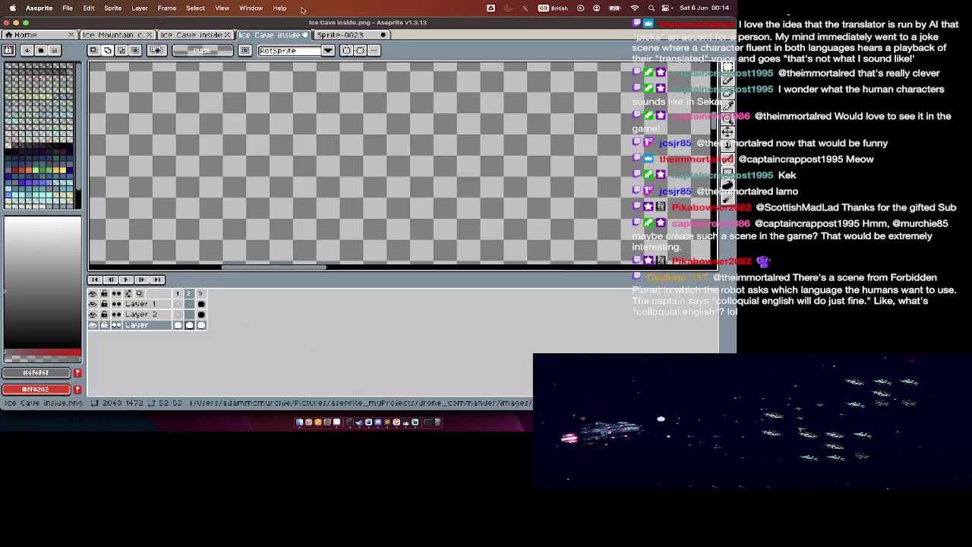
key("Tab")
key("Delete")
key("super+space")
key("Escape")
key("super+v")
scroll(417, 237, "up", 1)
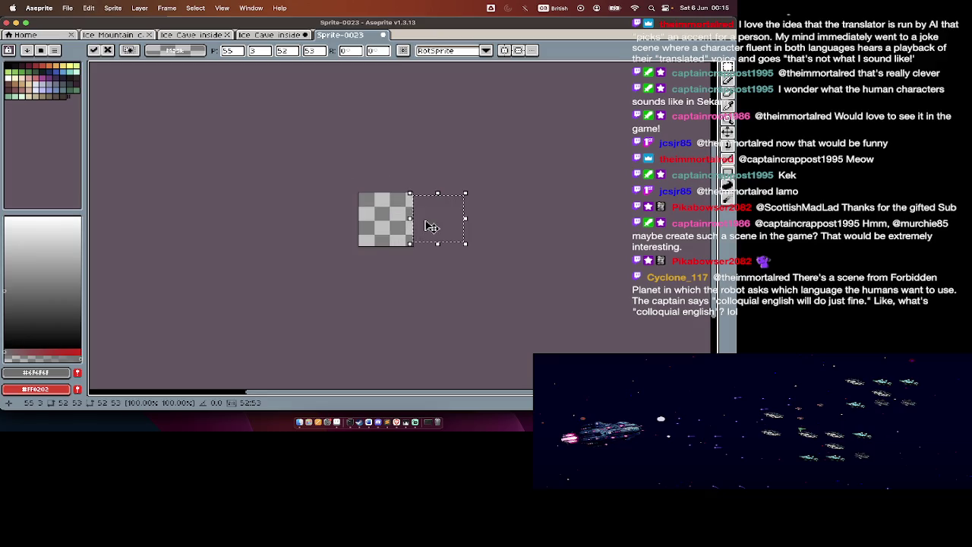
left_click_drag(439, 216, 410, 219)
key("Return")
key("Tab")
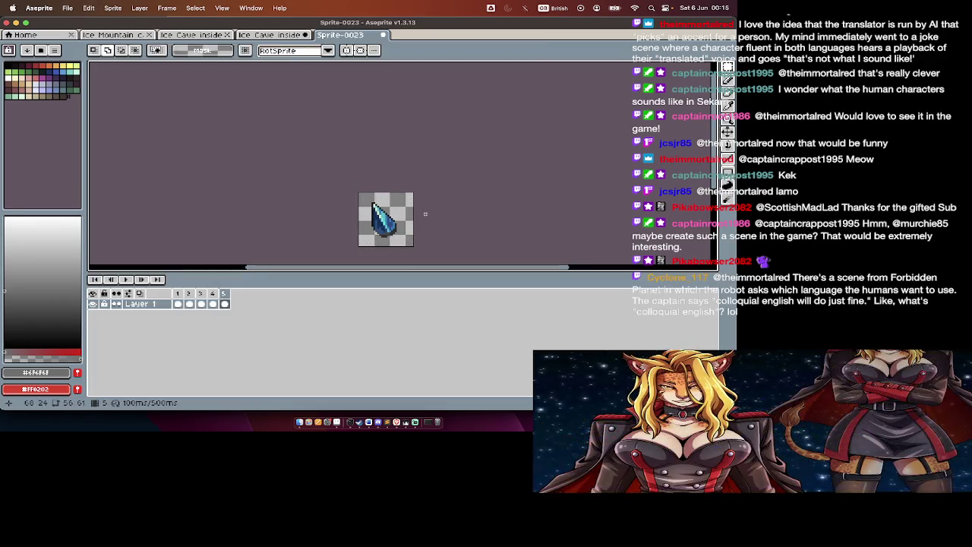
Step: Save Sprite-0023 as aquaStones1.png in the Cave folder
key("super+shift+s")
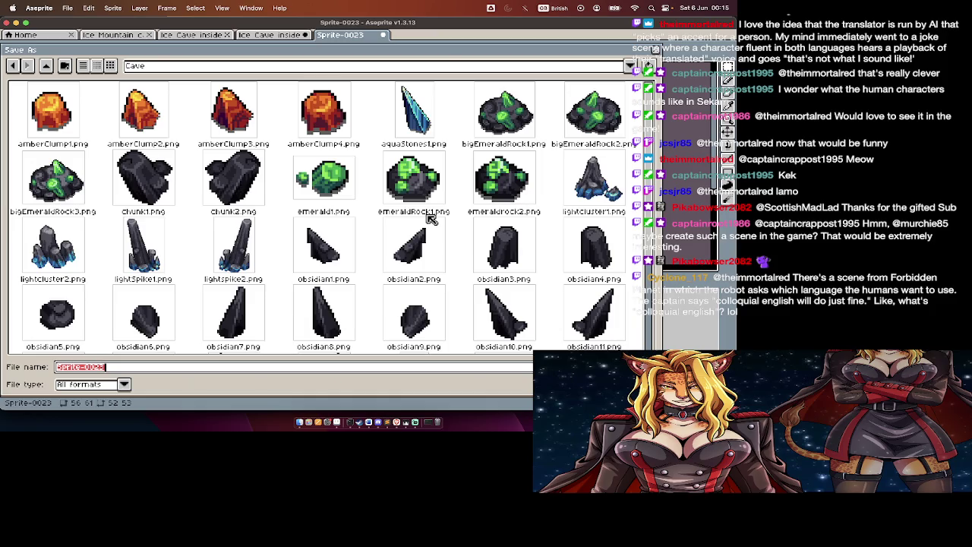
left_click(428, 129)
left_click(113, 370)
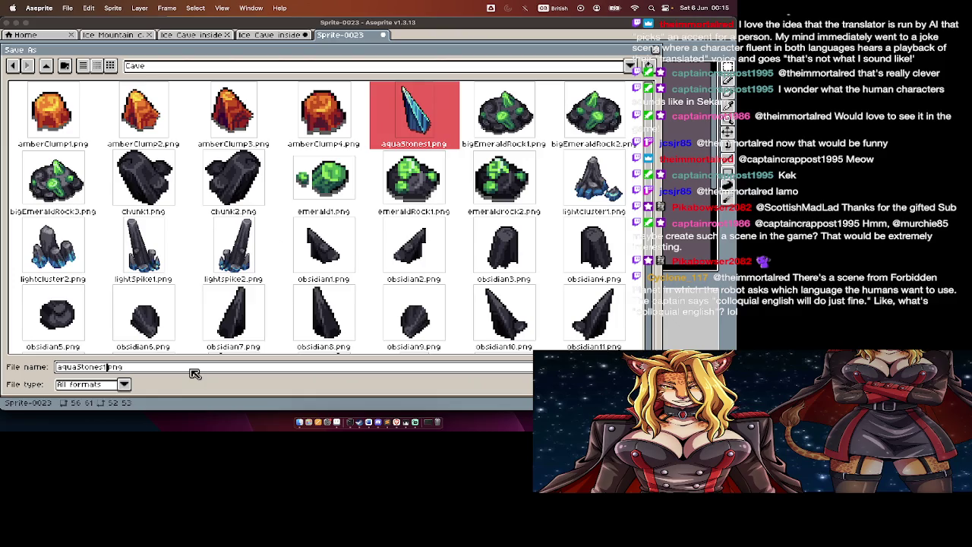
key("Return")
key("Return")
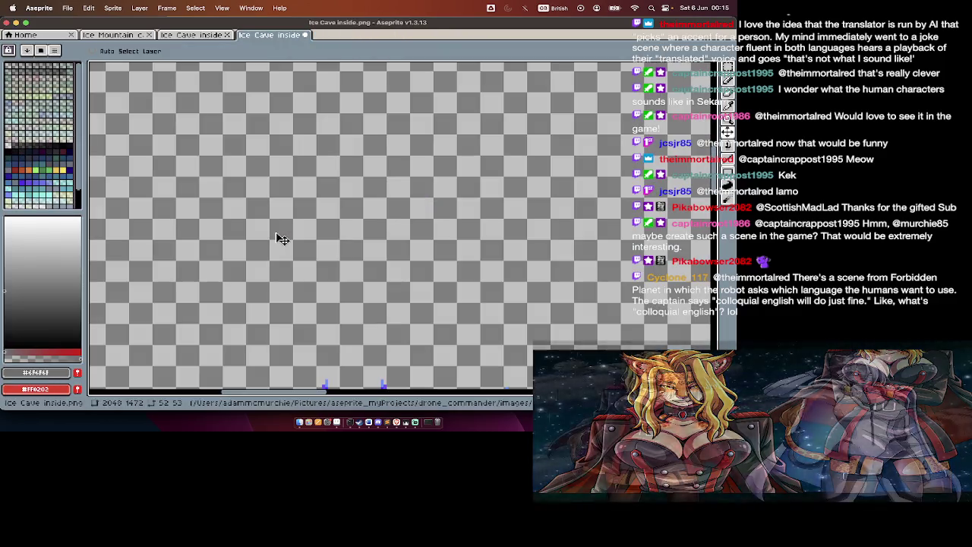
Step: Lasso the upper overlapping crystal and move it right, clear of the other
scroll(274, 258, "down", 5)
scroll(274, 258, "down", 3)
scroll(274, 259, "up", 3)
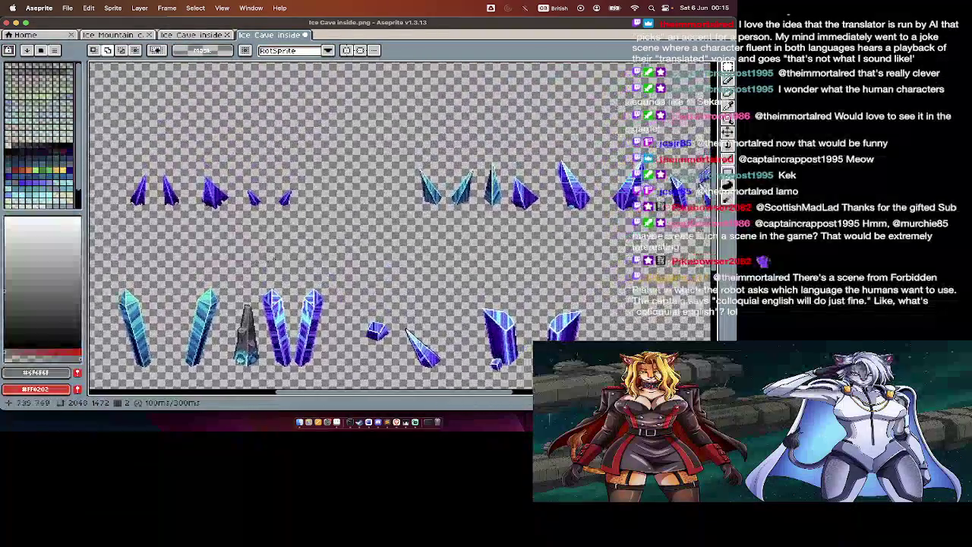
scroll(232, 244, "right", 5)
scroll(261, 240, "right", 3)
scroll(493, 165, "up", 3)
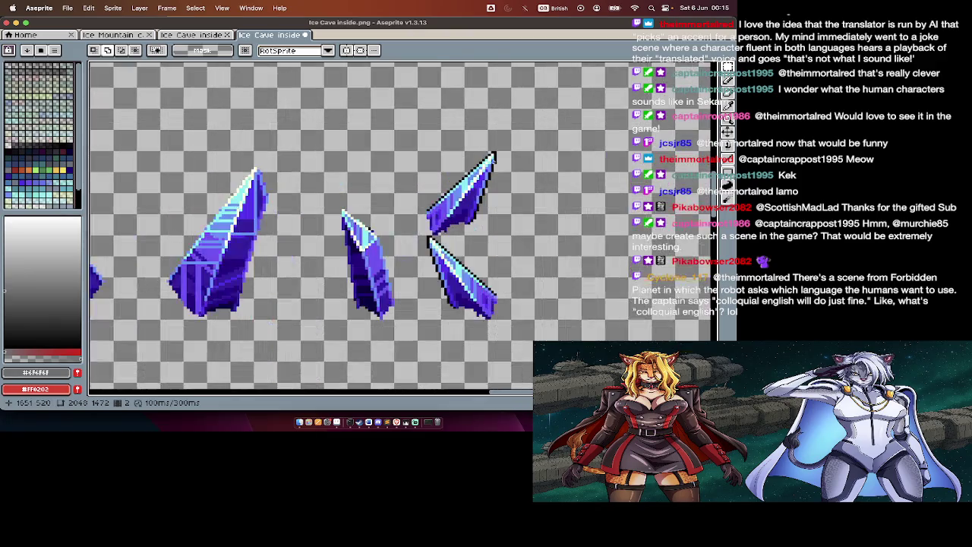
left_click(727, 92)
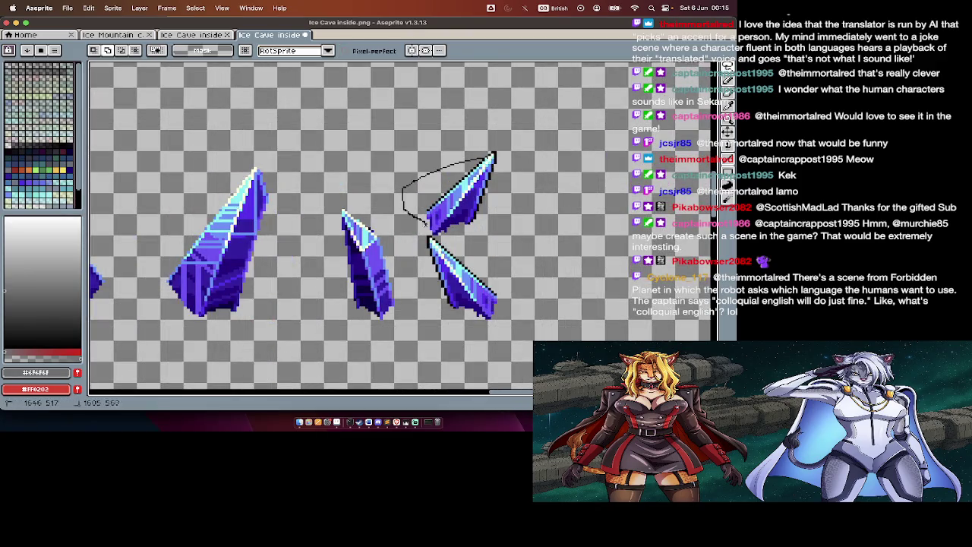
left_click_drag(424, 222, 495, 234)
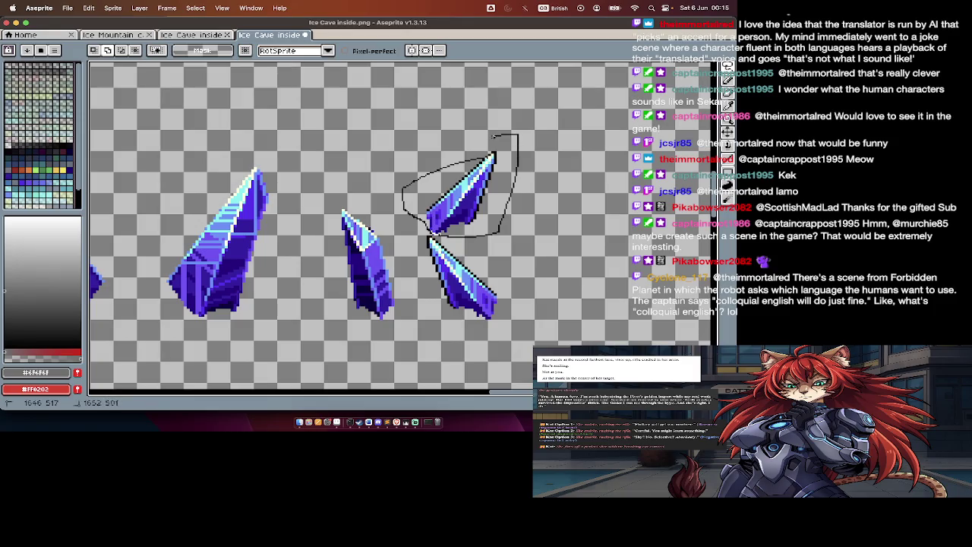
scroll(486, 220, "down", 1)
left_click_drag(465, 220, 539, 244)
key("Return")
Step: Marquee-select the top crystal row and shift it further left
scroll(294, 386, "down", 3)
scroll(295, 385, "up", 2)
key("m")
key("Tab")
key("Tab")
mouse_move(292, 192)
left_mouse_down()
mouse_move(633, 295)
mouse_move(548, 266)
left_mouse_up()
scroll(295, 386, "left", 5)
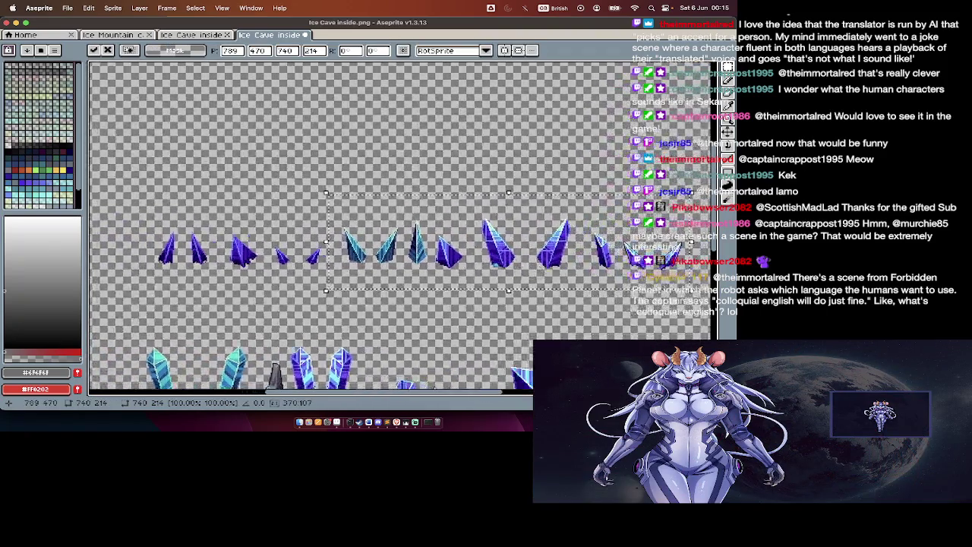
key("Return")
scroll(548, 266, "right", 5)
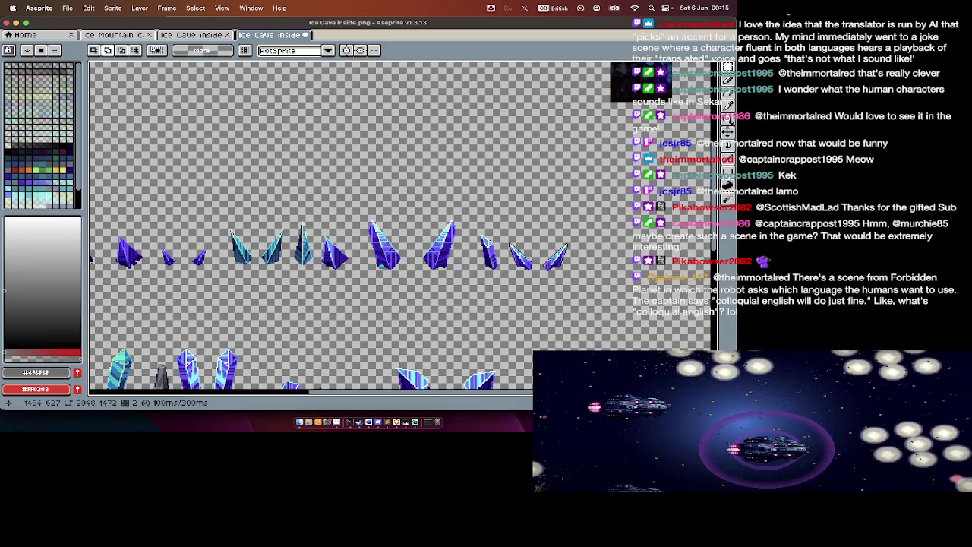
scroll(541, 259, "left", 5)
key("Tab")
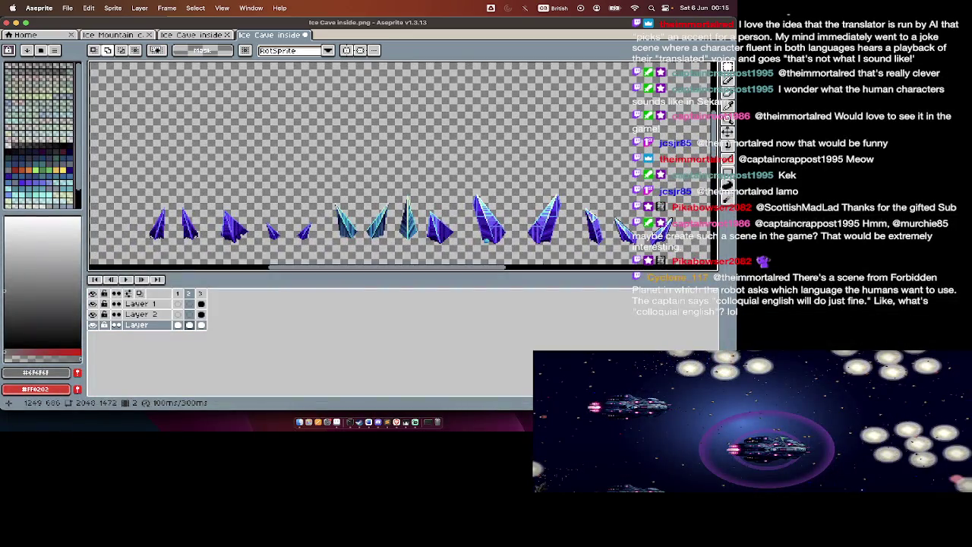
key("Tab")
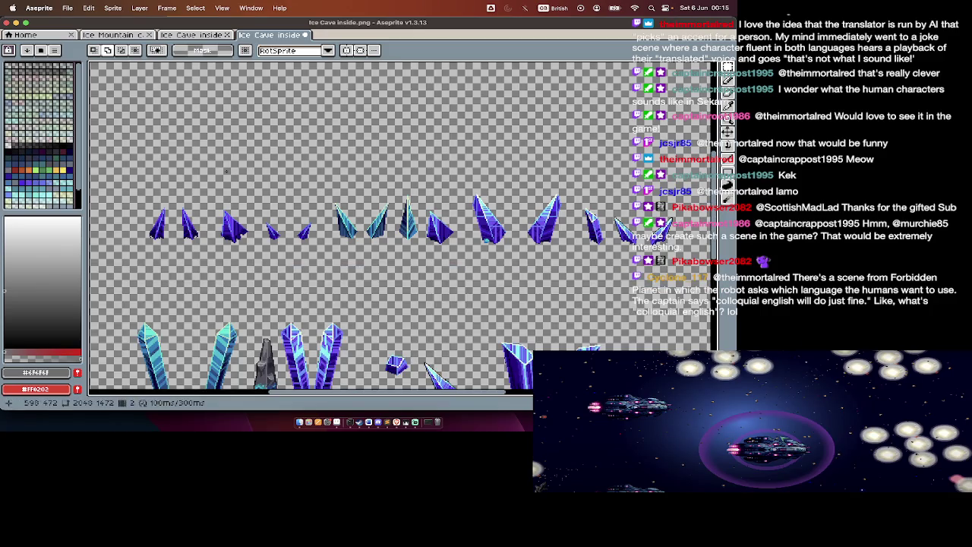
left_click_drag(133, 174, 706, 261)
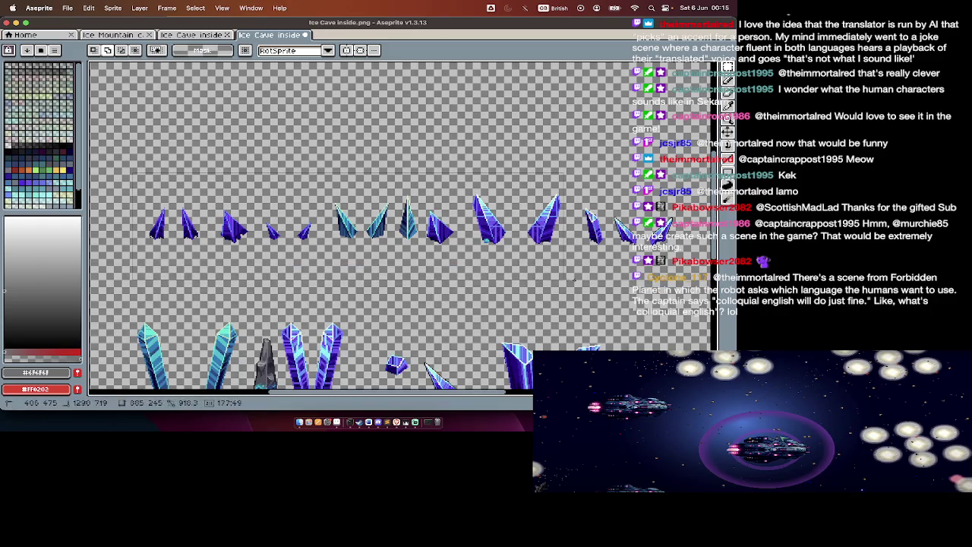
Step: Copy the top crystal row, paste a duplicate in place, and select the layer named Layer
key("super+c")
key("m")
key("Tab")
key("Tab")
key("super+d")
key("super+v")
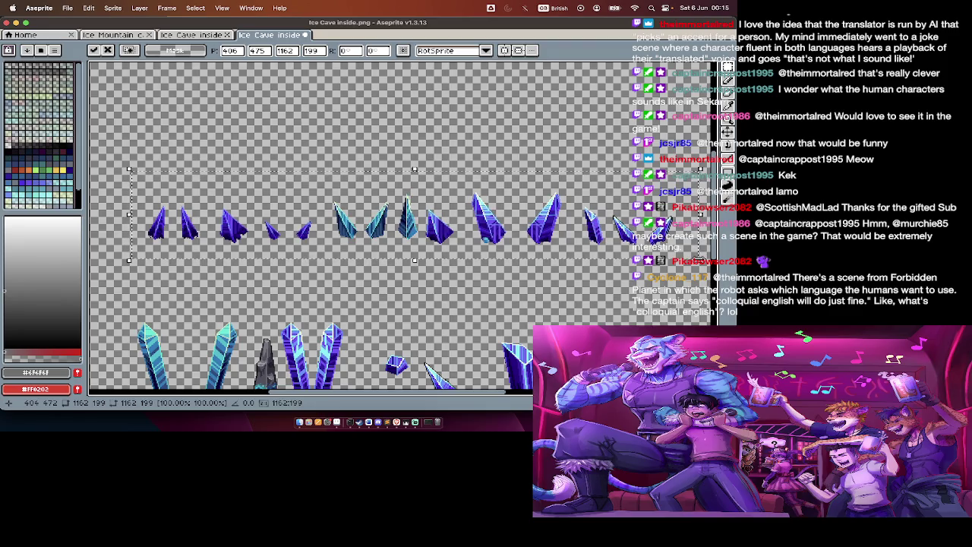
key("Return")
key("Tab")
key("Down")
key("Tab")
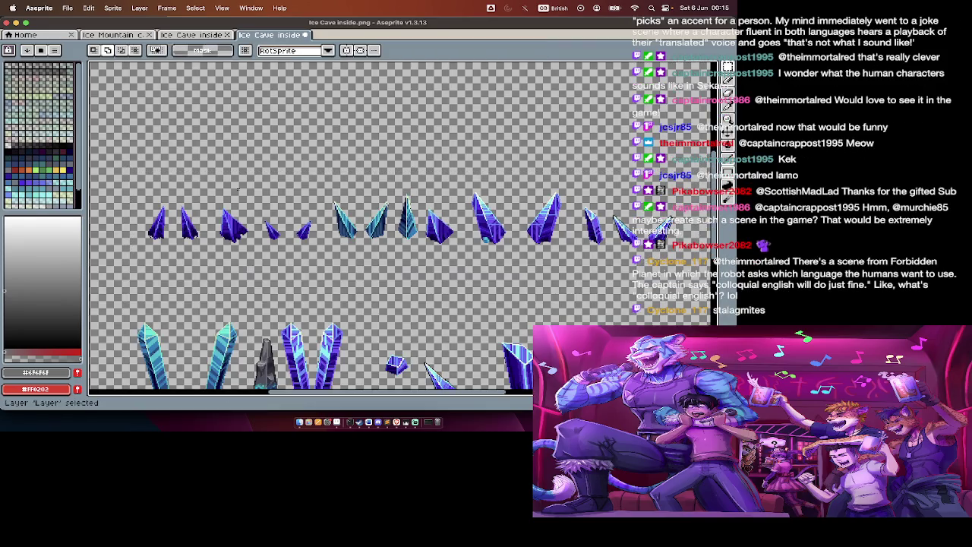
Step: Set Hue/Saturation on the pasted row to lightness -100 and alpha -37
scroll(326, 228, "right", 3)
scroll(202, 176, "up", 3)
scroll(202, 176, "left", 1)
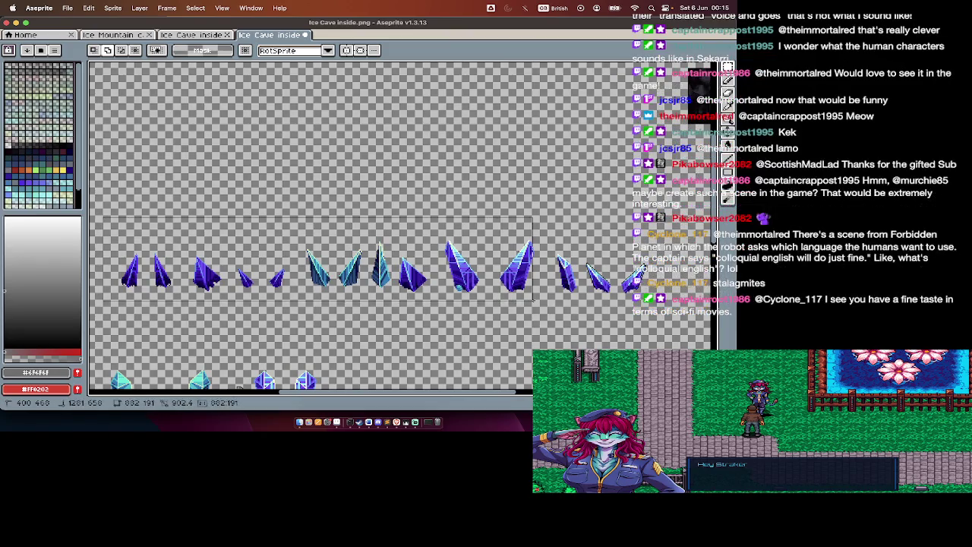
left_click_drag(102, 217, 559, 310)
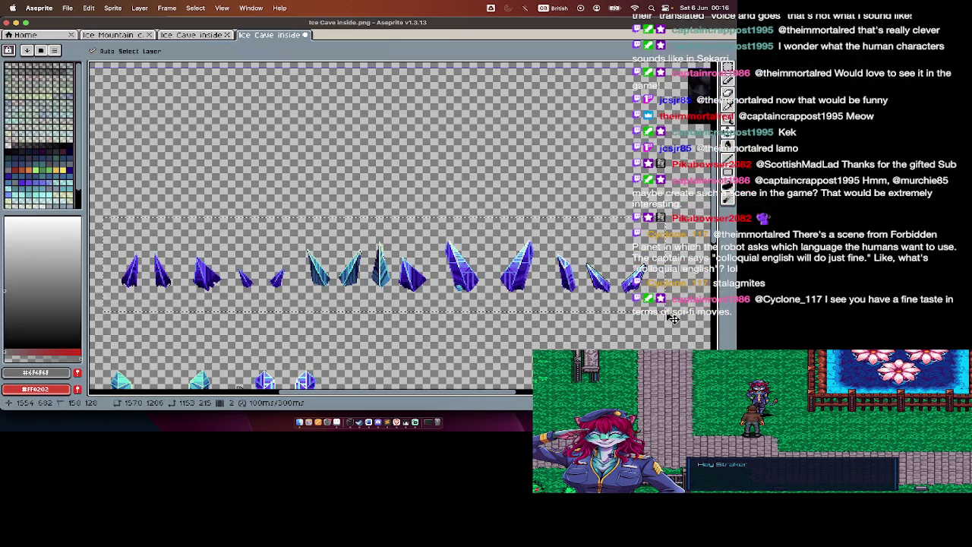
key("super+u")
left_click_drag(575, 242, 516, 243)
left_click_drag(574, 251, 564, 260)
Step: Apply the colour adjustment and confirm a change to the rightmost crystal
left_click(706, 188)
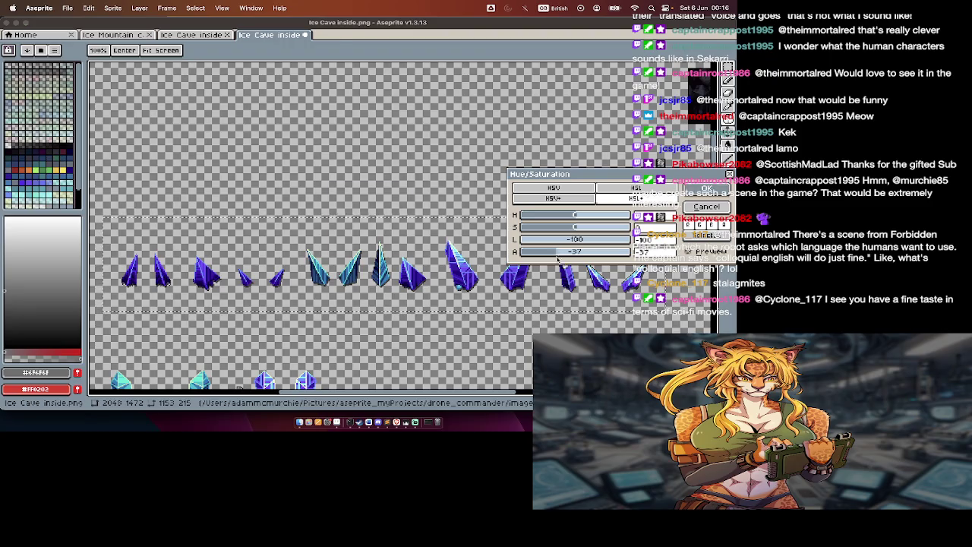
scroll(668, 292, "up", 1)
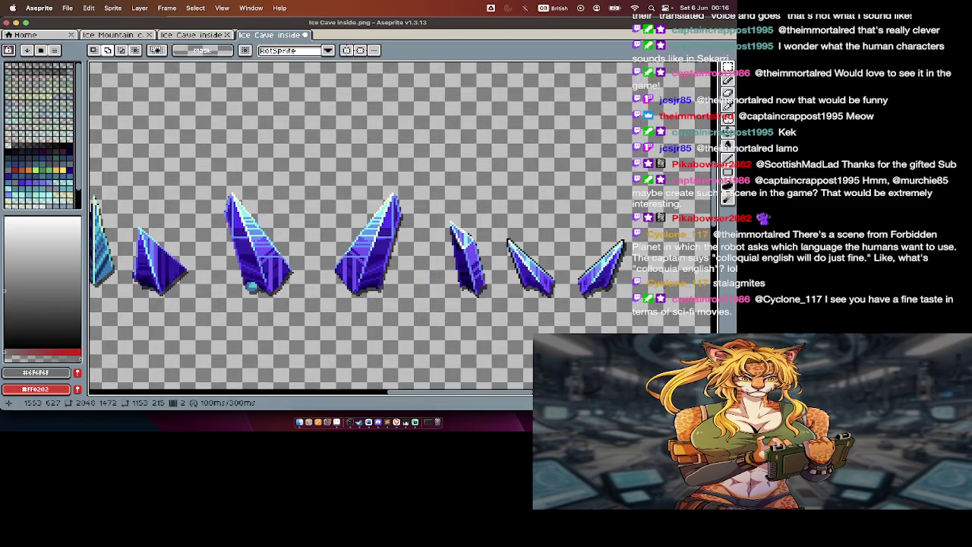
left_click_drag(647, 229, 575, 303)
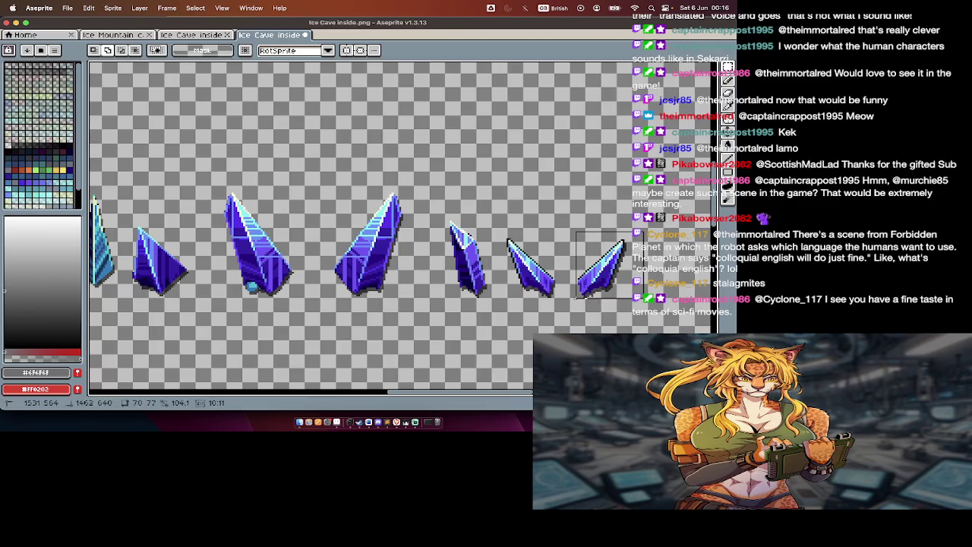
left_click(579, 305)
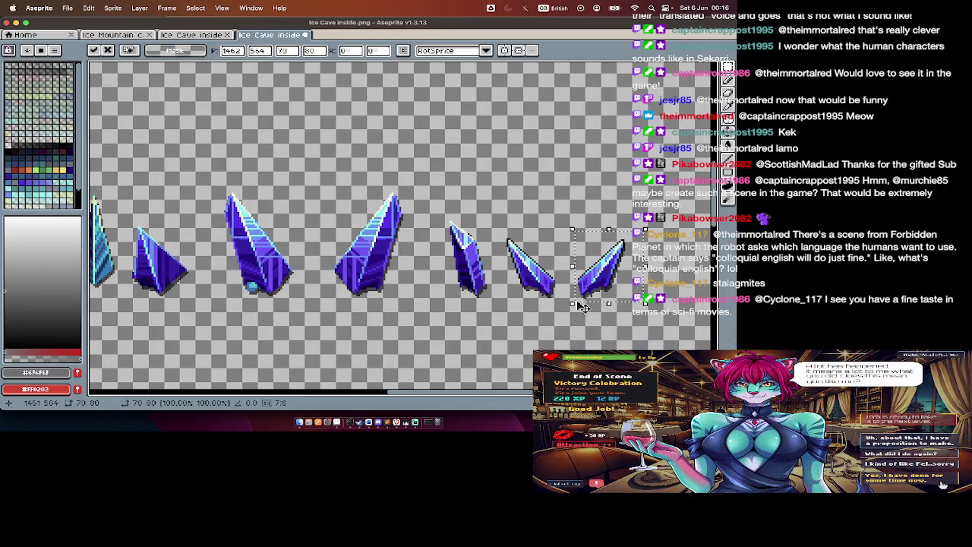
key("Return")
key("Tab")
key("Tab")
key("Tab")
key("Tab")
Step: Select and copy the whole crystal row on the sheet
scroll(505, 281, "down", 1)
scroll(492, 385, "down", 1)
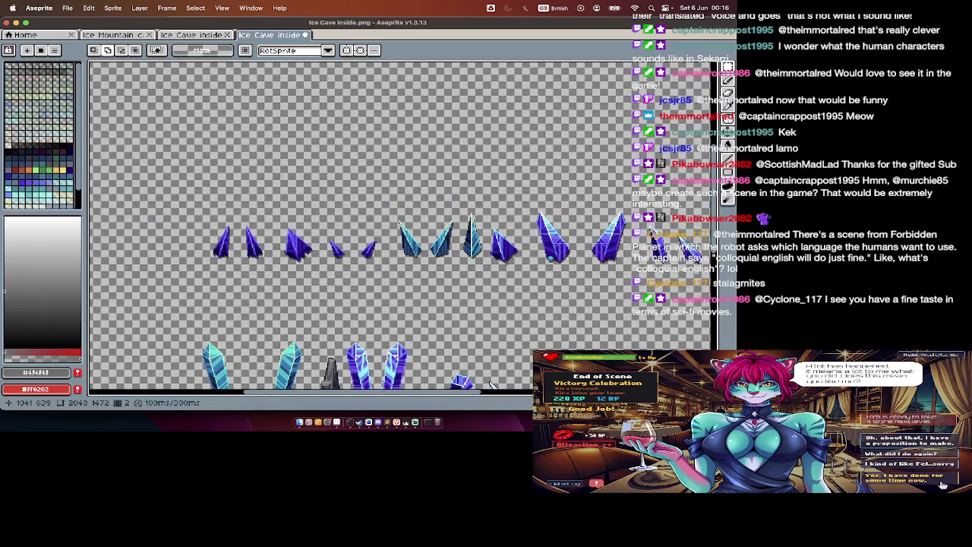
scroll(491, 385, "right", 3)
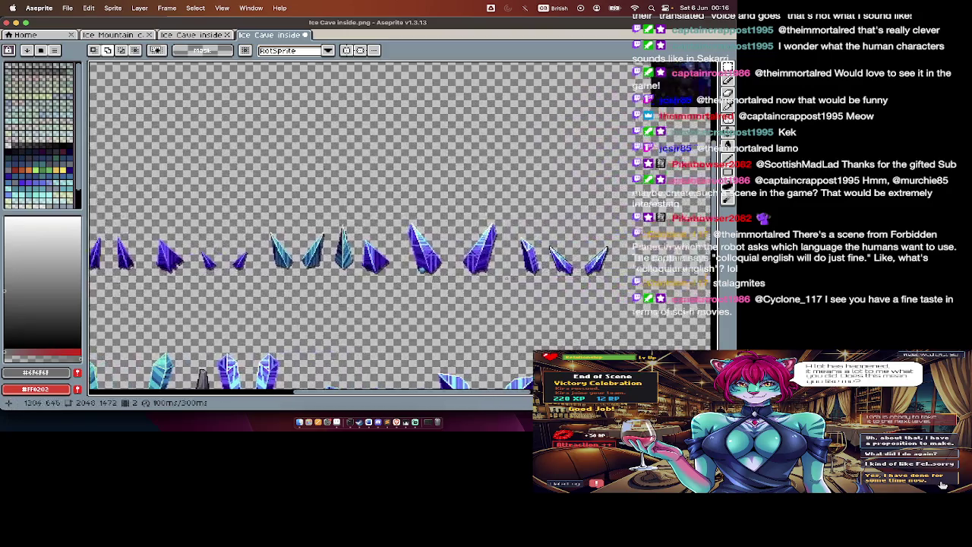
scroll(502, 301, "right", 2)
left_click_drag(115, 211, 638, 262)
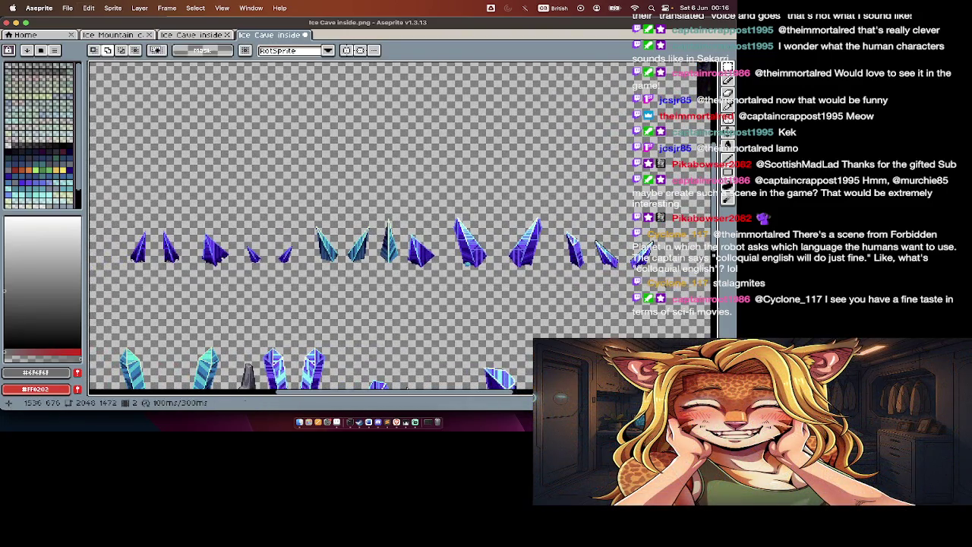
key("Tab")
key("super+c")
key("Tab")
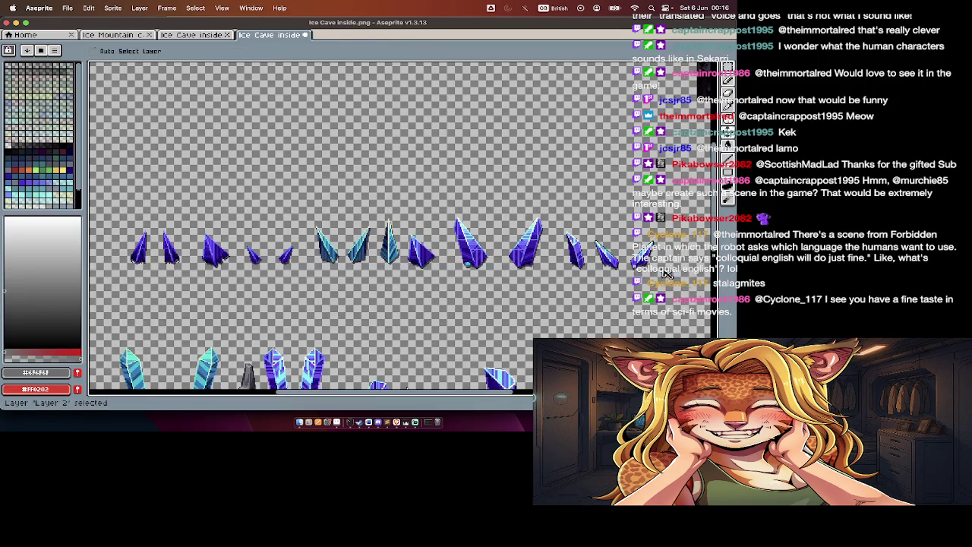
Step: Reselect the crystal row and paste the copied row
left_click_drag(129, 222, 590, 270)
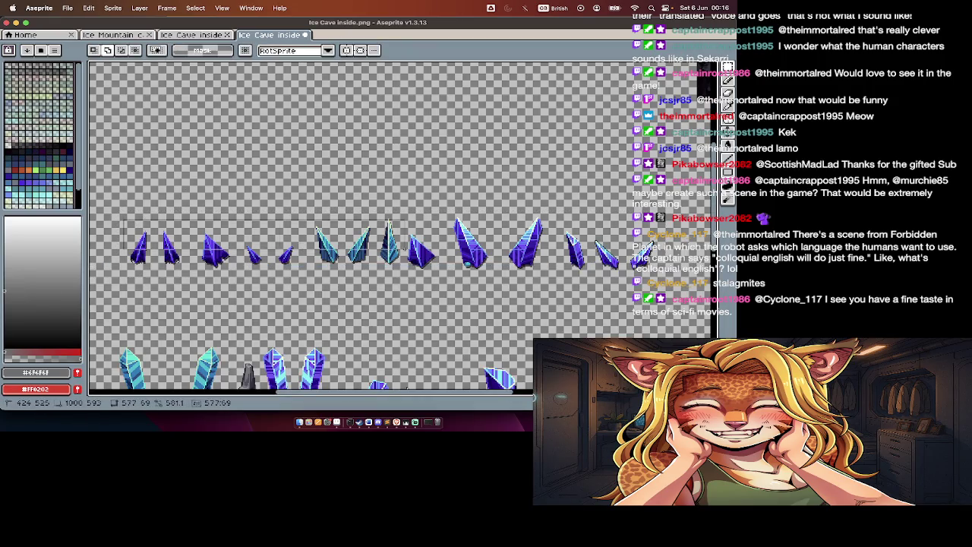
left_click(634, 225)
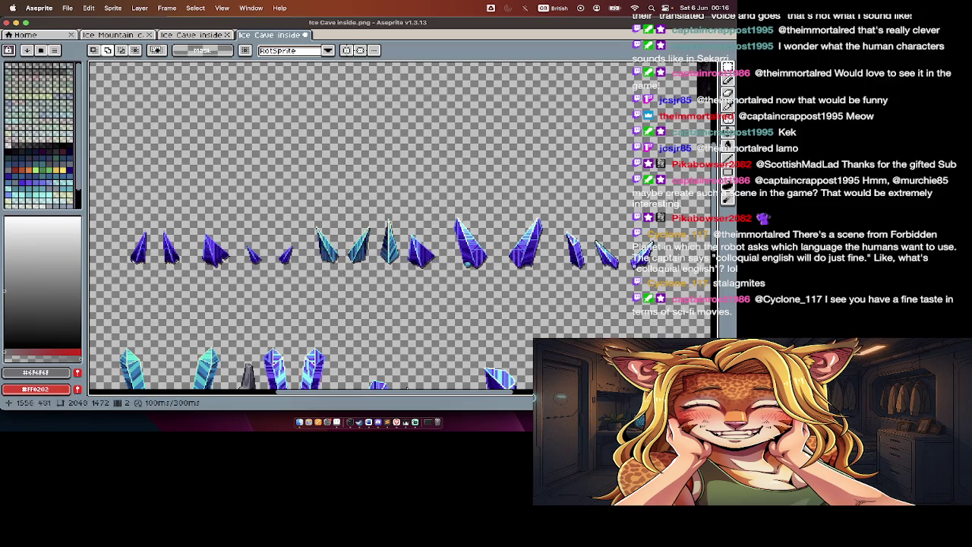
left_click_drag(125, 288, 680, 201)
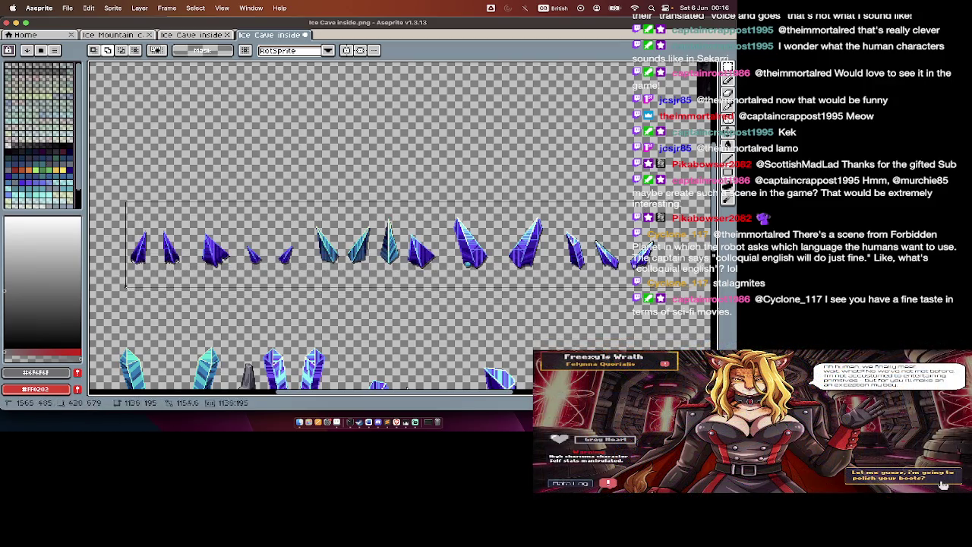
key("Tab")
key("ctrl+v")
key("Tab")
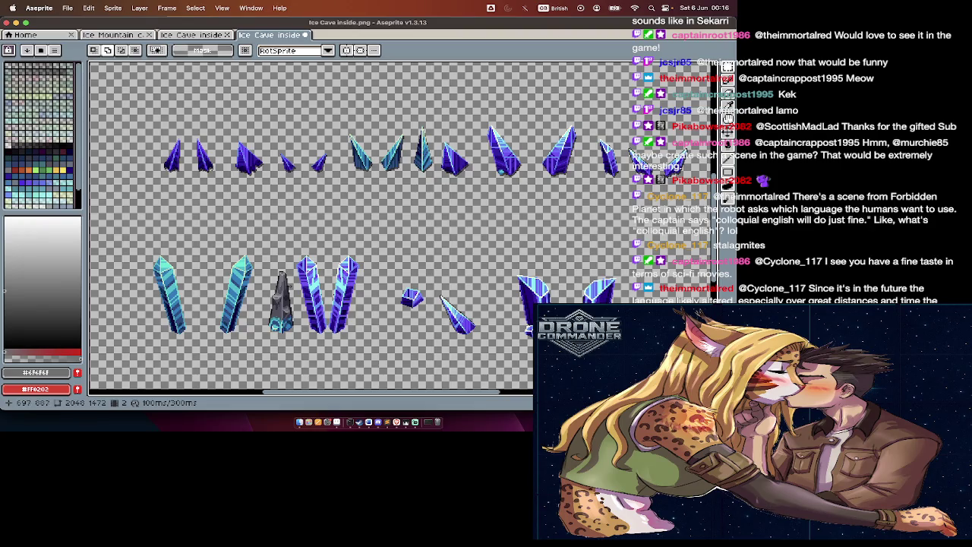
Step: Cut the fifth crystal into a new clipboard-sized sprite, Sprite-0024
scroll(312, 228, "right", 2)
key("m")
scroll(445, 138, "up", 1)
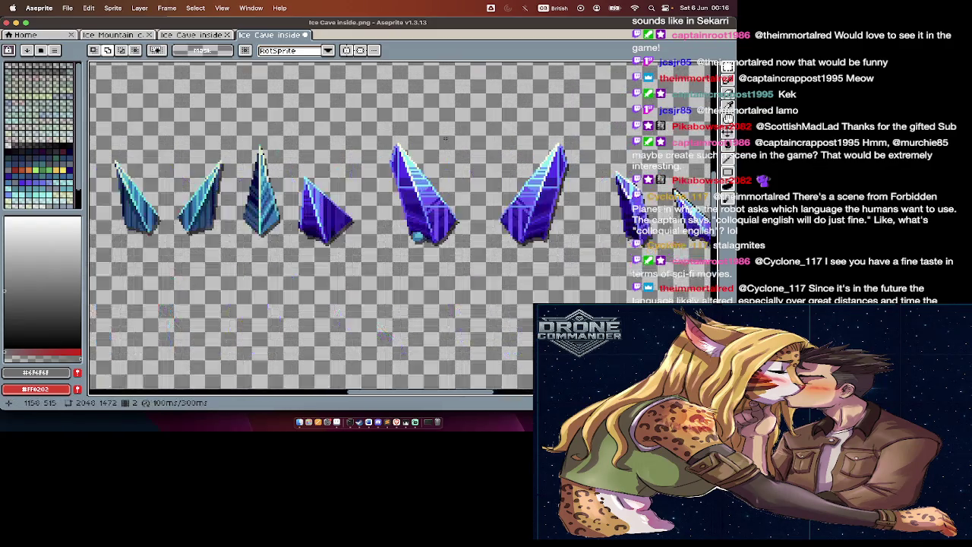
left_click_drag(375, 130, 470, 251)
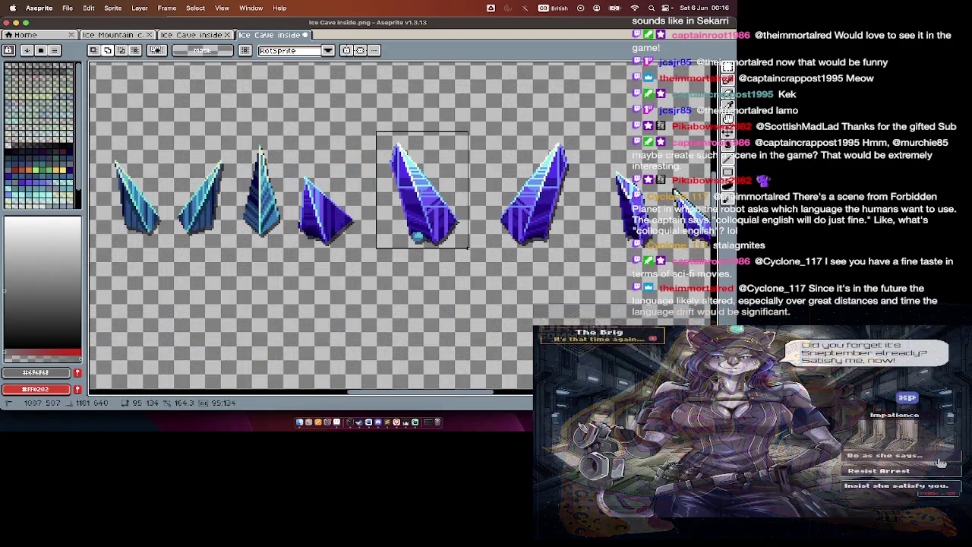
key("ctrl+x")
key("ctrl+n")
key("Return")
key("ctrl+v")
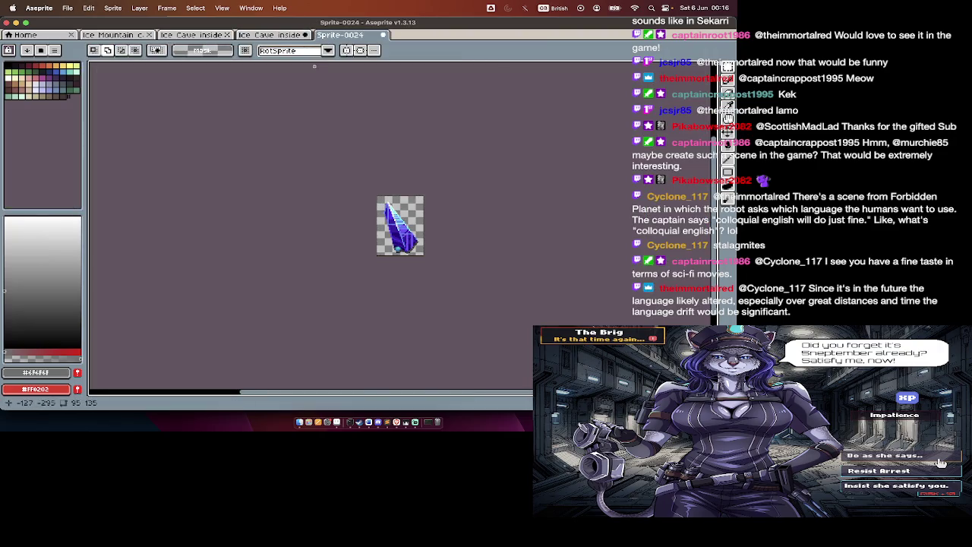
Step: Add several empty frames to Sprite-0024 and clear the stray crystal from one frame
left_click(289, 35)
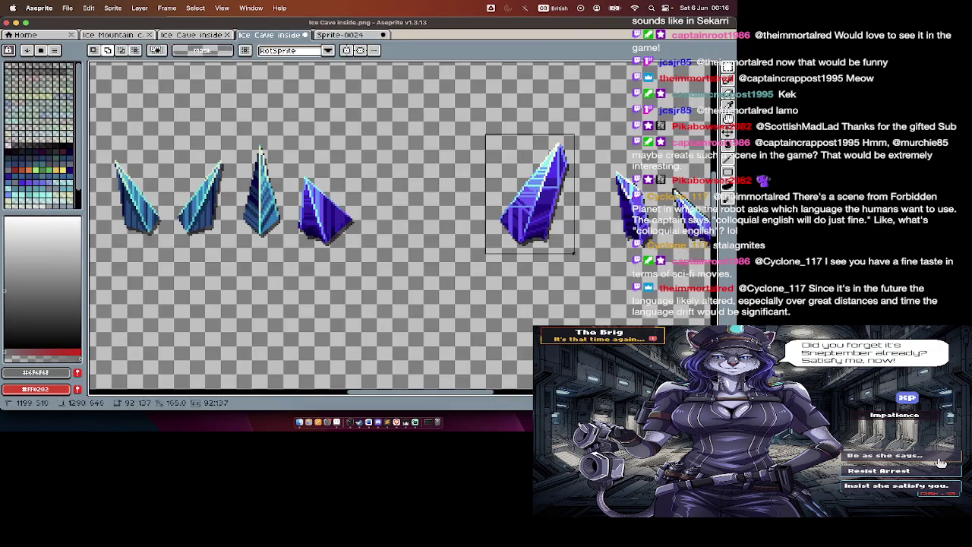
left_click(339, 35)
key("alt+n")
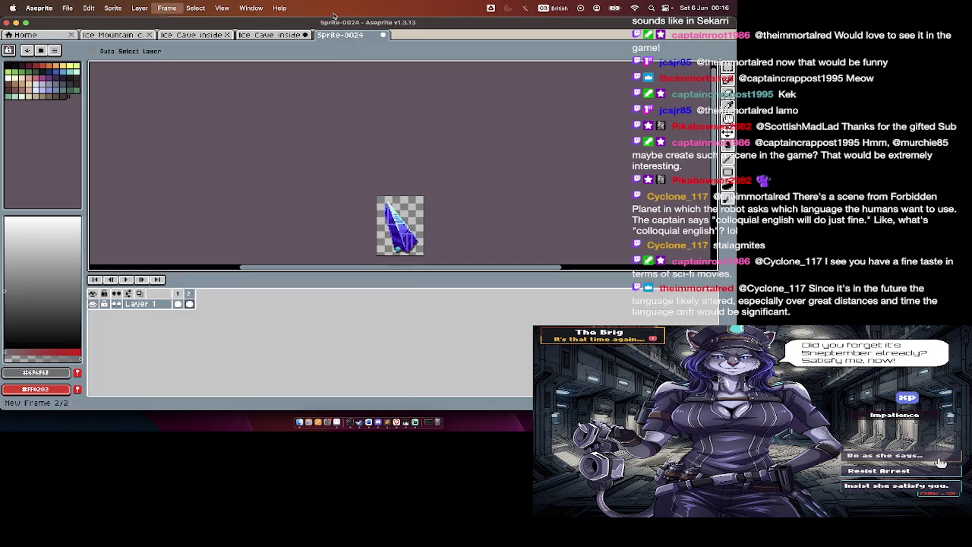
key("shift+h")
key("Tab")
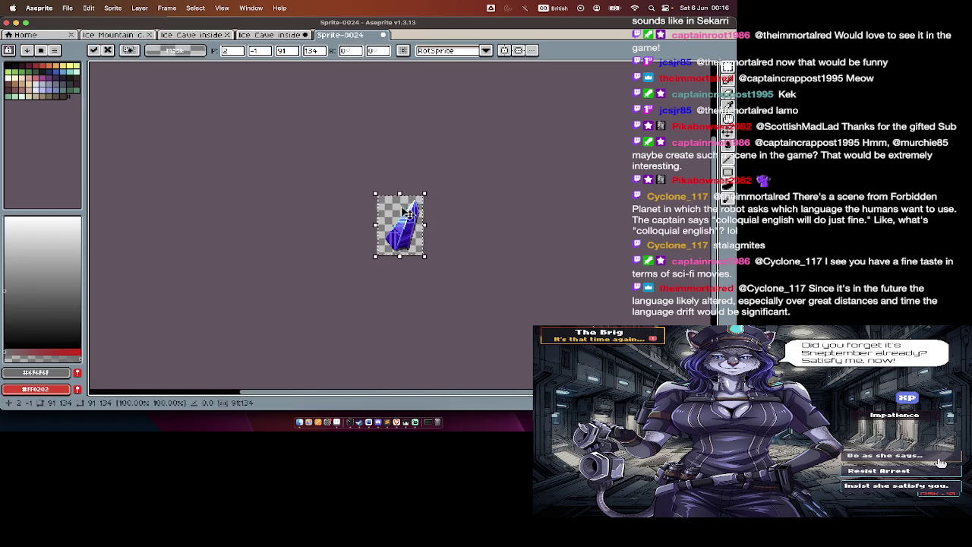
key("alt+n")
key("Tab")
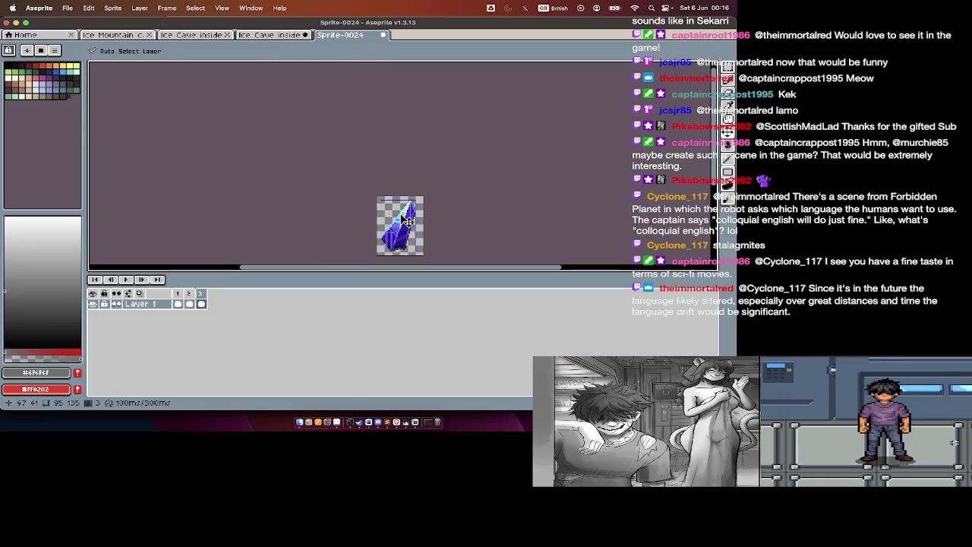
key("Delete")
key("i")
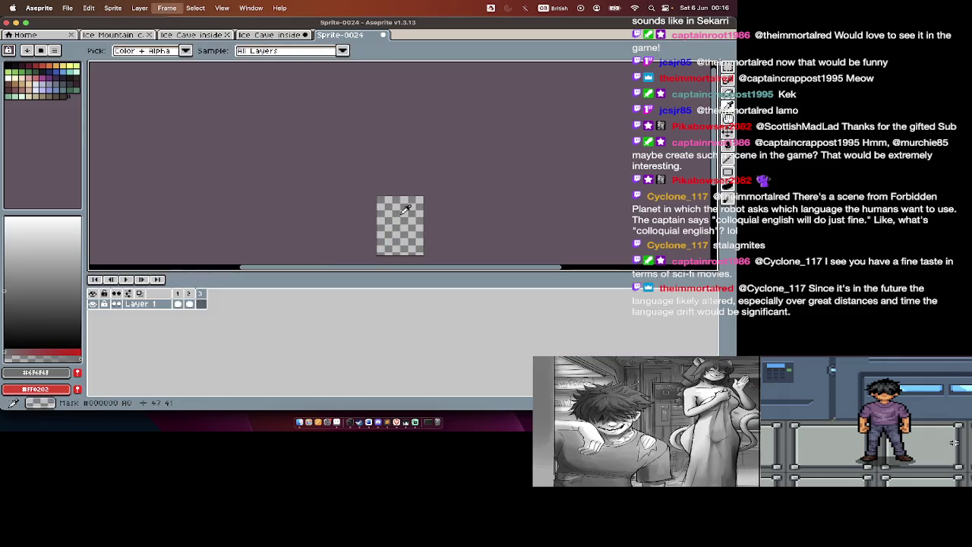
key("alt+n")
key("alt+n")
key("alt+n")
key("m")
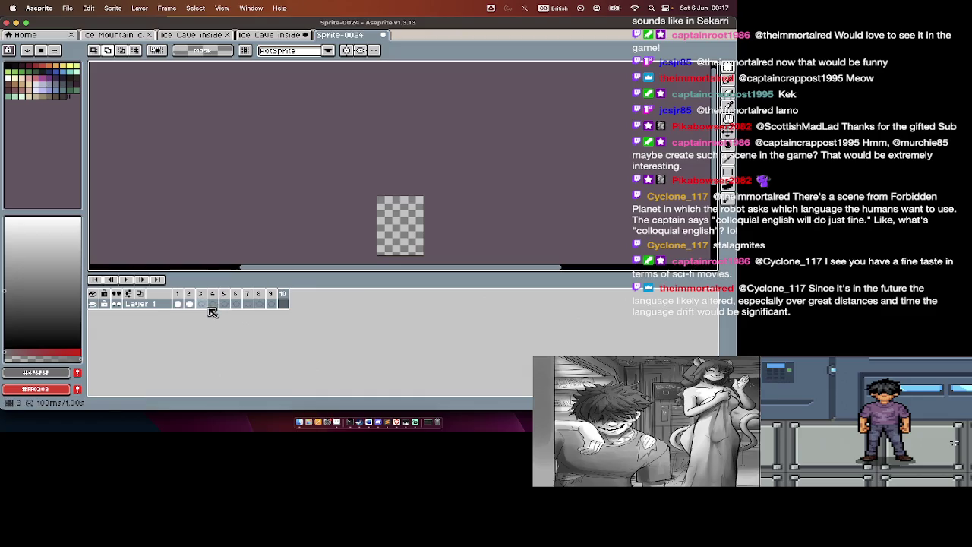
Step: Paste a crystal from the Ice Cave inside sheet into Sprite-0024, then undo it
left_click(274, 35)
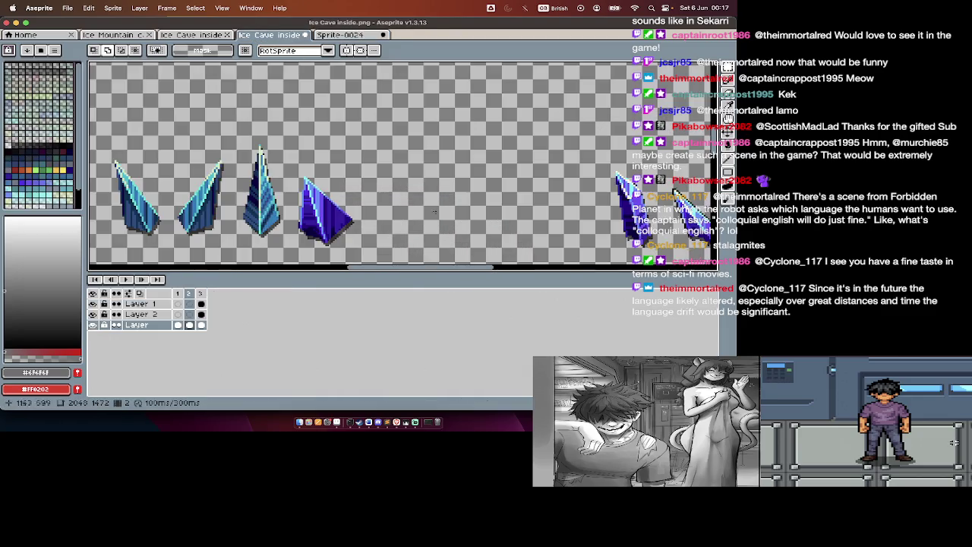
scroll(513, 218, "up", 2)
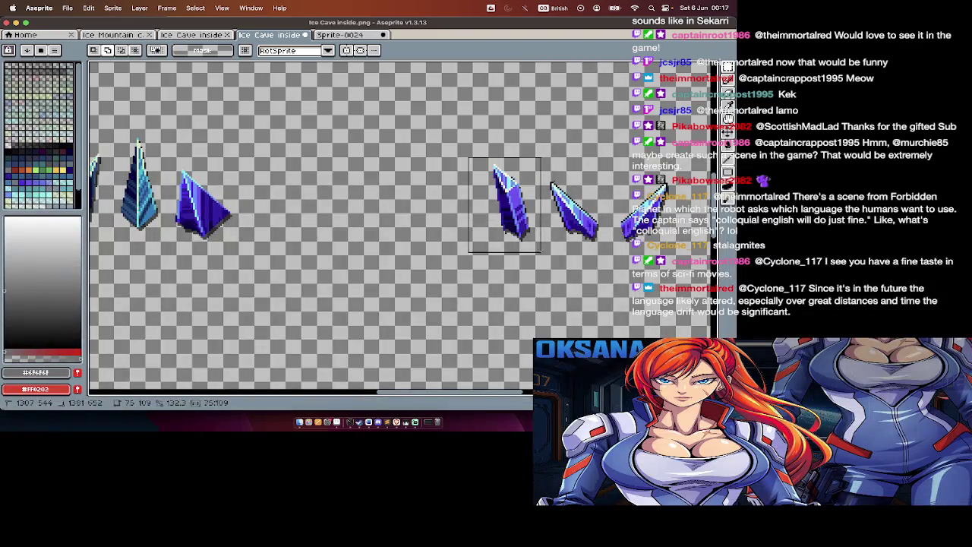
key("ctrl+z")
left_click(357, 36)
key("ctrl+v")
left_click_drag(419, 228, 391, 214)
key("Tab")
key("Tab")
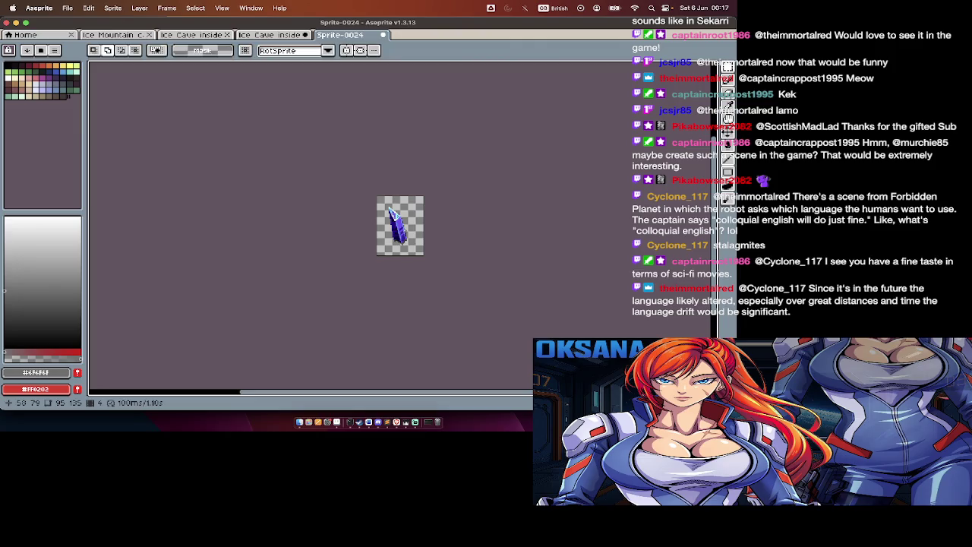
key("Tab")
key("ctrl+z")
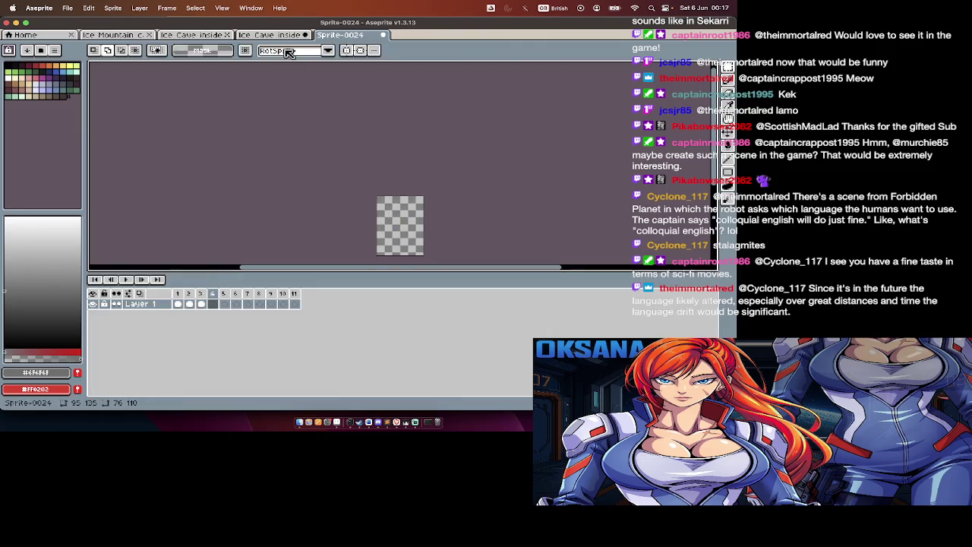
Step: Cut the left crystal from the sheet and paste it onto a Sprite-0024 frame
left_click(270, 35)
key("Tab")
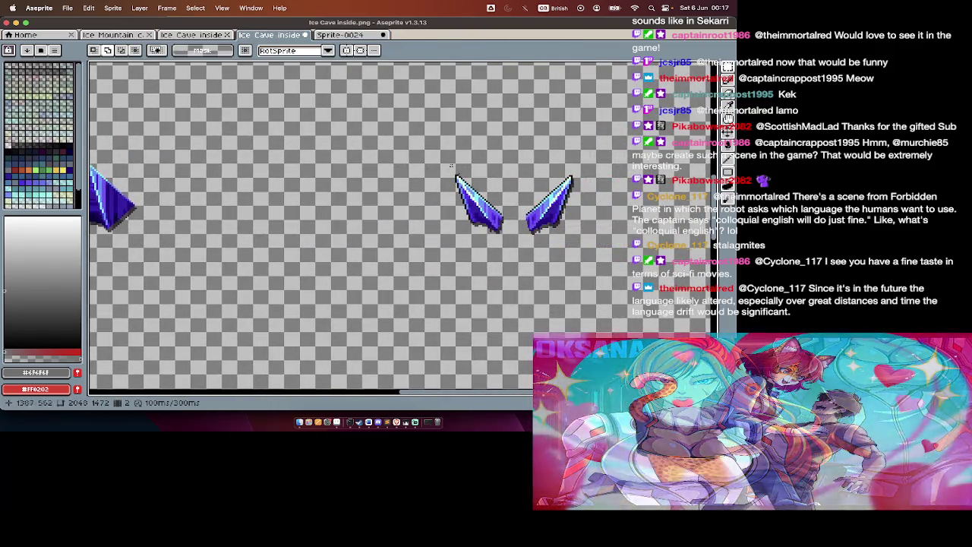
key("Delete")
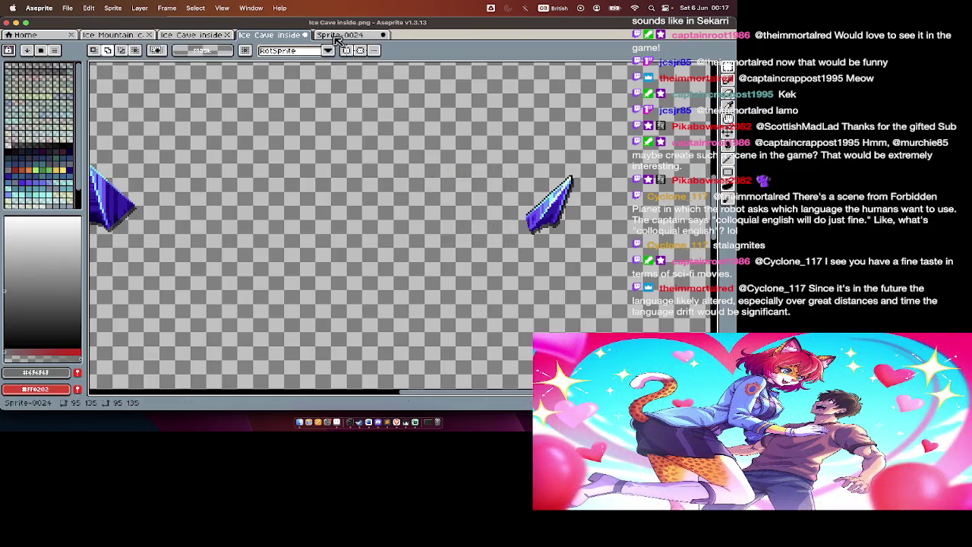
left_click(335, 36)
key("ctrl+v")
left_click_drag(401, 227, 401, 239)
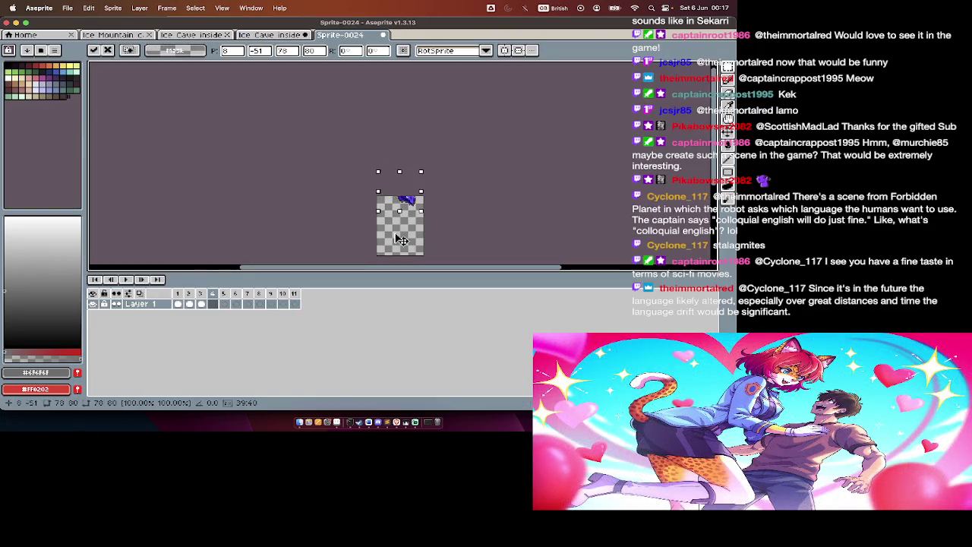
key("Return")
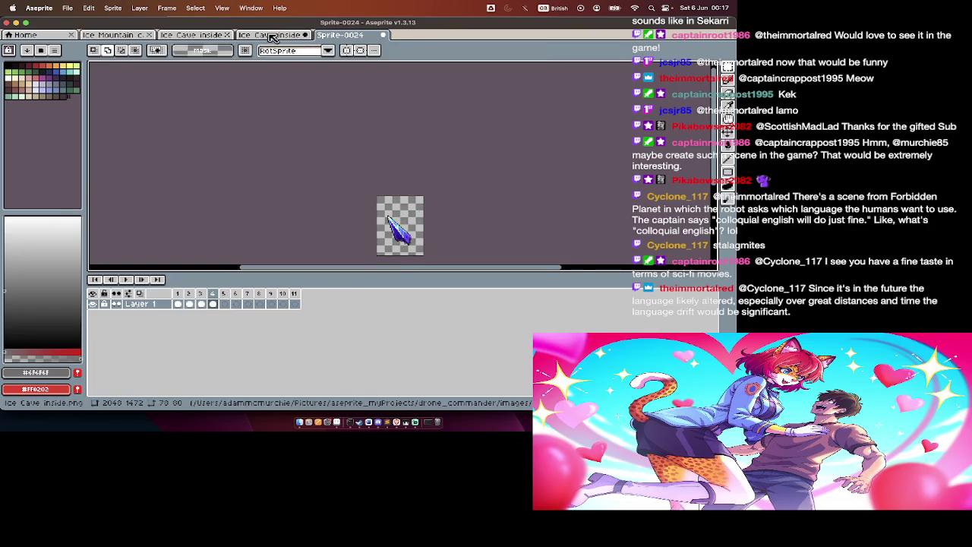
Step: Cut another crystal from the sheet and place it on the next empty frame
left_click(274, 35)
key("Tab")
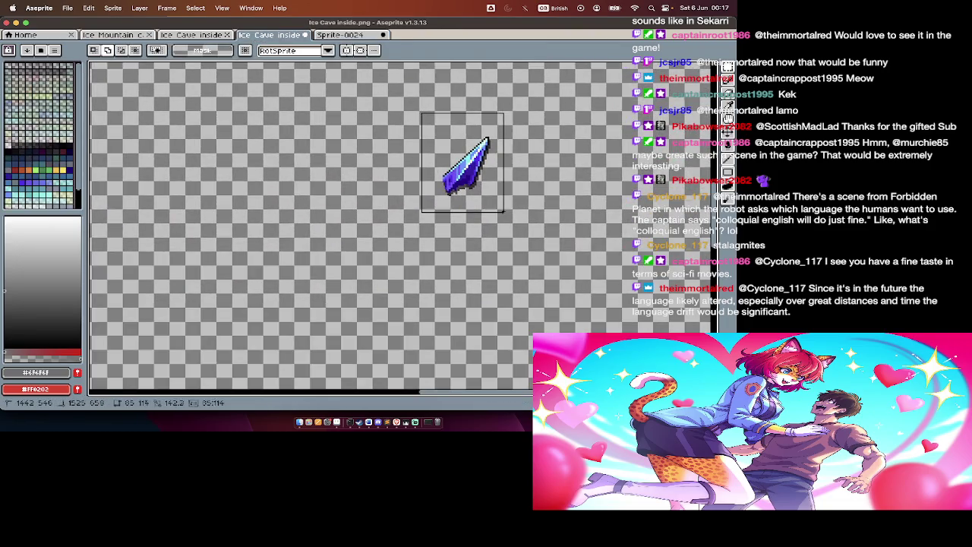
key("Delete")
key("Tab")
left_click(351, 29)
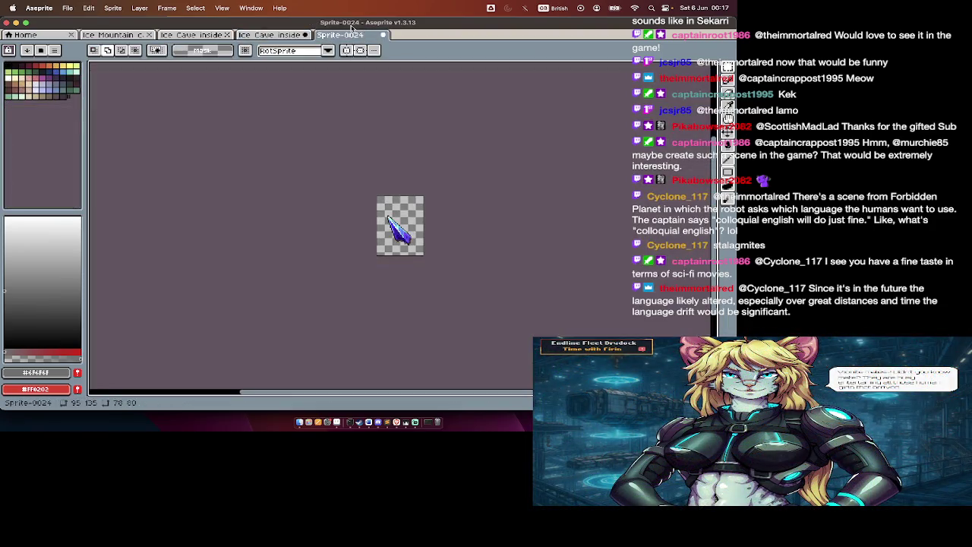
key("Right")
key("ctrl+v")
left_click_drag(389, 158, 390, 217)
key("Return")
left_click(300, 35)
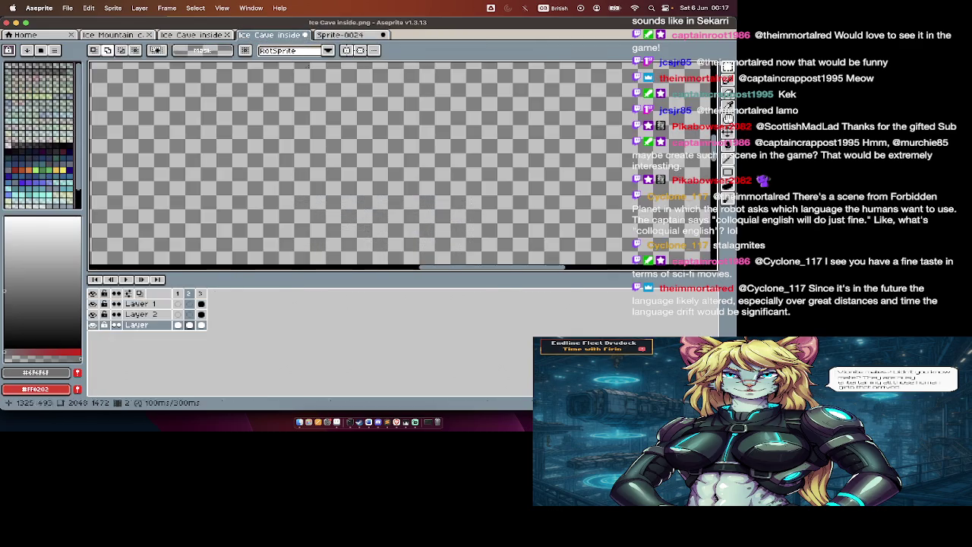
Step: Cut the selected crystal from the sheet and place it on the next frame
scroll(378, 152, "down", 2)
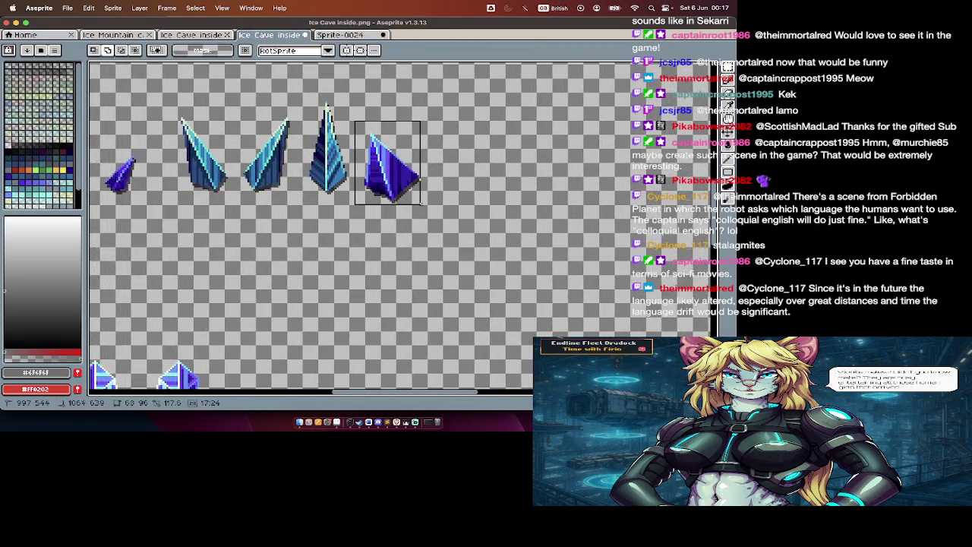
key("ctrl+x")
key("ctrl+Tab")
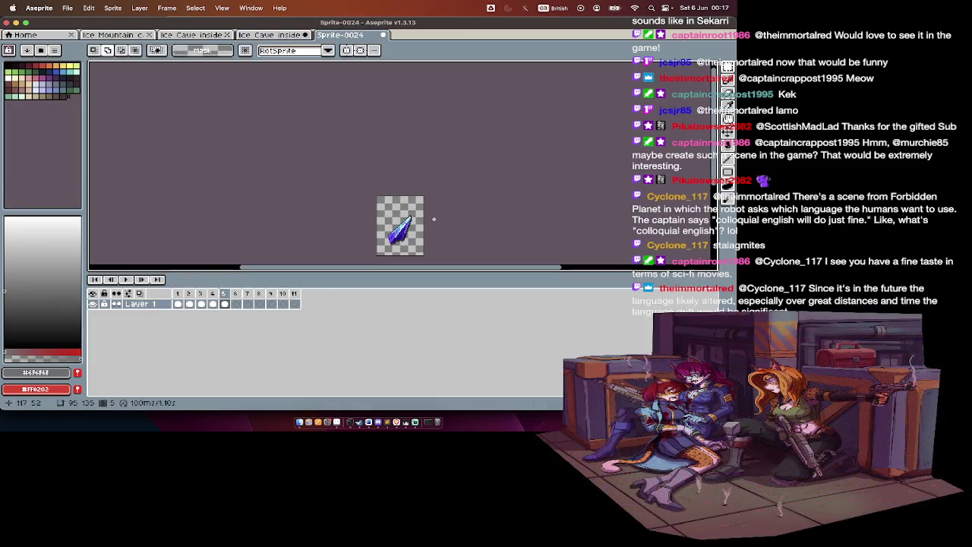
key("Right")
key("ctrl+v")
left_click_drag(416, 197, 414, 243)
key("Return")
Step: Cut another crystal from the sheet and paste it into Sprite-0024
left_click(288, 38)
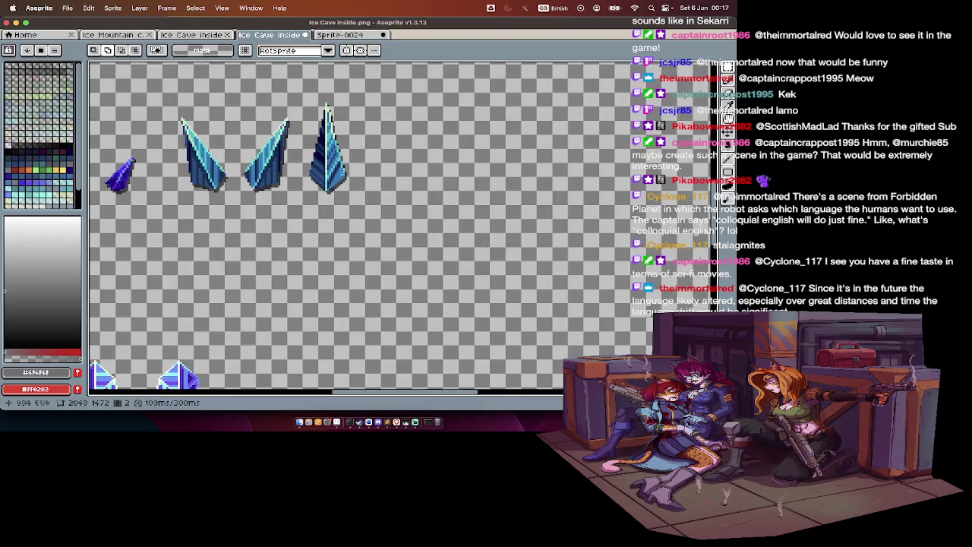
key("ctrl+x")
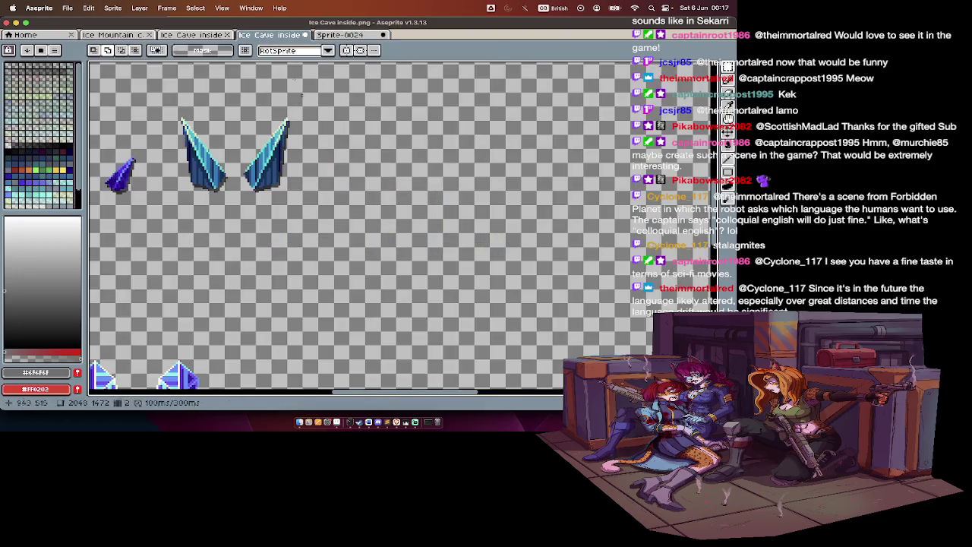
key("ctrl+Tab")
key("ctrl+v")
left_click_drag(410, 196, 410, 240)
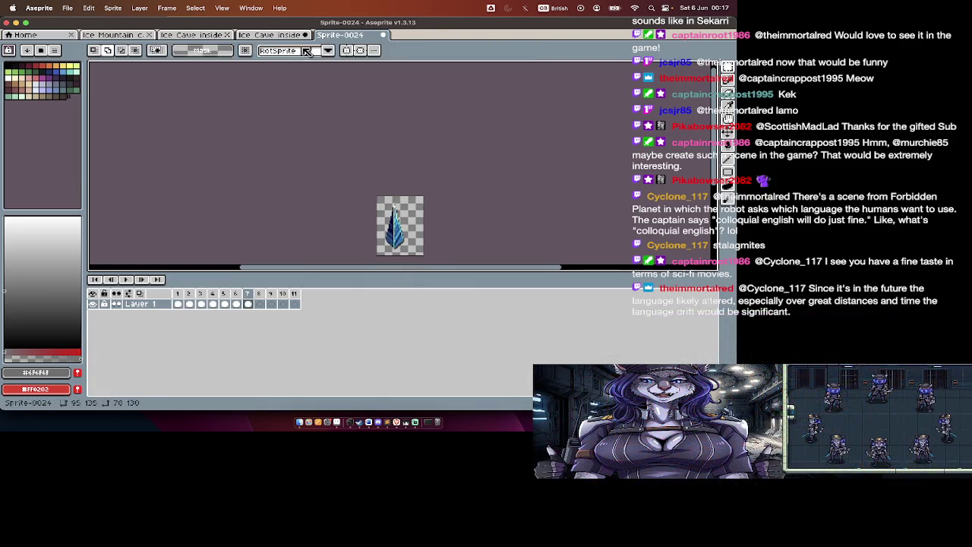
key("ctrl+shift+Tab")
key("ctrl+shift+Tab")
key("ctrl+shift+Tab")
key("ctrl+shift+Tab")
Step: Copy the next crystal from the sheet onto frame 8
left_click(290, 28)
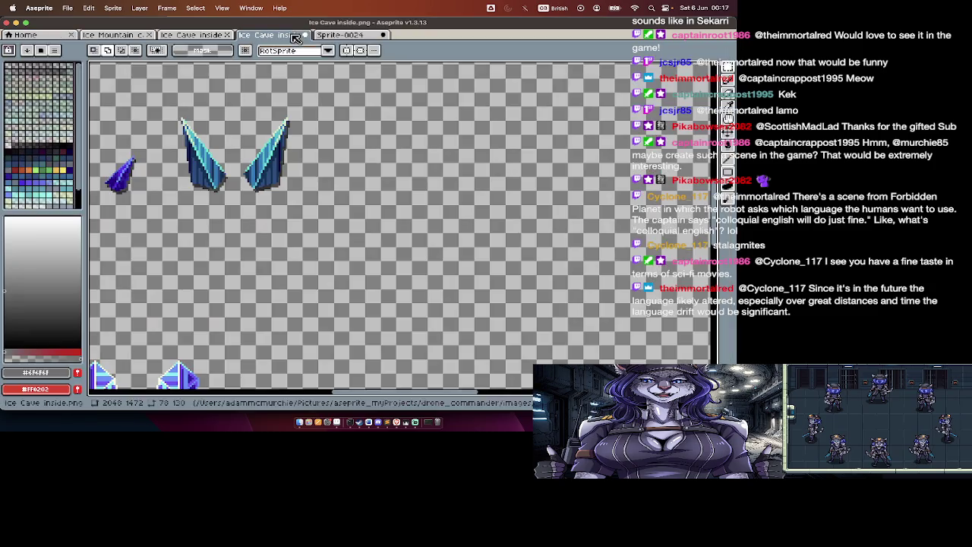
key("ctrl+c")
key("ctrl+Tab")
key("Tab")
key("Right")
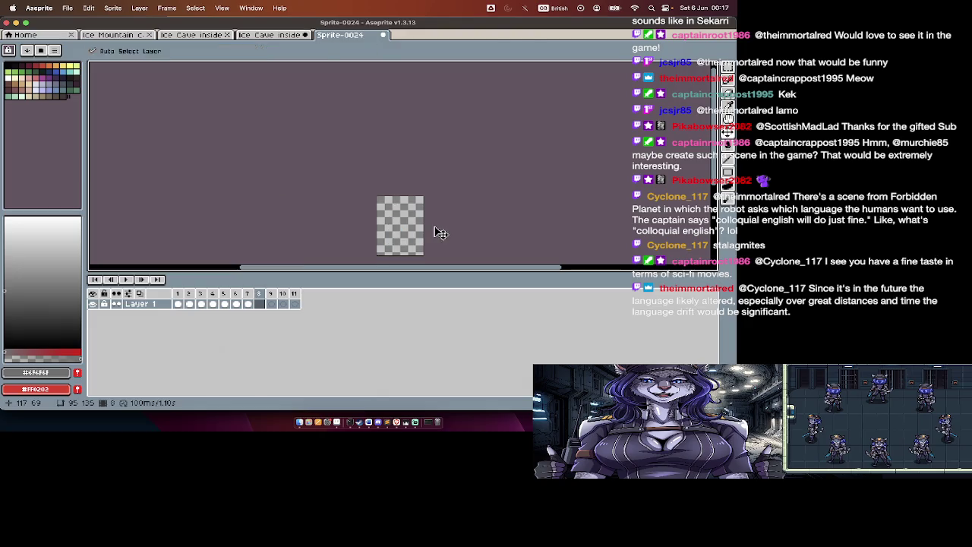
key("ctrl+v")
left_click_drag(400, 175, 404, 238)
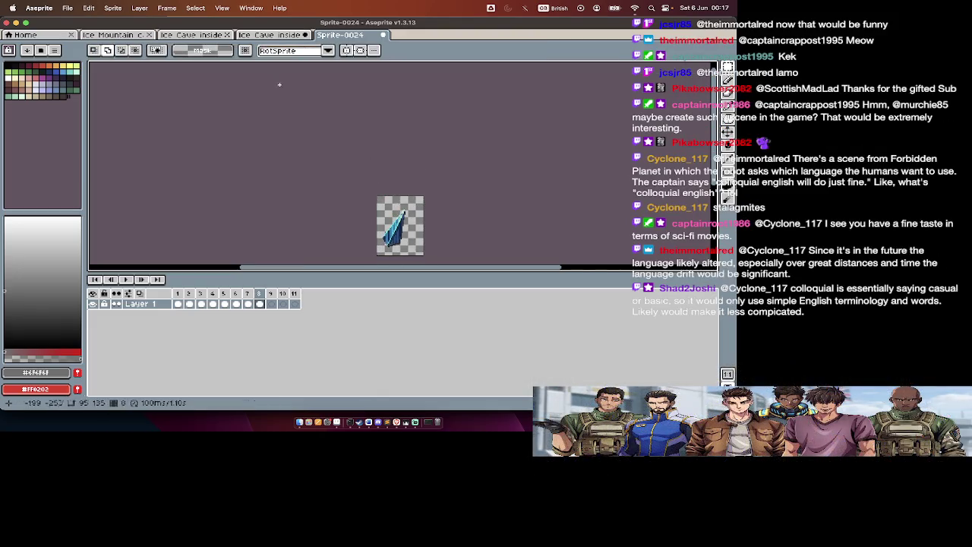
Step: Cut the tall crystal from the sheet and place it on frame 9
key("ctrl+shift+Tab")
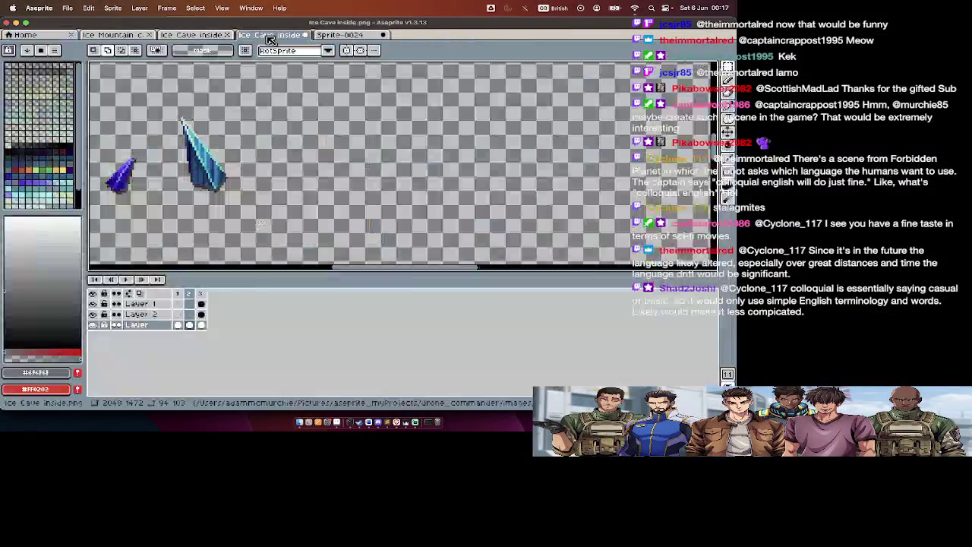
scroll(266, 135, "left", 3)
key("ctrl+x")
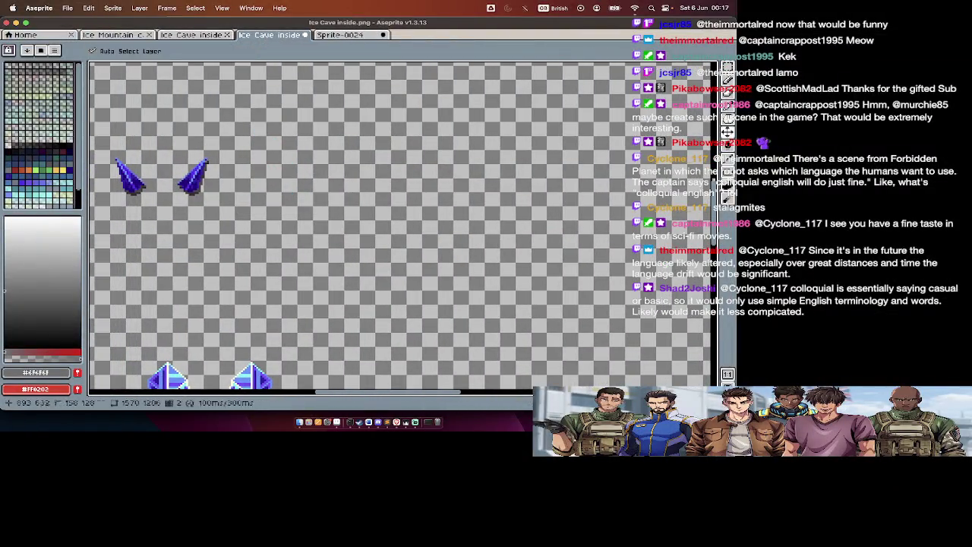
left_click(330, 36)
key("Right")
key("ctrl+v")
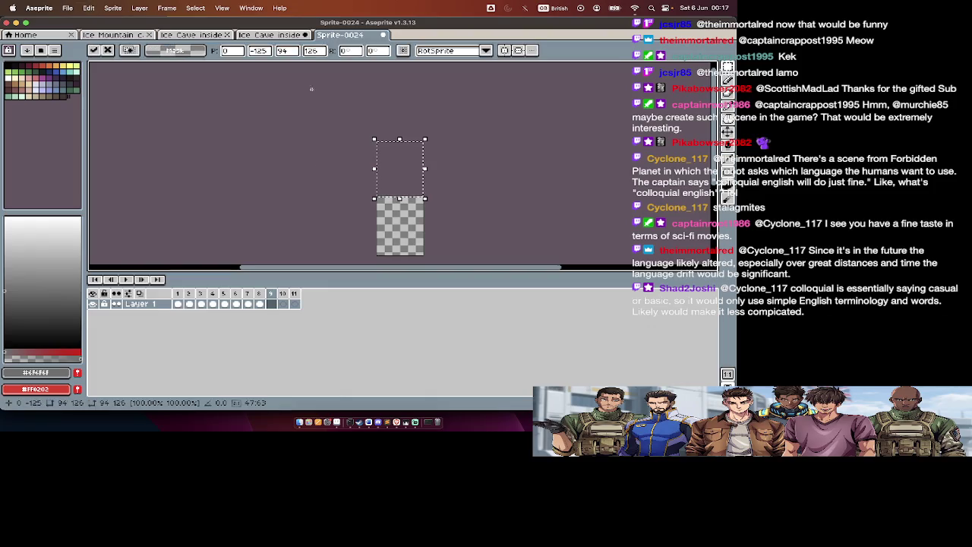
left_click_drag(422, 170, 422, 202)
key("Return")
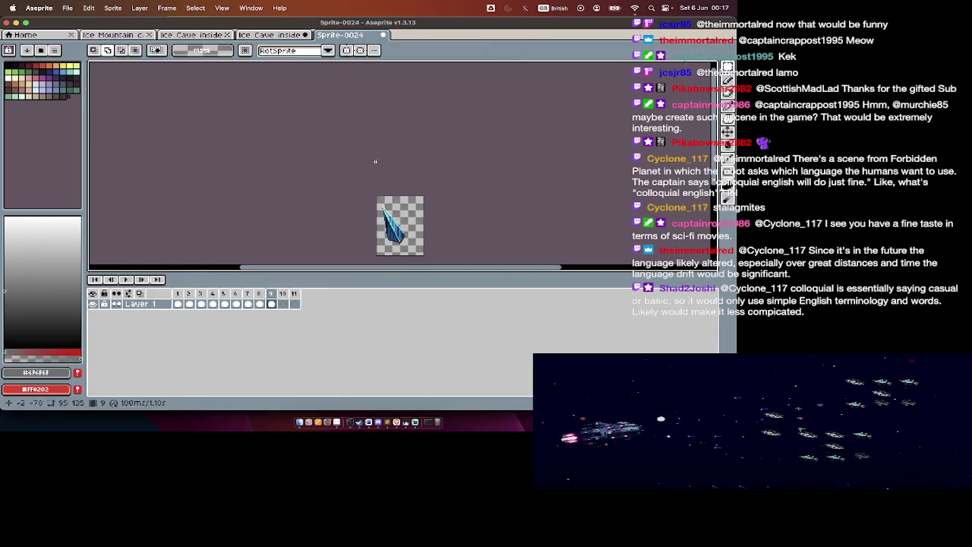
Step: Copy the rightmost crystal from the sheet onto the Sprite-0024 canvas
left_click(293, 37)
scroll(401, 204, "left", 3)
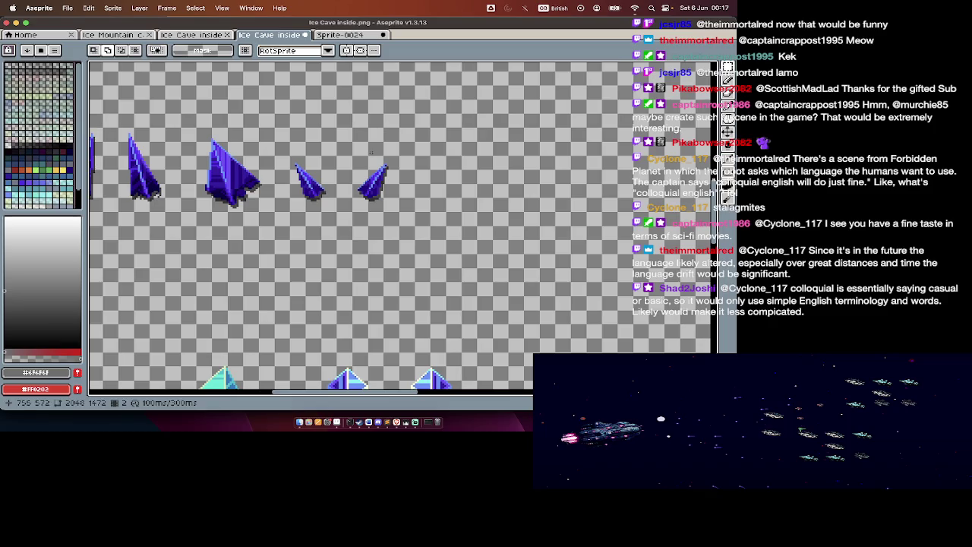
left_click_drag(349, 152, 395, 195)
key("ctrl+c")
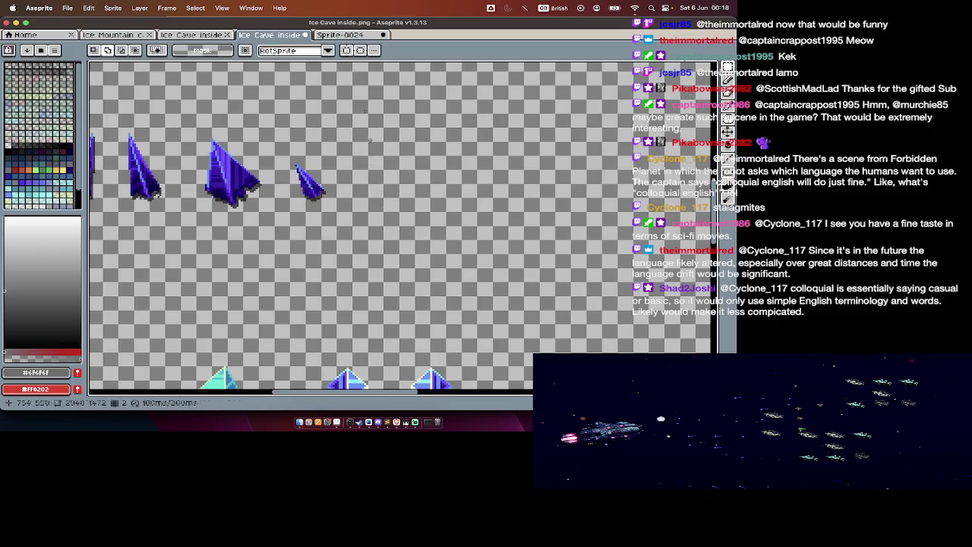
left_click(341, 35)
key("ctrl+v")
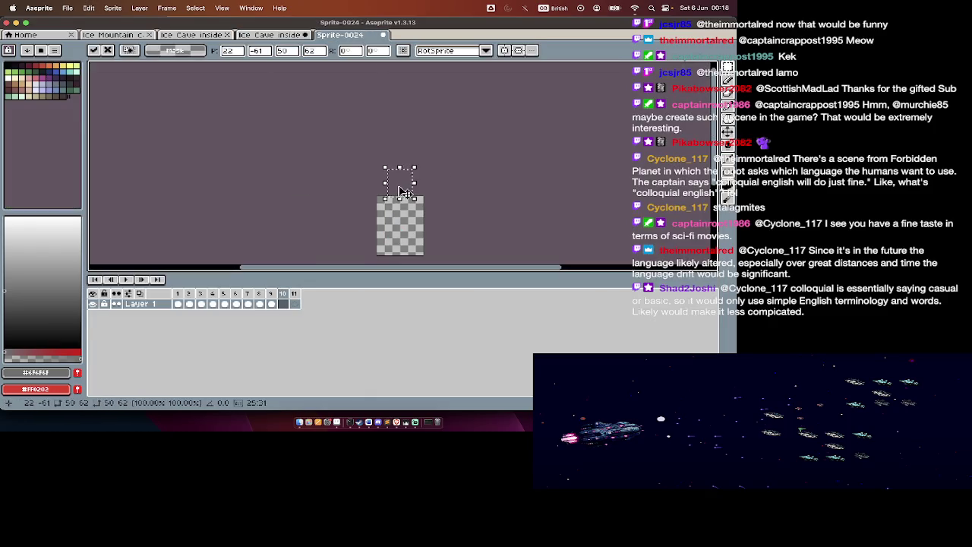
left_click_drag(402, 191, 397, 236)
key("alt+n")
key("alt+n")
key("alt+n")
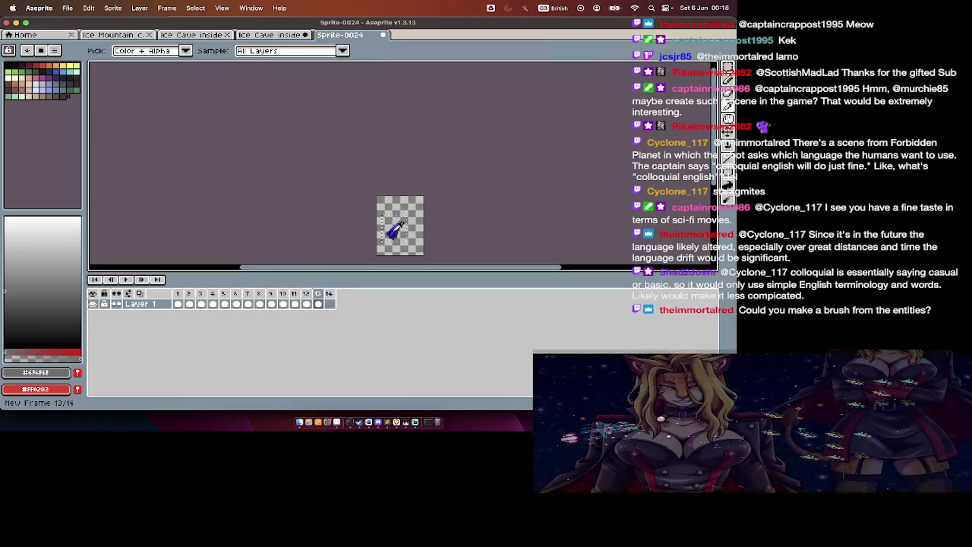
Step: Add more empty frames and paste the copied crystal into frame 9
key("super+z")
key("super+z")
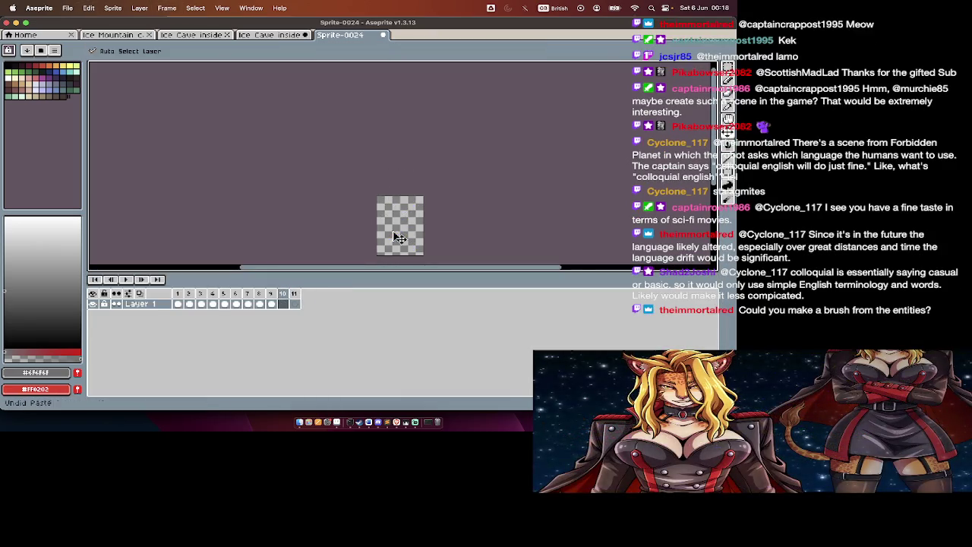
key("alt+n")
key("alt+n")
key("alt+n")
key("alt+n")
key("Left")
key("Left")
key("Left")
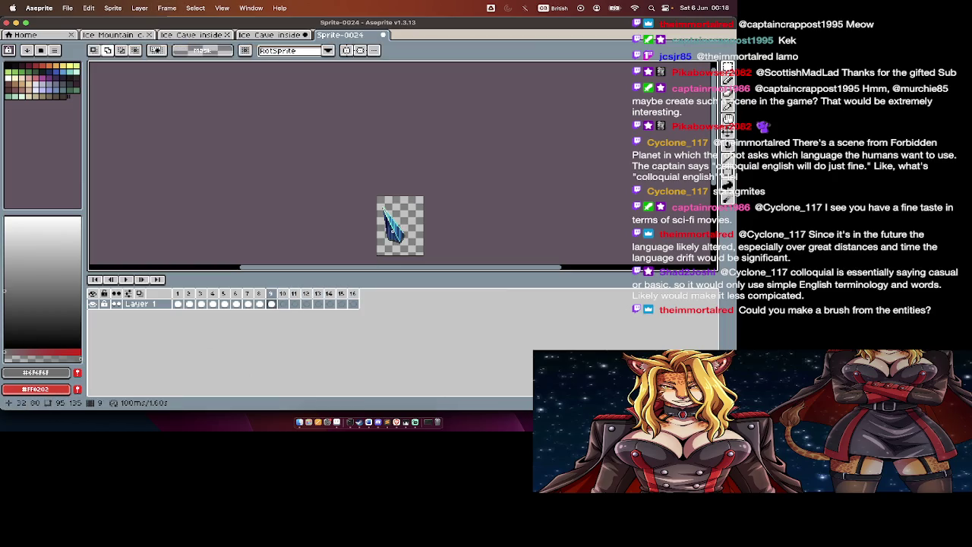
key("super+v")
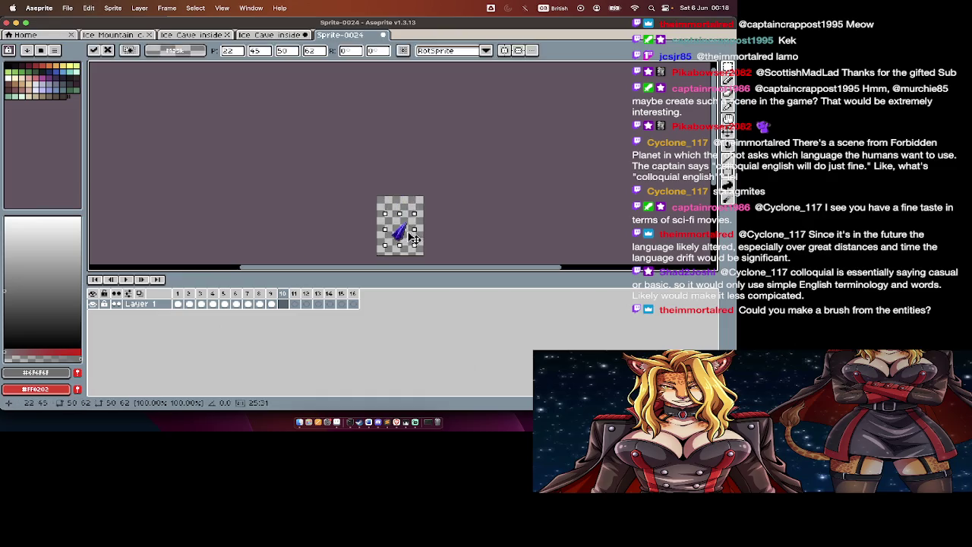
key("Return")
Step: Paste another crystal into the current Sprite-0024 frame
left_click(269, 35)
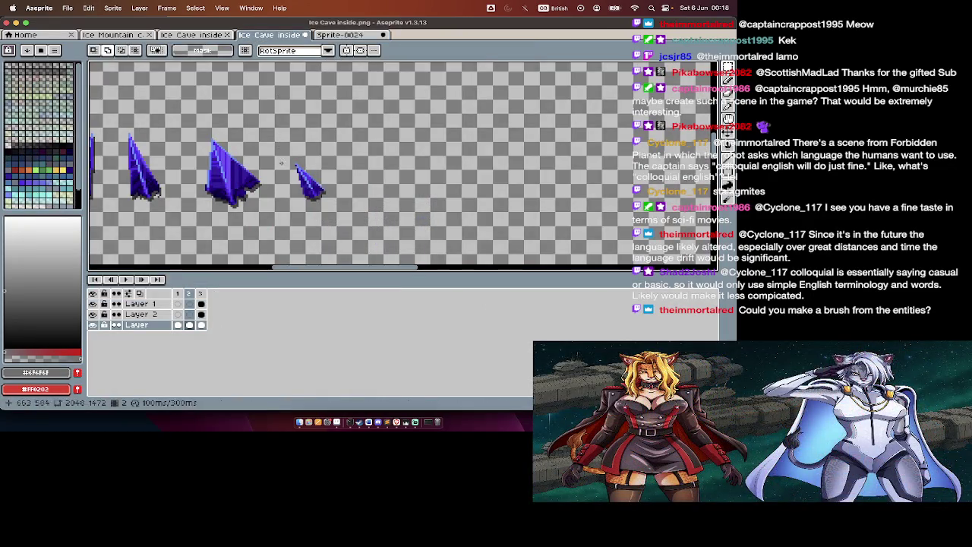
key("ctrl+Tab")
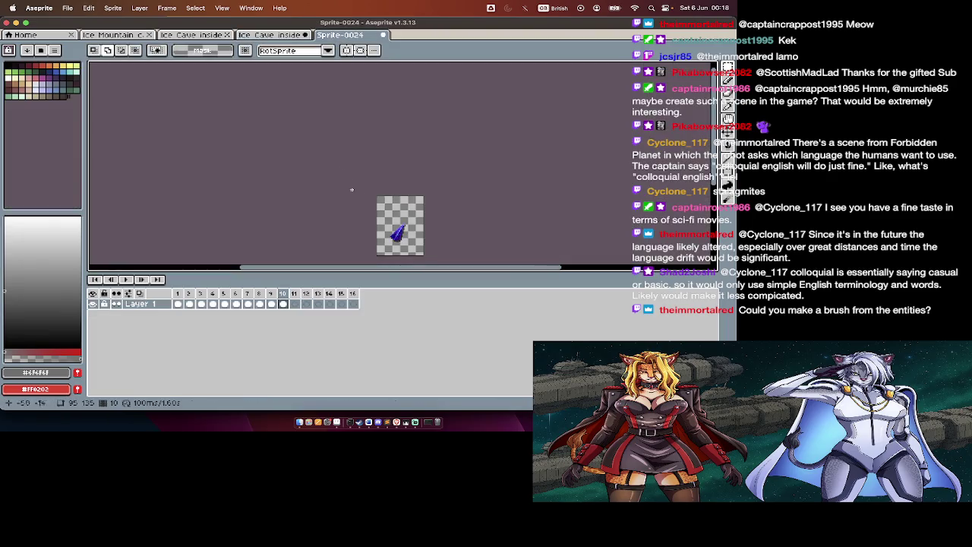
key("super+v")
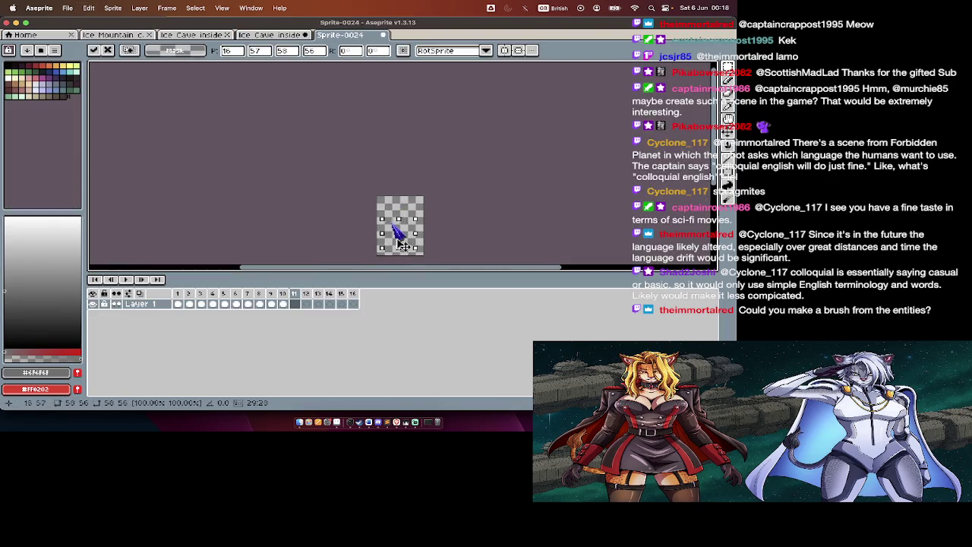
key("Return")
Step: Cut the third crystal from the sheet and place it on the next empty frame
left_click(271, 35)
key("Tab")
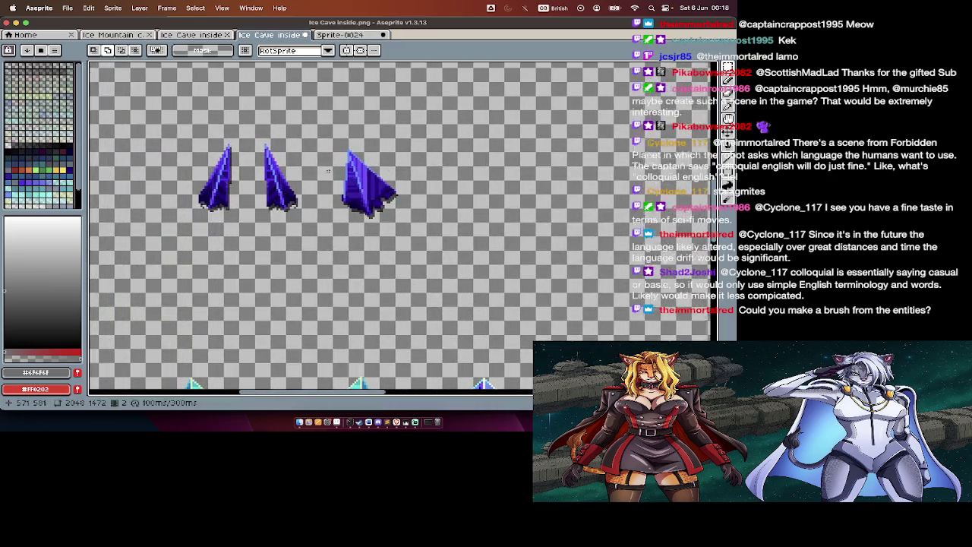
key("super+z")
left_click(373, 50)
left_click(340, 35)
key("Tab")
key("super+z")
key("Tab")
key("super+v")
left_click_drag(433, 225, 400, 225)
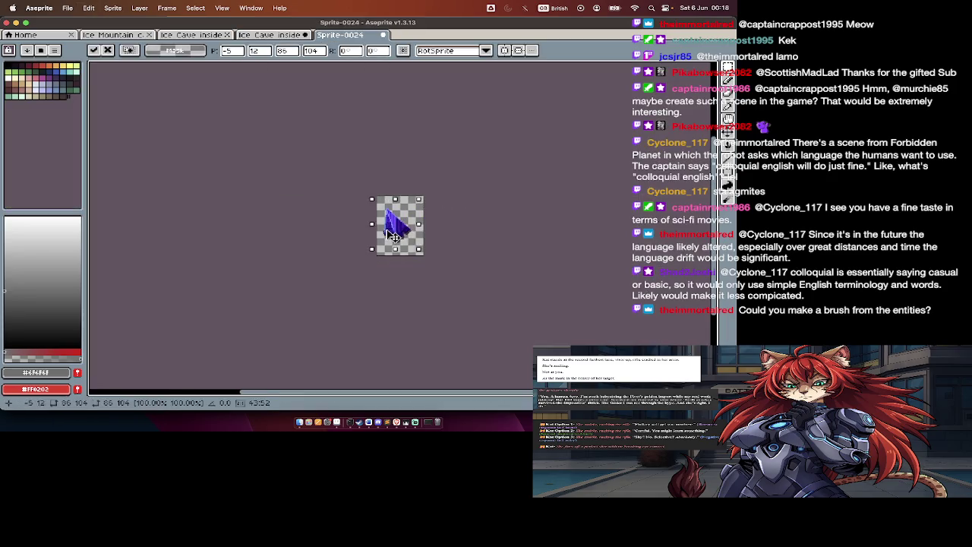
key("Return")
Step: Cut the selected crystal and place it on the following frame
left_click(307, 37)
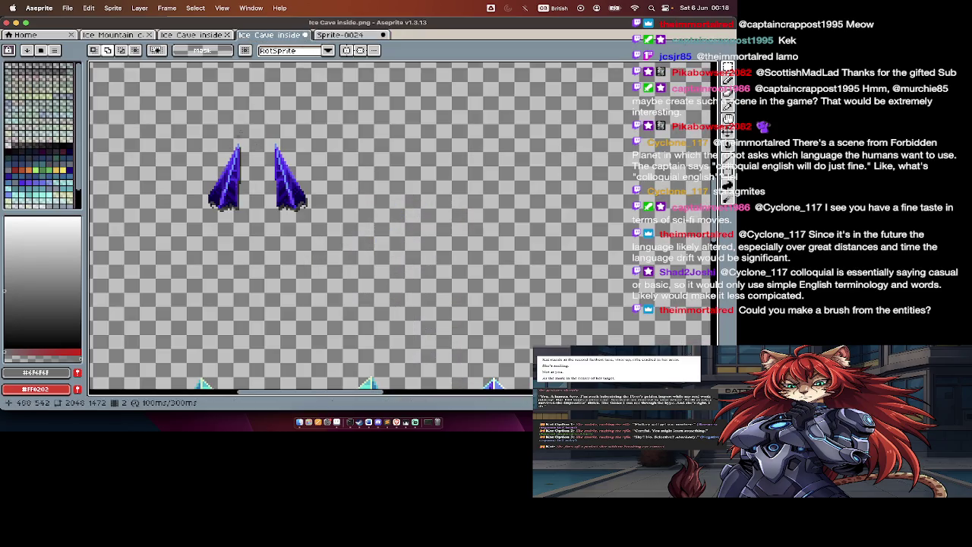
key("super+x")
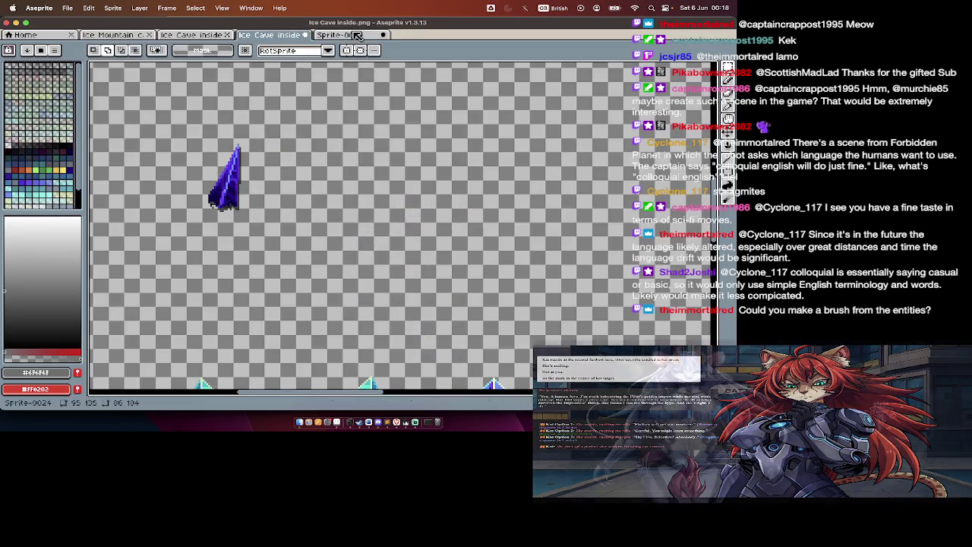
left_click(340, 35)
key("Tab")
key("super+z")
key("super+v")
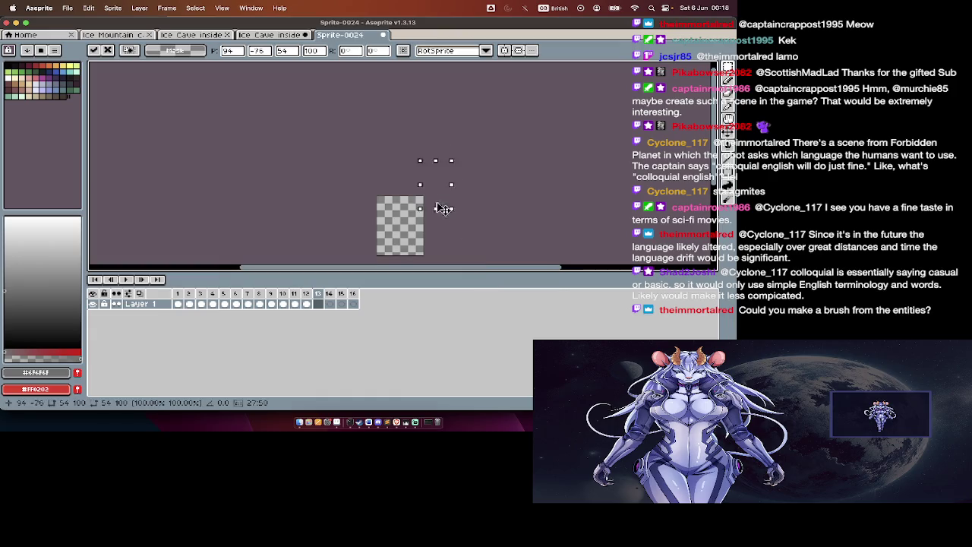
left_click_drag(402, 215, 393, 202)
key("Return")
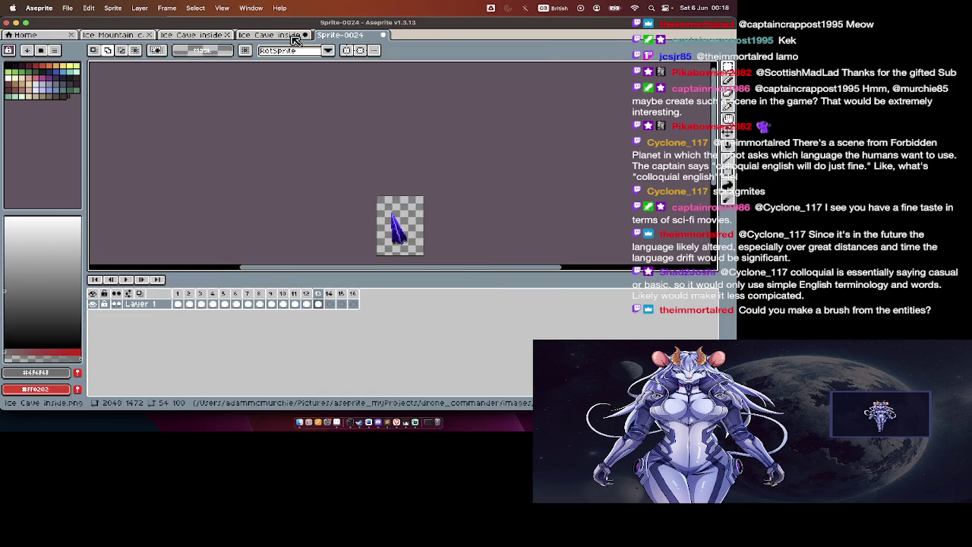
Step: Select and cut the next crystal, then position it on another frame
left_click(298, 36)
left_click_drag(196, 129, 281, 230)
key("super+x")
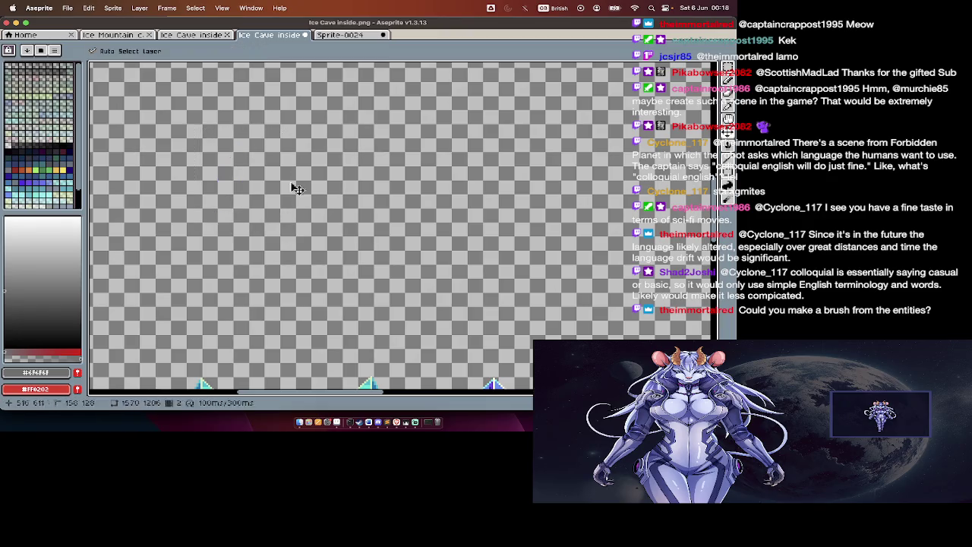
left_click(339, 36)
key("Tab")
key("super+v")
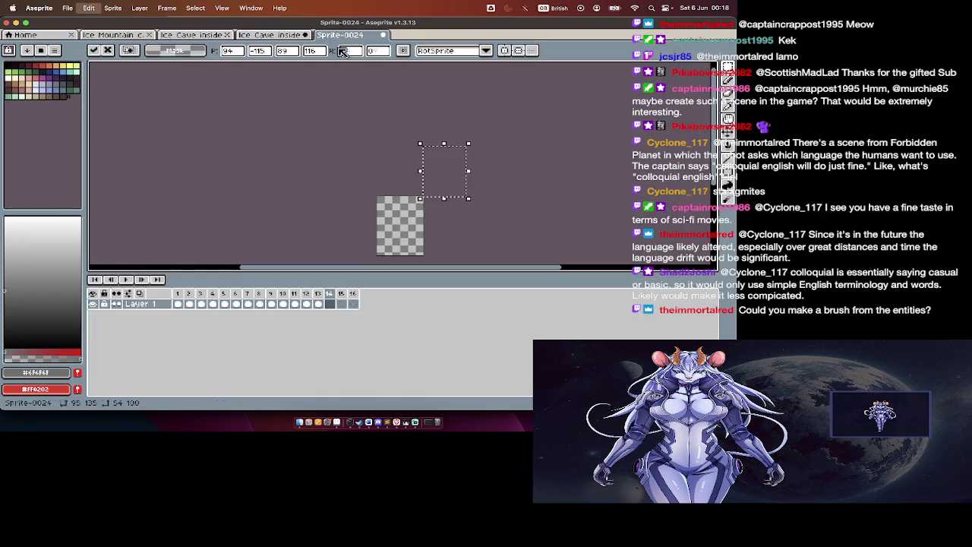
left_click_drag(441, 182, 396, 233)
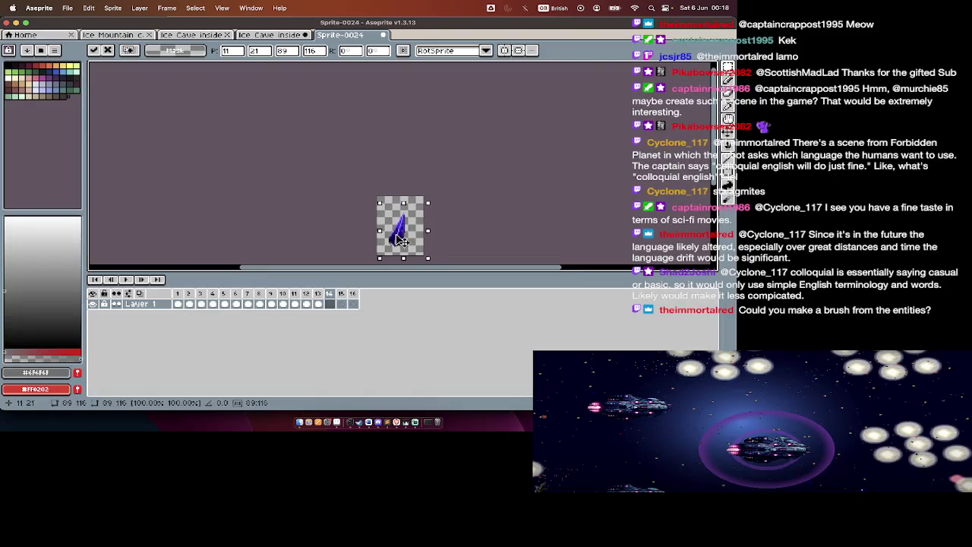
key("Return")
Step: Hide the timeline, check the emptied sheet, and start saving Sprite-0024
key("Tab")
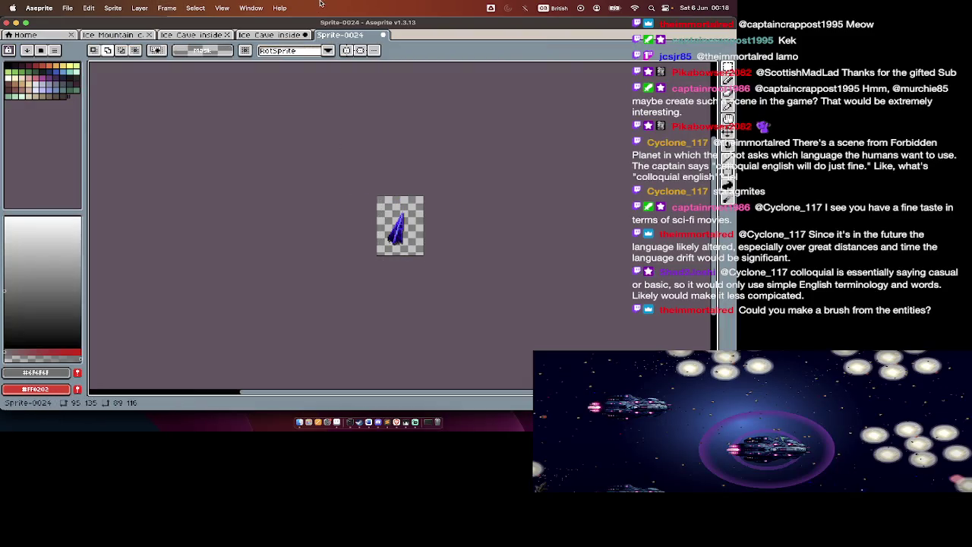
left_click(269, 35)
scroll(442, 247, "down", 5)
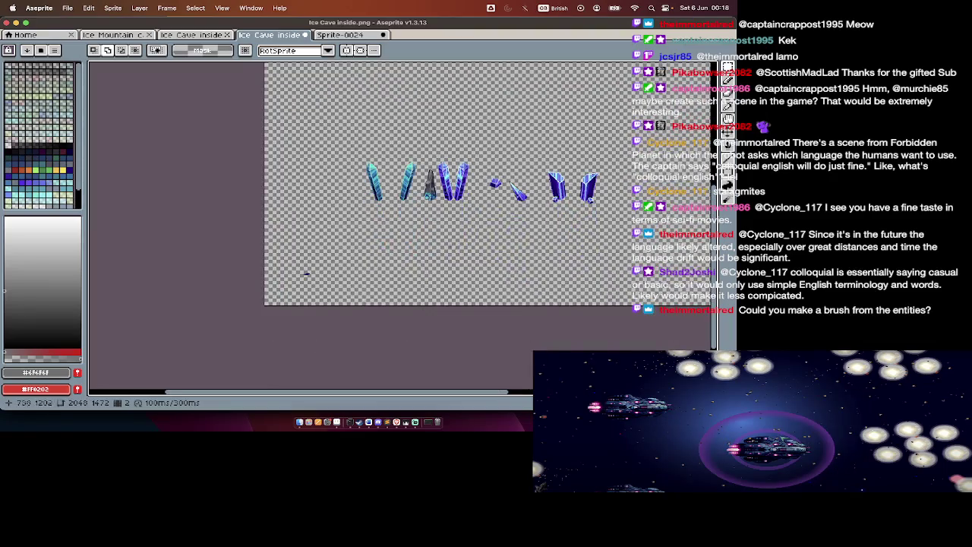
scroll(509, 171, "up", 3)
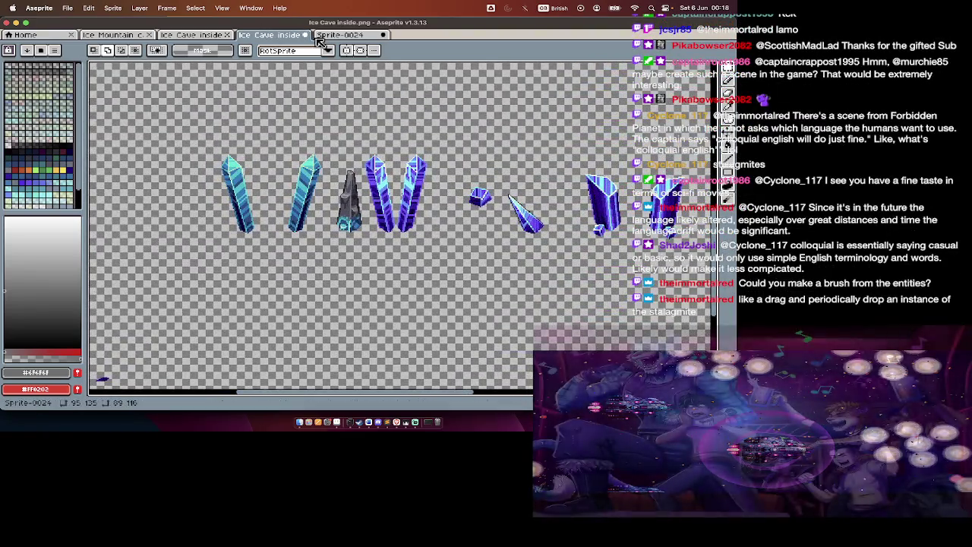
left_click(323, 38)
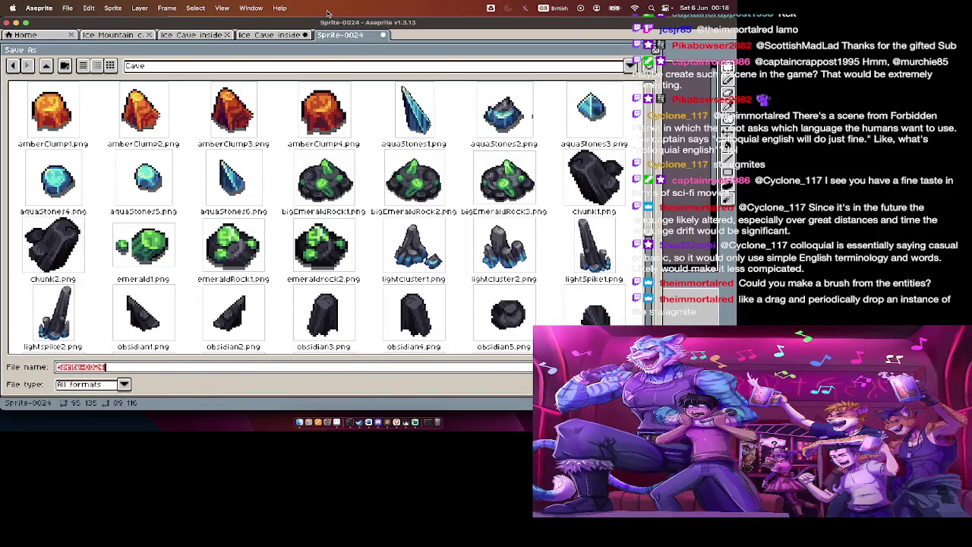
Step: Save Sprite-0024 as shards_assorted1.png in the Cave folder and close it
type("Crys")
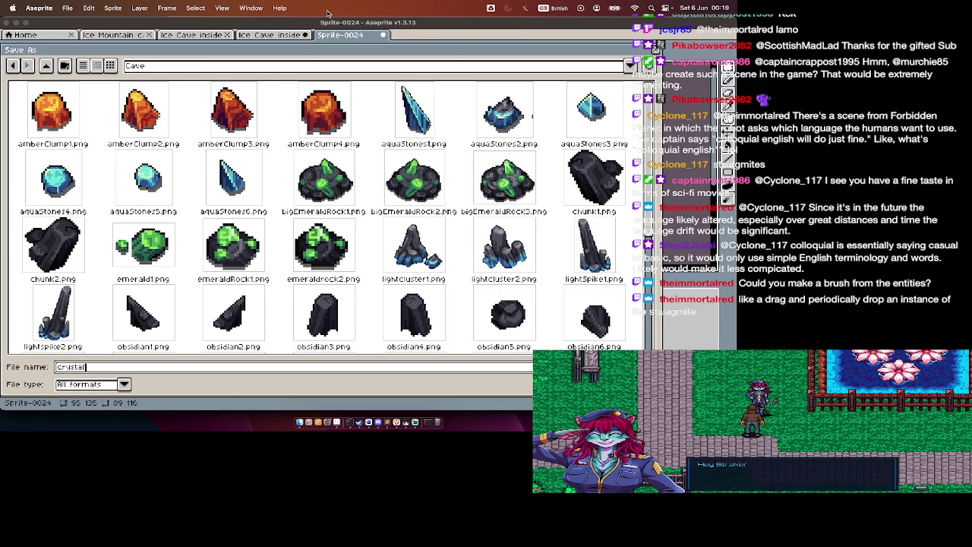
key("BackSpace")
key("BackSpace")
key("BackSpace")
type("shards_assorted1.png")
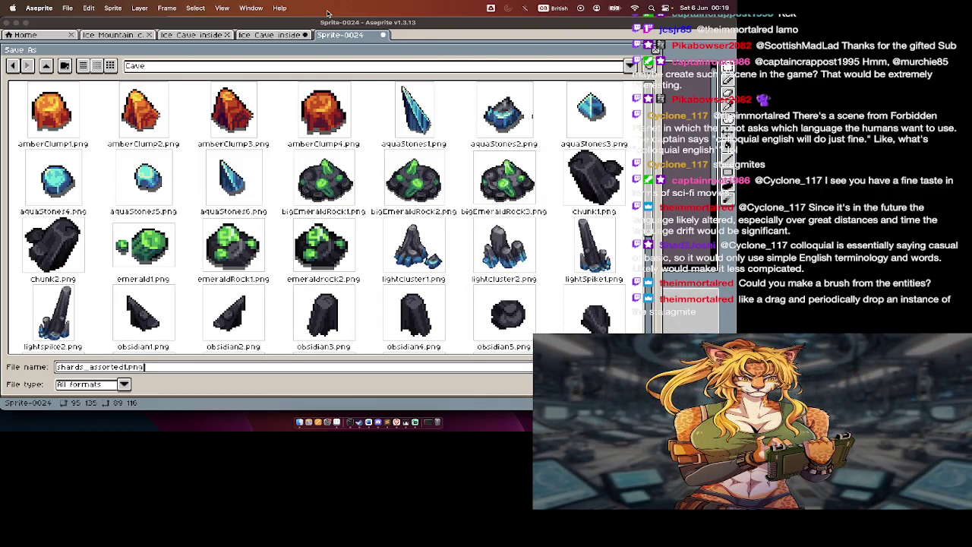
key("Return")
key("ctrl+w")
scroll(304, 228, "right", 3)
scroll(319, 213, "up", 2)
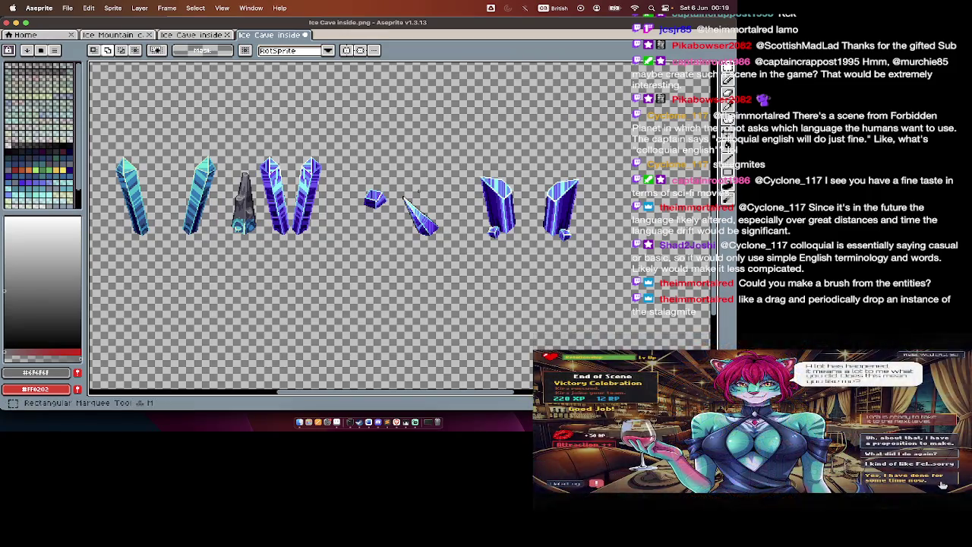
Step: Select the small blue crystal on the sheet and commit the selection
mouse_move(348, 172)
left_mouse_down()
mouse_move(385, 213)
mouse_move(385, 240)
left_mouse_up()
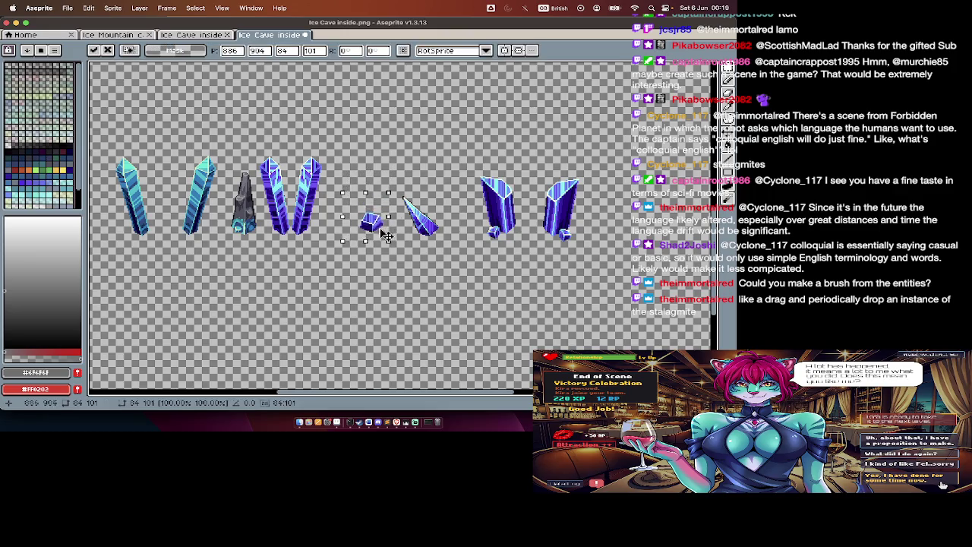
key("Return")
key("Tab")
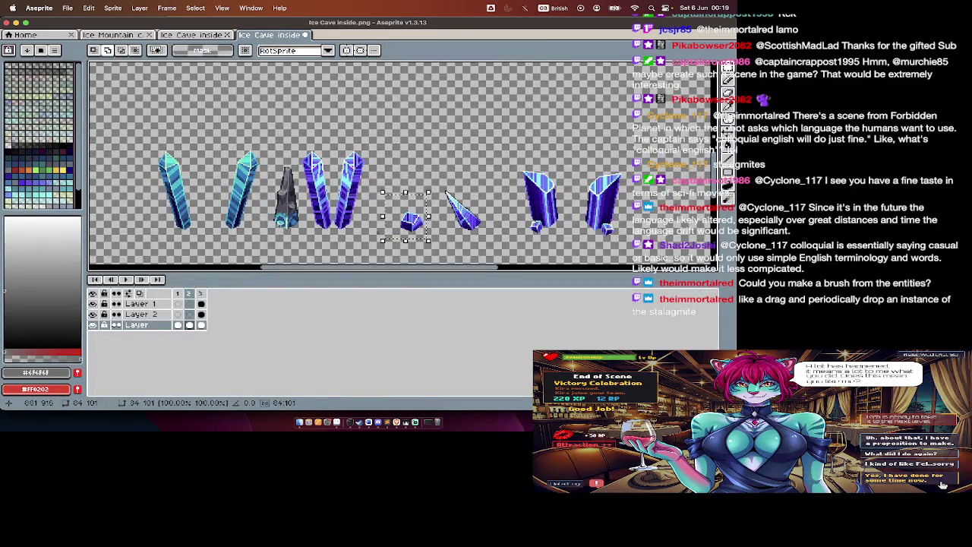
key("Tab")
scroll(403, 228, "left", 3)
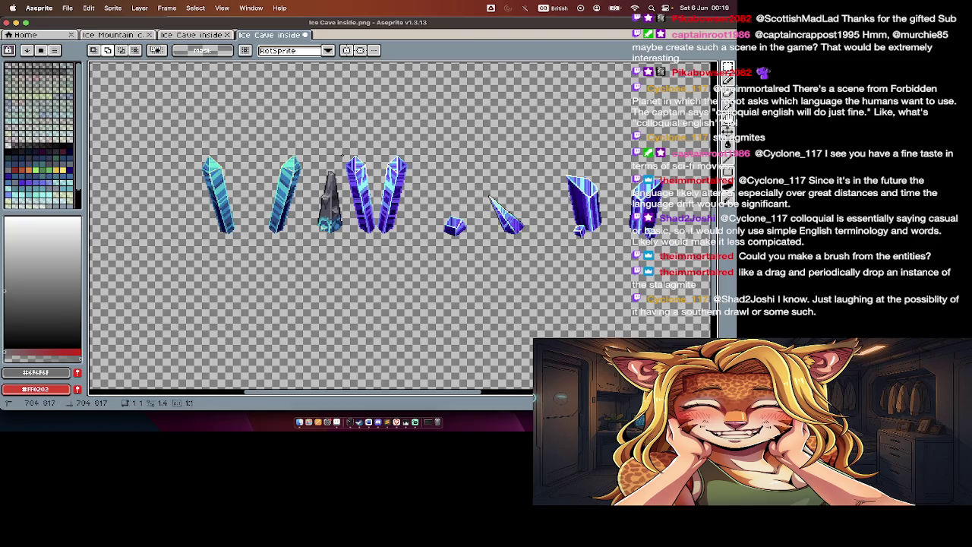
scroll(369, 204, "up", 1)
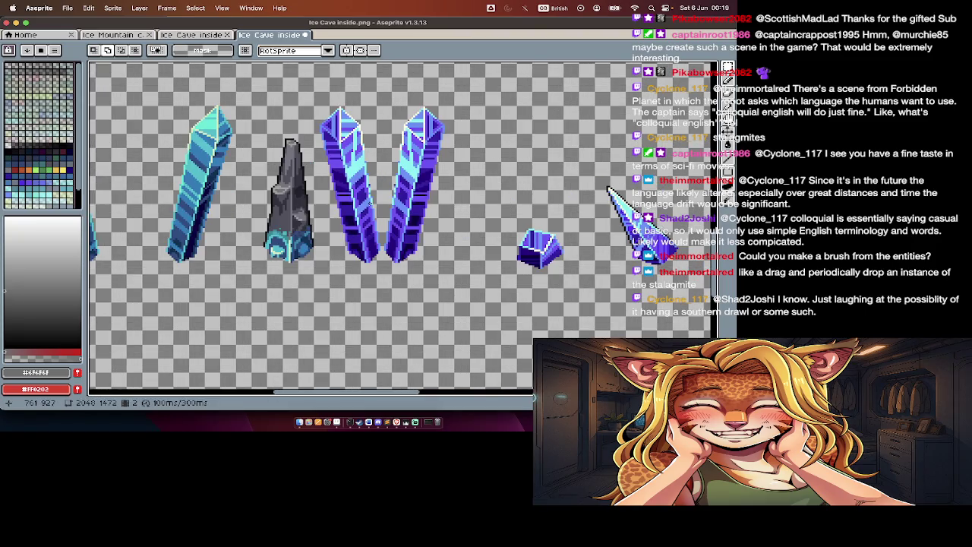
scroll(347, 188, "left", 3)
scroll(347, 188, "up", 2)
scroll(347, 188, "left", 2)
scroll(349, 188, "left", 1)
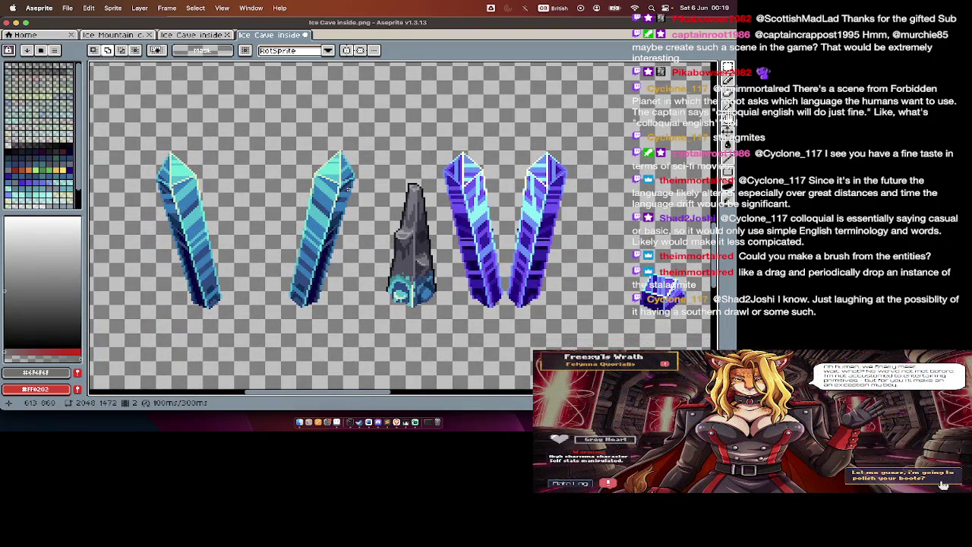
scroll(349, 189, "down", 1)
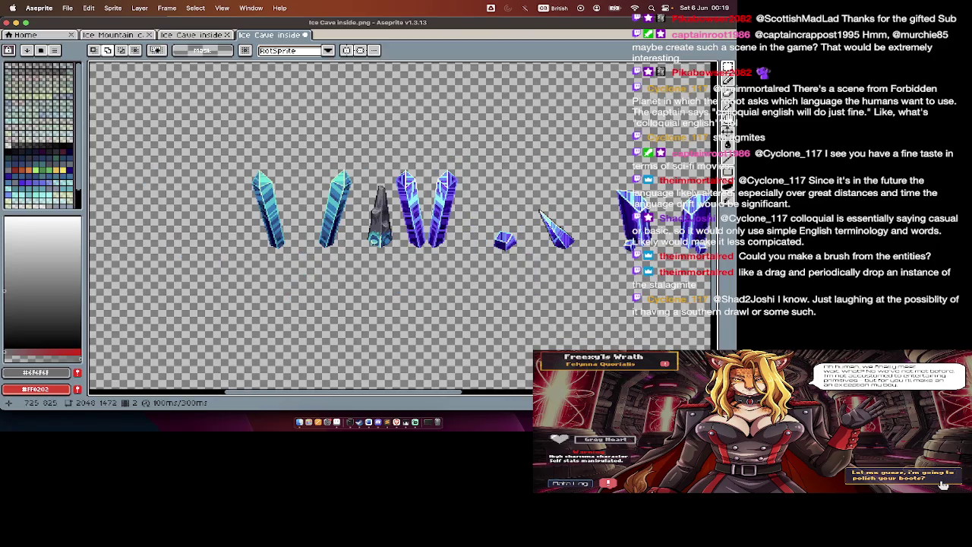
Step: Move the second cyan crystal and the second blue crystal down into a new lower row
left_click_drag(366, 156, 312, 275)
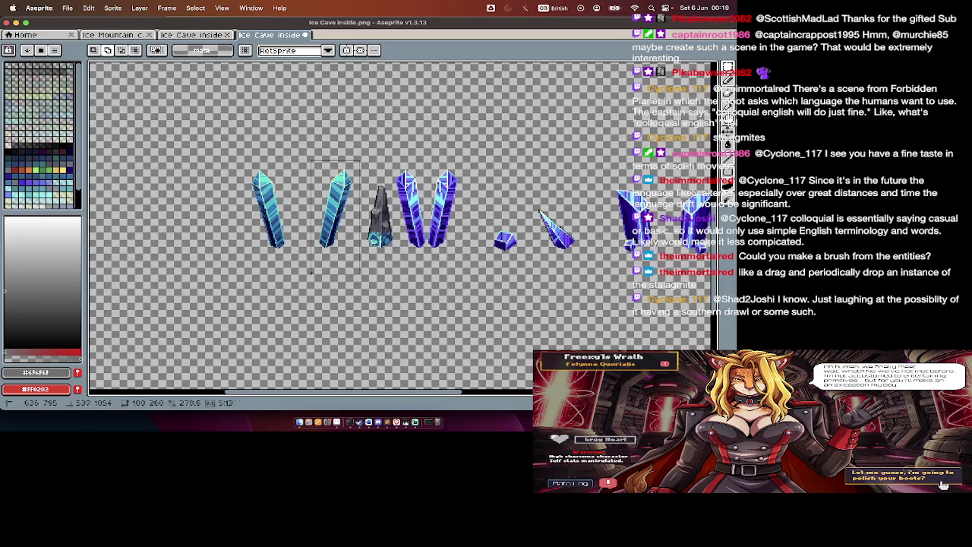
mouse_move(359, 228)
left_mouse_down()
mouse_move(300, 317)
mouse_move(293, 345)
left_mouse_up()
key("super+d")
mouse_move(476, 156)
left_mouse_down()
mouse_move(424, 278)
mouse_move(334, 357)
left_mouse_up()
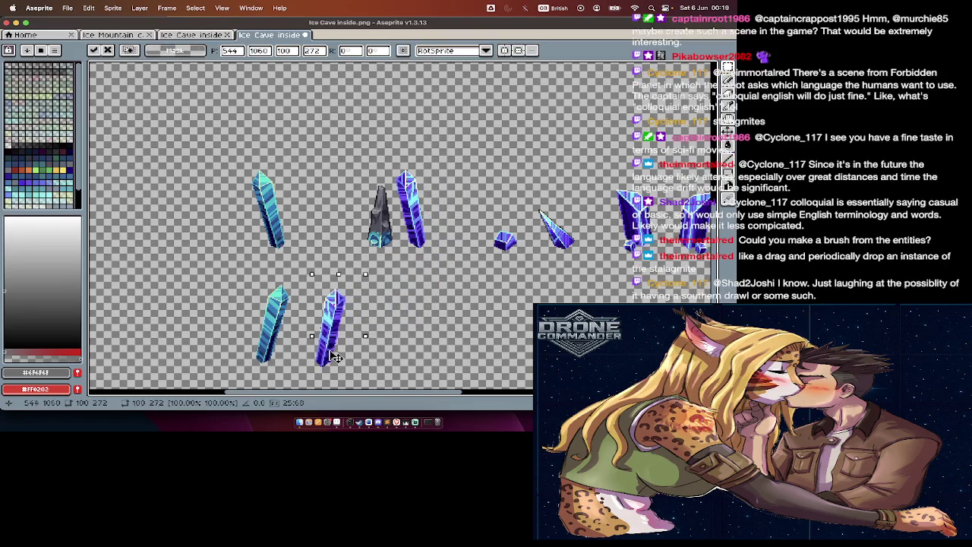
key("Return")
scroll(334, 357, "right", 1)
scroll(334, 357, "right", 4)
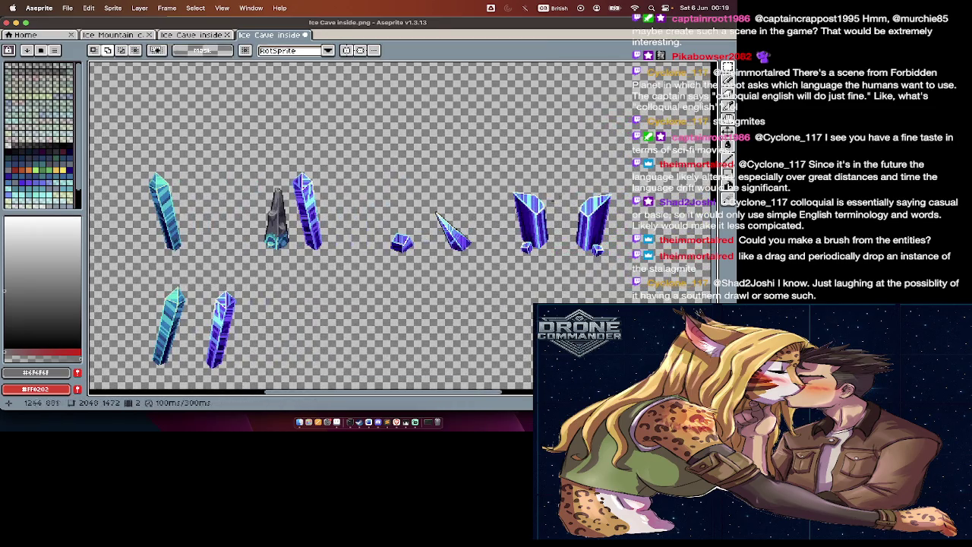
Step: Move the rightmost crystal down to join the lower row
left_click_drag(563, 181, 632, 271)
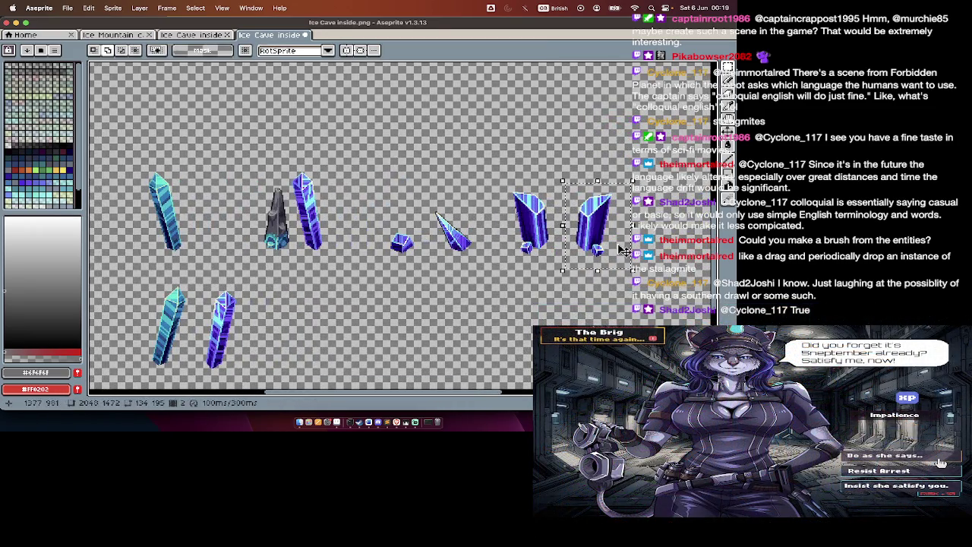
mouse_move(615, 240)
left_mouse_down()
mouse_move(397, 367)
mouse_move(262, 357)
mouse_move(304, 356)
left_mouse_up()
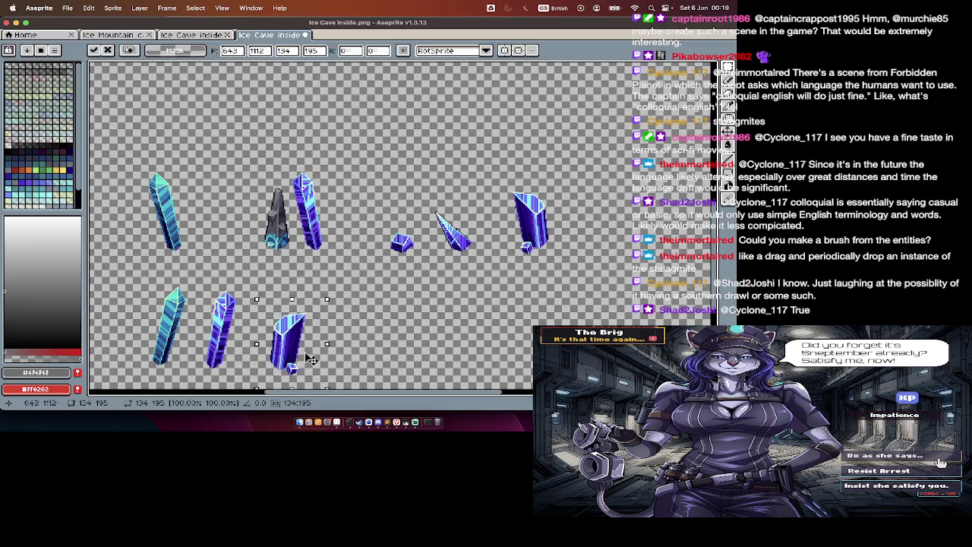
key("Return")
scroll(303, 356, "left", 3)
scroll(304, 355, "up", 2)
scroll(311, 228, "down", 2)
key("b")
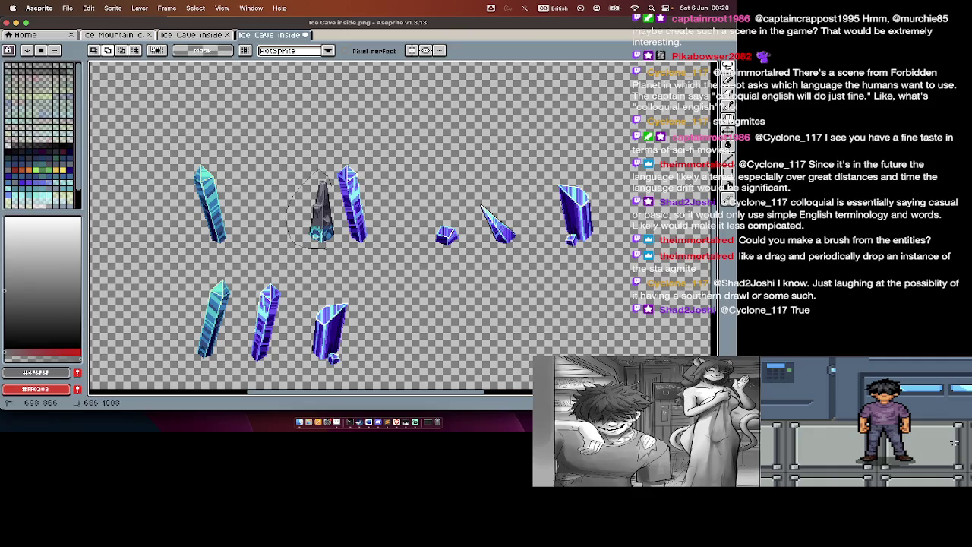
Step: Shift the dark stalagmite left, away from the blue crystal
left_click_drag(331, 248, 336, 253)
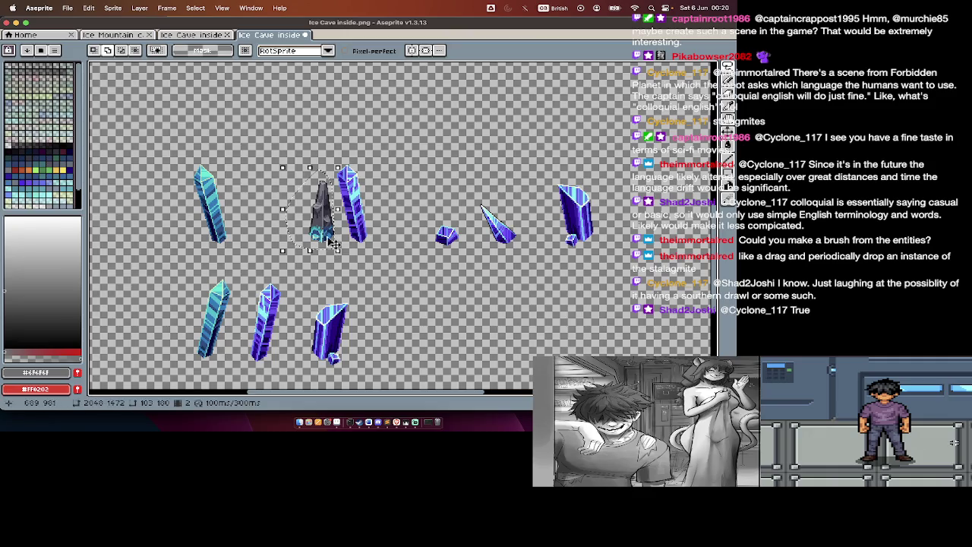
scroll(336, 248, "up", 2)
left_click_drag(320, 236, 225, 236)
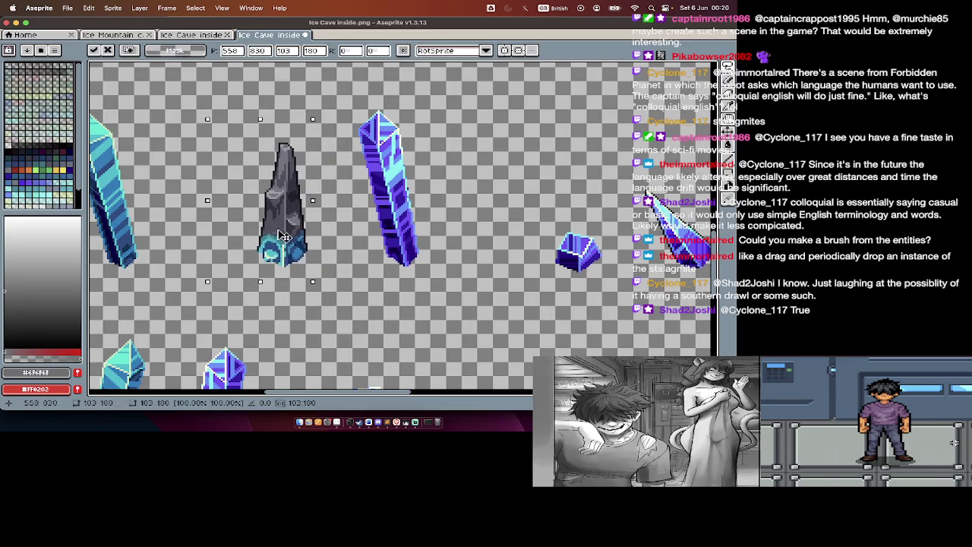
key("Return")
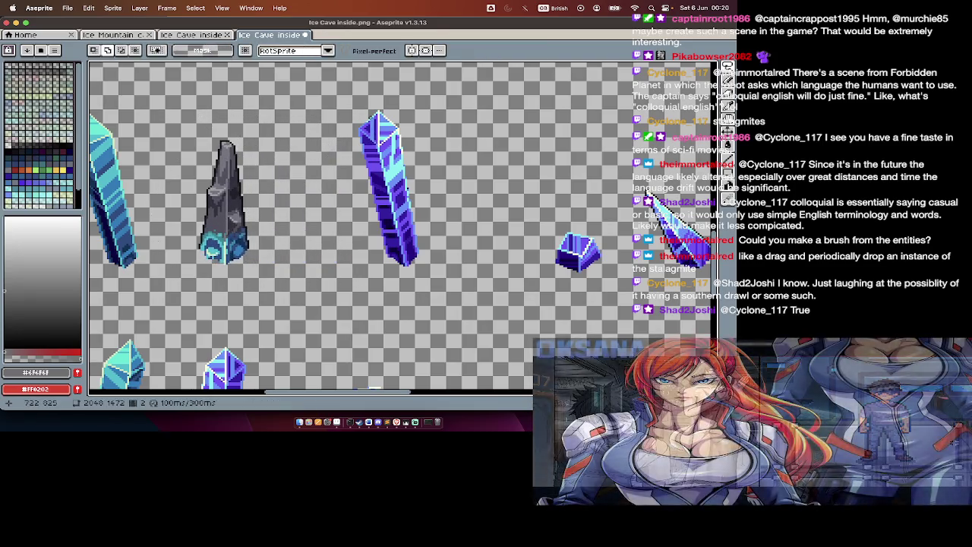
scroll(305, 188, "down", 1)
Step: Place the grey stalagmite at the end of the lower row
left_click_drag(393, 169, 404, 187)
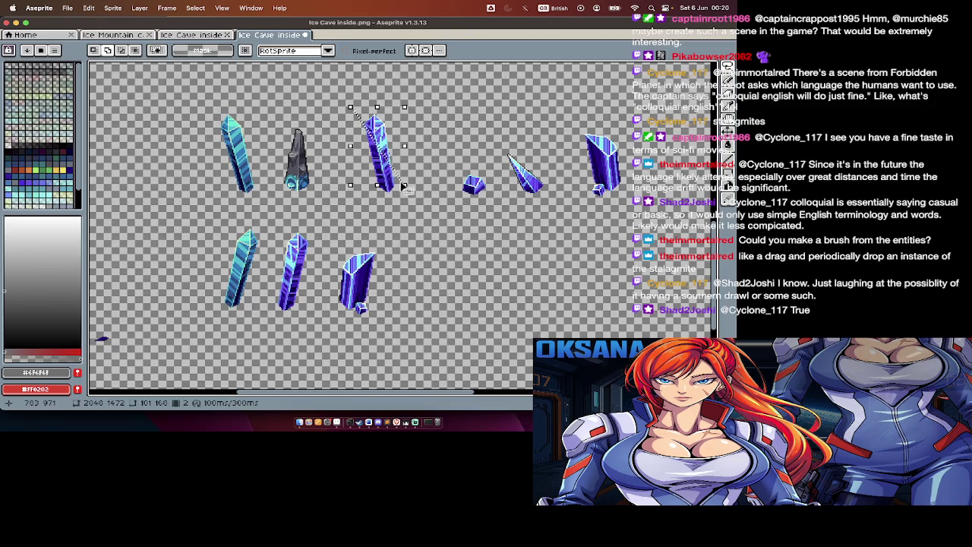
key("m")
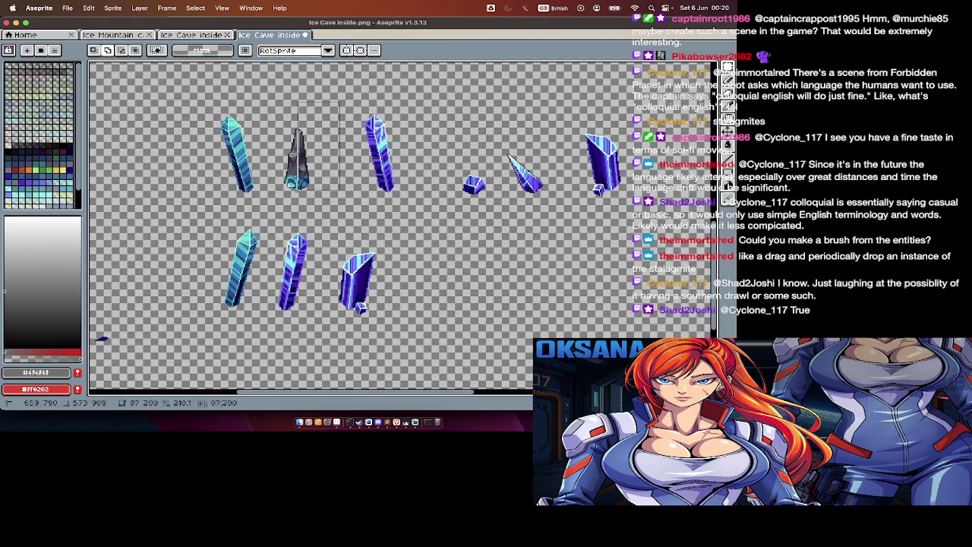
left_click_drag(341, 97, 275, 199)
left_click_drag(337, 180, 463, 308)
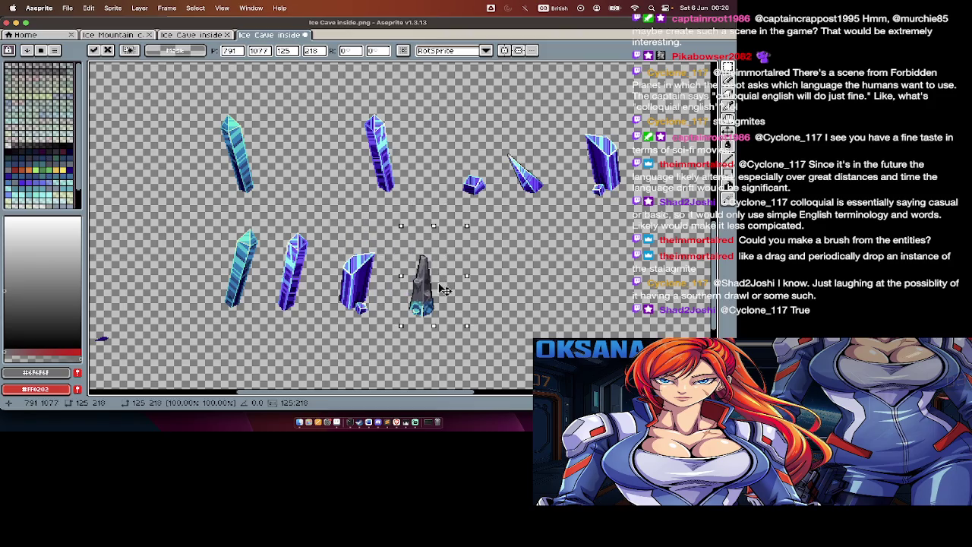
left_click(407, 131)
Step: Fill the top-row gap with the right blue crystal and shift the small crystal and shard left
mouse_move(584, 135)
left_mouse_down()
mouse_move(655, 207)
mouse_move(309, 181)
mouse_move(327, 183)
left_mouse_up()
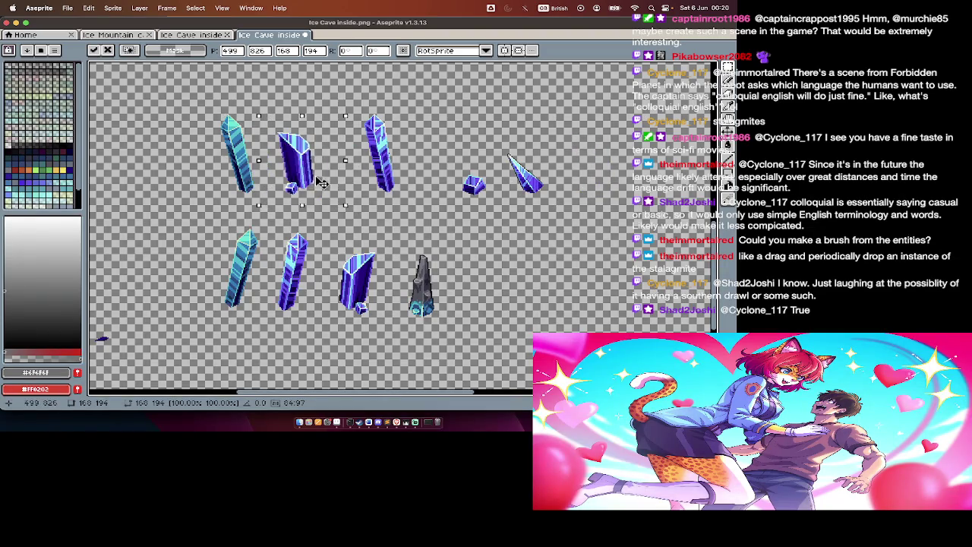
left_click(443, 192)
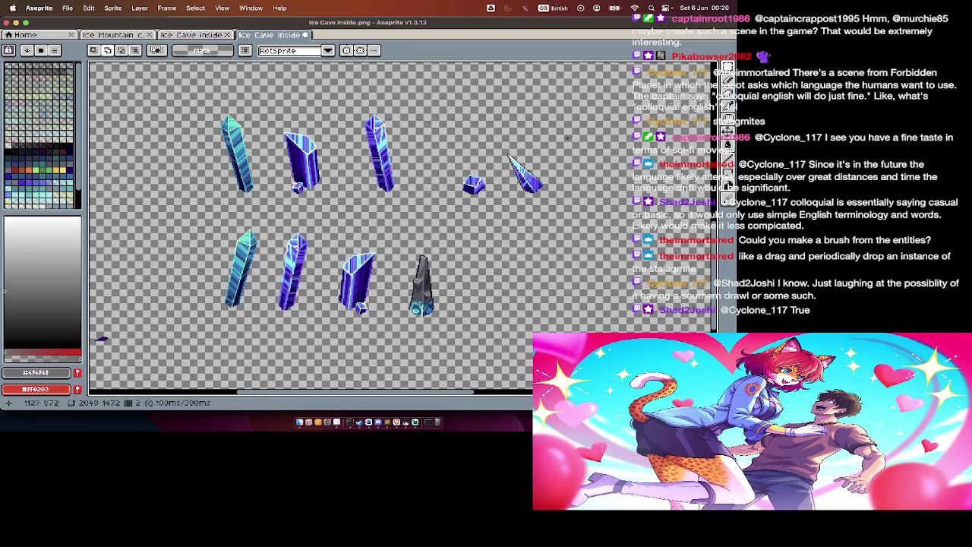
mouse_move(579, 135)
left_mouse_down()
mouse_move(449, 214)
mouse_move(431, 194)
left_mouse_up()
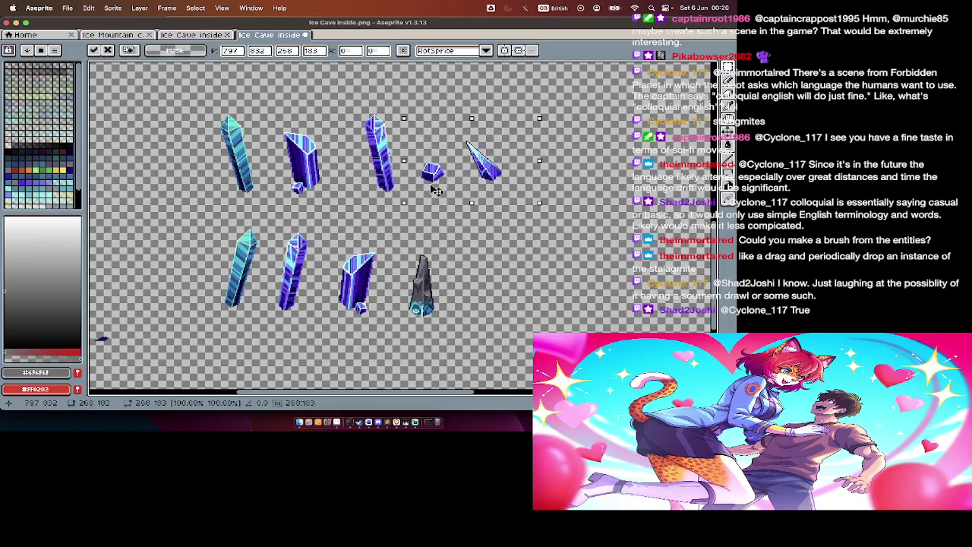
key("Return")
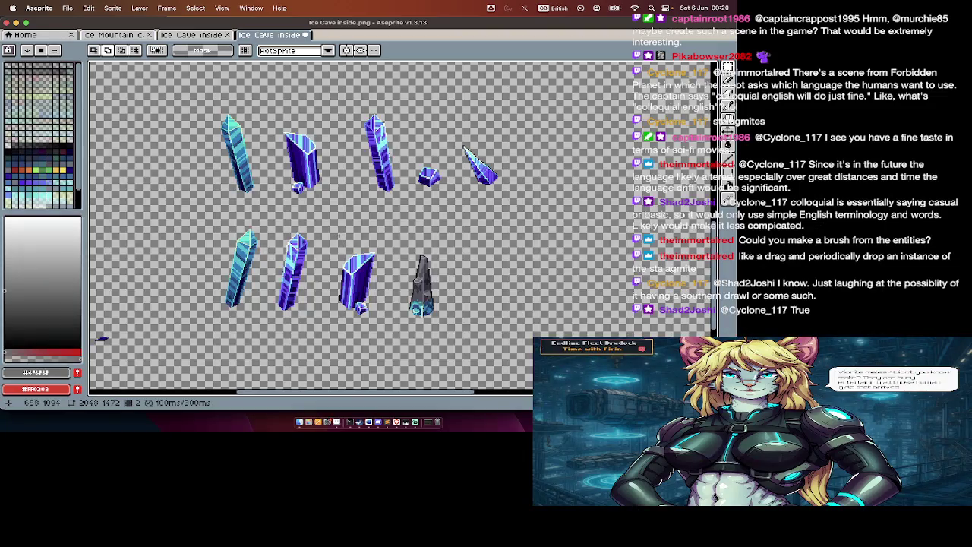
key("Tab")
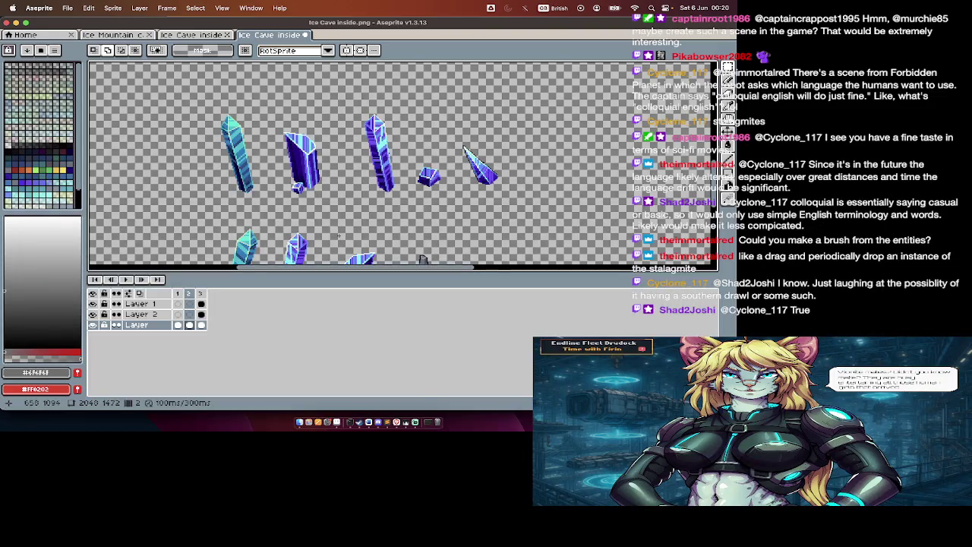
key("Tab")
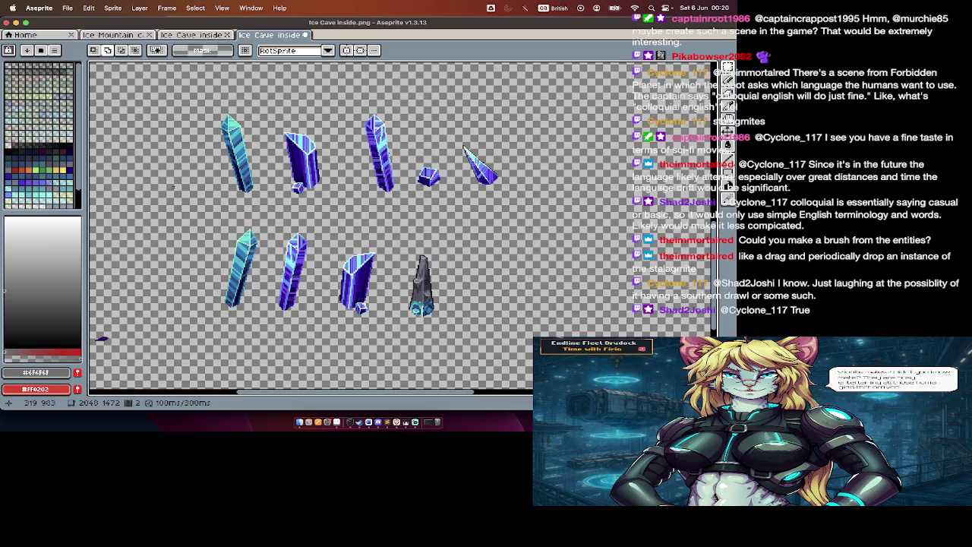
Step: Select all crystals in both rows, then cut and paste them back onto the canvas
left_click_drag(180, 108, 639, 366)
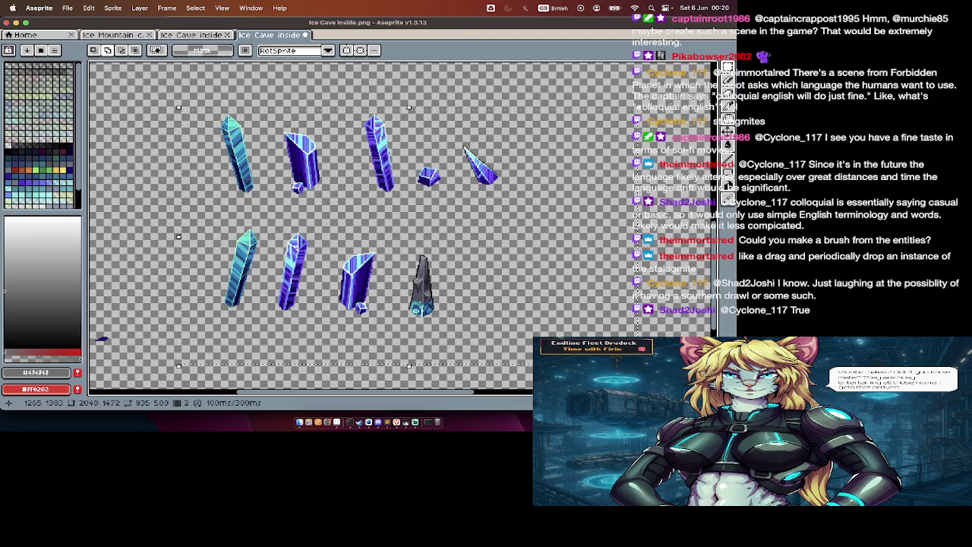
key("ctrl+x")
key("Tab")
key("ctrl+v")
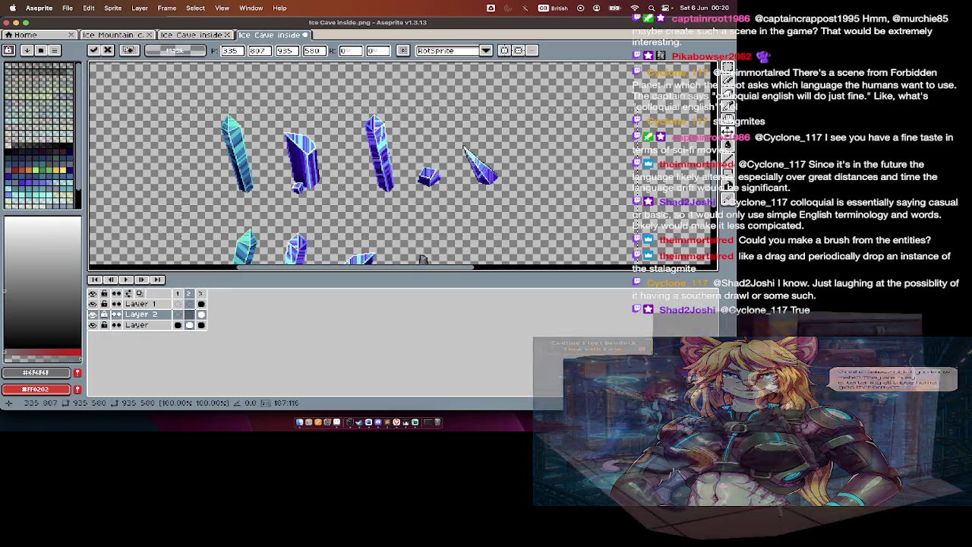
key("Tab")
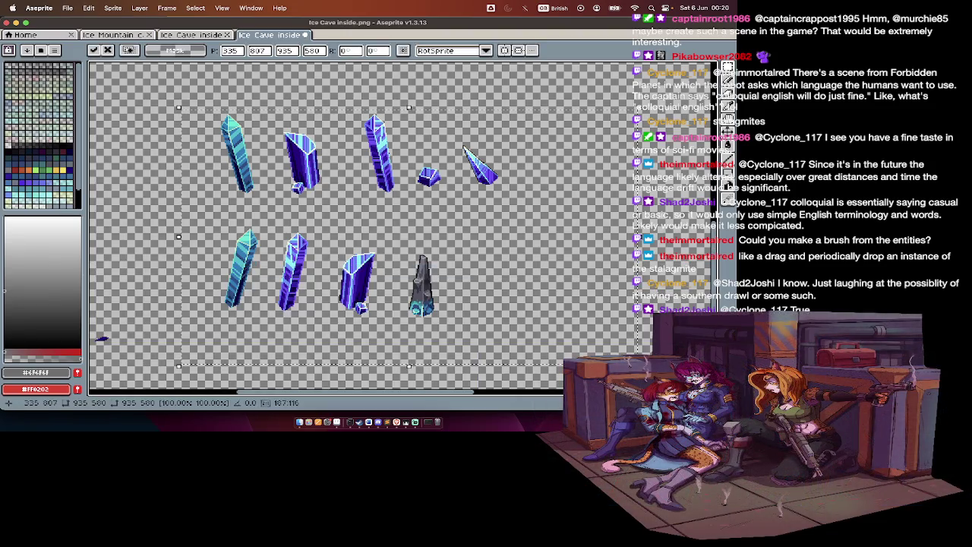
key("Tab")
key("ctrl+u")
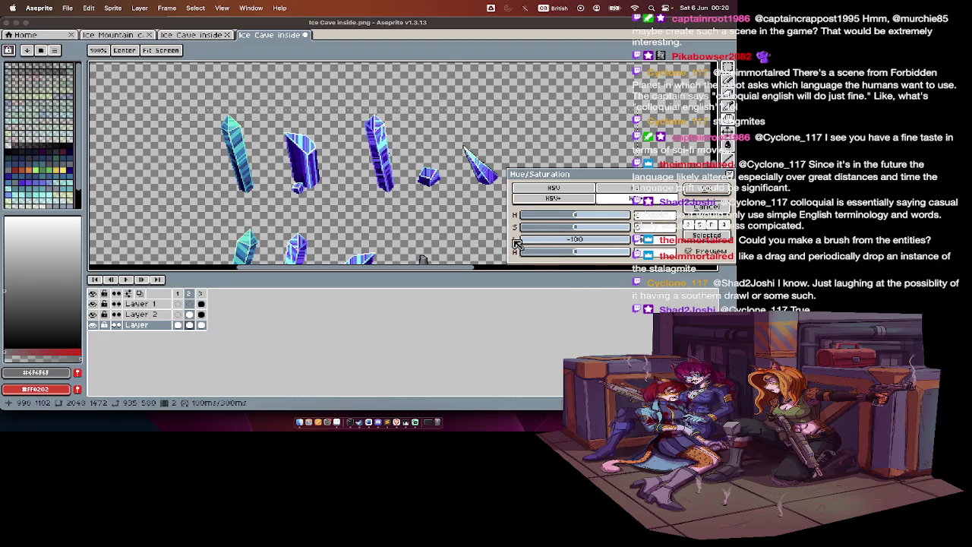
Step: Apply the Hue/Saturation change, then set the top row's lightness to about -18
key("Return")
key("Tab")
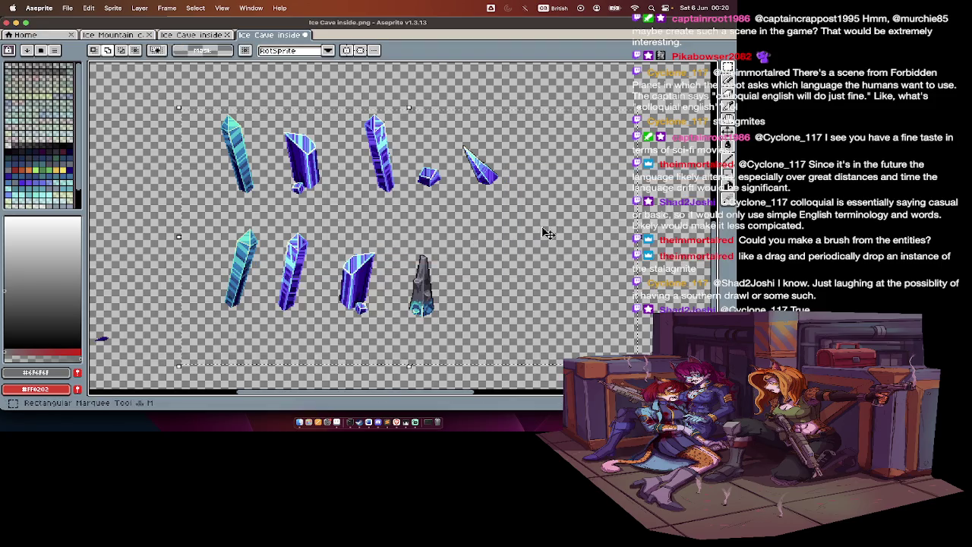
mouse_move(211, 106)
left_mouse_down()
mouse_move(507, 219)
mouse_move(518, 198)
left_mouse_up()
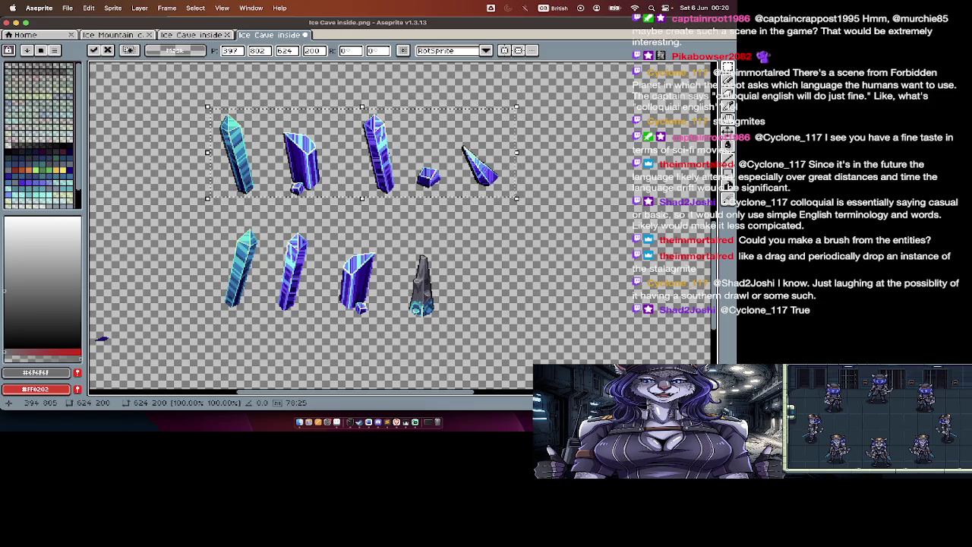
key("super+u")
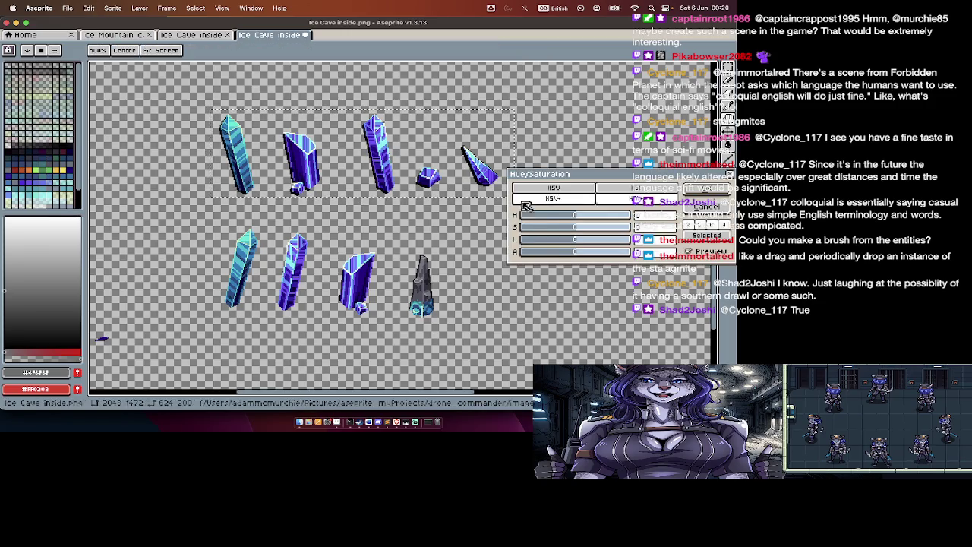
mouse_move(541, 241)
left_mouse_down()
mouse_move(571, 244)
mouse_move(558, 257)
left_mouse_up()
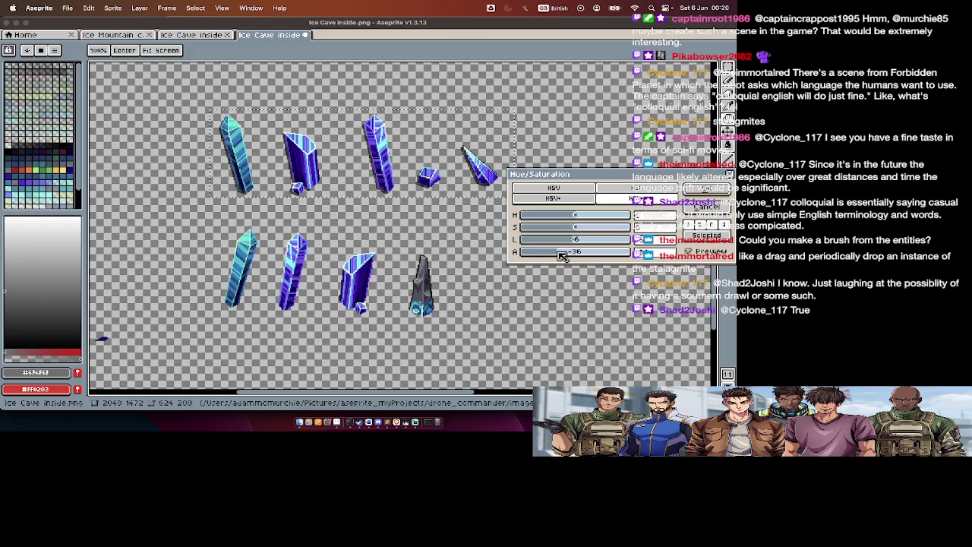
key("Return")
Step: Nudge the top-row crystals slightly right, then cancel the unwanted transform
scroll(423, 200, "up", 2)
scroll(425, 200, "up", 2)
scroll(429, 200, "up", 2)
scroll(429, 200, "down", 3)
scroll(456, 205, "up", 2)
scroll(484, 210, "up", 1)
left_click_drag(484, 210, 493, 210)
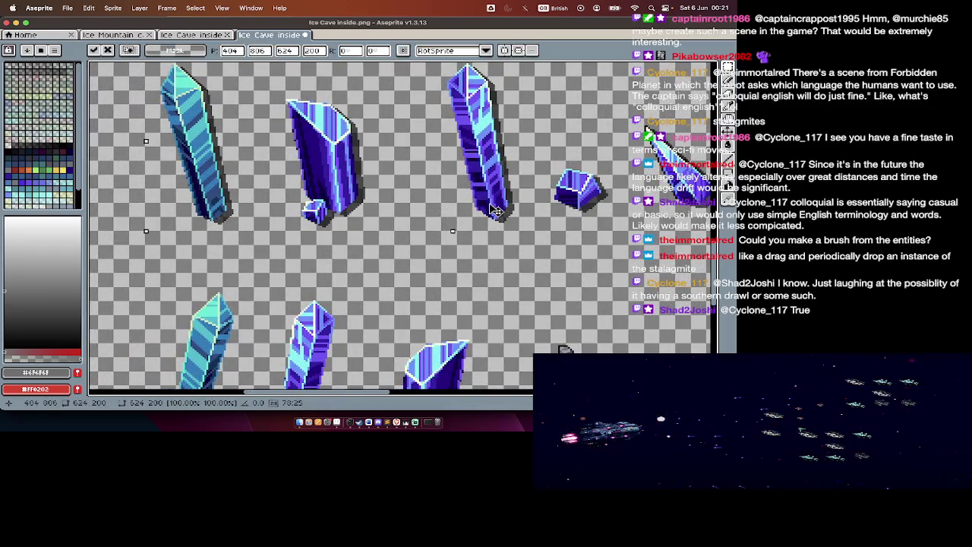
key("Escape")
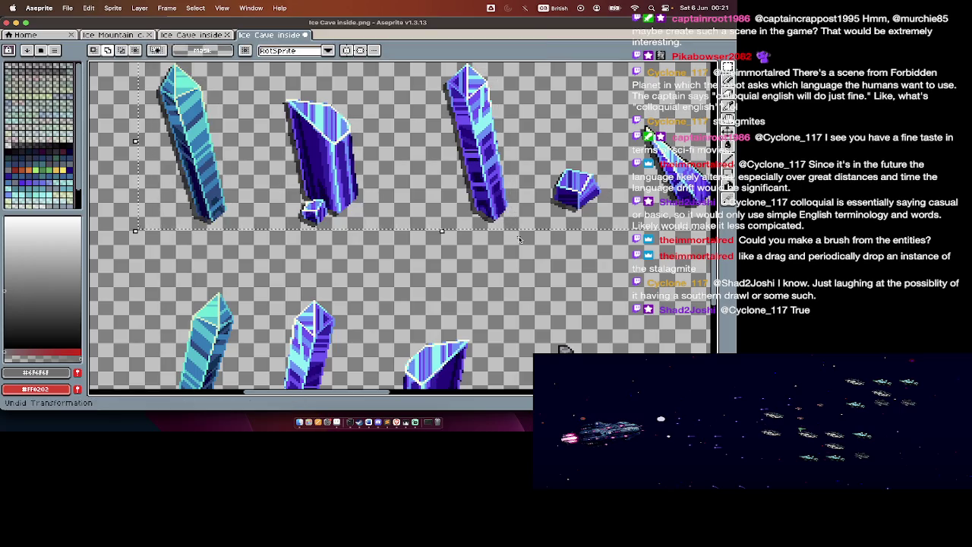
Step: Test a slight transform rotation on the selected top-row crystals, then back out of it
scroll(519, 240, "down", 1)
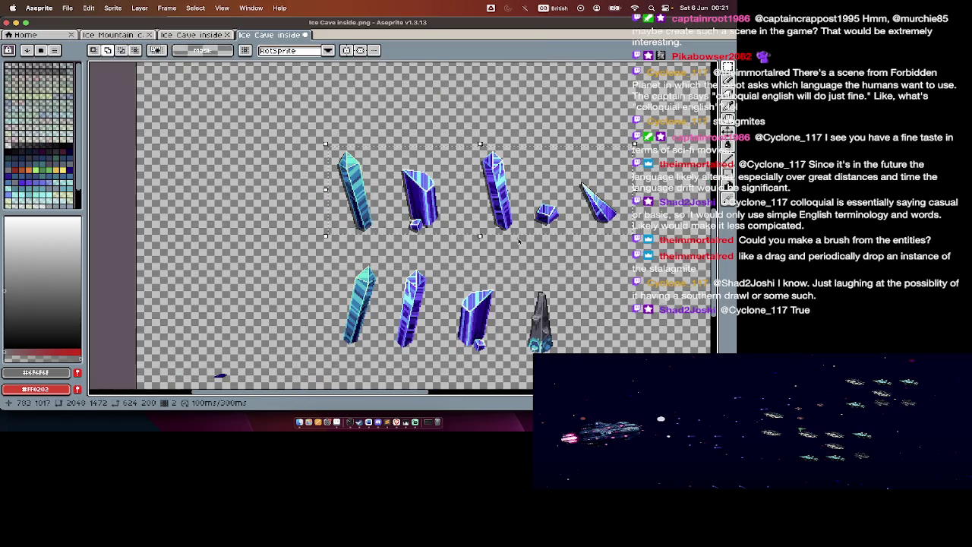
left_click(530, 215)
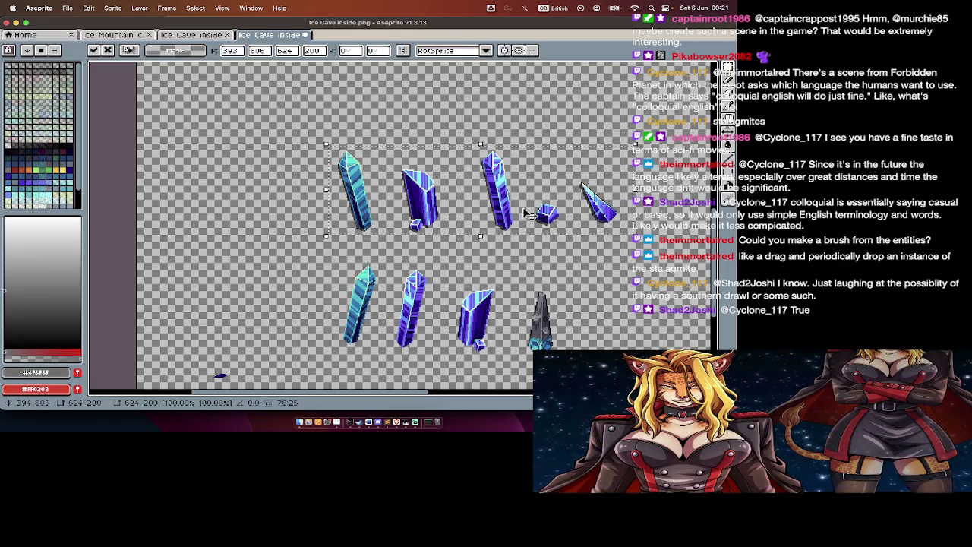
scroll(399, 210, "up", 2)
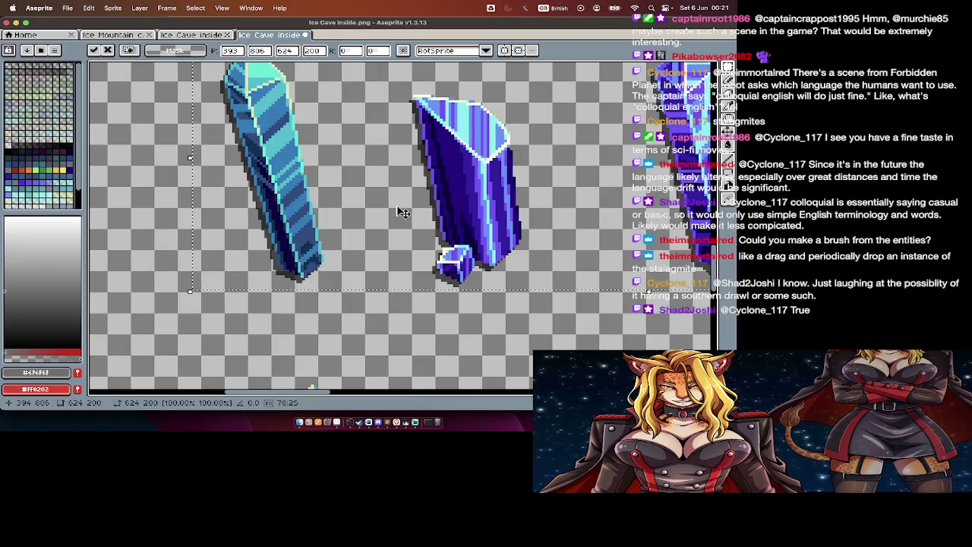
scroll(398, 212, "down", 1)
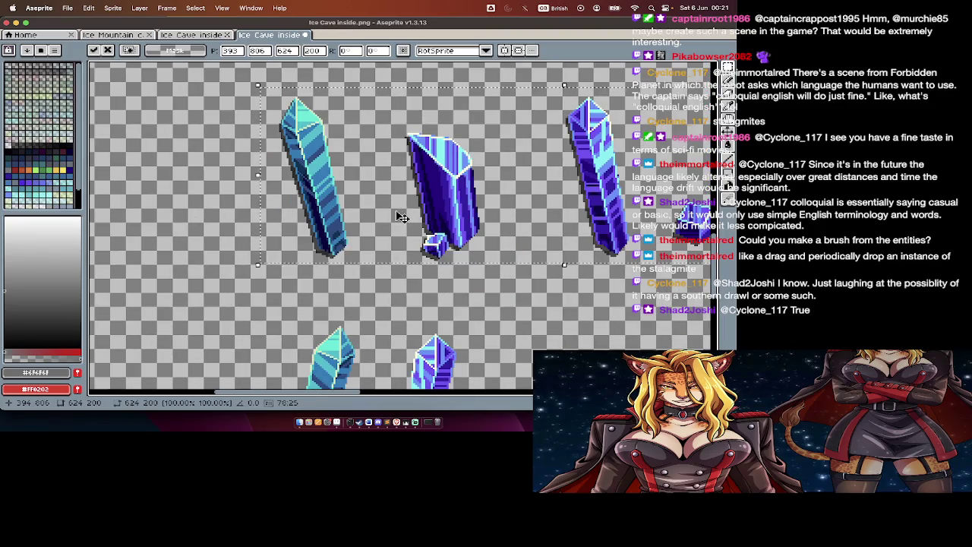
key("Return")
scroll(401, 215, "right", 3)
scroll(456, 205, "right", 3)
scroll(537, 201, "right", 2)
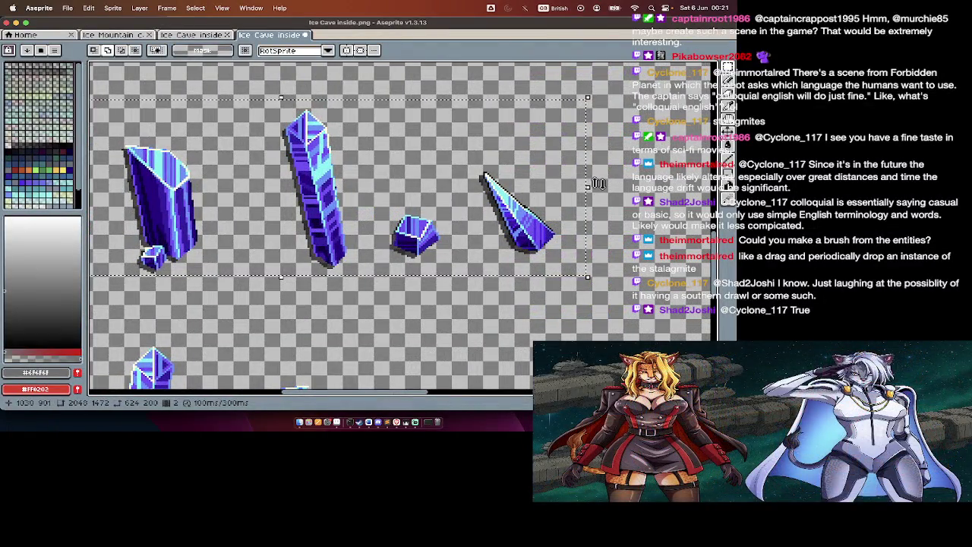
left_click(604, 190)
left_click_drag(604, 190, 605, 194)
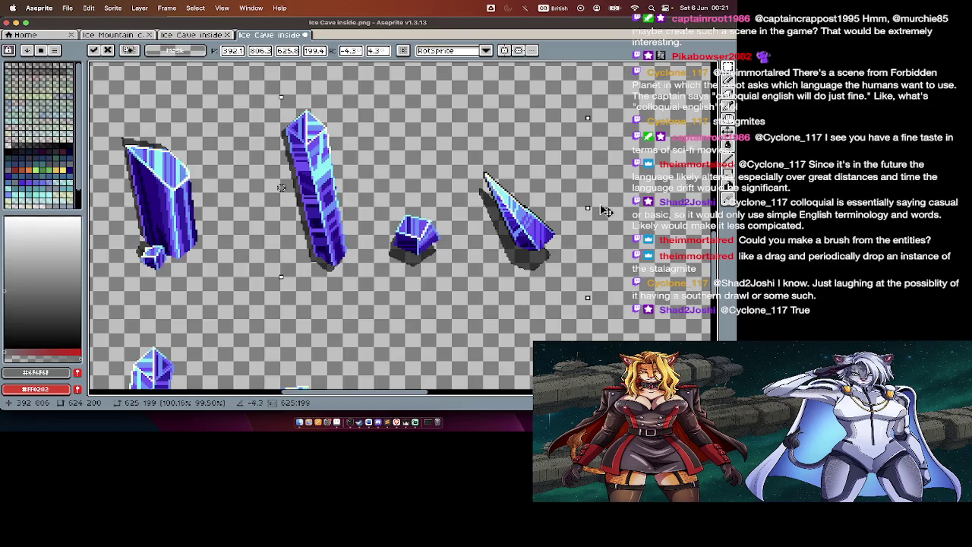
key("Return")
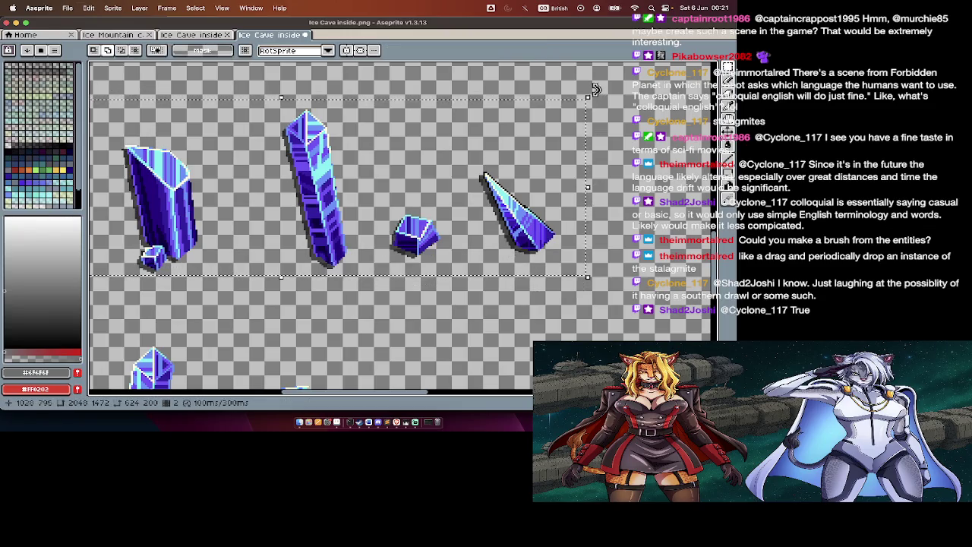
Step: Rotate the upper crystal row about two degrees, raise it a few pixels, apply, and deselect
left_click_drag(594, 88, 606, 108)
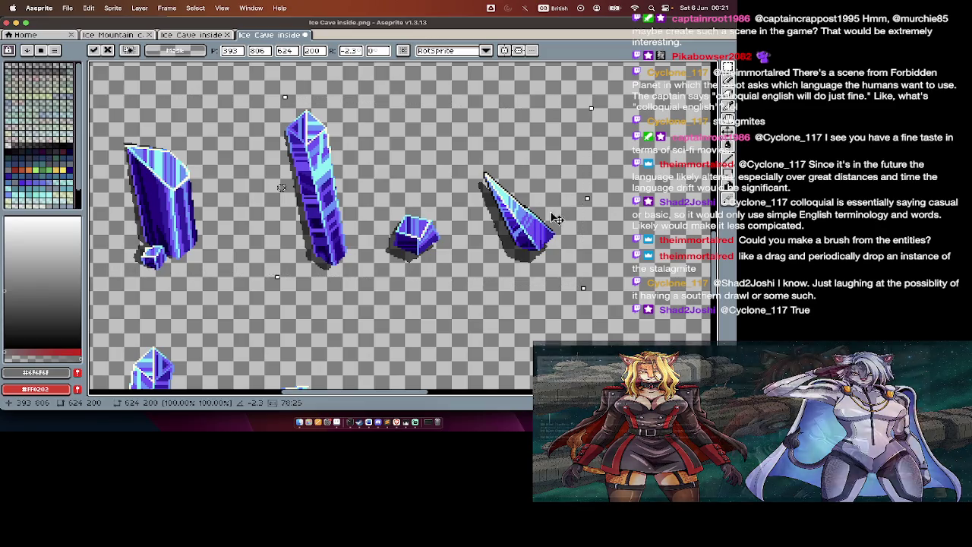
left_click_drag(556, 216, 558, 207)
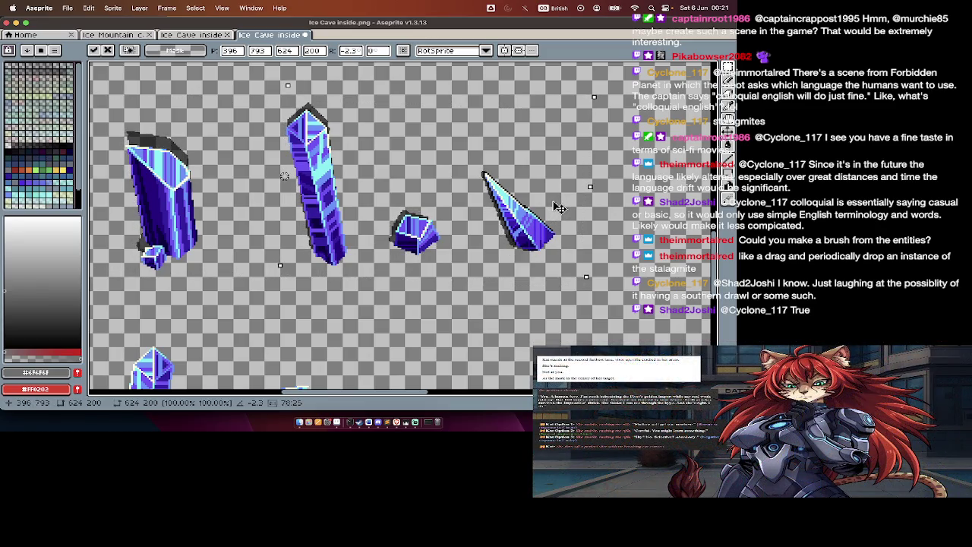
scroll(560, 207, "left", 5)
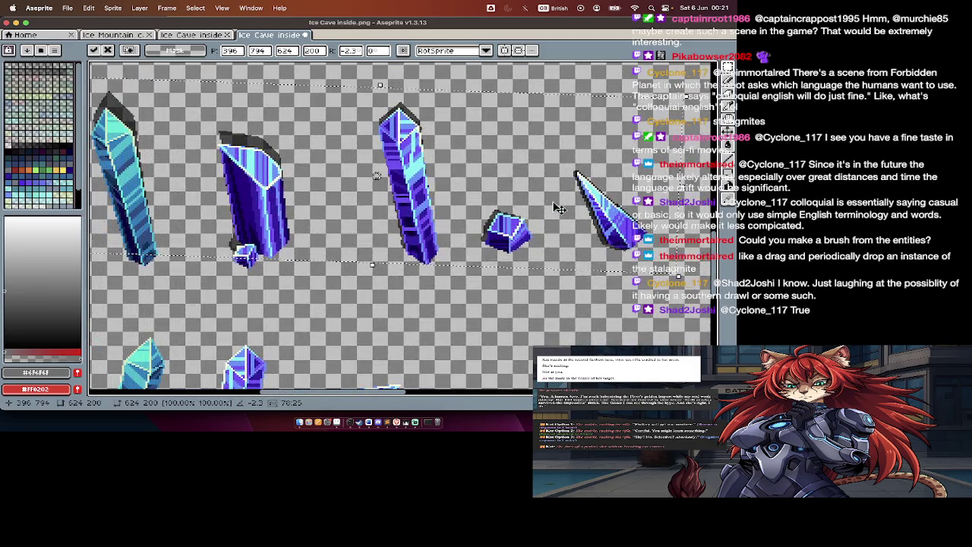
key("Return")
scroll(580, 240, "down", 2)
scroll(580, 239, "down", 1)
key("ctrl+d")
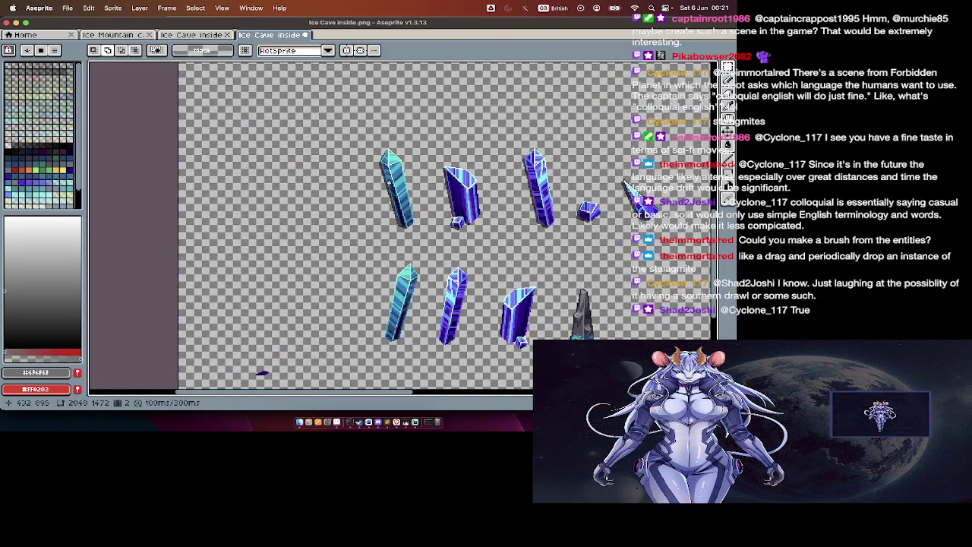
scroll(388, 181, "up", 1)
scroll(396, 189, "up", 1)
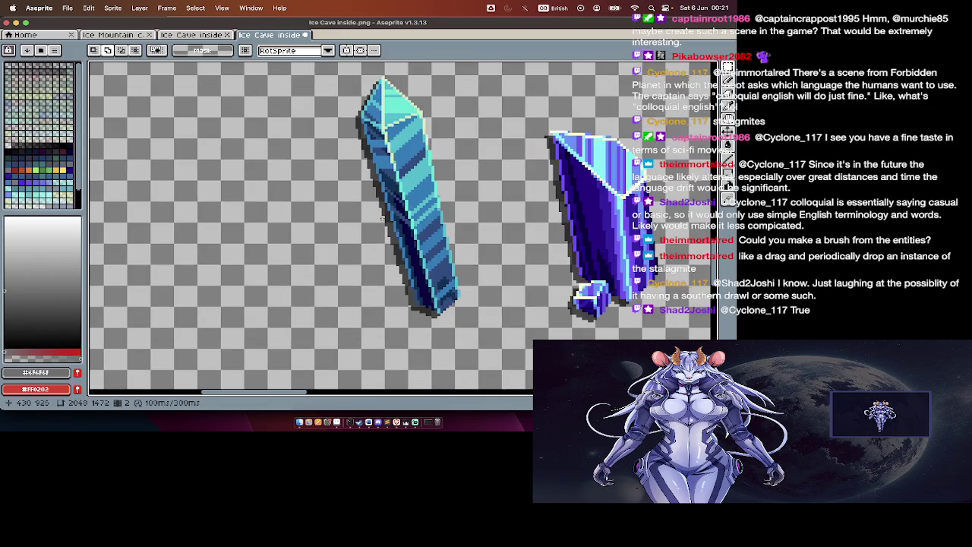
scroll(384, 216, "down", 1)
scroll(384, 215, "down", 1)
scroll(380, 232, "down", 1)
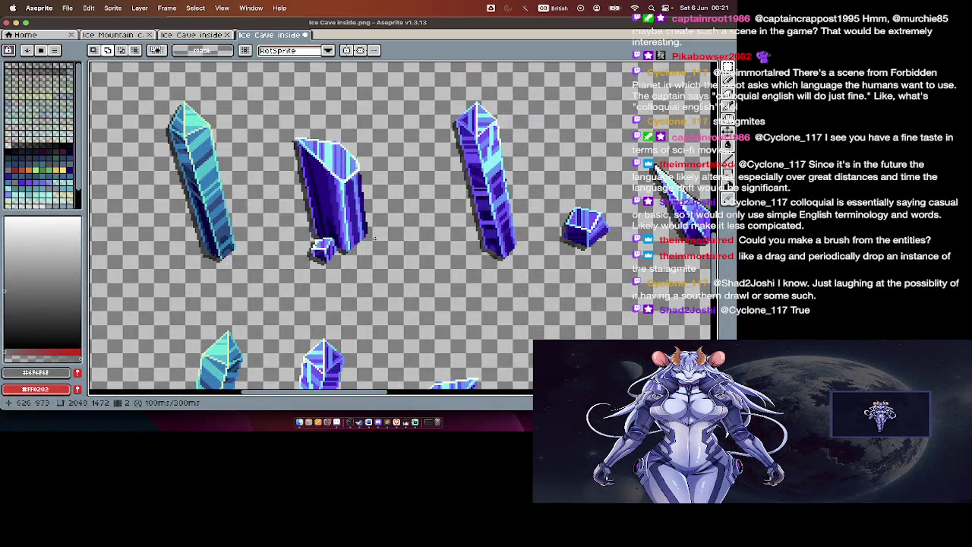
scroll(373, 238, "down", 1)
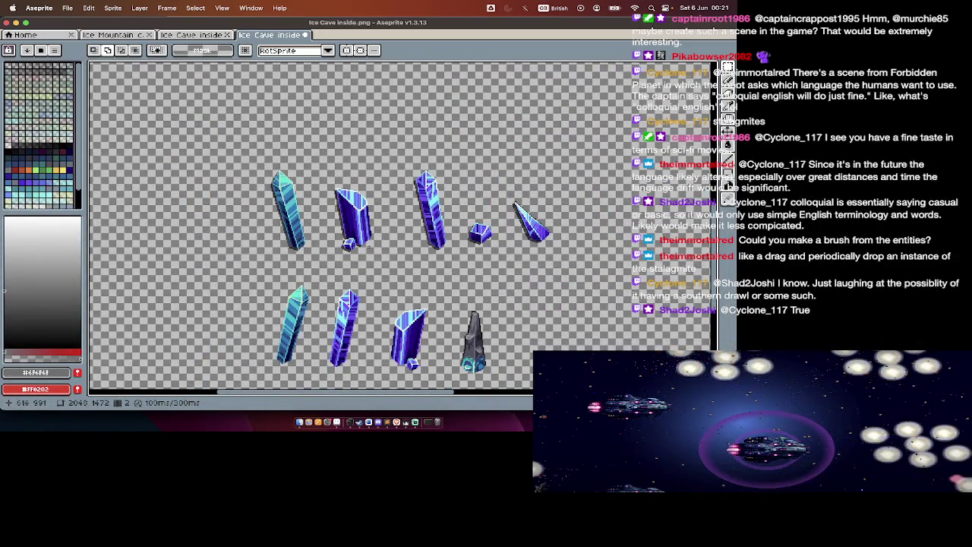
key("Tab")
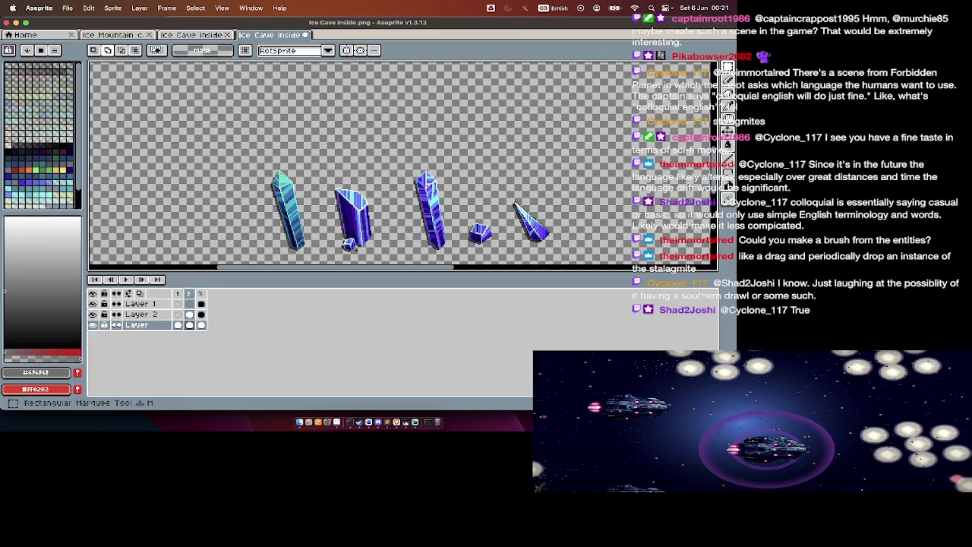
Step: Tilt the leftmost upper cyan crystal to about -3.7 degrees and nudge it up-right
key("Tab")
scroll(288, 218, "up", 1)
left_click_drag(235, 120, 346, 296)
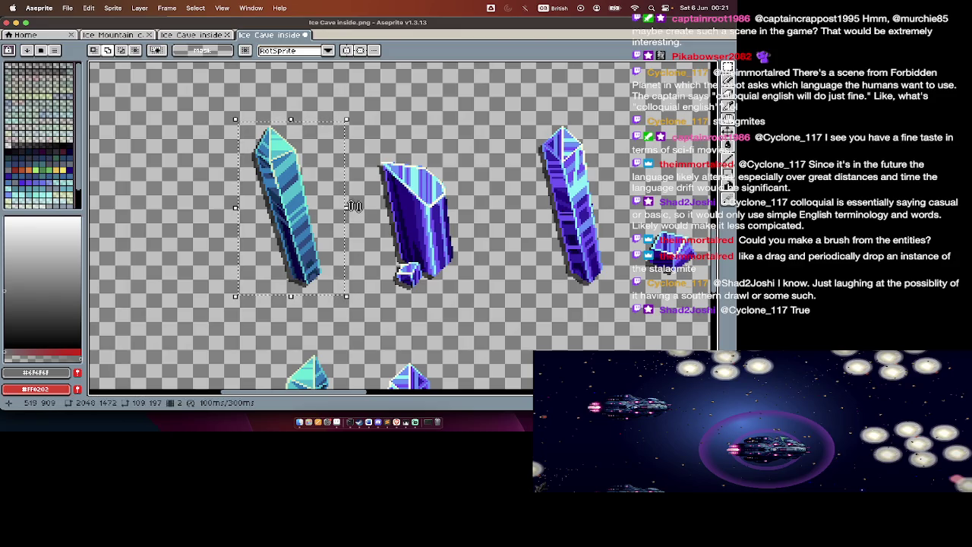
left_click_drag(353, 206, 354, 222)
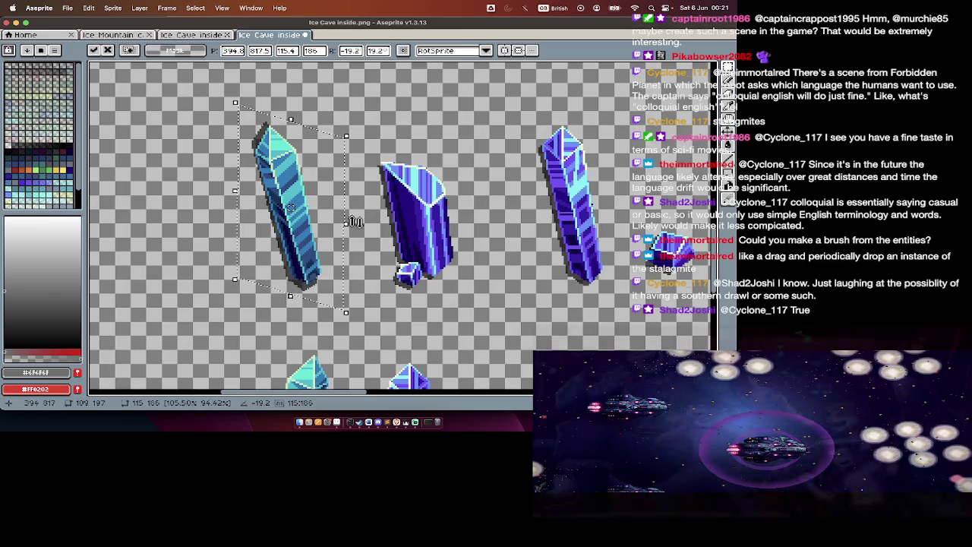
left_click_drag(370, 126, 364, 128)
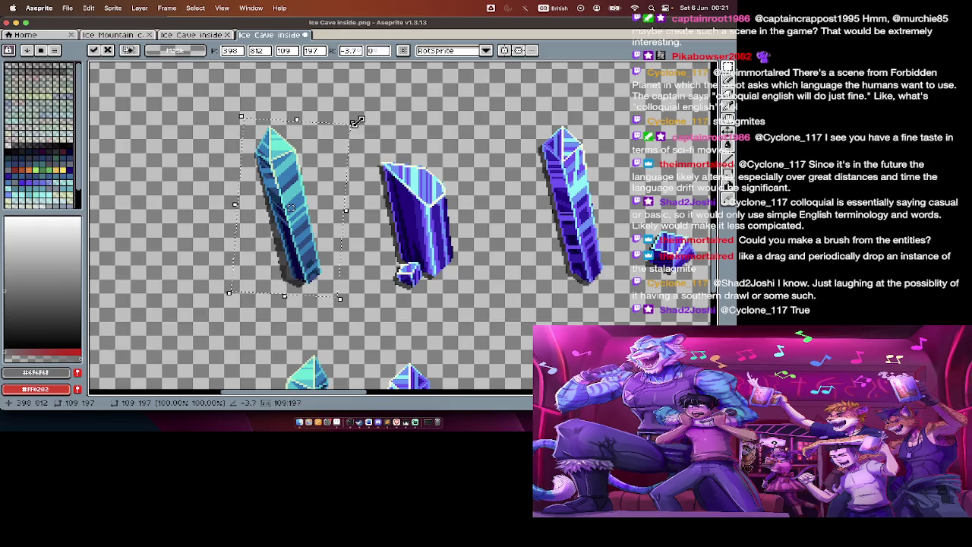
left_click_drag(317, 242, 320, 239)
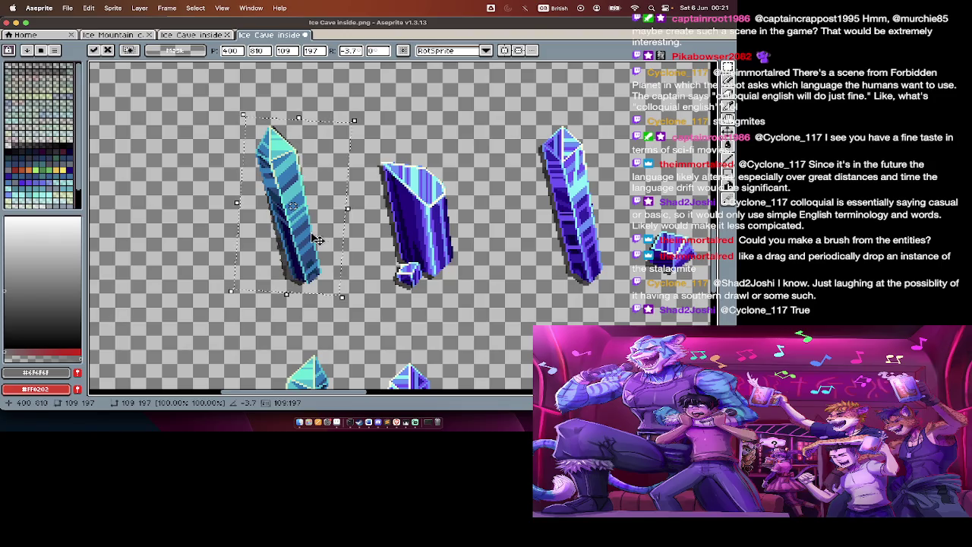
key("z")
Step: Clear the selection and marquee-select the lower row of crystals
scroll(311, 241, "down", 1)
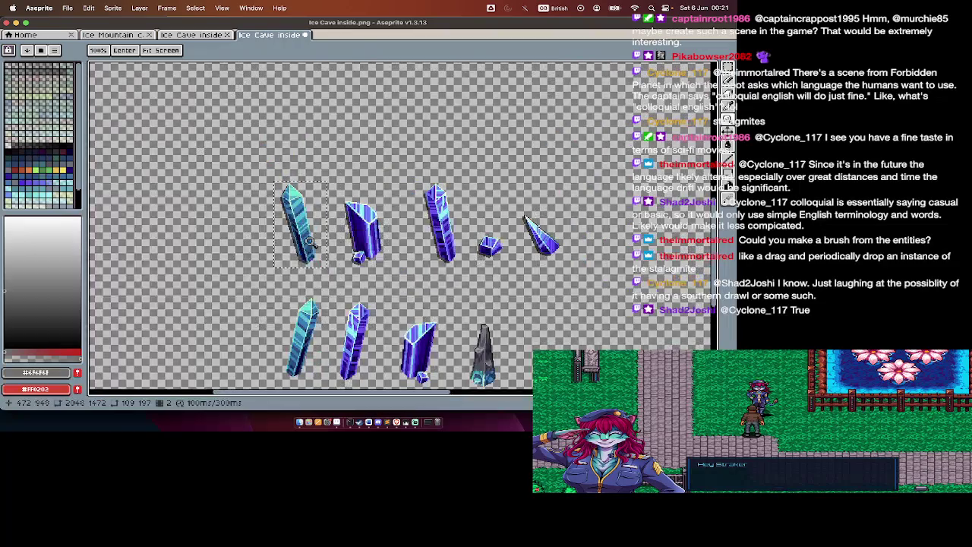
key("Tab")
key("w")
key("Tab")
key("ctrl+d")
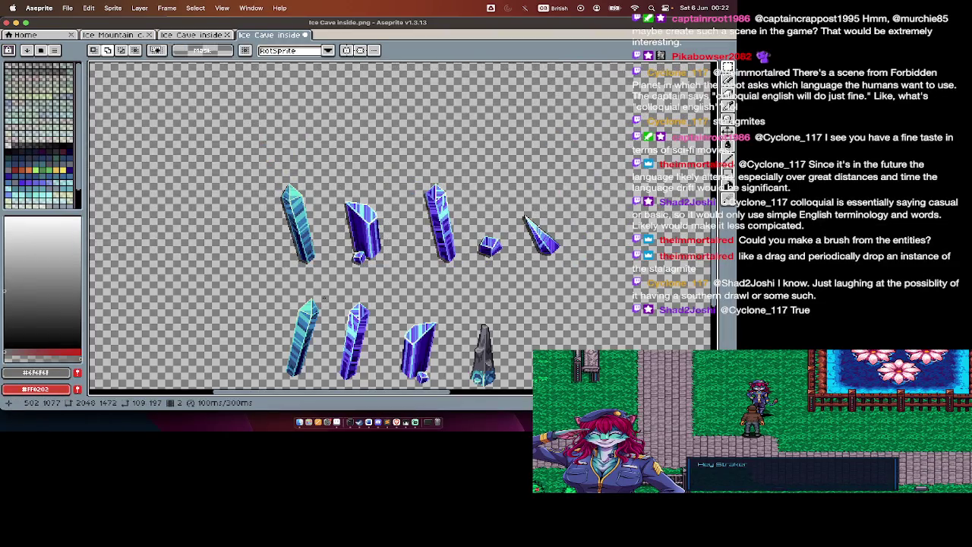
key("Tab")
key("Tab")
scroll(268, 221, "down", 2)
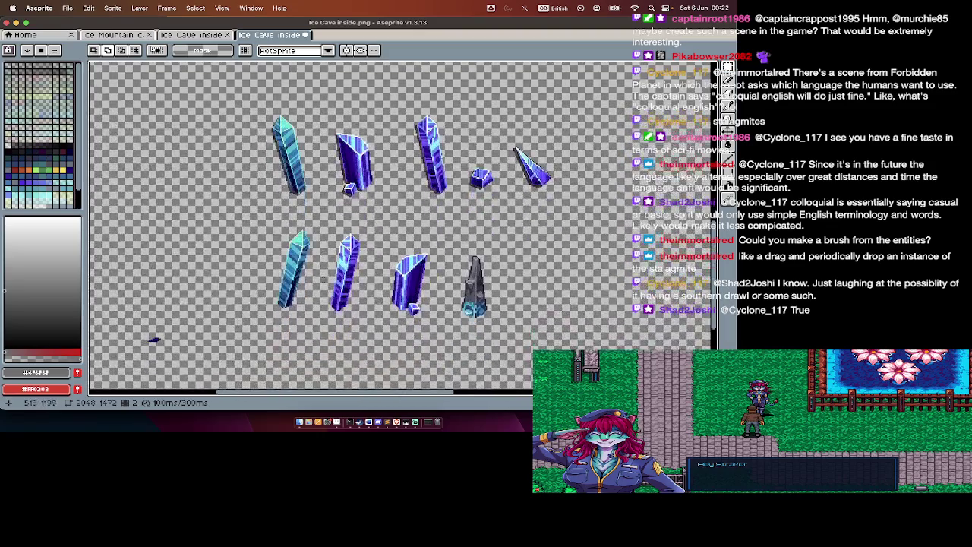
left_click_drag(269, 221, 517, 337)
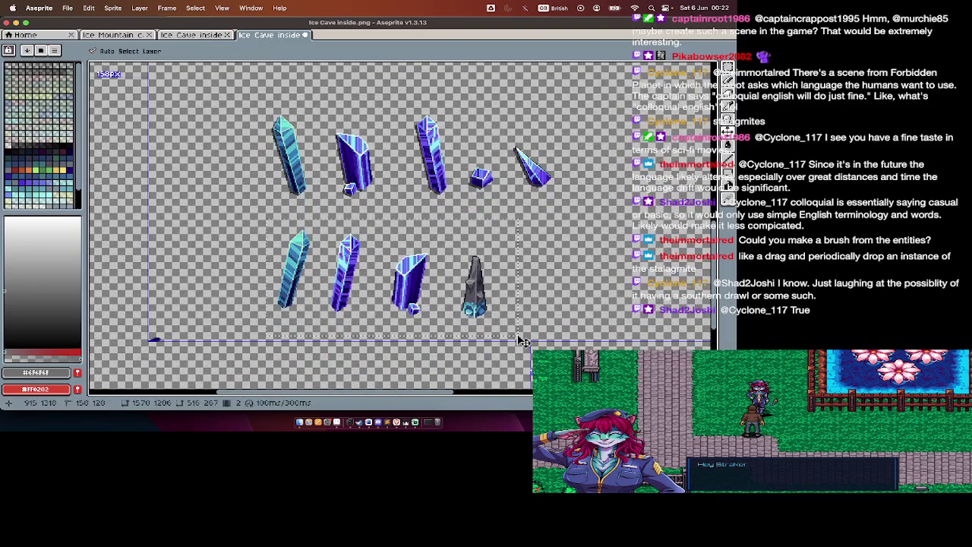
Step: Preview lightness -100 on the lower row unapplied, then nudge that row 2 px right
key("ctrl+u")
left_click_drag(562, 240, 568, 252)
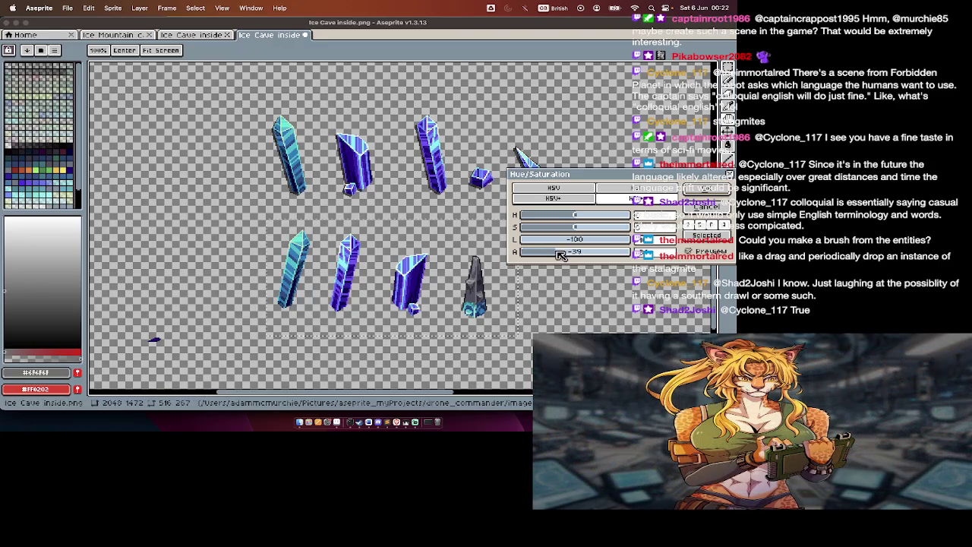
key("Escape")
key("Right")
key("Right")
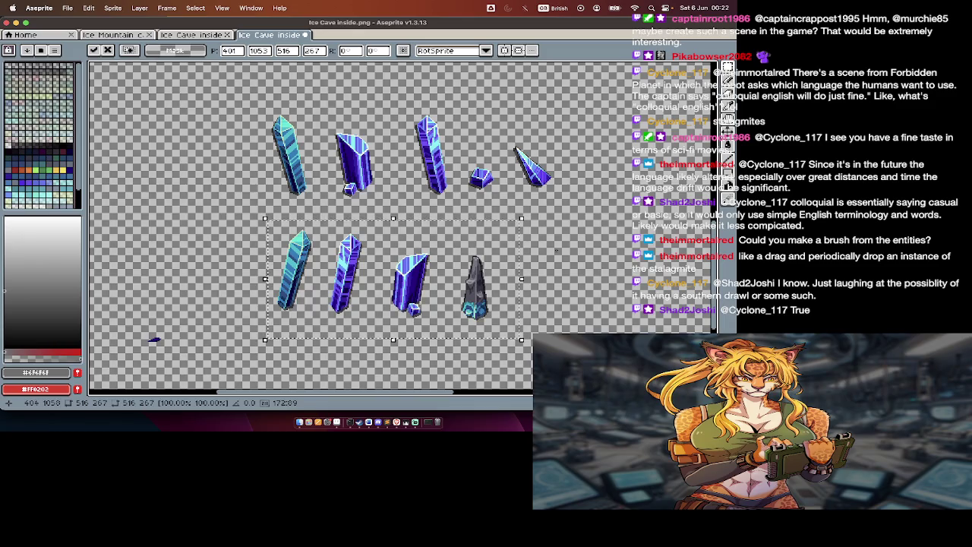
scroll(346, 323, "up", 1)
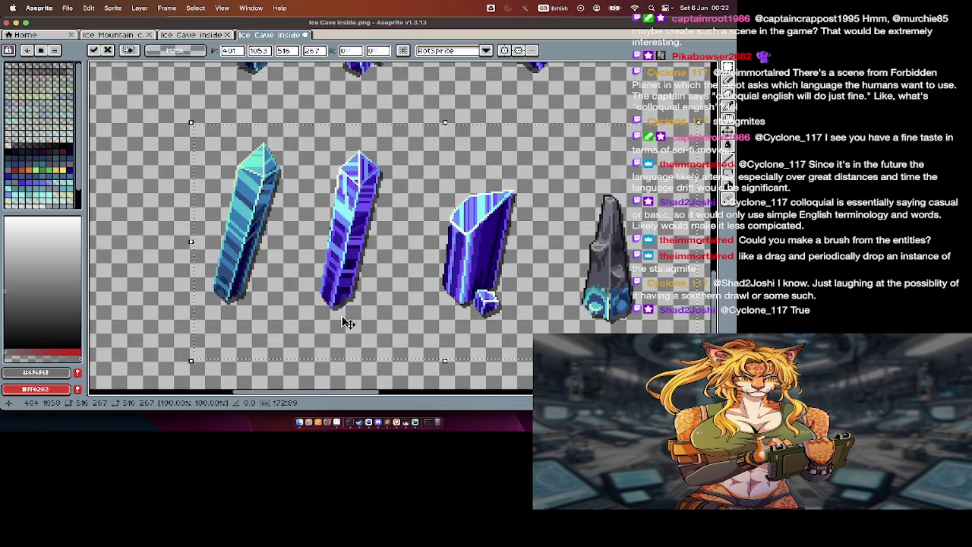
key("ctrl+d")
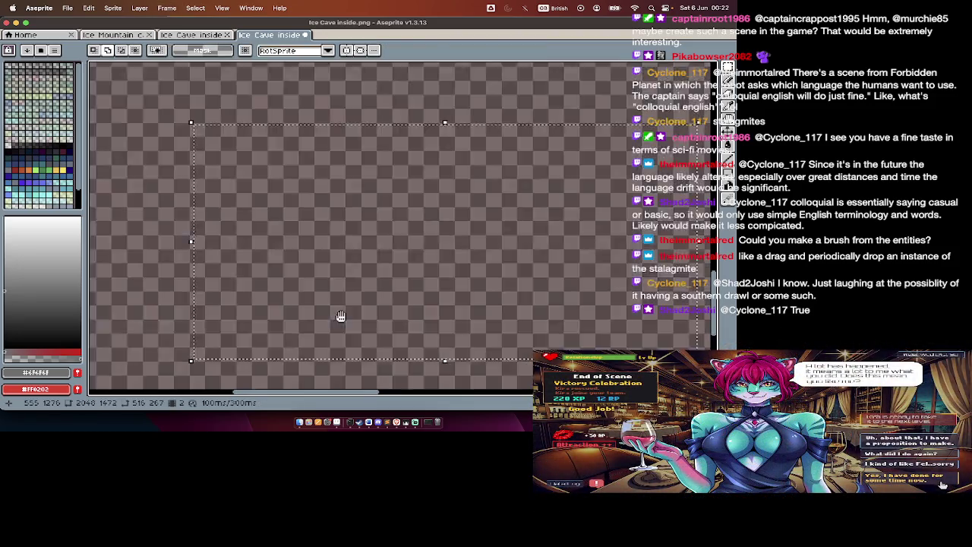
Step: Make Layer 2 active and zoom out to see the whole sprite
key("Tab")
key("Up")
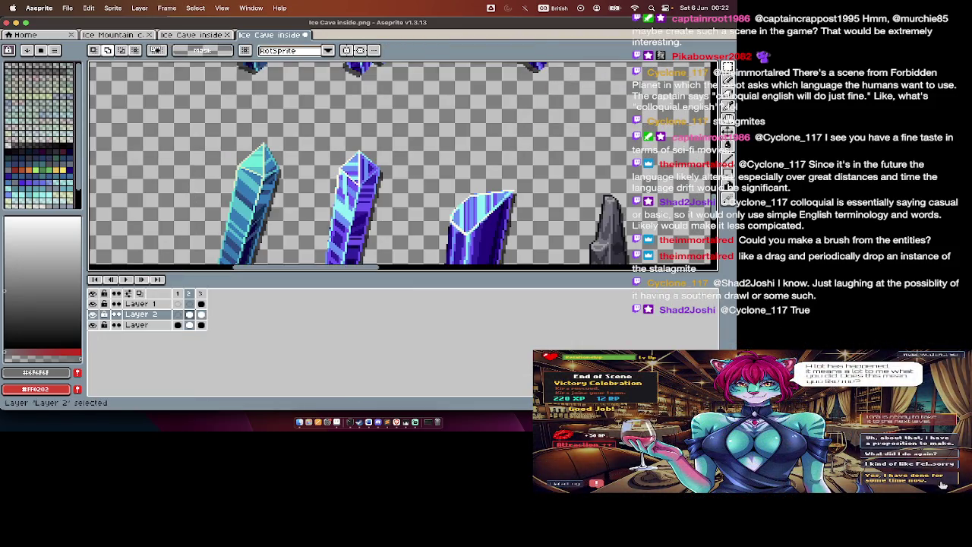
key("Tab")
key("minus")
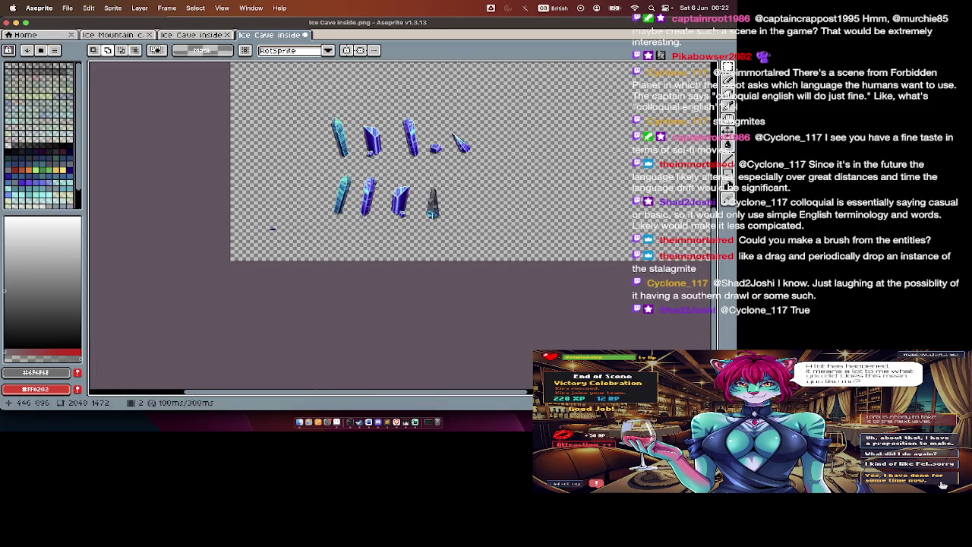
left_click_drag(318, 114, 491, 195)
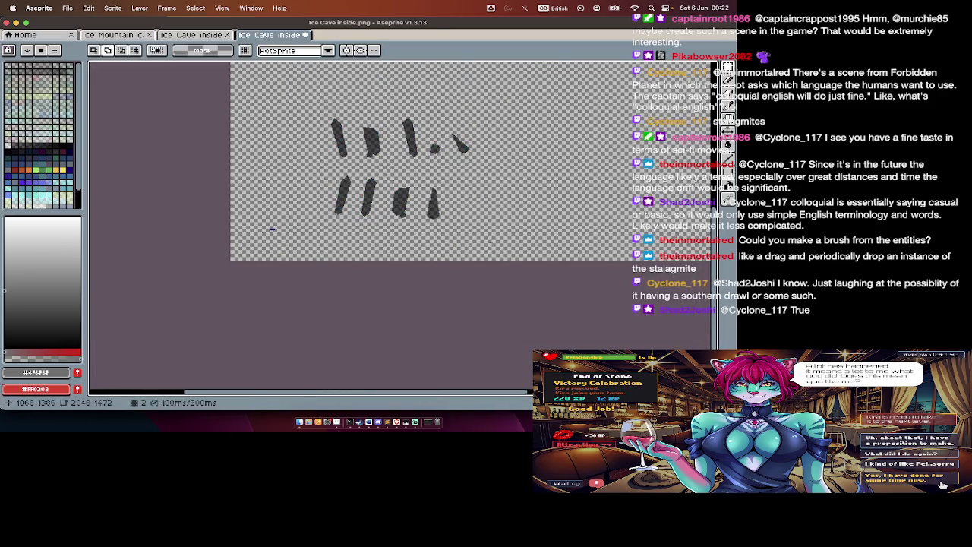
key("Tab")
key("minus")
scroll(344, 171, "up", 1)
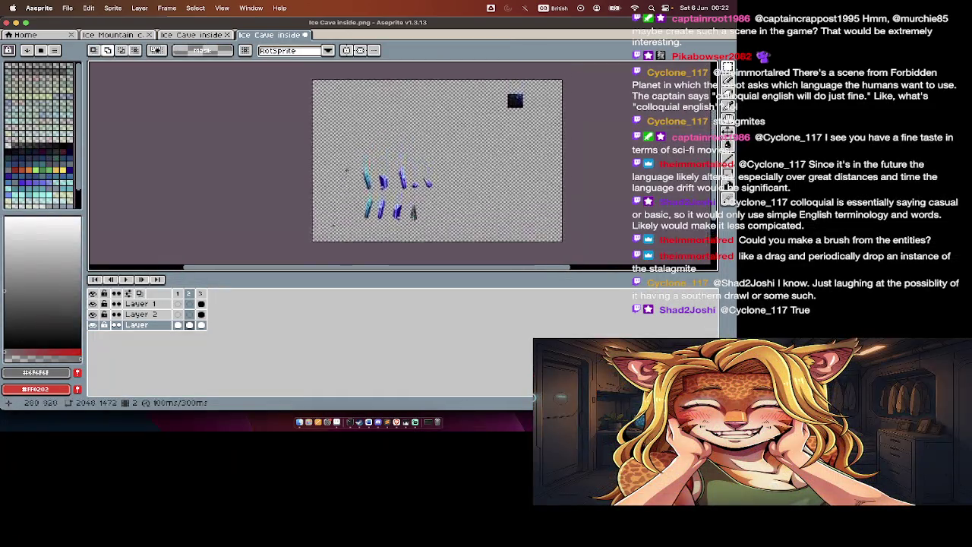
scroll(331, 202, "up", 1)
scroll(331, 202, "up", 1)
key("Tab")
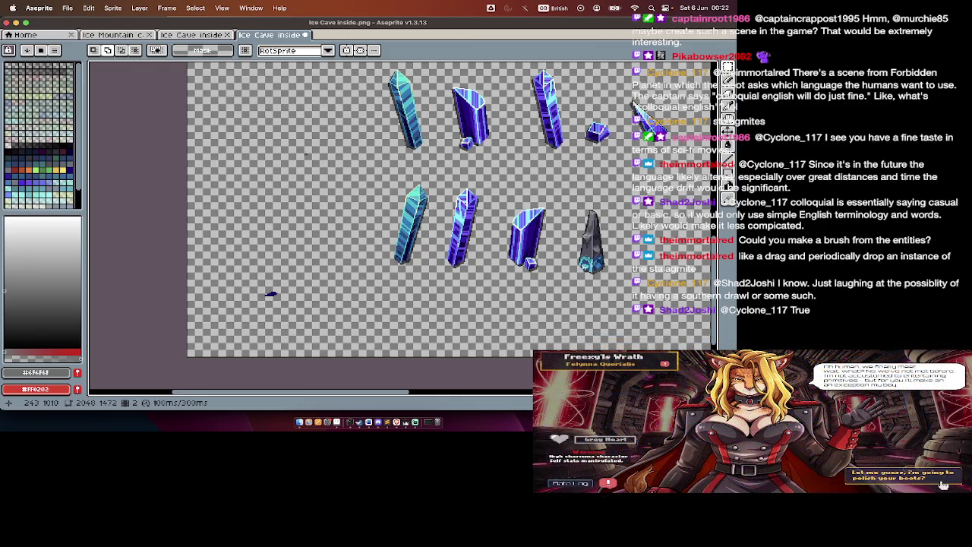
Step: Marquee-select the top-left cyan crystal and cut it with Cmd+X
key("Tab")
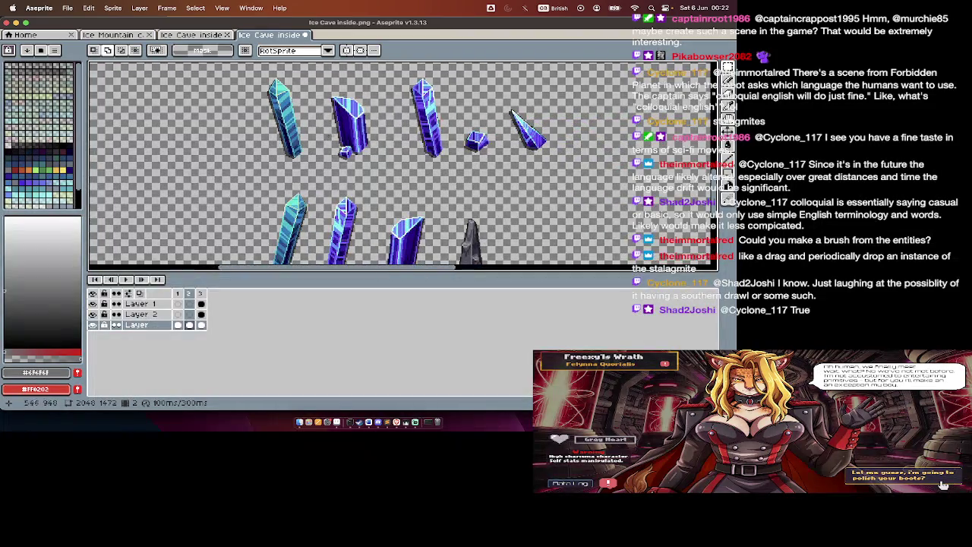
left_click_drag(258, 73, 314, 162)
key("ctrl+x")
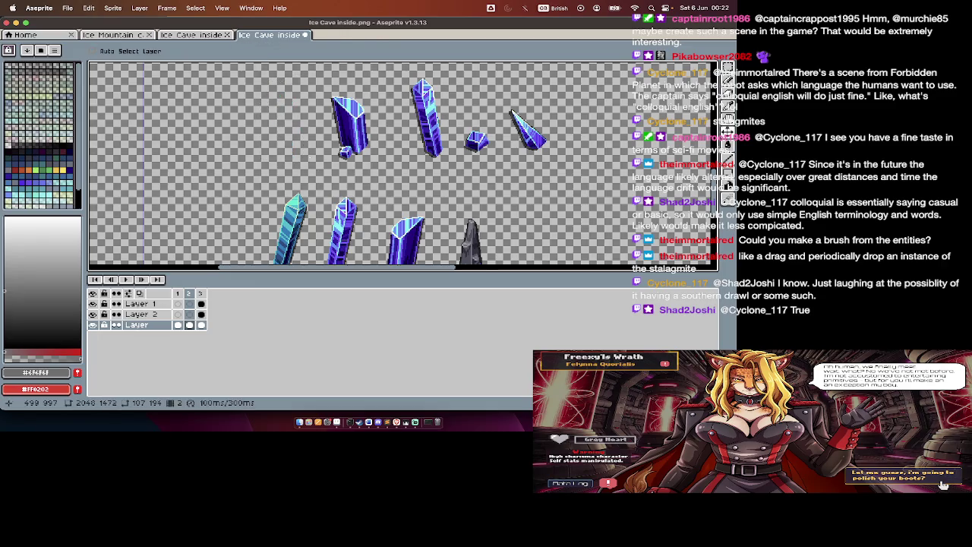
Step: Create a new sprite from the cyan crystal and add the dark blue crystal to it
key("ctrl+n")
key("Return")
key("ctrl+v")
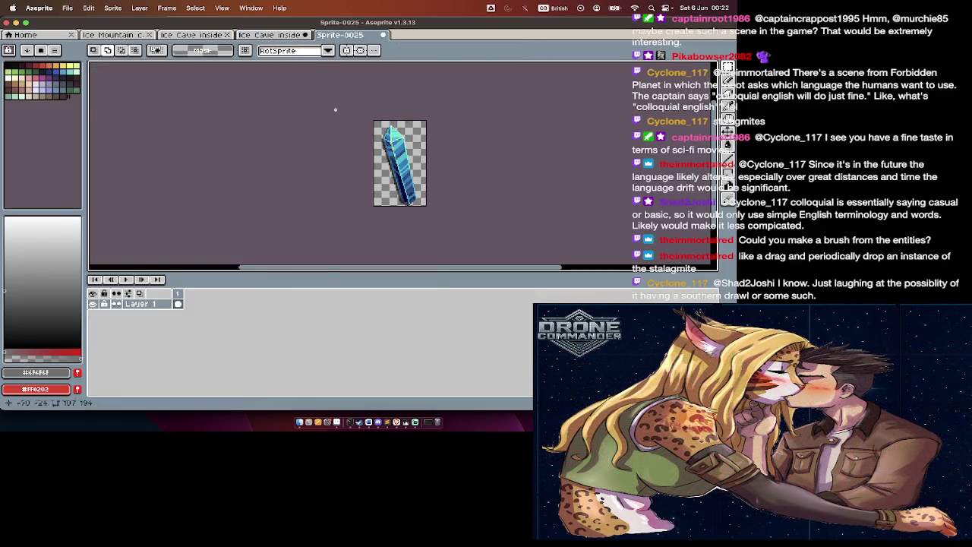
left_click(285, 34)
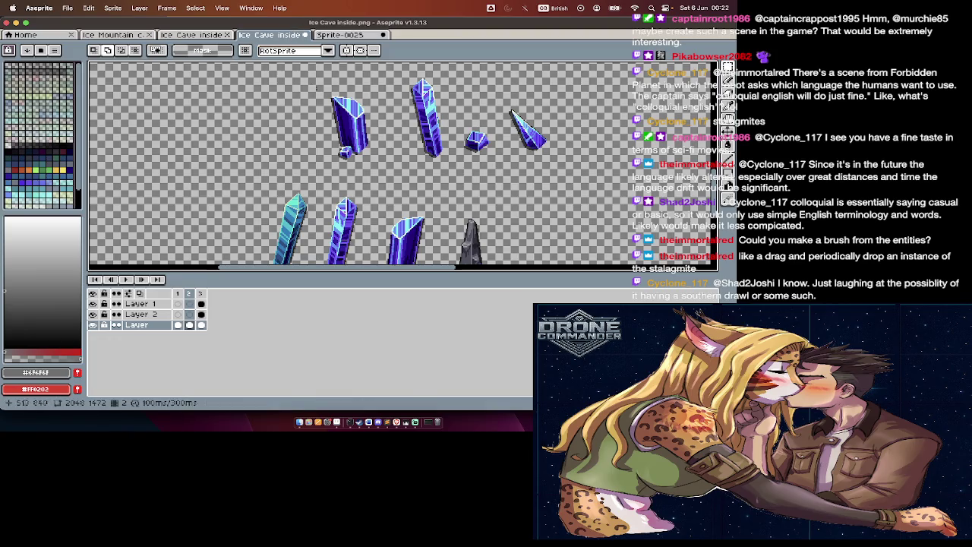
key("ctrl+x")
key("ctrl+v")
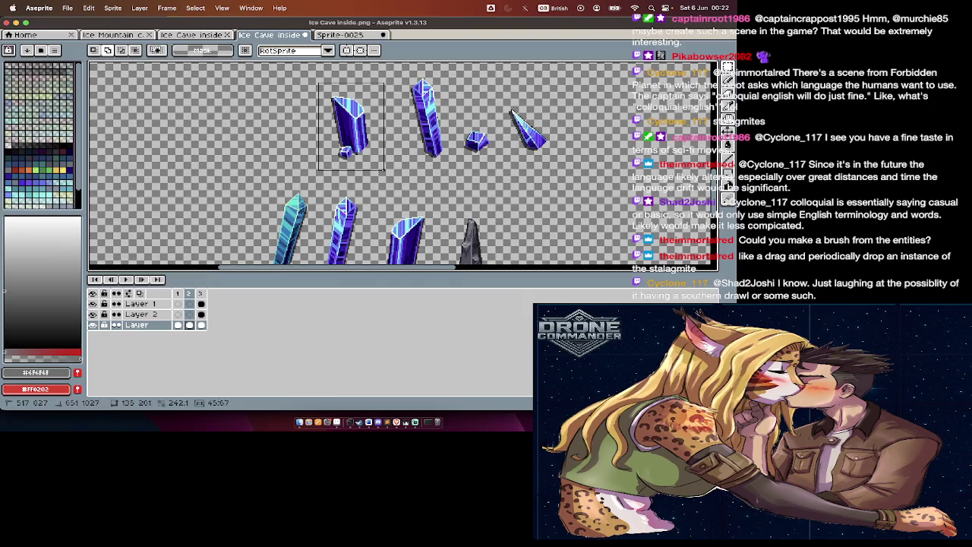
left_click(354, 35)
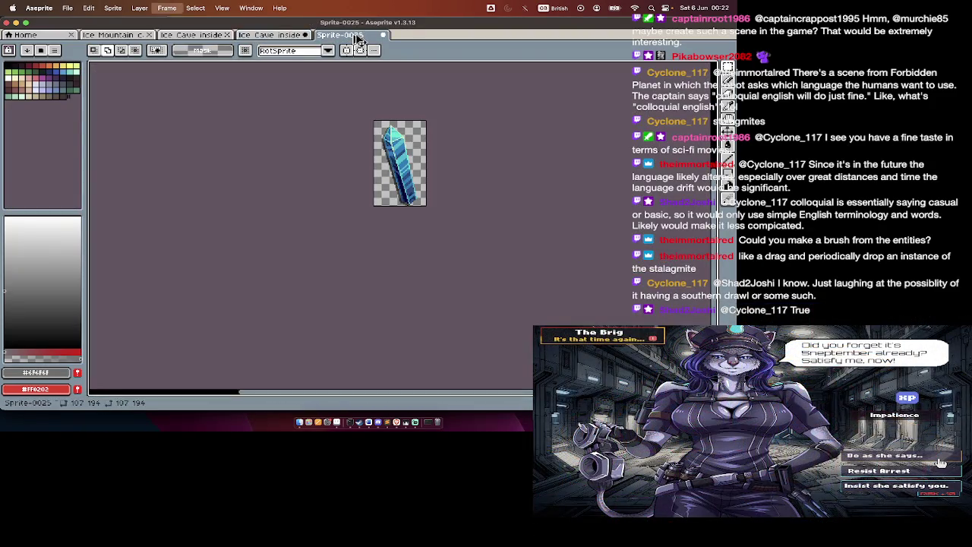
key("ctrl+v")
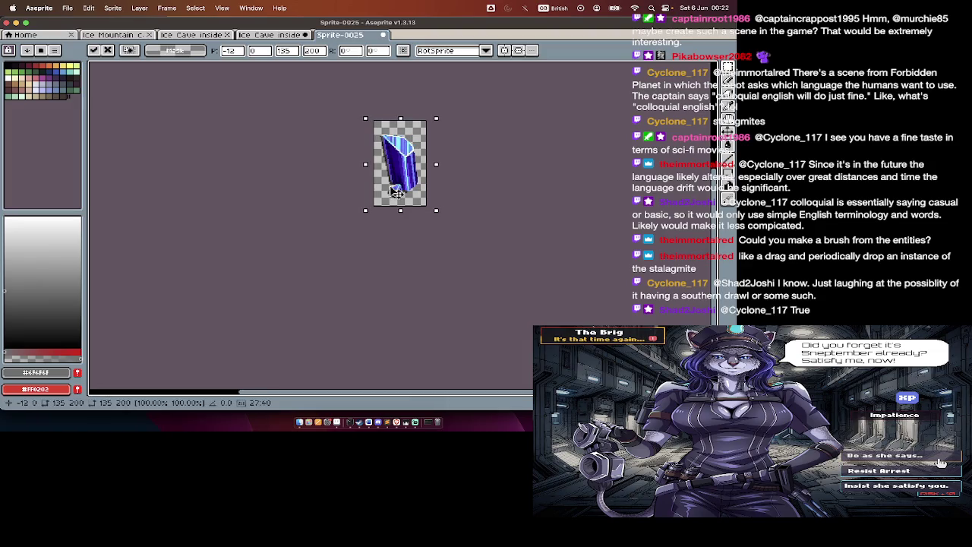
left_click(334, 100)
Step: Cut the tall striped crystal from the sheet into a new frame of the sprite
left_click(293, 35)
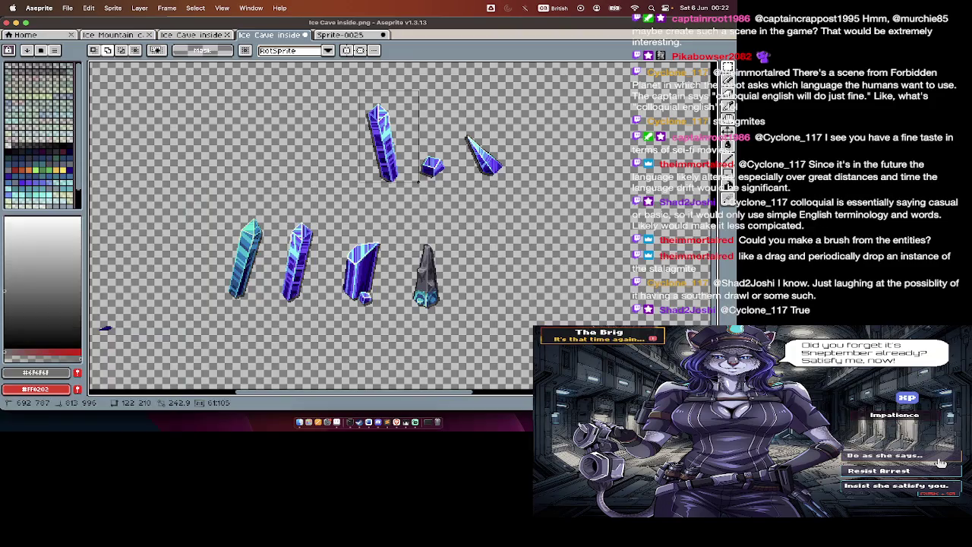
key("ctrl+x")
left_click(343, 35)
key("alt+n")
key("super+space")
key("Escape")
key("ctrl+v")
left_click_drag(402, 159, 410, 158)
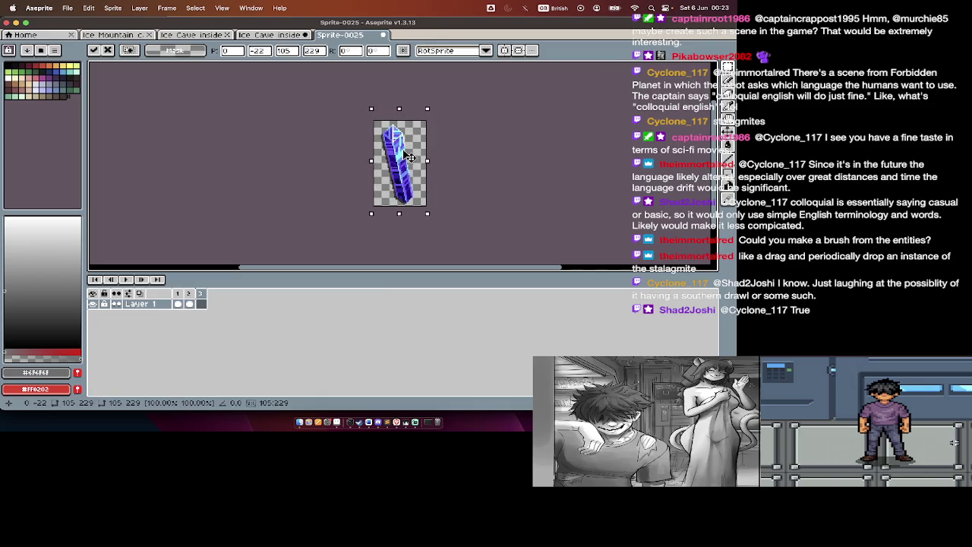
key("Return")
Step: Copy the small crystal from the sheet into a fourth frame of the sprite
key("ctrl+shift+Tab")
left_click_drag(416, 133, 457, 192)
key("ctrl+c")
left_click(353, 36)
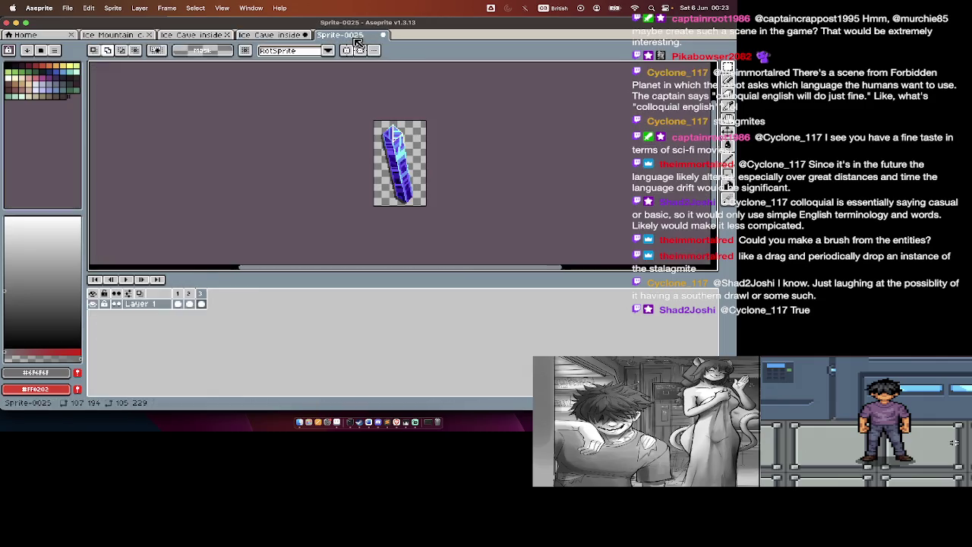
key("alt+n")
key("Tab")
key("ctrl+v")
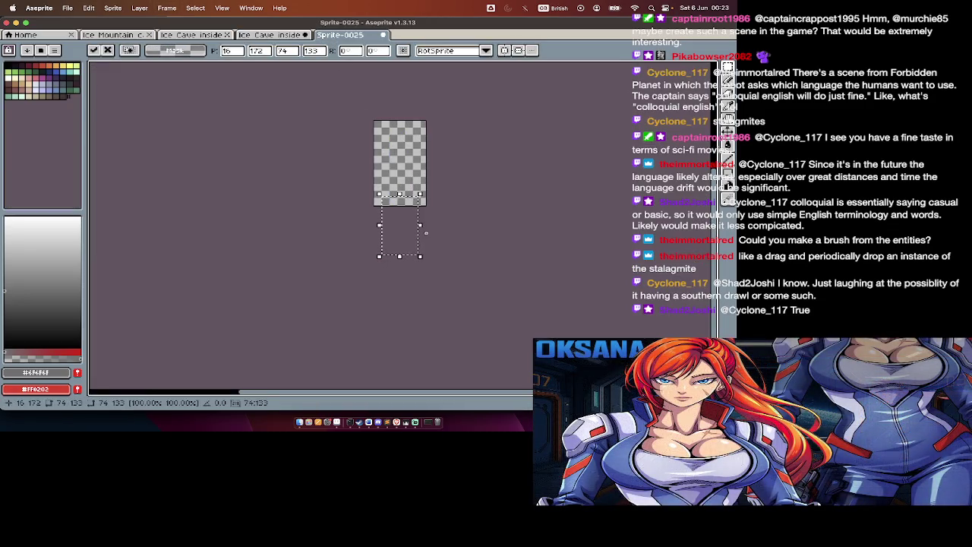
left_click_drag(417, 238, 412, 180)
key("Return")
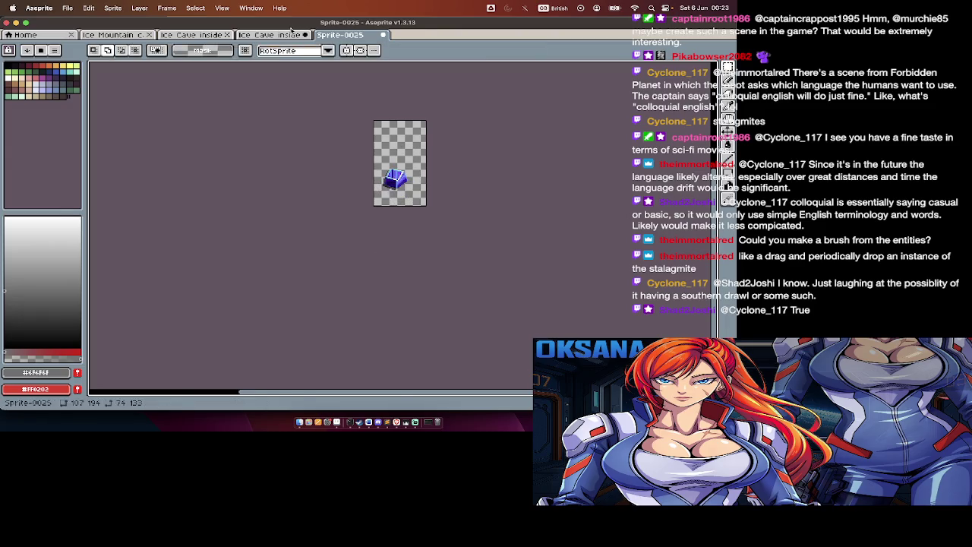
Step: Save the crystal sprite as gliphsLeft1.png
key("ctrl+shift+Tab")
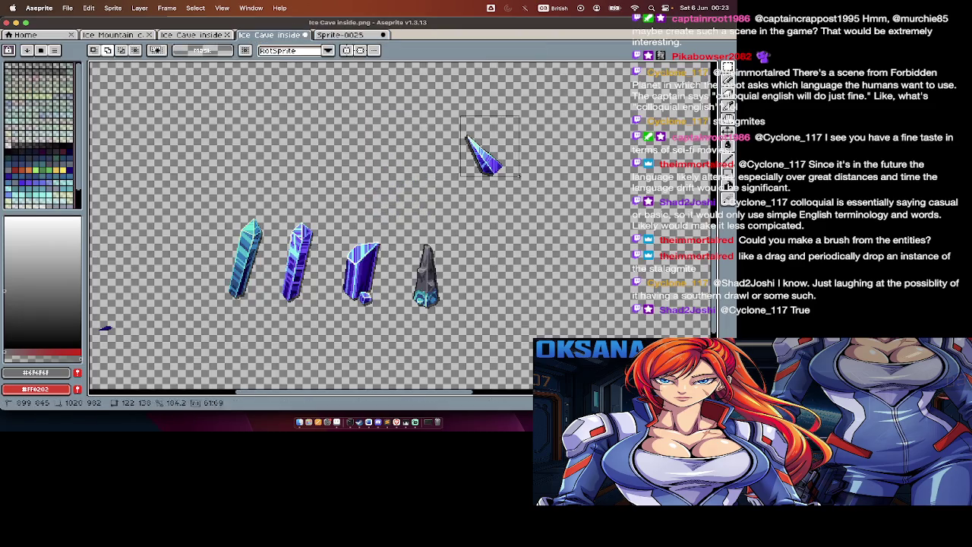
left_click(372, 36)
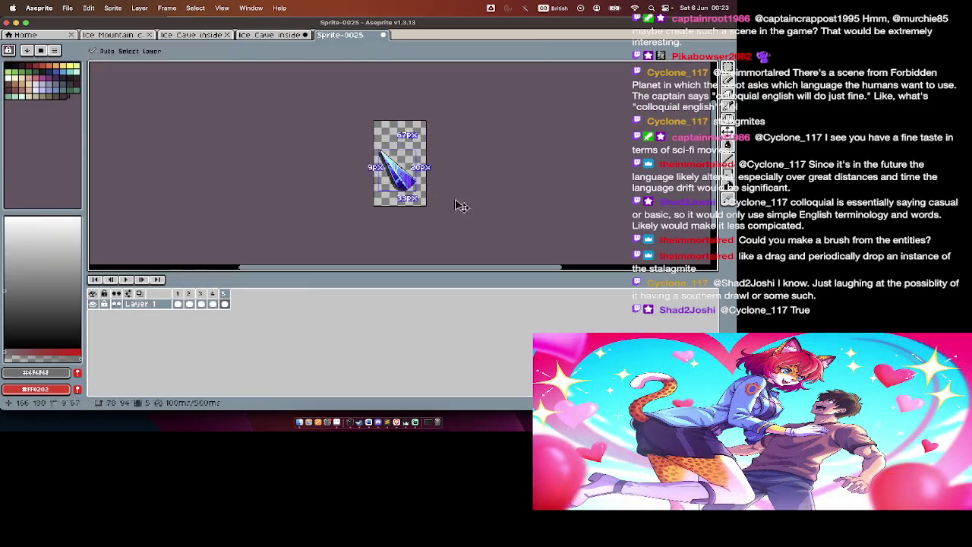
key("ctrl+shift+s")
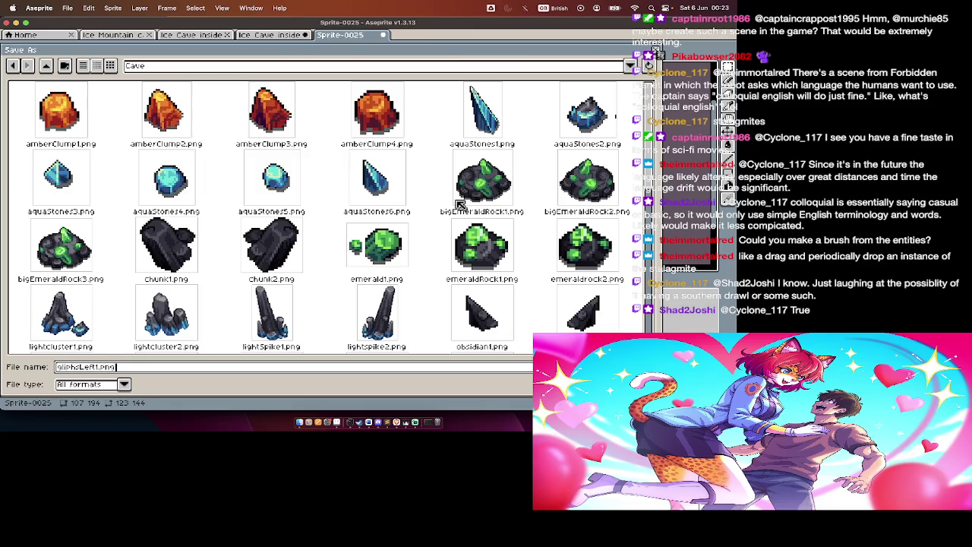
key("Return")
key("Return")
scroll(410, 198, "down", 5)
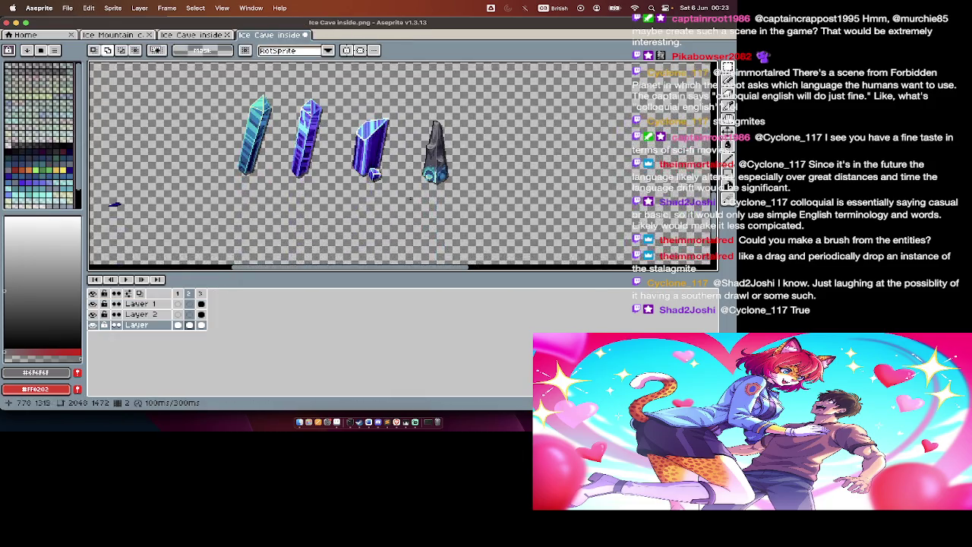
Step: Cut the first crystal from the sheet into a new sprite
key("Tab")
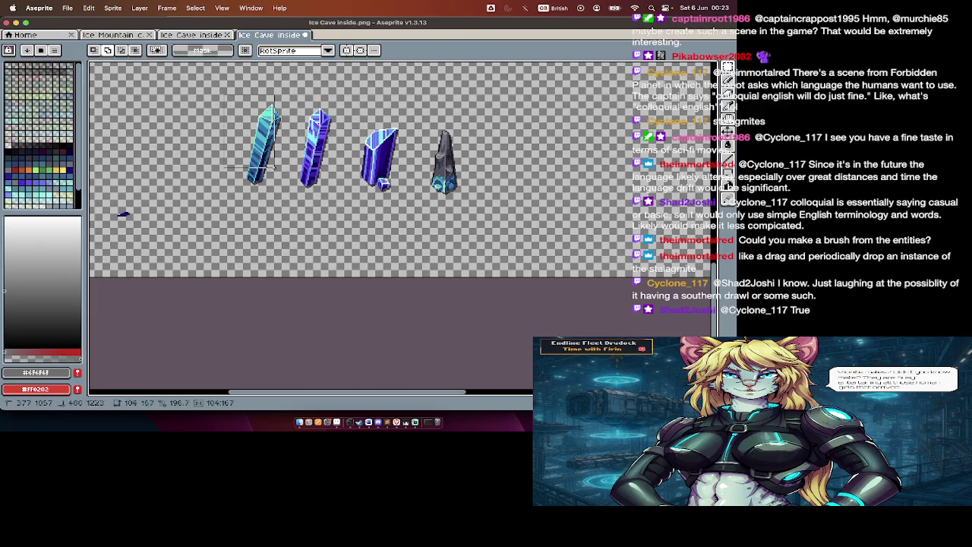
key("ctrl+x")
key("ctrl+n")
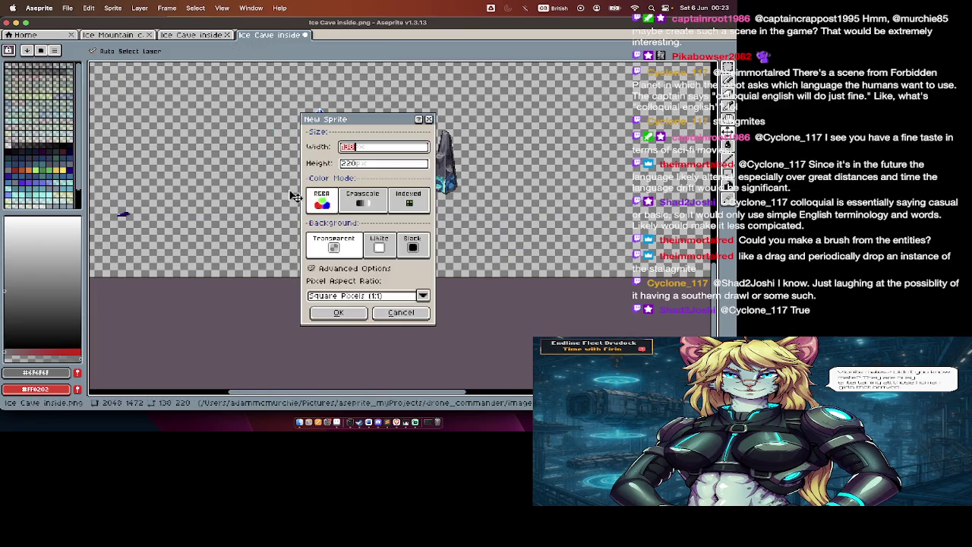
key("Return")
key("ctrl+v")
Step: Cut the striped crystal into a second frame of the new sprite
left_click(270, 35)
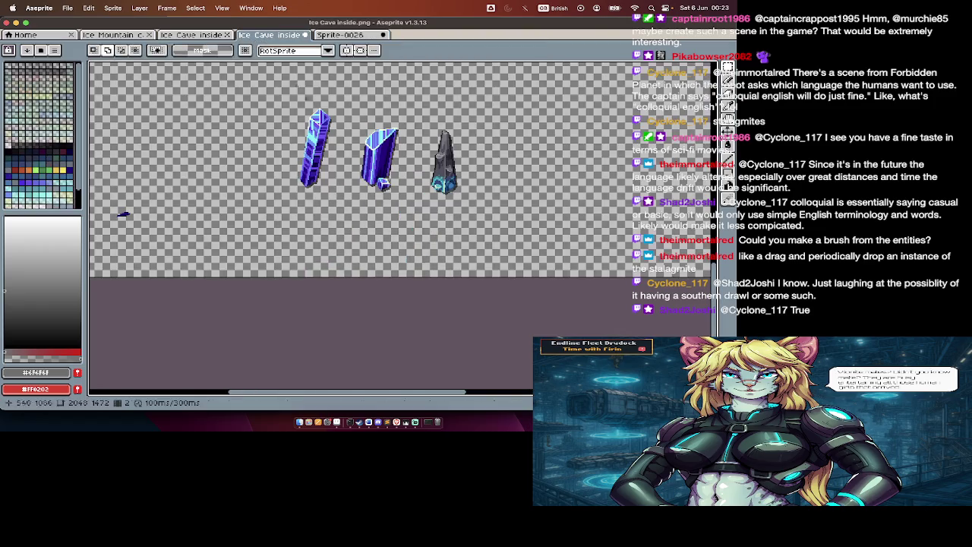
key("ctrl+x")
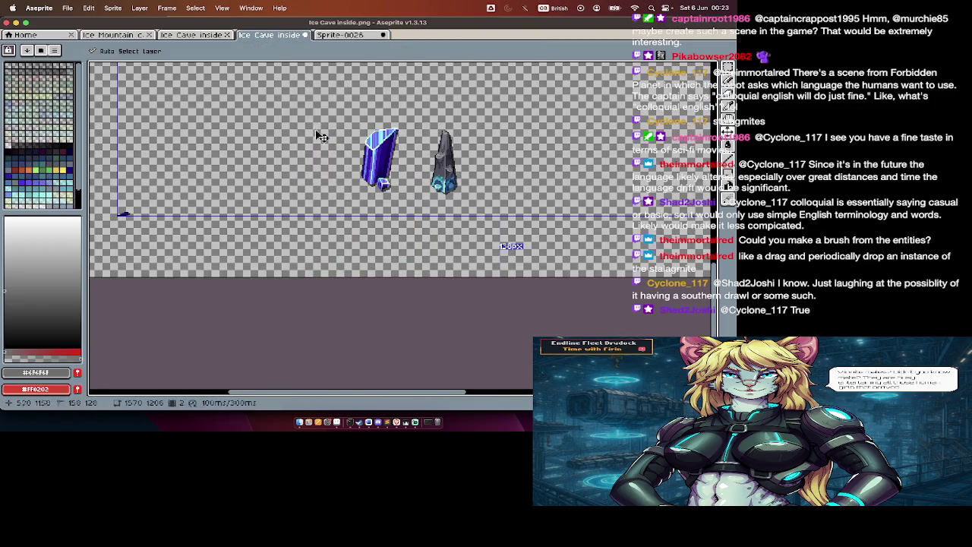
left_click(340, 35)
key("alt+n")
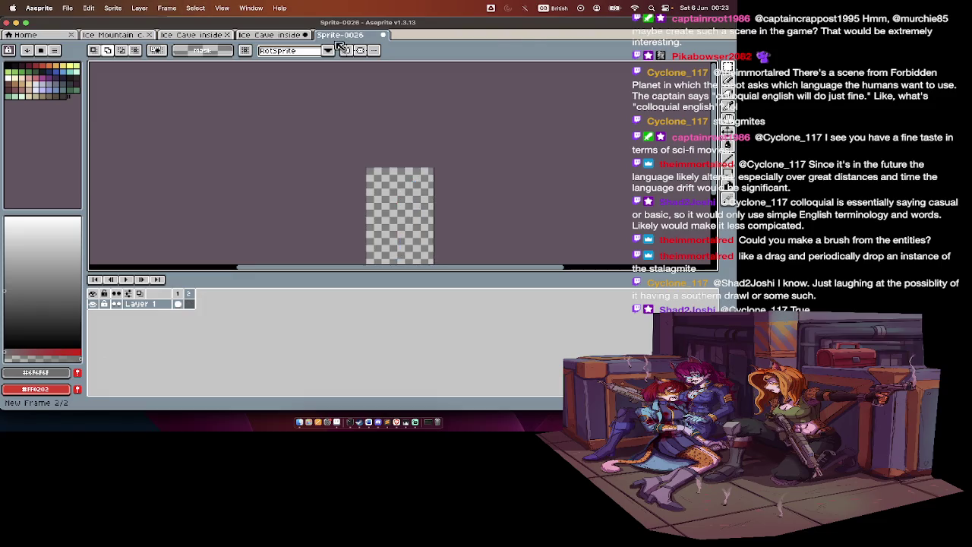
key("ctrl+v")
key("Tab")
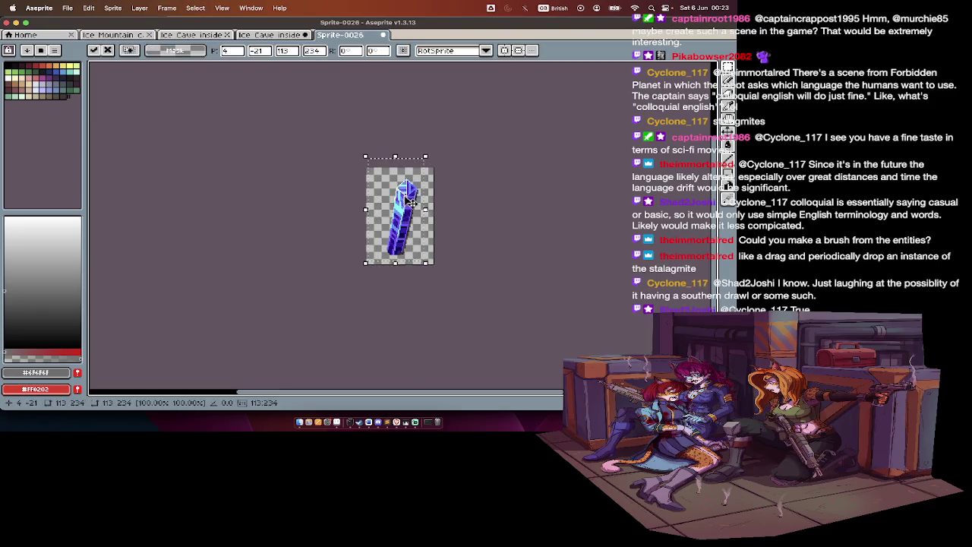
key("Return")
Step: Cut the dark blue crystal into a third frame of the sprite
left_click(301, 36)
key("Tab")
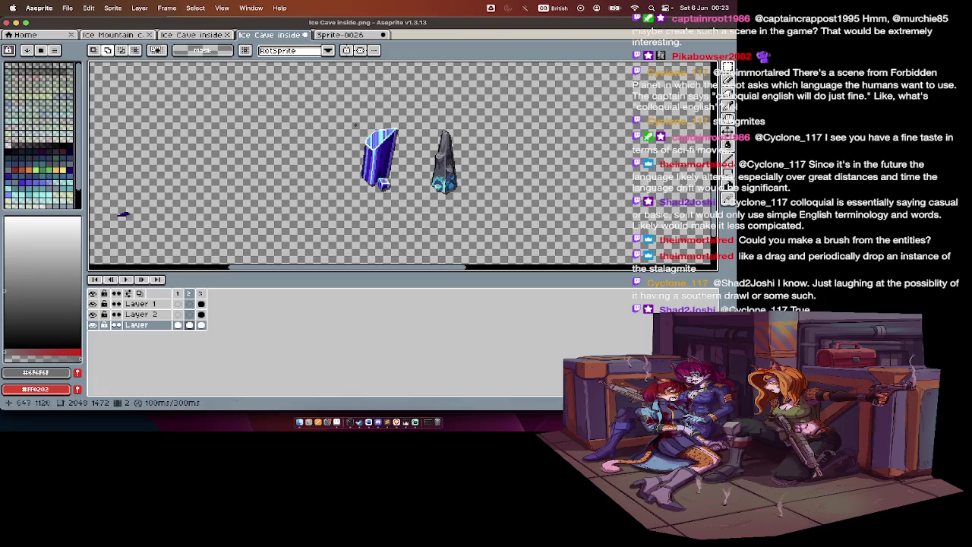
key("ctrl+x")
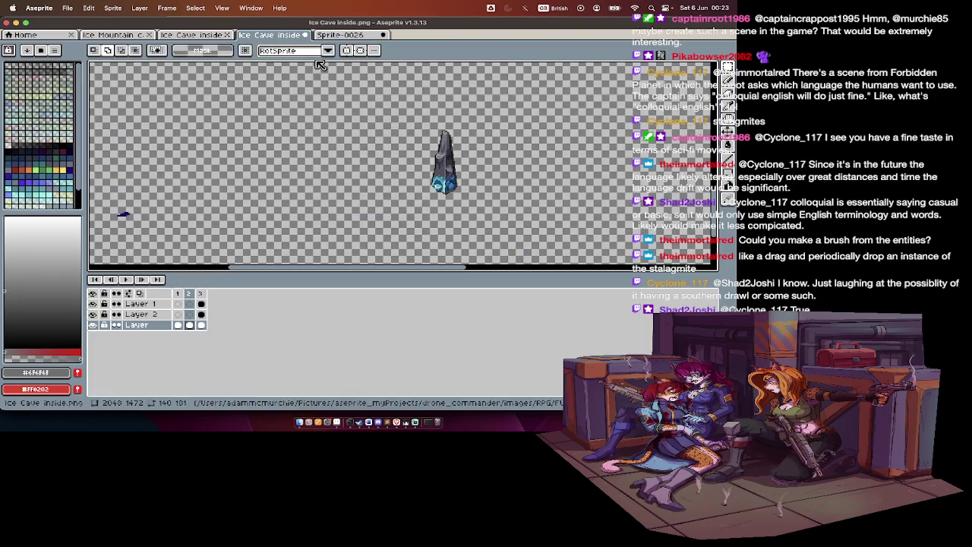
left_click(341, 35)
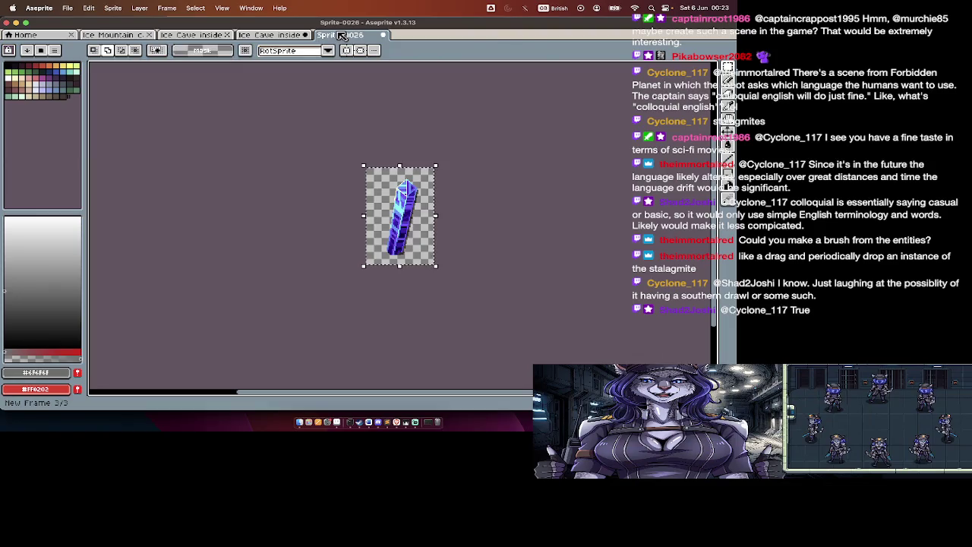
key("ctrl+v")
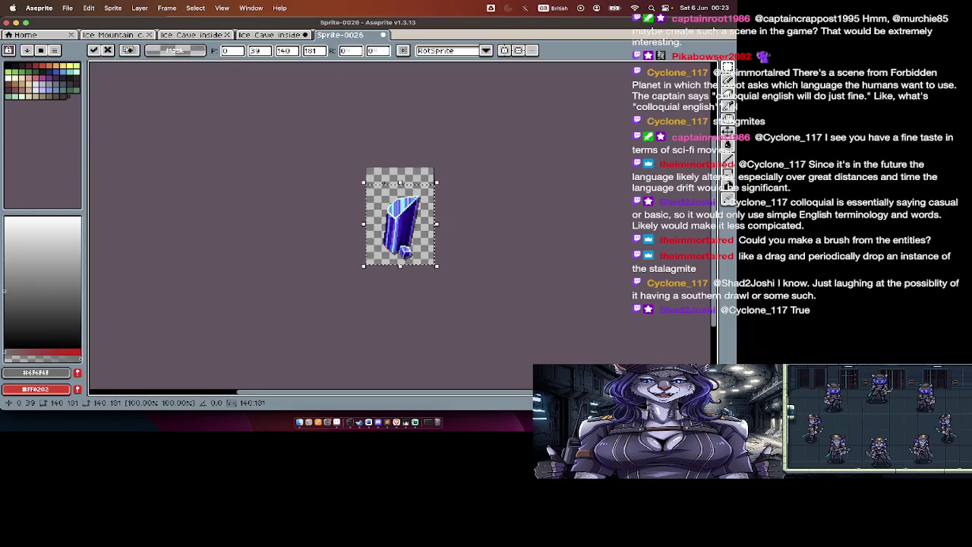
key("Return")
Step: Cut the grey stalagmite into a fourth frame of the sprite
key("Tab")
key("ctrl+Tab")
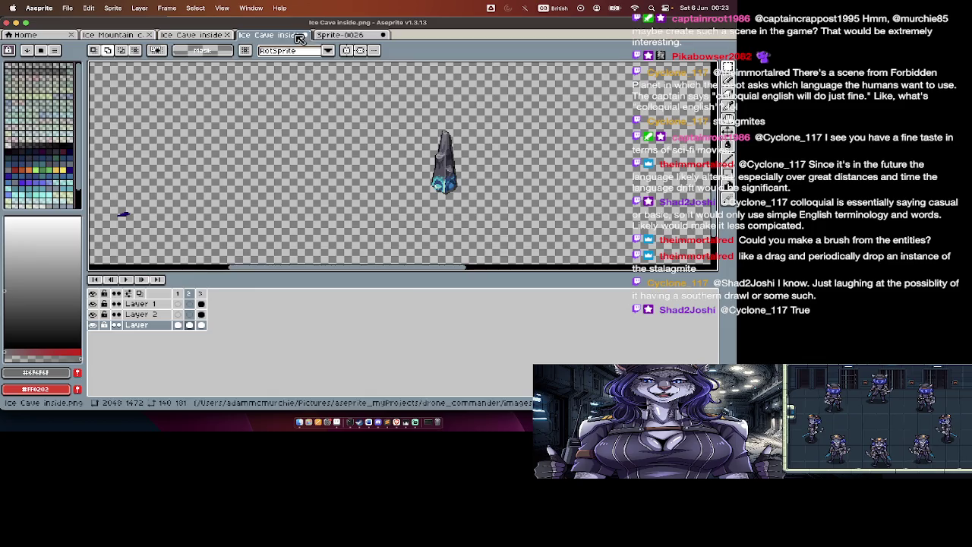
key("Tab")
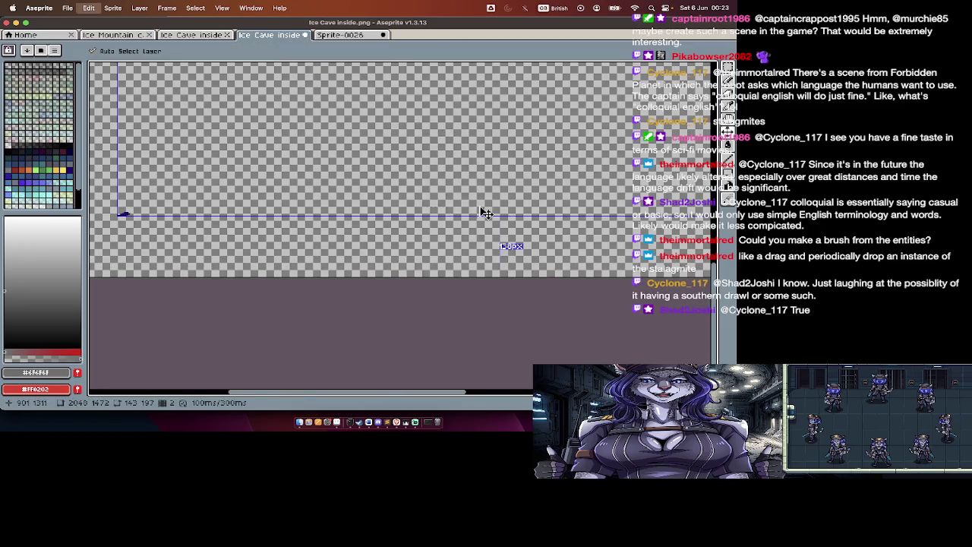
key("Tab")
left_click(360, 36)
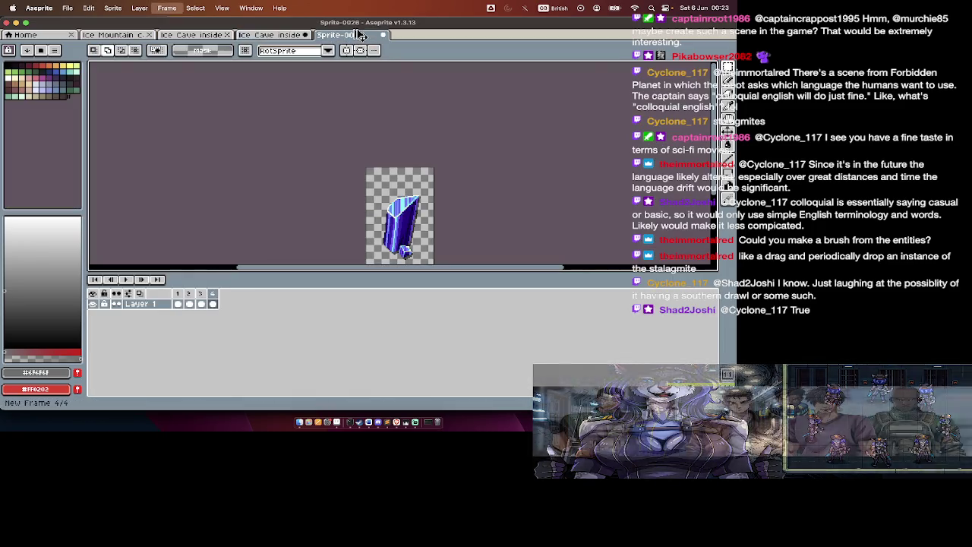
key("ctrl+a")
key("Delete")
key("Tab")
key("ctrl+v")
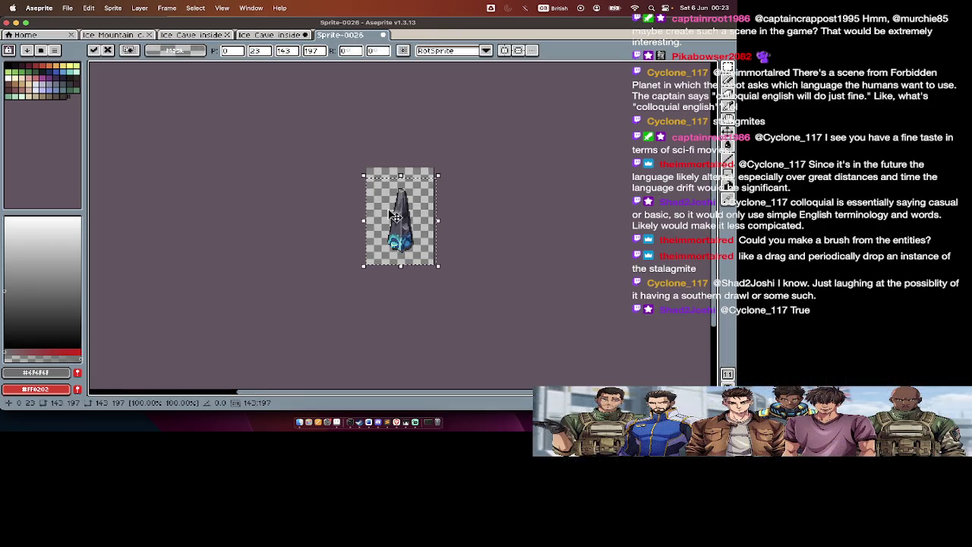
key("Return")
key("Tab")
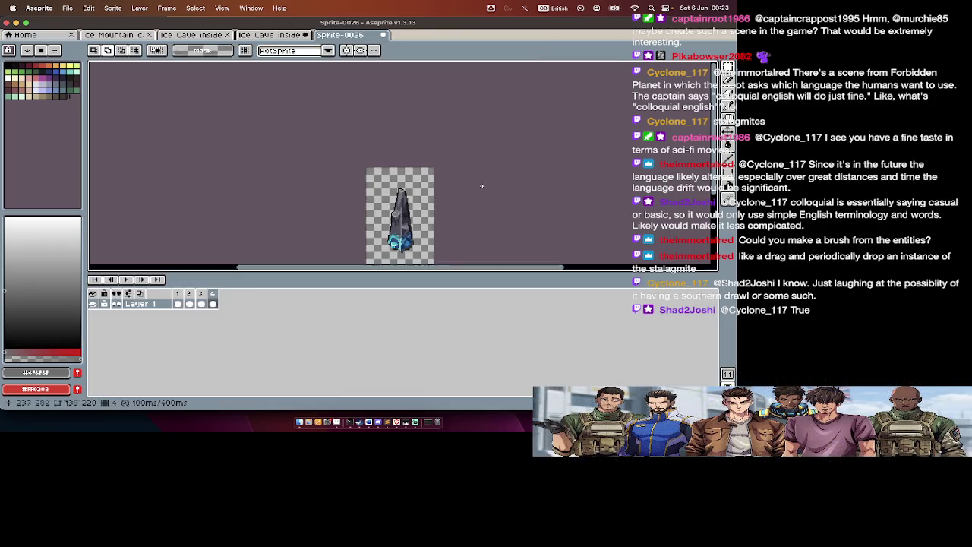
Step: Save the sprite as gliphsRight1.png in the Cave folder and close it
key("ctrl+shift+s")
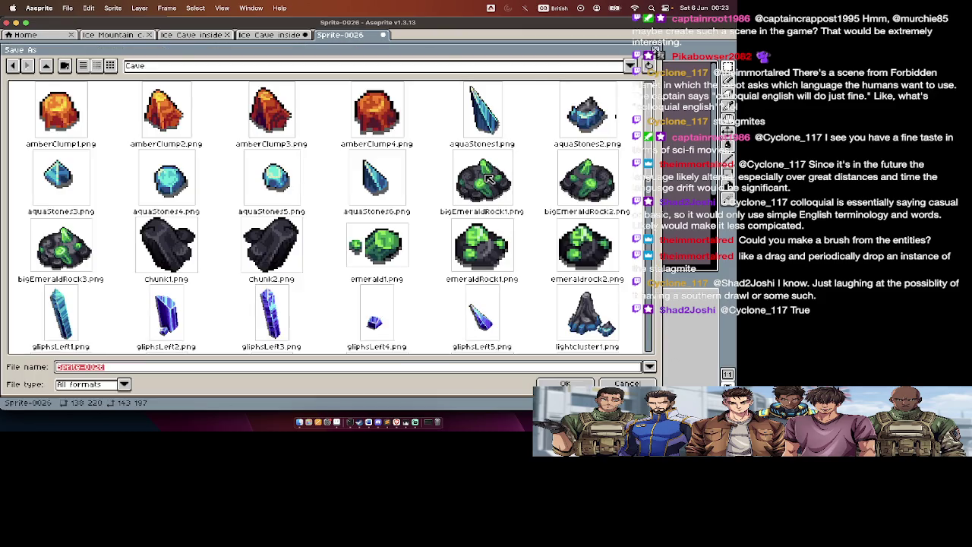
type("gliphs")
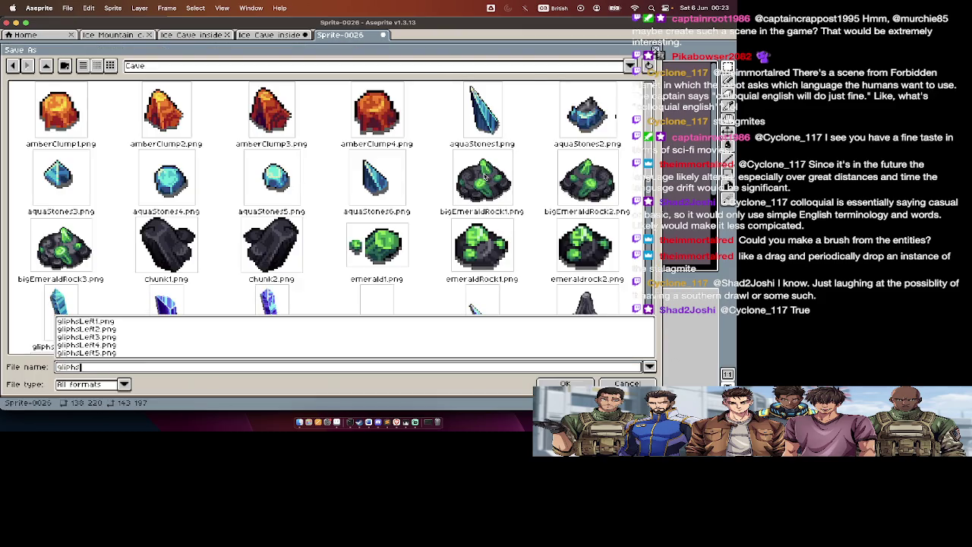
type("Right")
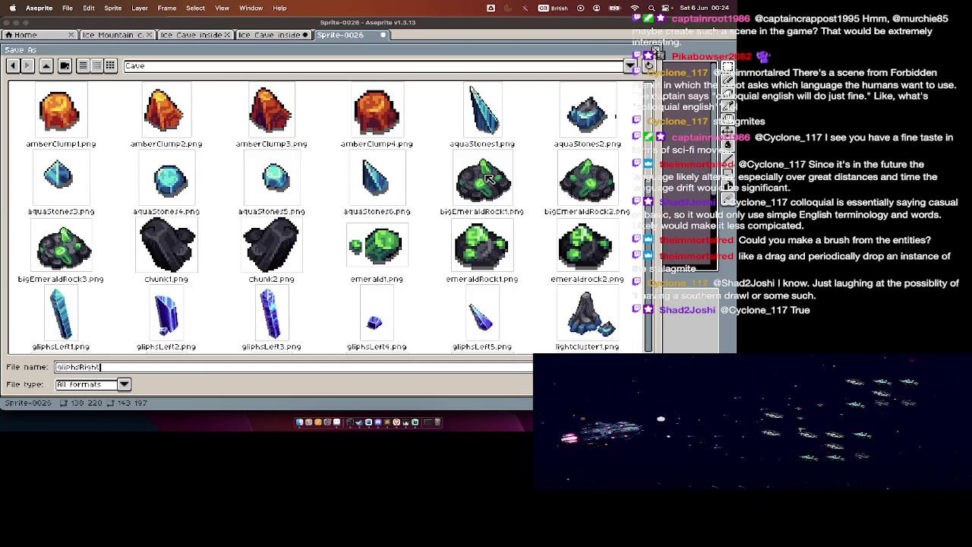
key("Return")
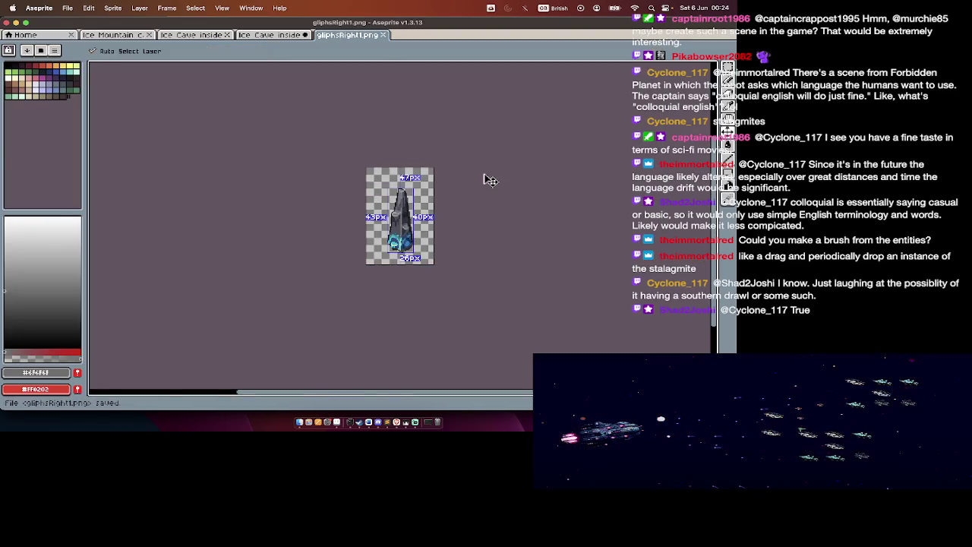
key("ctrl+w")
scroll(430, 266, "down", 2)
Step: Toggle the timeline and scroll up and down to inspect the Ice Cave inside sheet
key("Tab")
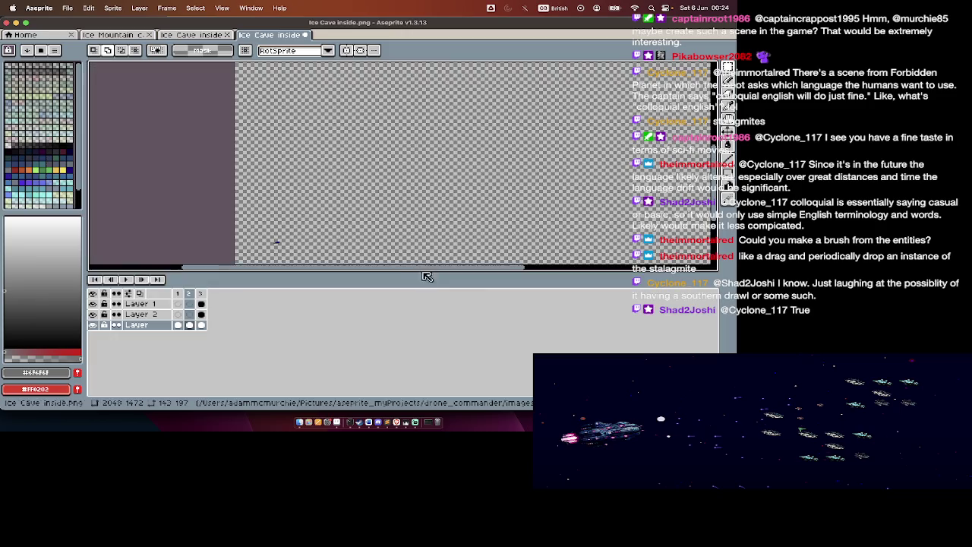
key("Tab")
scroll(389, 246, "up", 5)
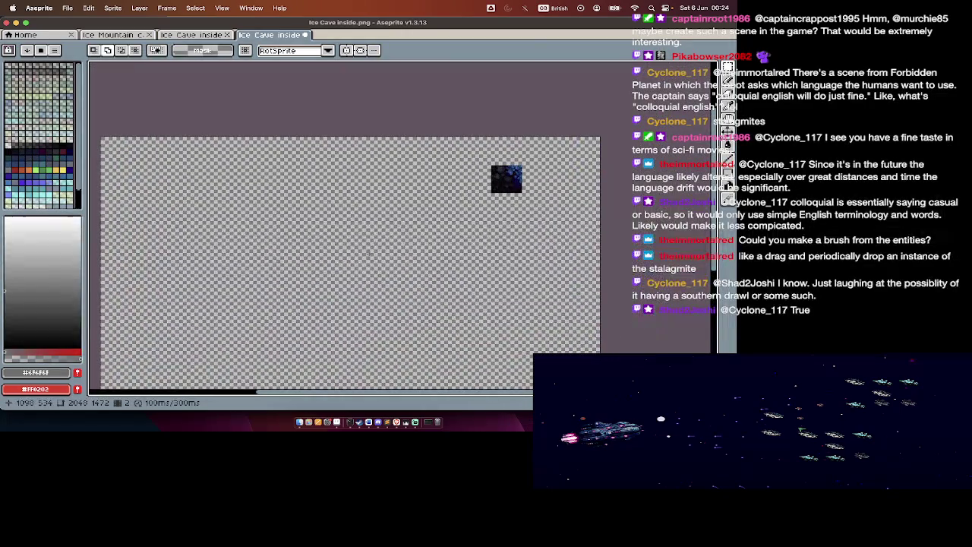
scroll(462, 184, "up", 2)
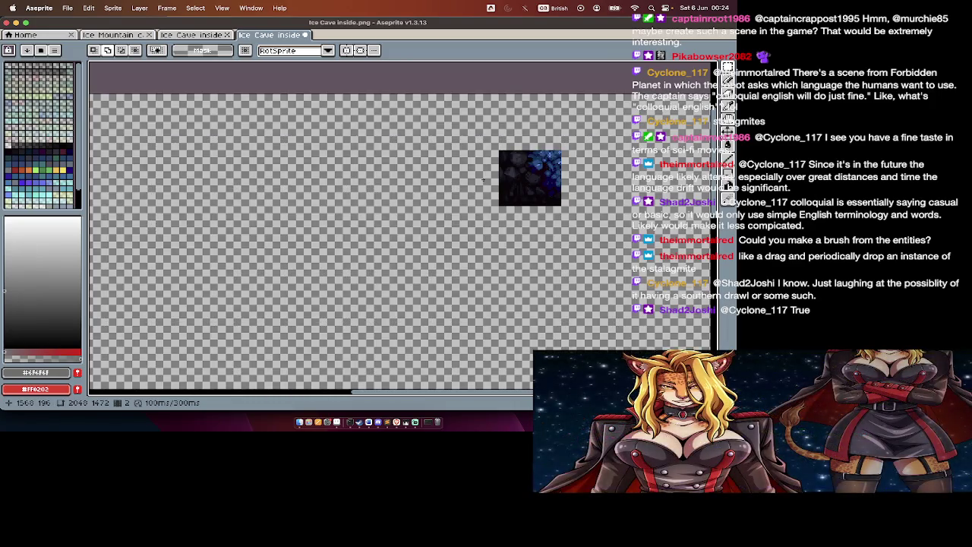
scroll(469, 181, "up", 1)
scroll(475, 179, "up", 1)
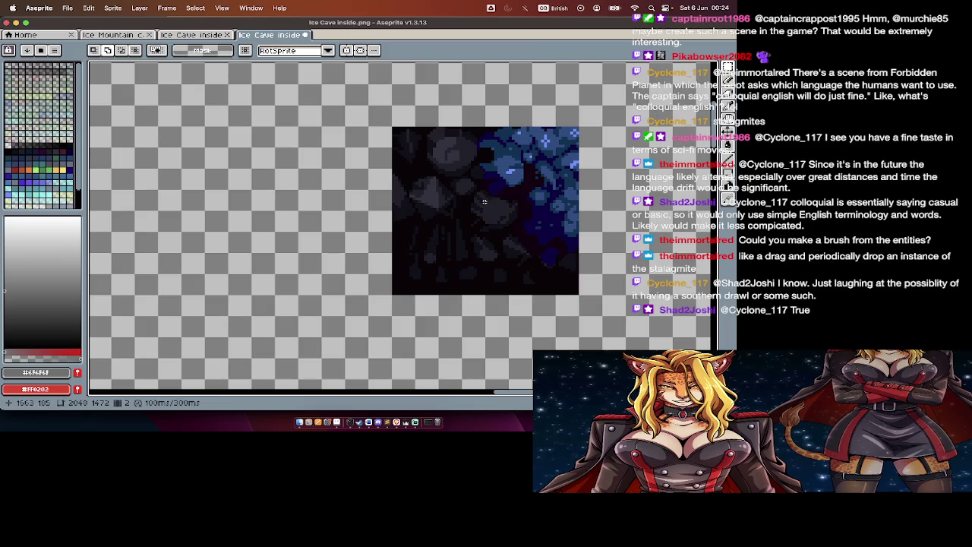
scroll(484, 201, "down", 2)
key("Tab")
scroll(94, 235, "down", 1)
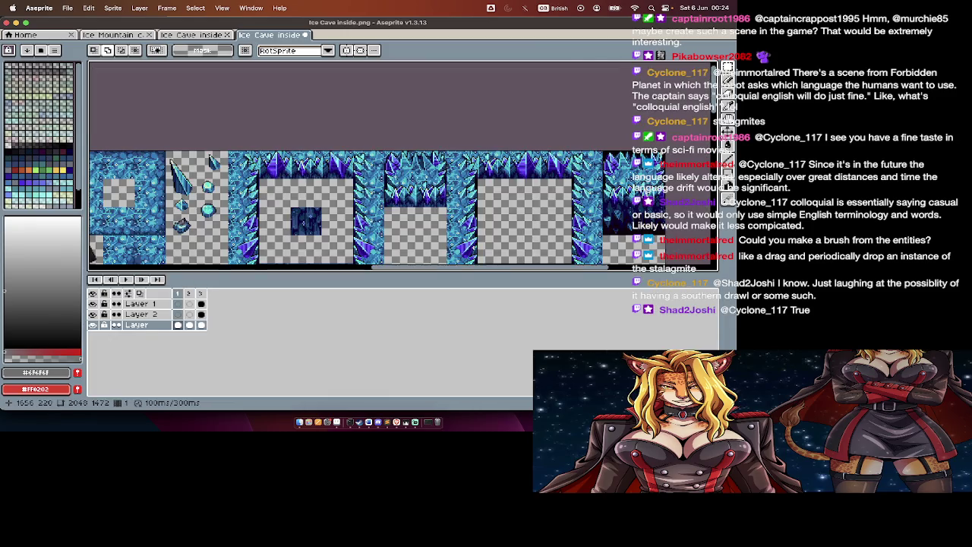
key("Tab")
scroll(311, 227, "down", 2)
scroll(311, 227, "down", 2)
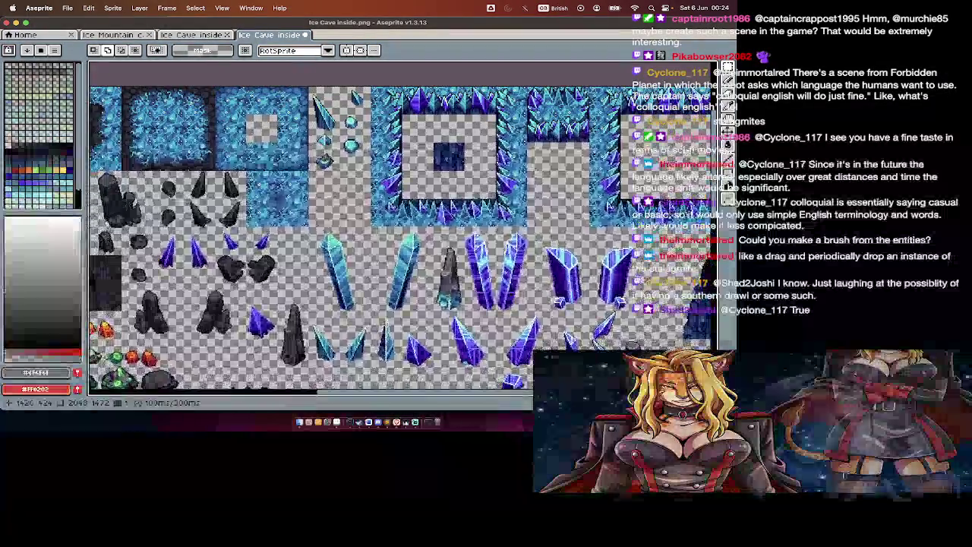
scroll(311, 228, "down", 1)
scroll(556, 271, "down", 2)
scroll(557, 271, "down", 1)
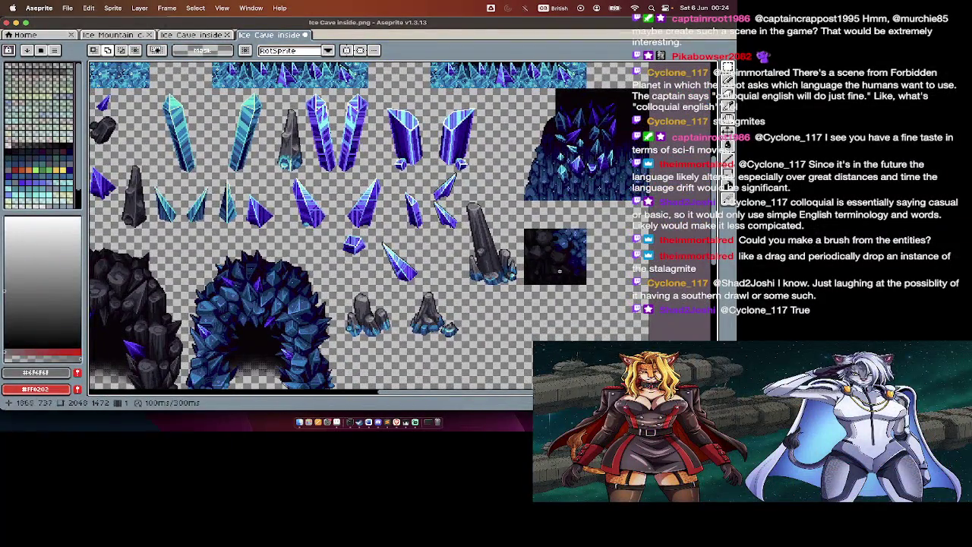
Step: Pan across the sheet, then close it to bring up the unsaved-changes warning
scroll(567, 268, "up", 3)
scroll(562, 272, "up", 2)
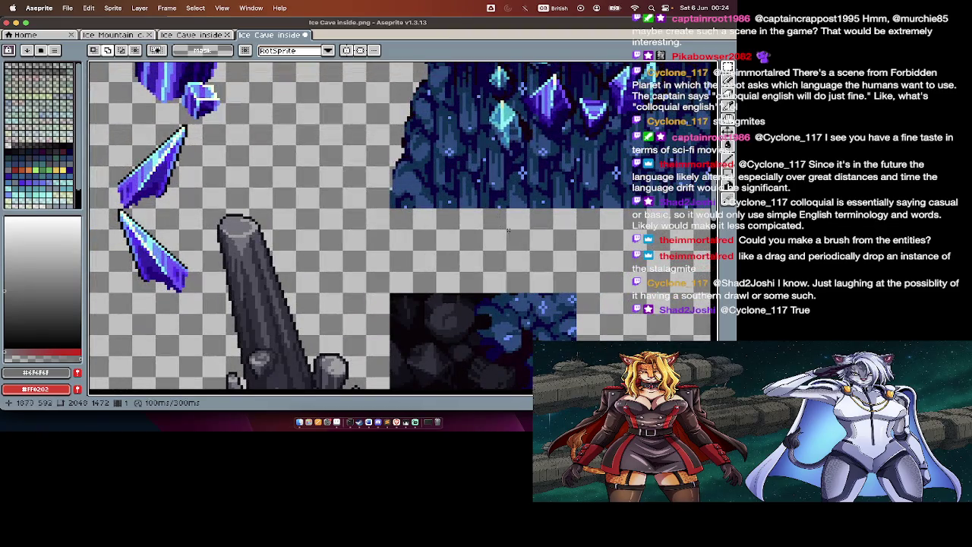
scroll(460, 215, "down", 3)
scroll(460, 215, "up", 2)
scroll(461, 214, "up", 2)
scroll(460, 215, "up", 2)
scroll(460, 215, "up", 2)
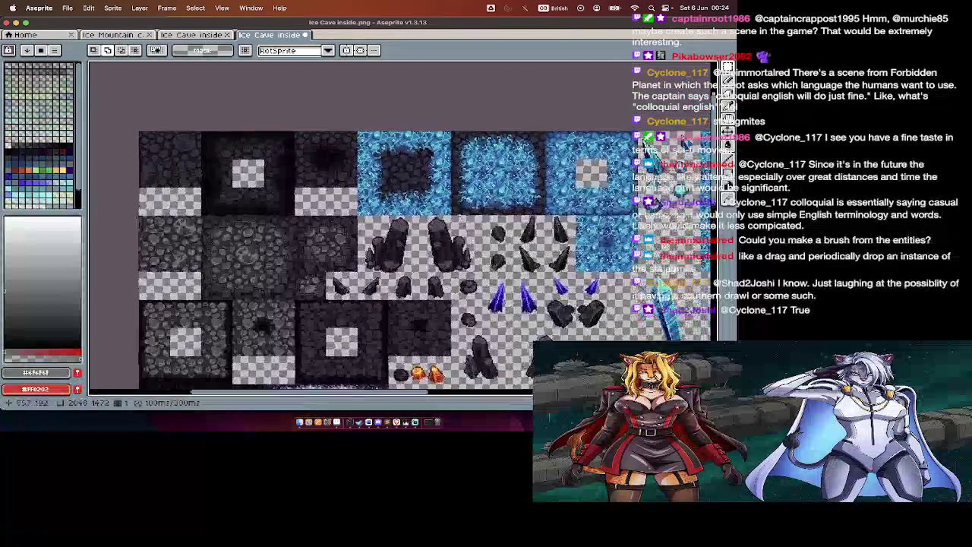
scroll(460, 215, "right", 5)
scroll(461, 215, "right", 3)
scroll(457, 214, "right", 2)
scroll(458, 215, "right", 3)
scroll(458, 215, "right", 3)
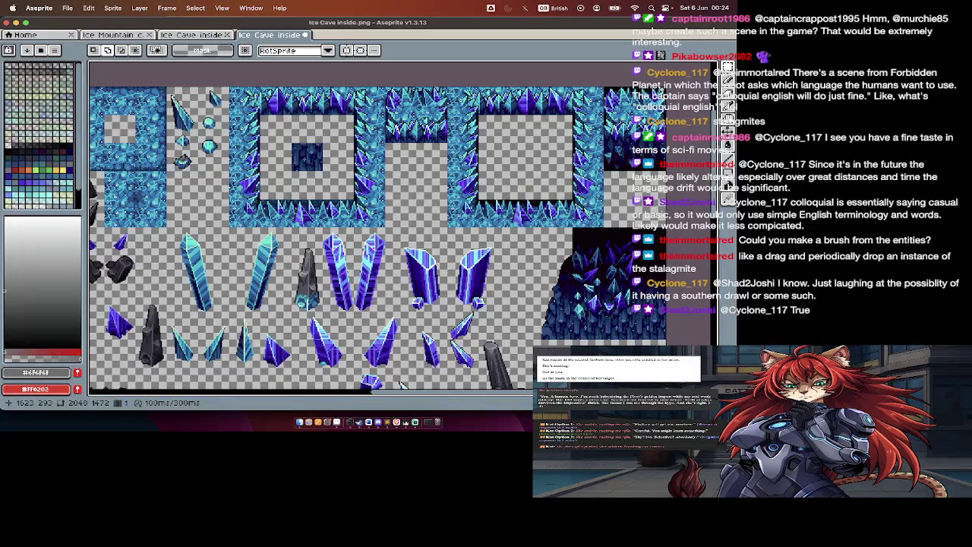
key("super+w")
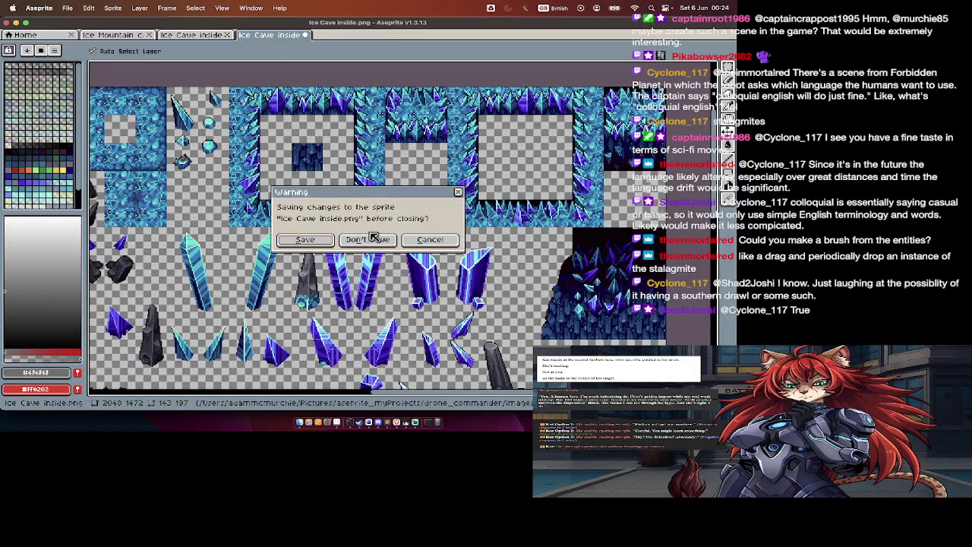
Step: Discard the Ice Cave inside changes, then pan around the Ice Cave inside2 sheet
left_click(375, 240)
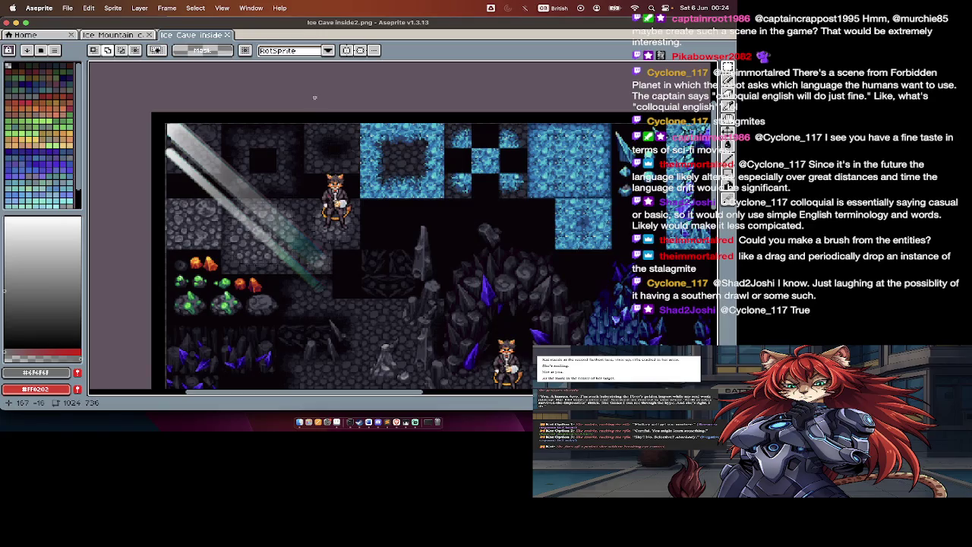
scroll(350, 256, "up", 5)
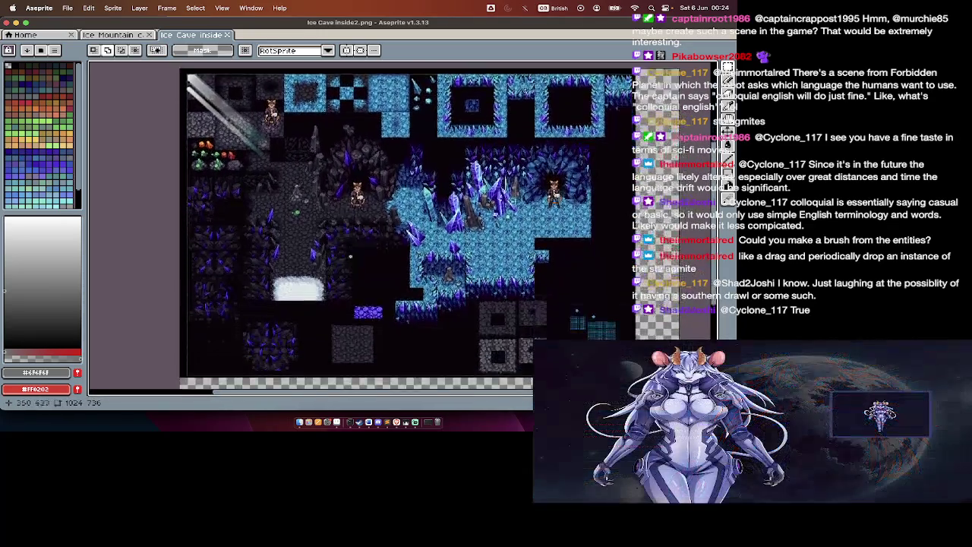
scroll(350, 256, "right", 3)
scroll(350, 256, "right", 3)
scroll(350, 256, "right", 3)
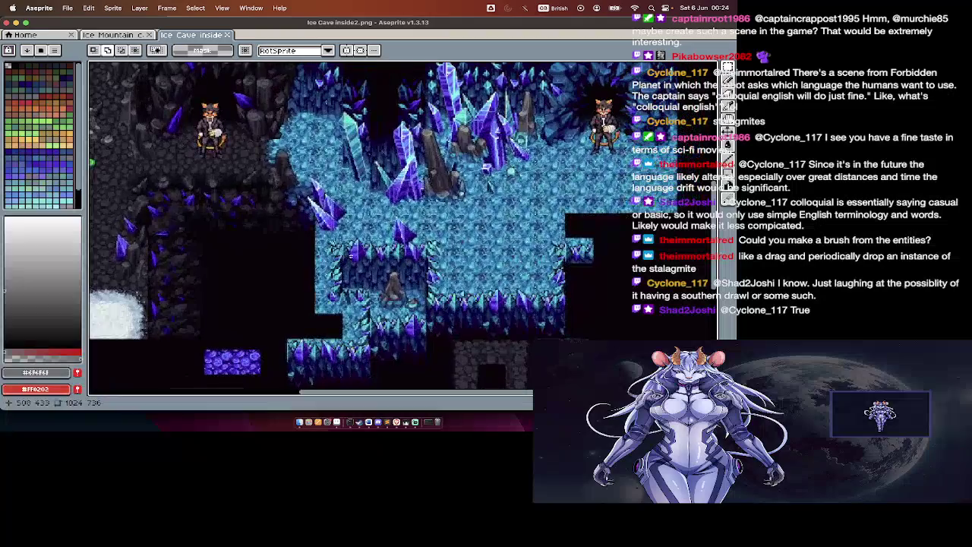
scroll(350, 256, "right", 3)
scroll(311, 228, "right", 3)
scroll(312, 227, "down", 2)
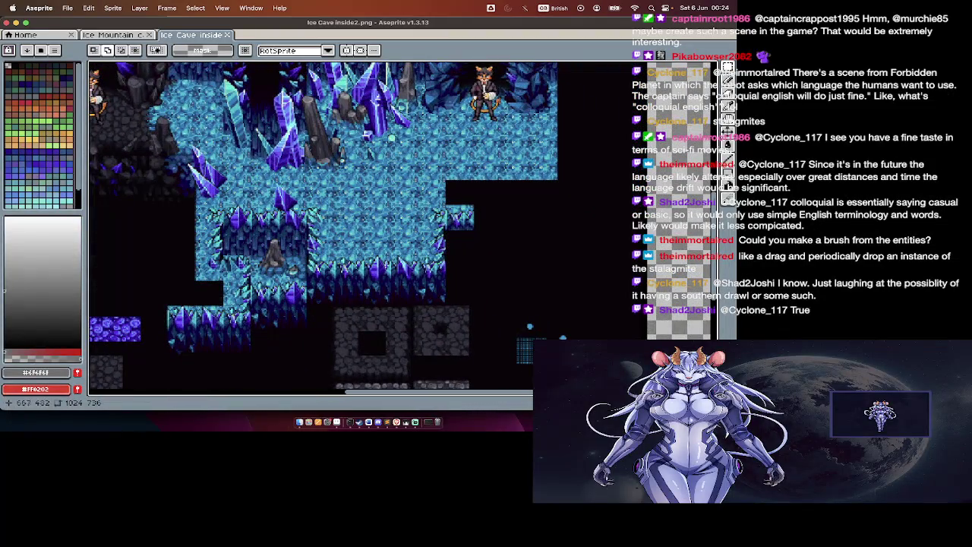
scroll(311, 228, "down", 3)
scroll(312, 228, "right", 3)
scroll(437, 252, "up", 1)
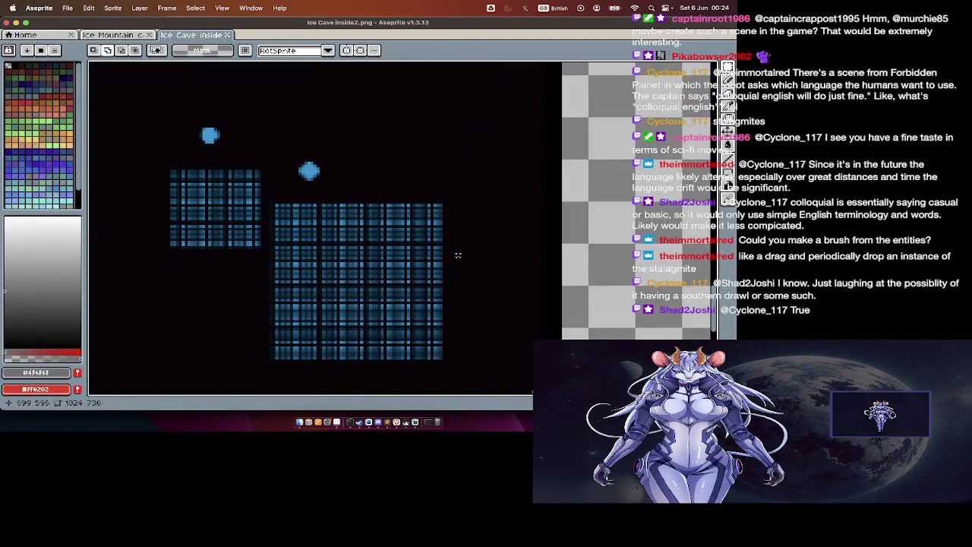
scroll(458, 255, "down", 2)
scroll(458, 255, "up", 3)
scroll(458, 256, "down", 1)
scroll(458, 255, "left", 3)
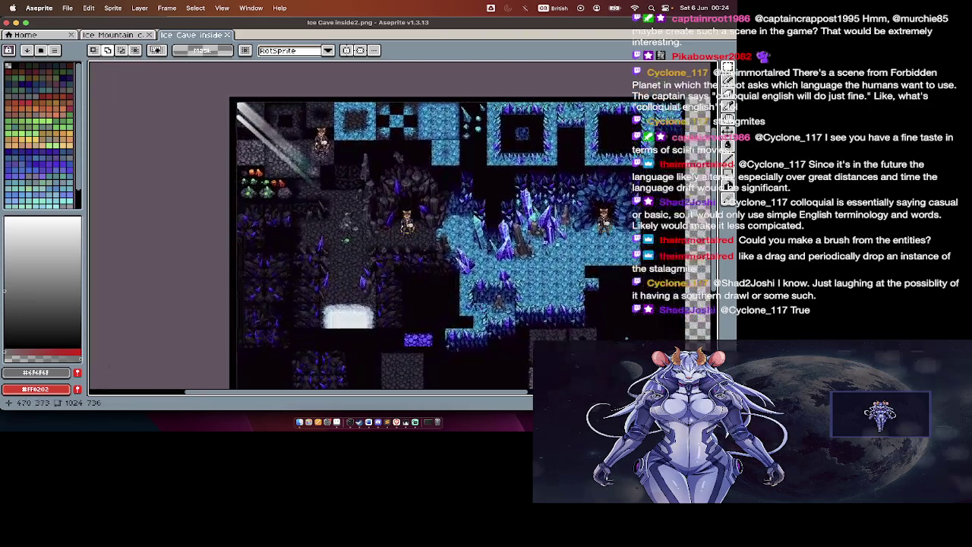
scroll(386, 233, "left", 1)
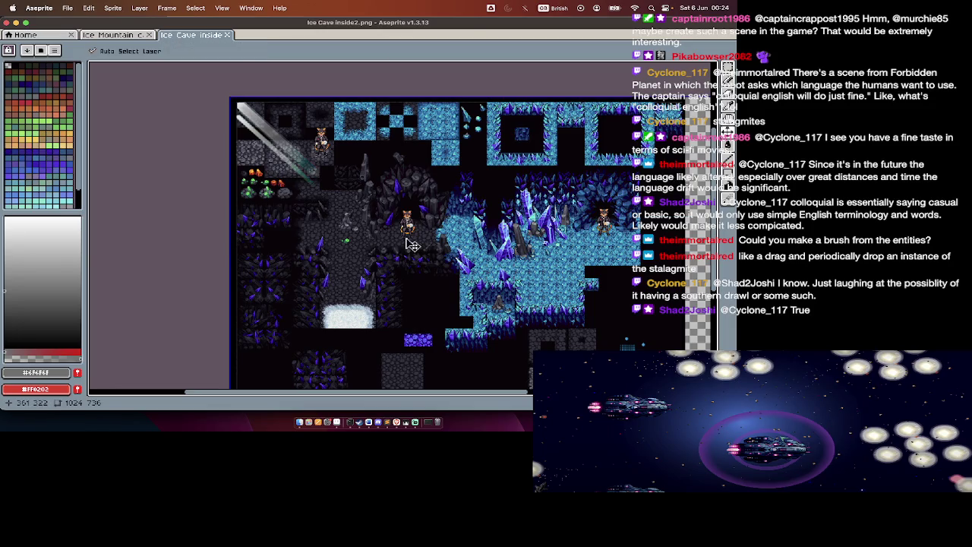
Step: Check the Terminal, then bring the Drone Commander game window to the front
key("super+Tab")
key("super+Tab")
key("super+Tab")
key("super+Tab")
key("super+Tab")
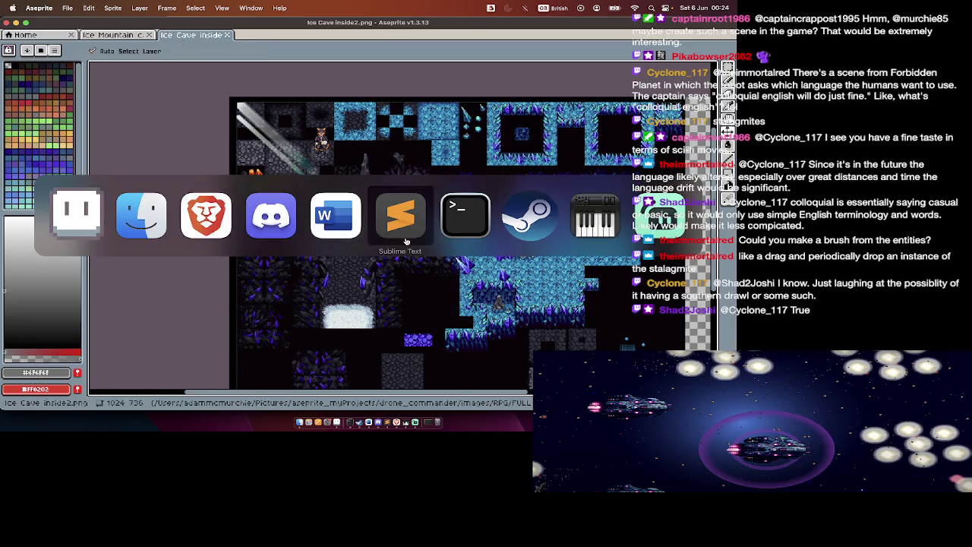
key("super+Tab")
key("ctrl+c")
key("super+1")
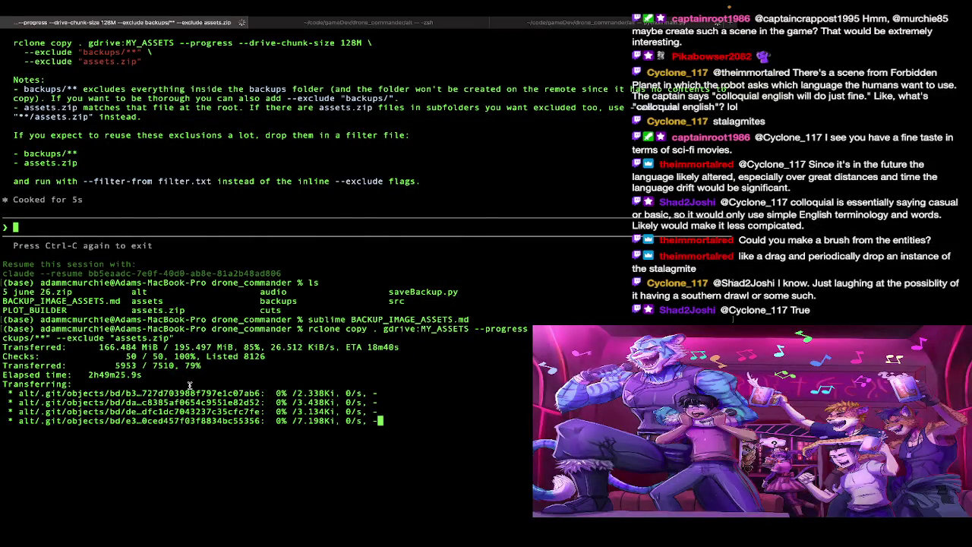
key("super+Tab")
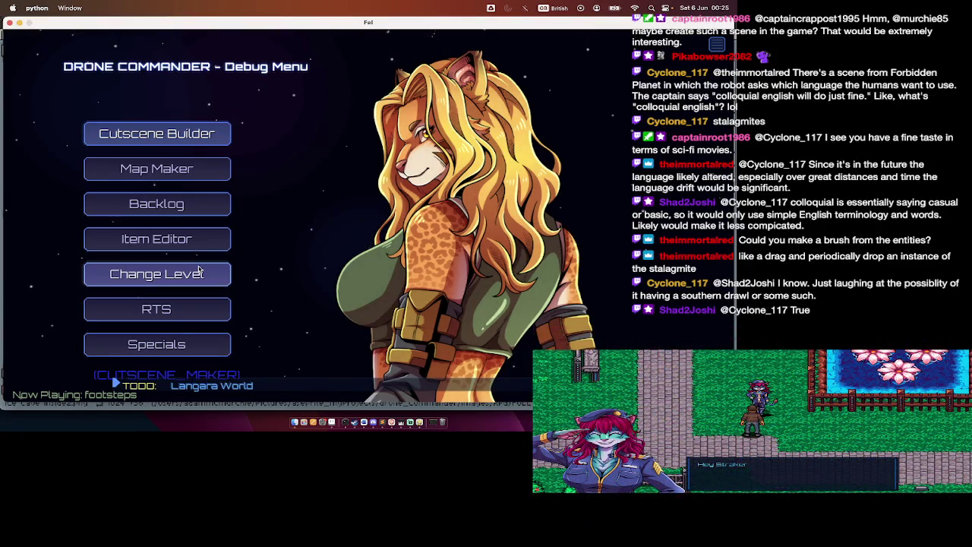
Step: From Map Maker, pick the showcase zone and load the DarkCave map
left_click(190, 165)
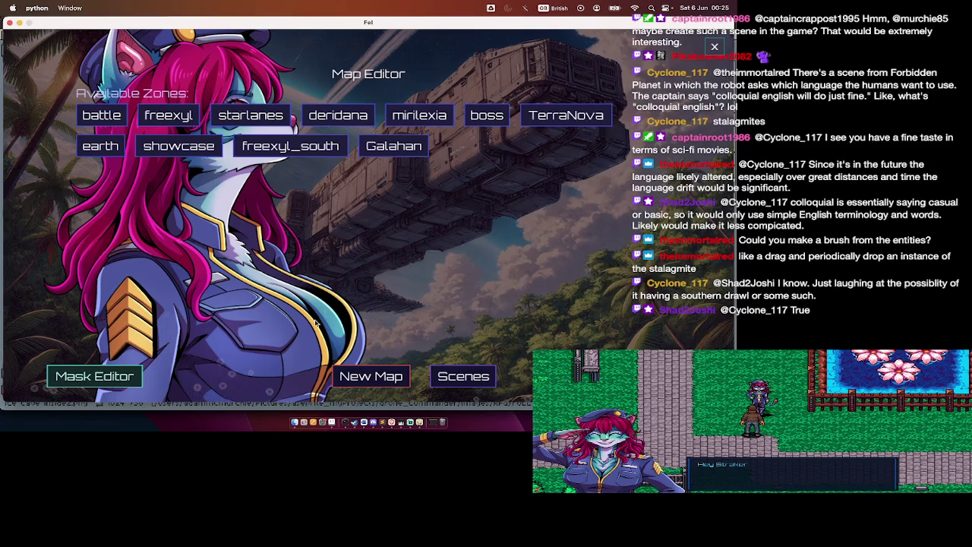
left_click(178, 145)
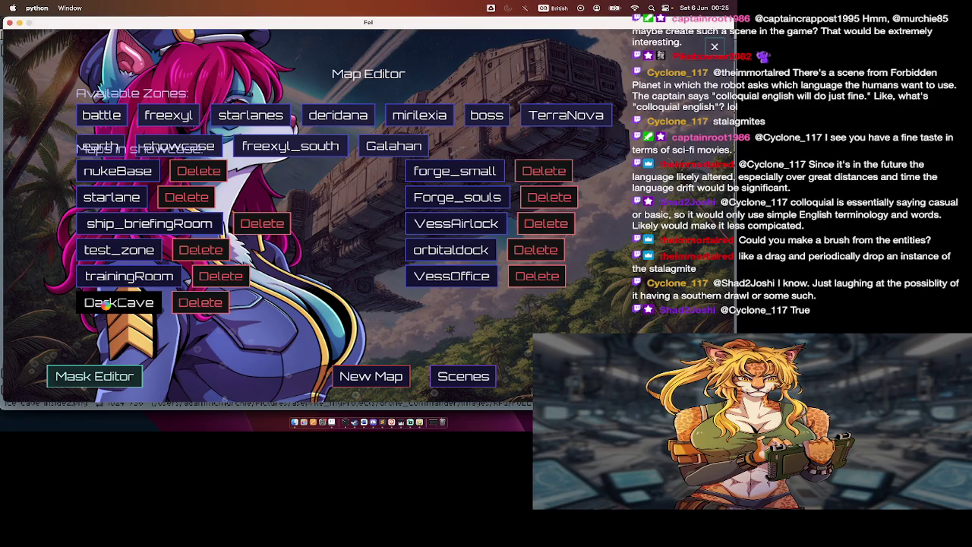
left_click(105, 306)
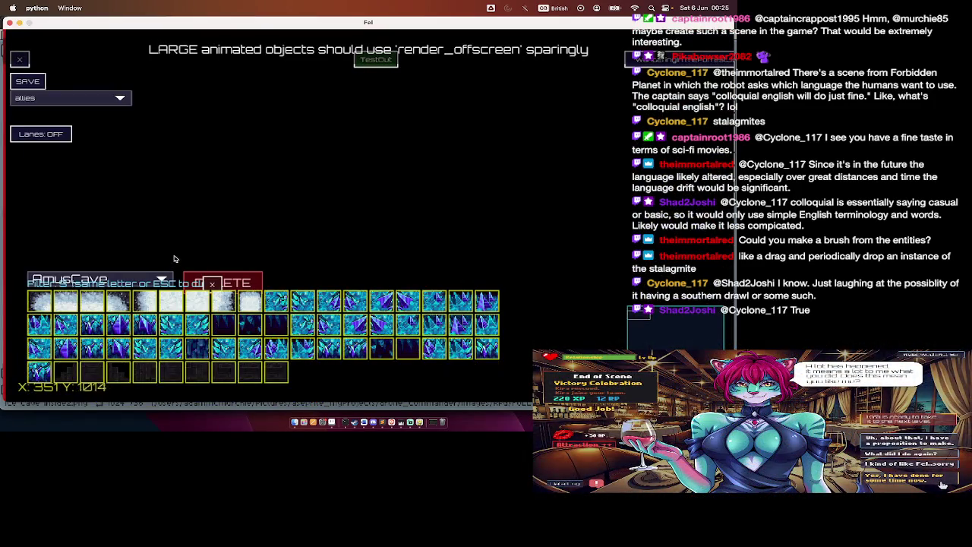
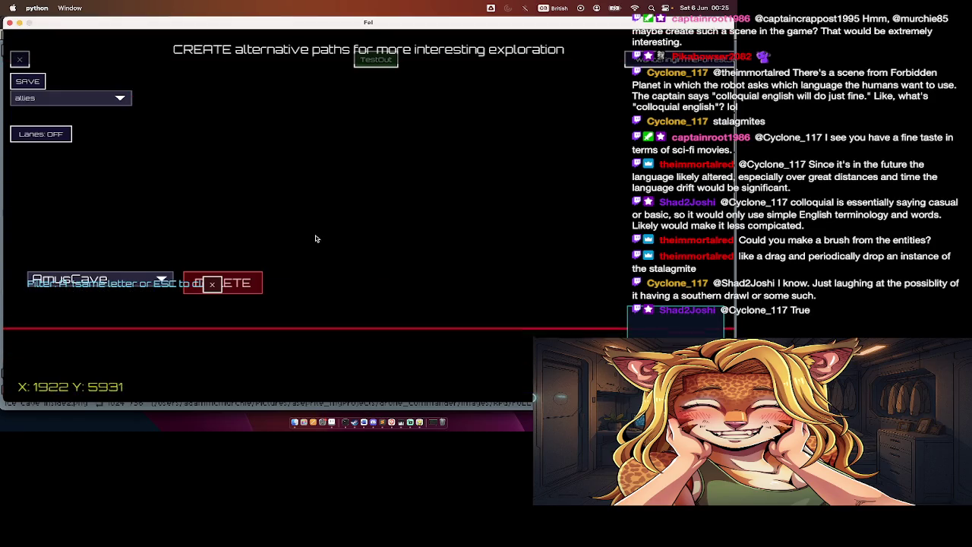
Step: Select the AmusCave snowEntrance1 tile from the palette and turn on the placement grid
mouse_move(100, 280)
scroll(229, 370, "down", 3)
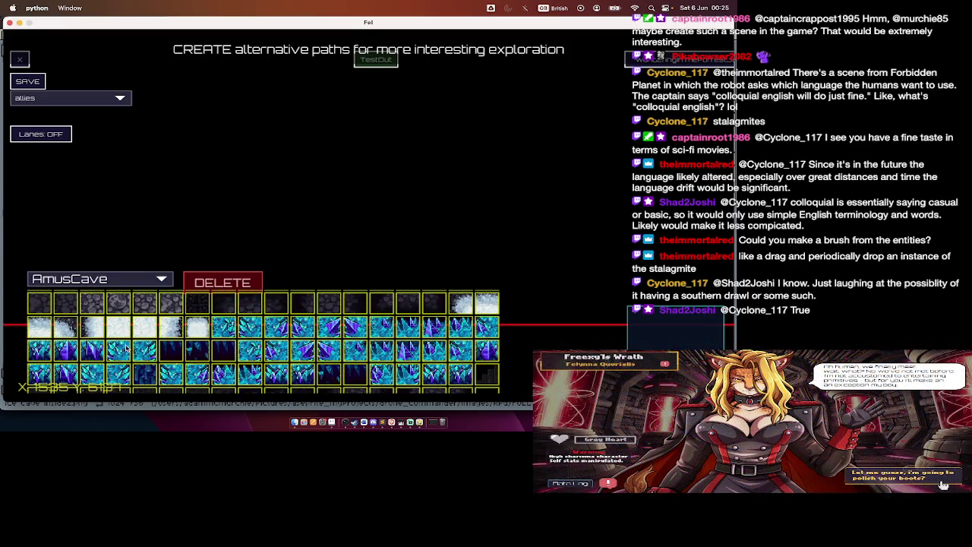
scroll(338, 308, "down", 2)
scroll(383, 310, "up", 2)
scroll(392, 310, "down", 2)
scroll(392, 310, "down", 3)
scroll(393, 310, "up", 1)
scroll(392, 311, "up", 1)
scroll(393, 311, "down", 1)
scroll(392, 311, "up", 2)
scroll(393, 311, "down", 3)
scroll(234, 384, "down", 1)
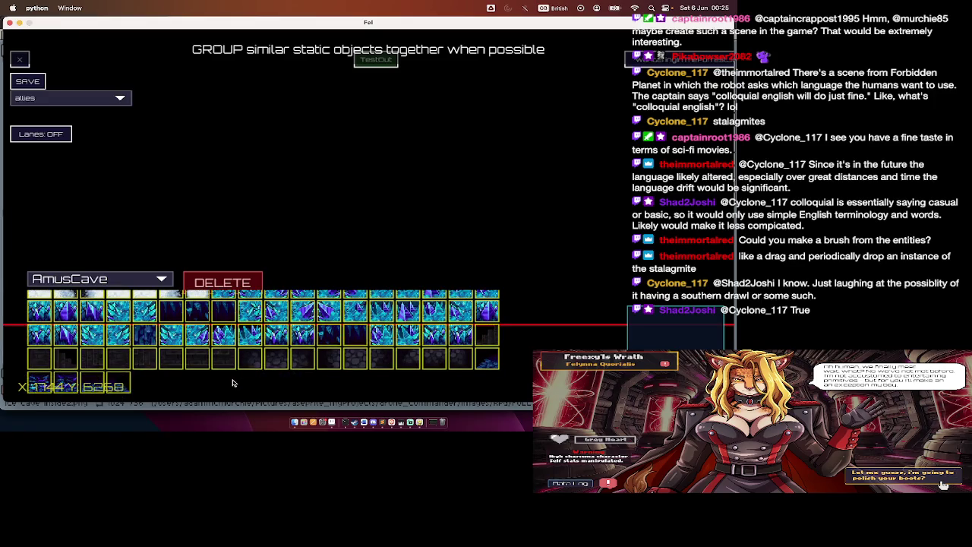
left_click(195, 302)
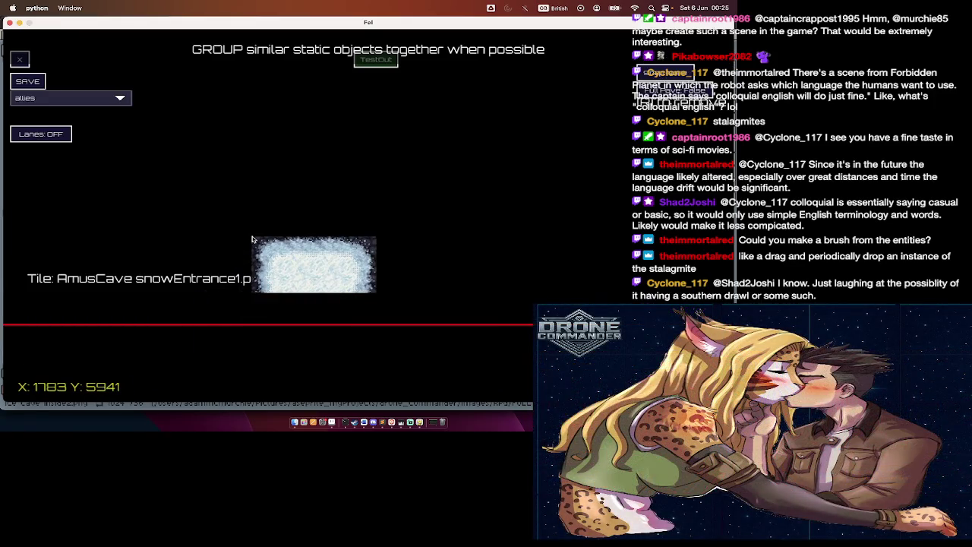
key("g")
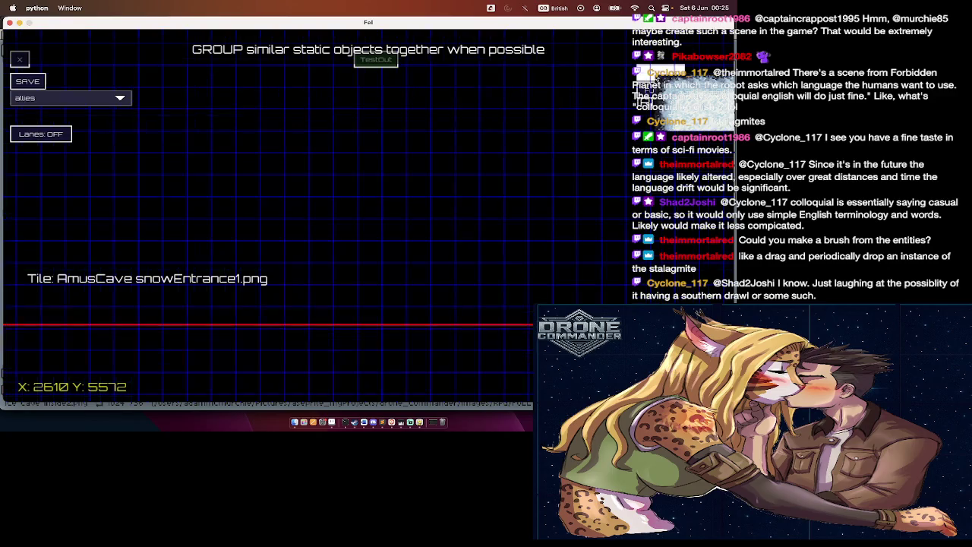
Step: Try painting snowEntrance1 tiles on the map, undoing both attempts
left_click_drag(414, 247, 509, 301)
key("ctrl+z")
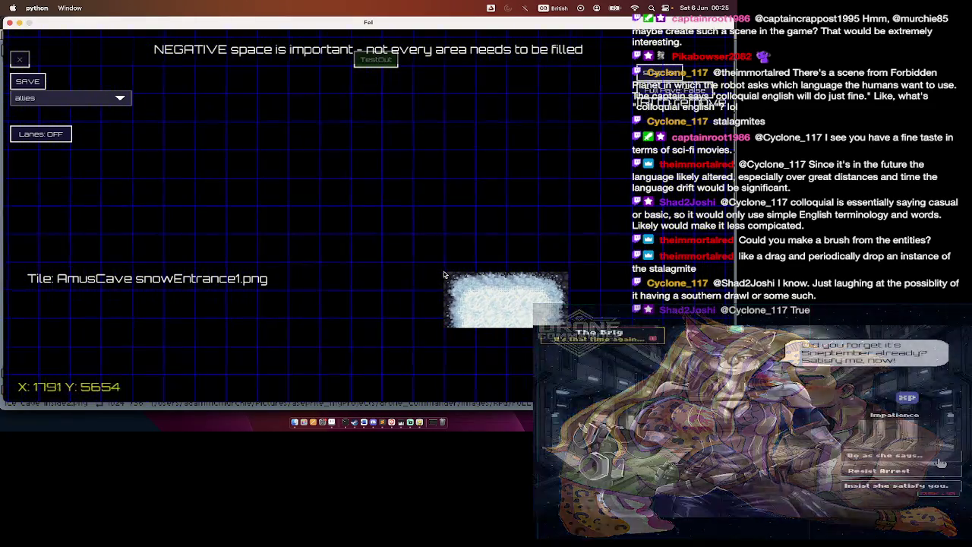
scroll(444, 275, "down", 3)
left_click(438, 287)
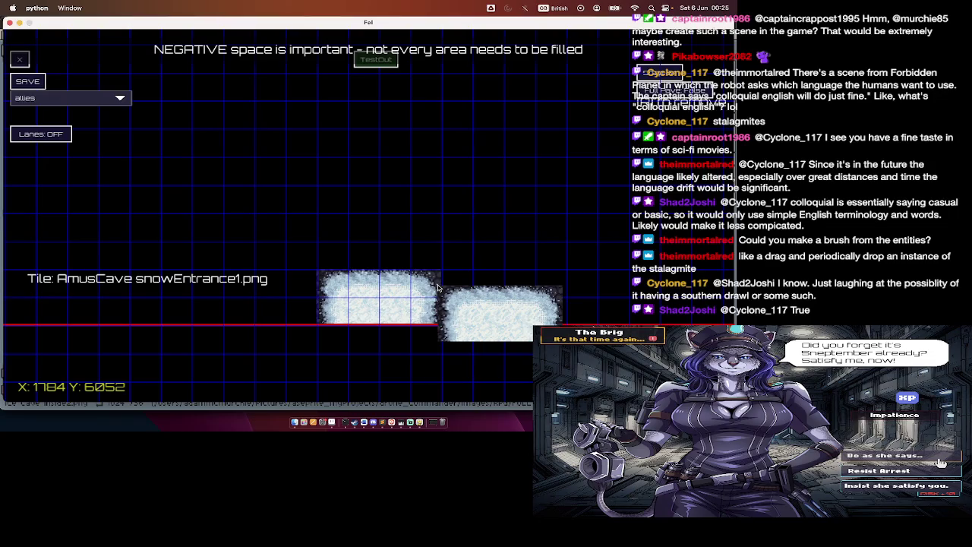
key("ctrl+z")
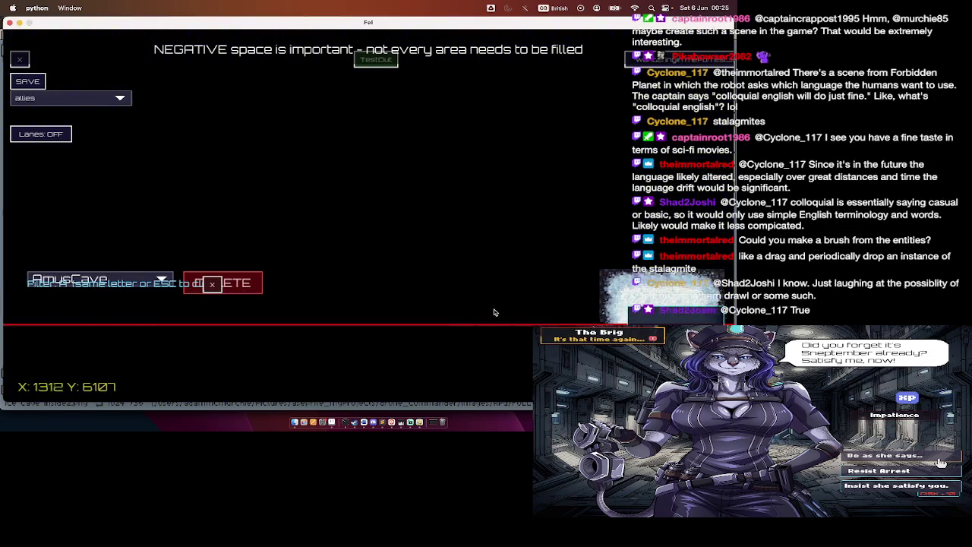
Step: Reselect snowEntrance1 and place a single snowy entrance tile on the floor line
scroll(312, 370, "down", 1)
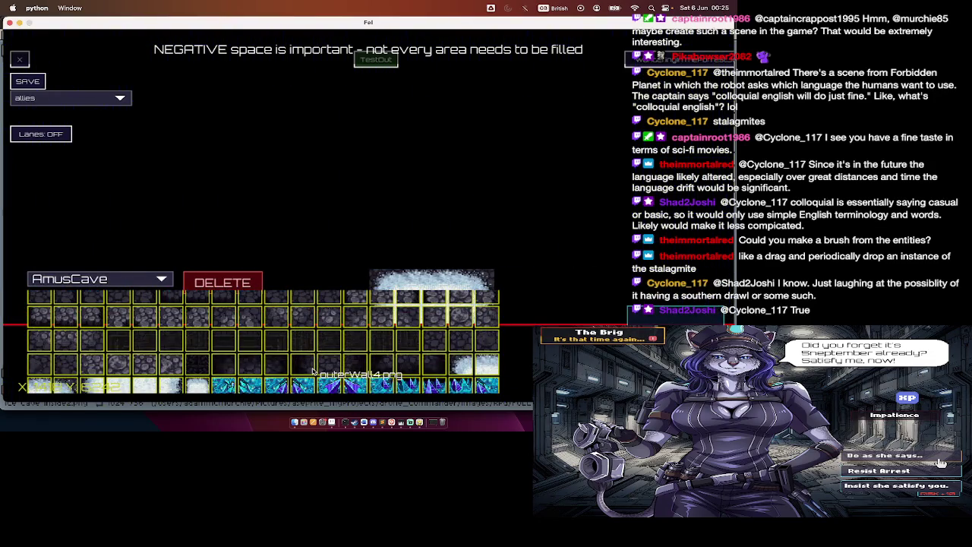
scroll(312, 371, "down", 3)
left_click(191, 350)
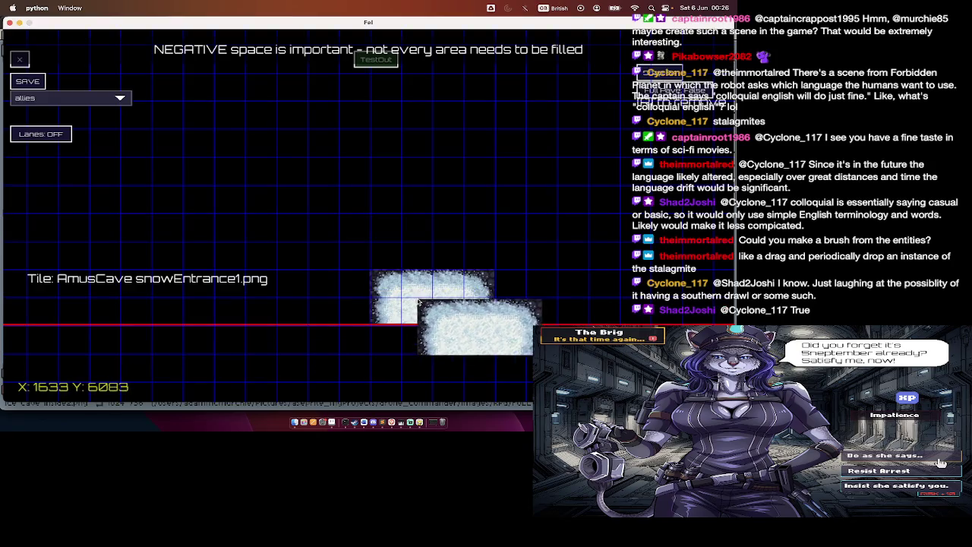
key("Right")
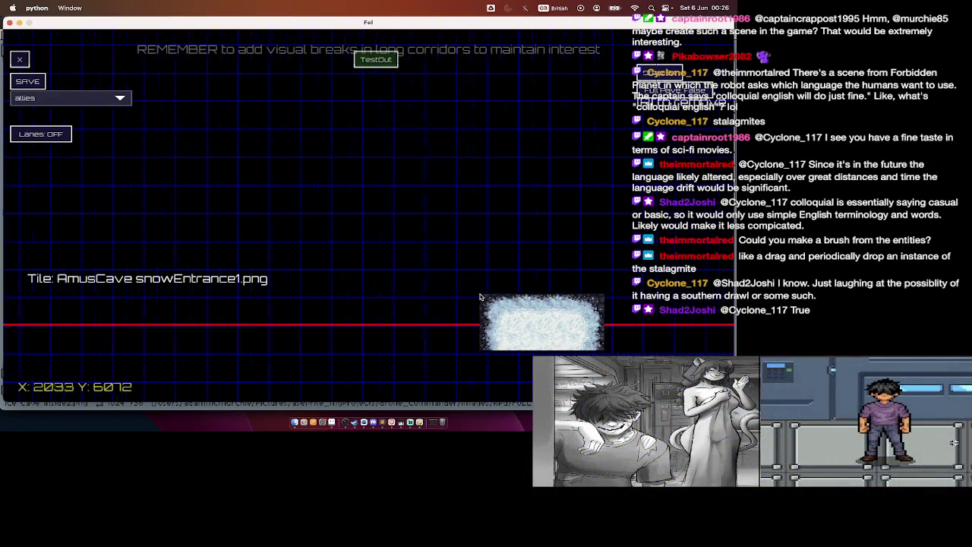
key("Left")
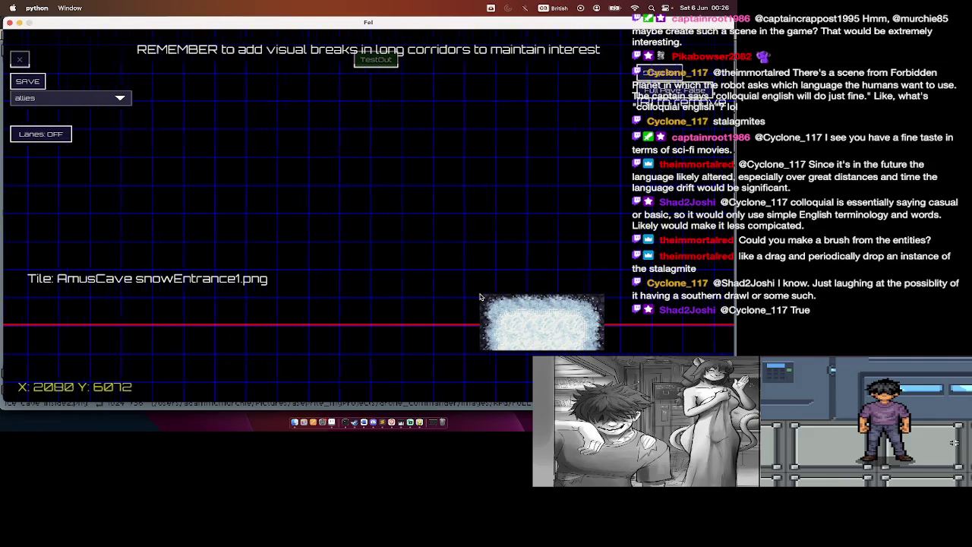
left_click(480, 298)
key("Tab")
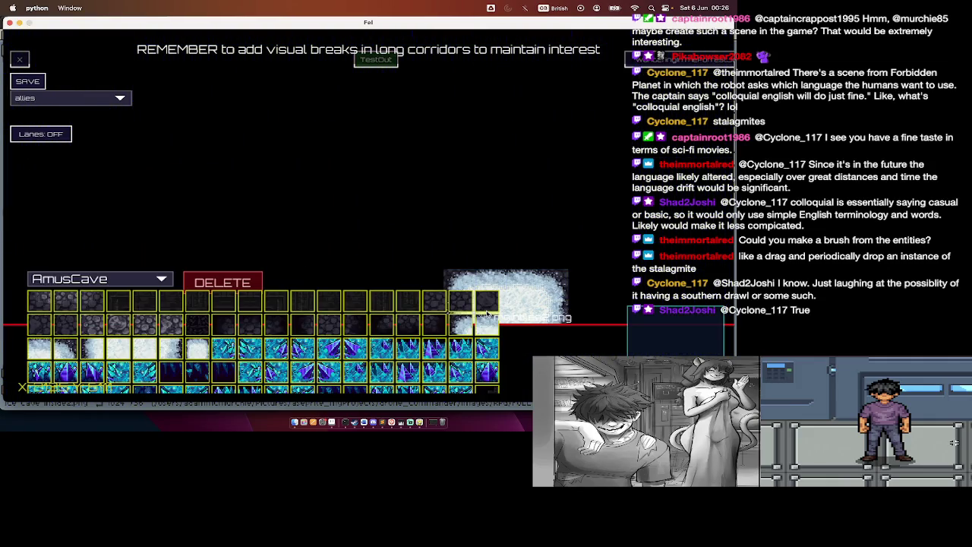
Step: Fill the area above the snow tile with outerWall5 cobblestone tiles
left_click(325, 321)
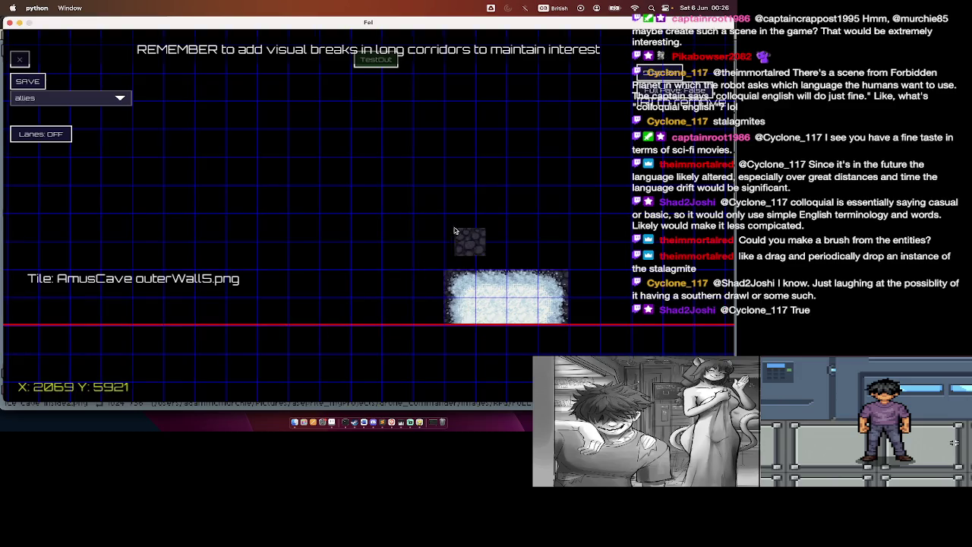
mouse_move(465, 144)
left_mouse_down()
mouse_move(529, 219)
mouse_move(558, 283)
left_mouse_up()
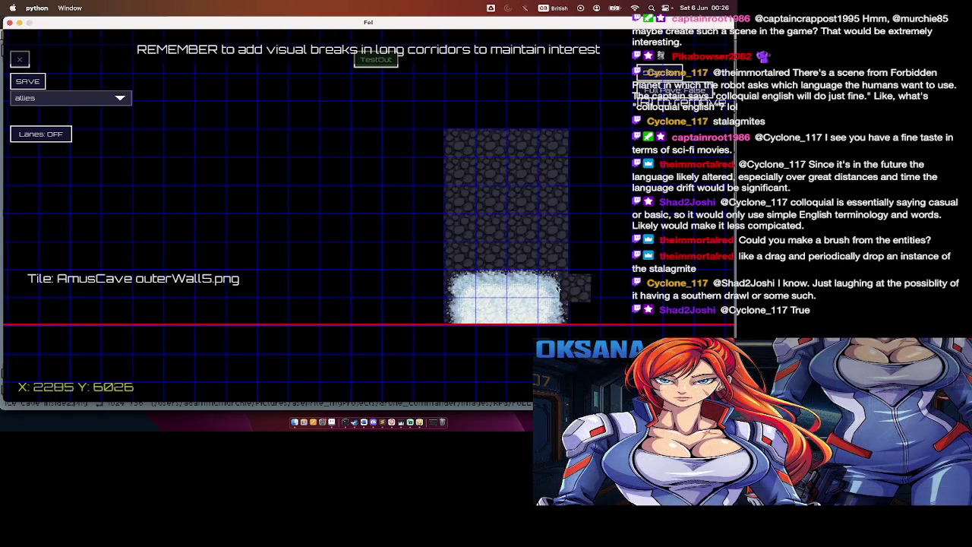
scroll(536, 320, "up", 3)
mouse_move(483, 217)
left_mouse_down()
mouse_move(493, 226)
mouse_move(516, 187)
left_mouse_up()
key("t")
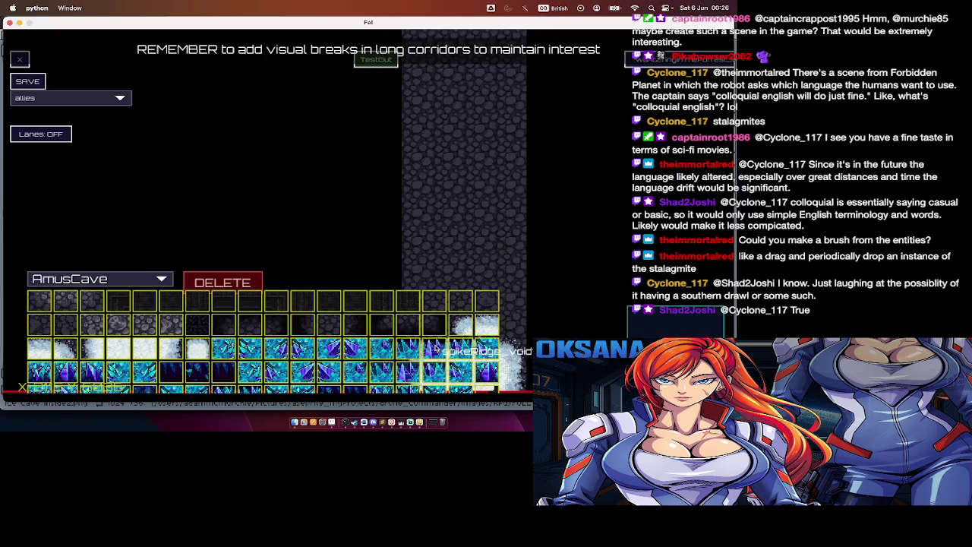
Step: Make AmusCave maintilesLight3 the active painting tile
scroll(380, 343, "up", 1)
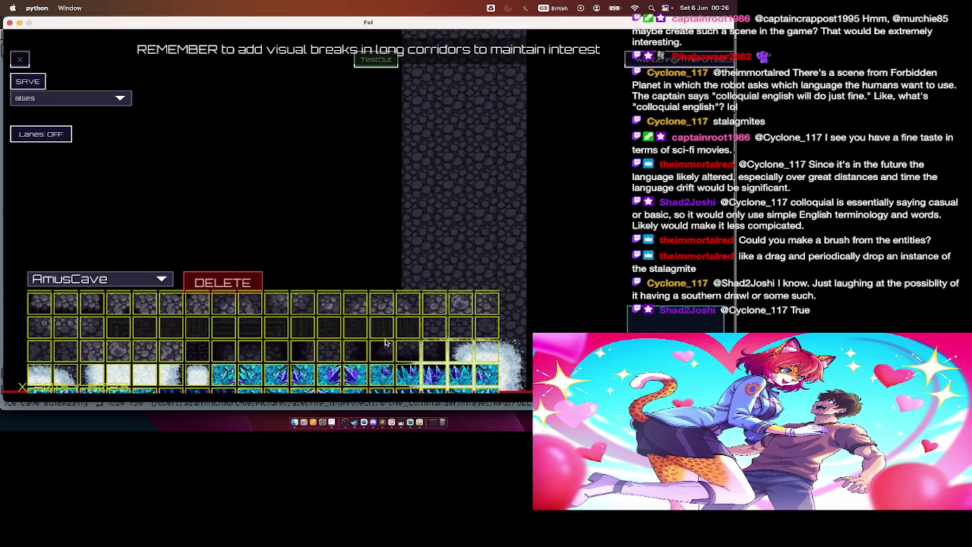
scroll(385, 343, "down", 2)
scroll(385, 343, "down", 1)
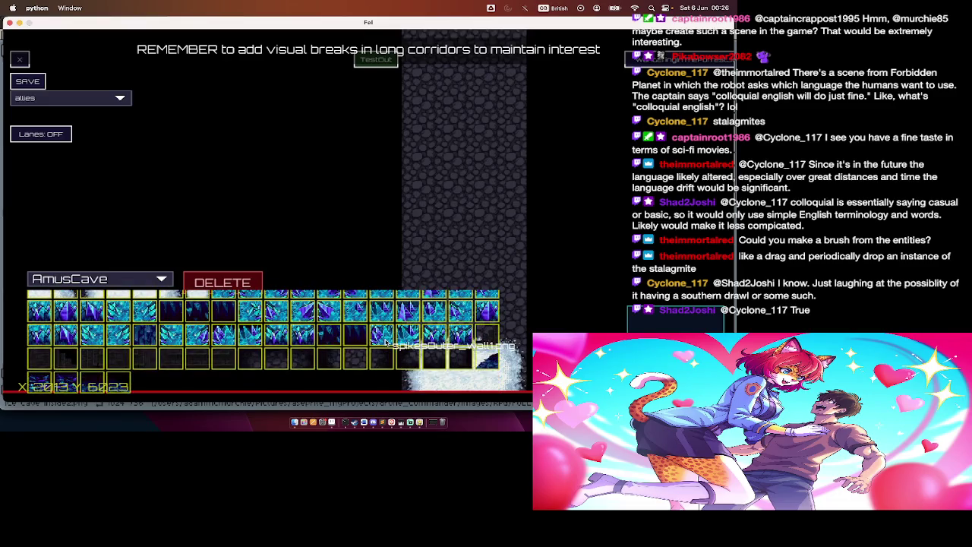
scroll(385, 344, "up", 2)
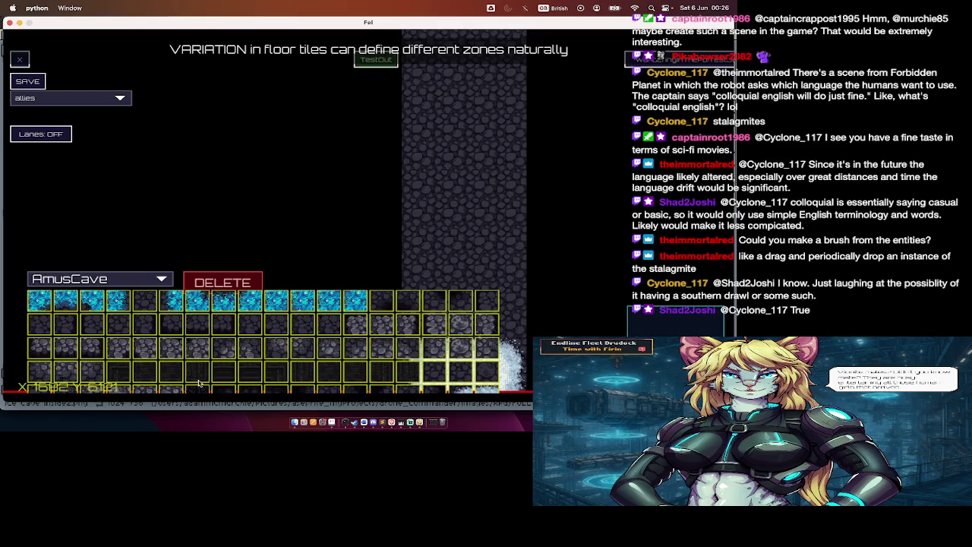
scroll(202, 375, "down", 1)
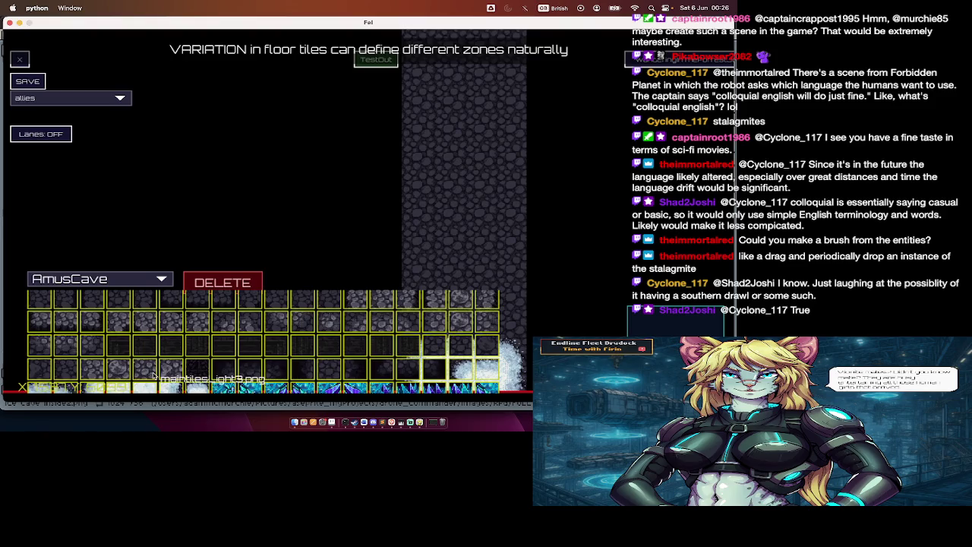
left_click(152, 375)
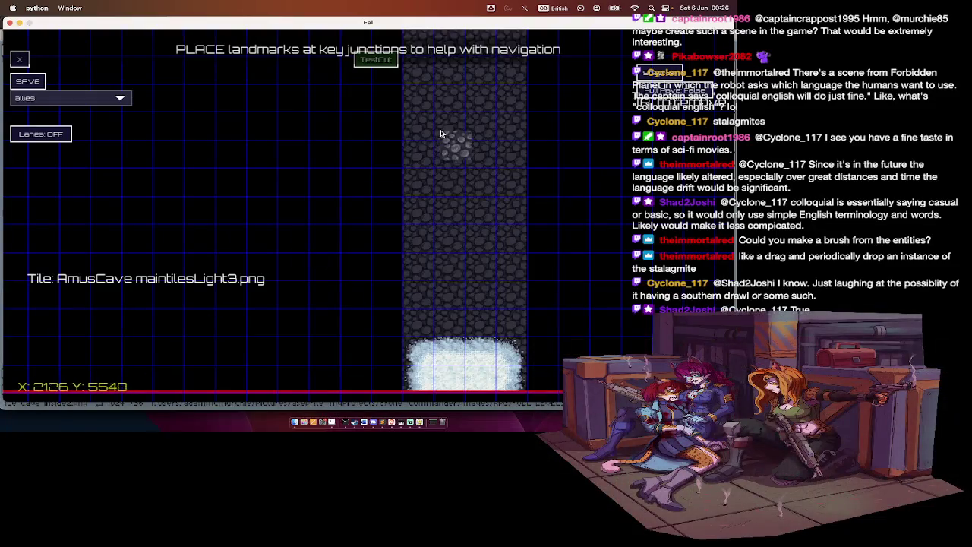
scroll(392, 227, "up", 2)
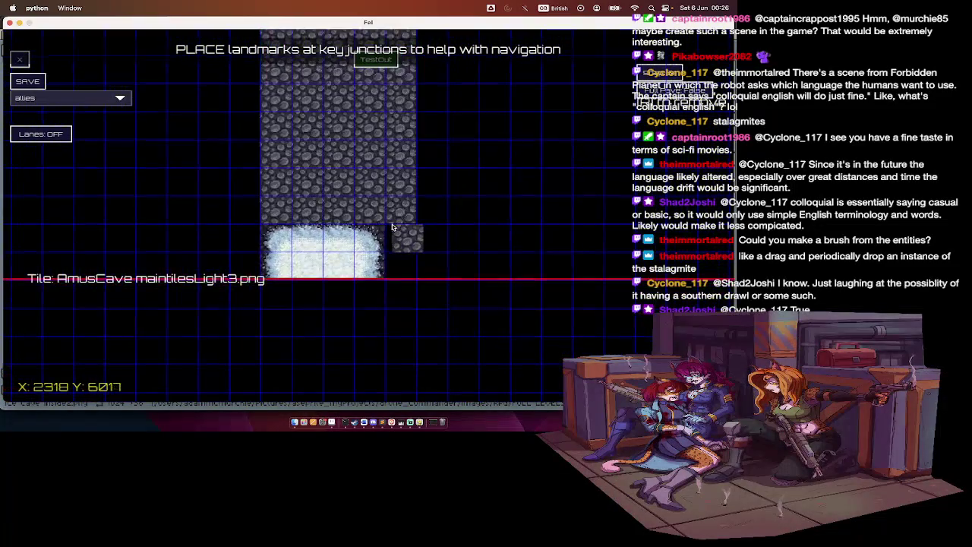
key("Tab")
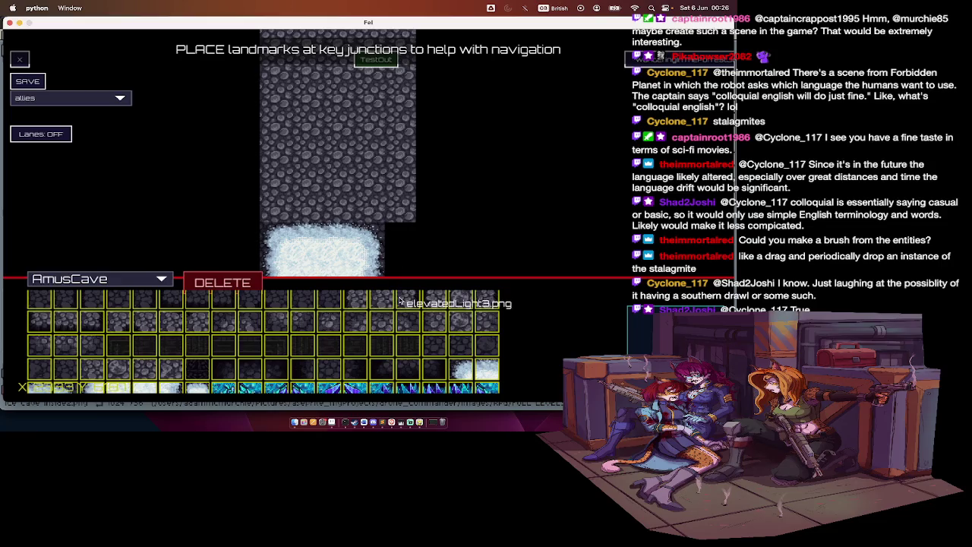
left_click(457, 354)
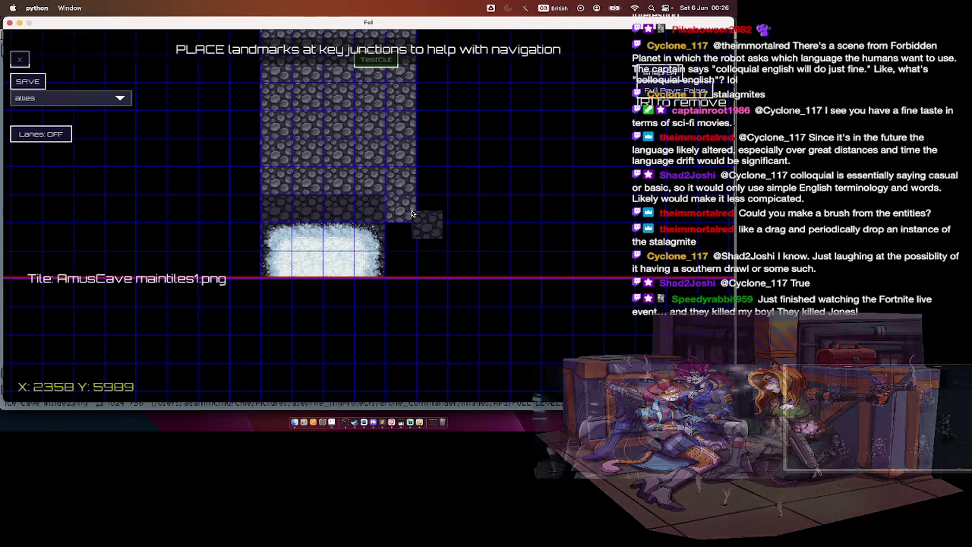
key("Tab")
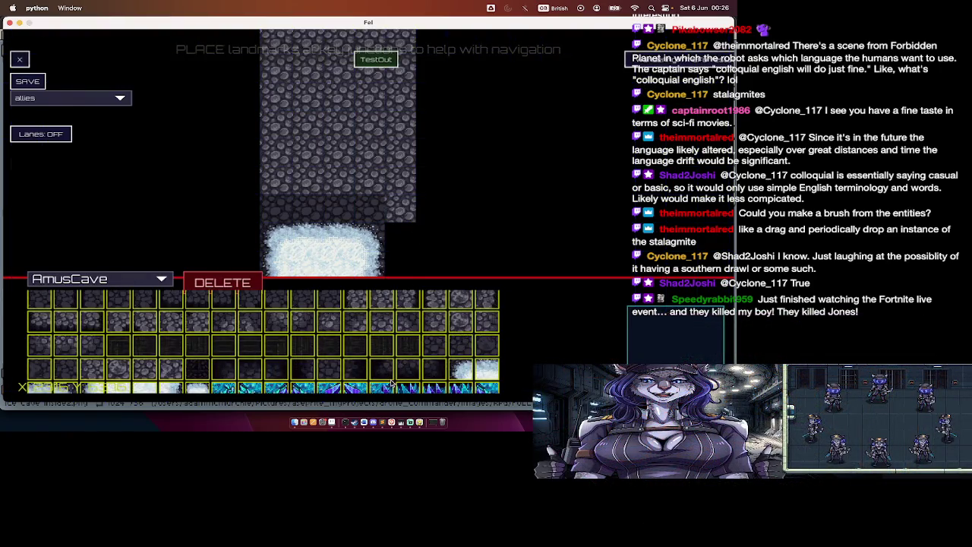
scroll(409, 353, "down", 2)
scroll(407, 350, "up", 2)
scroll(407, 351, "down", 2)
scroll(407, 351, "up", 2)
scroll(407, 351, "down", 2)
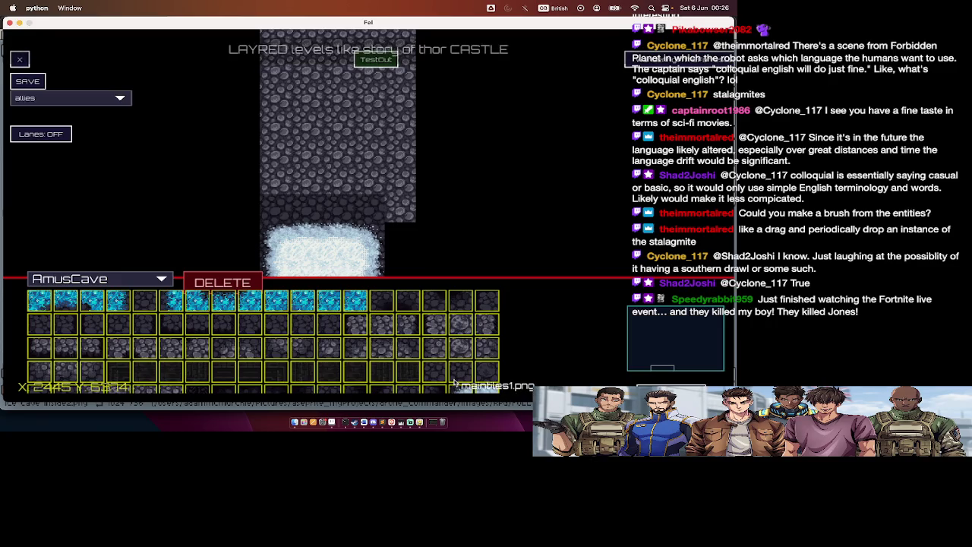
left_click(454, 383)
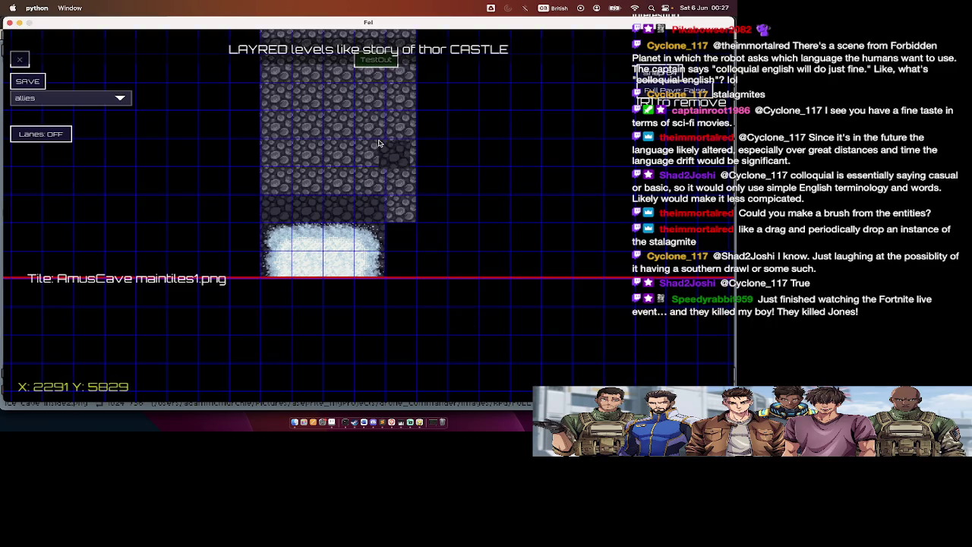
left_click_drag(379, 143, 405, 263)
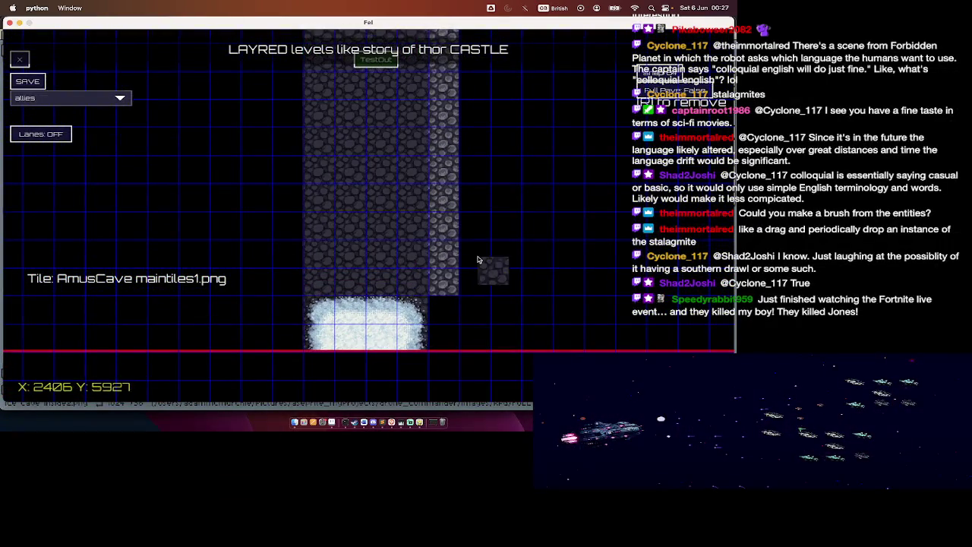
key("Tab")
left_click(423, 327)
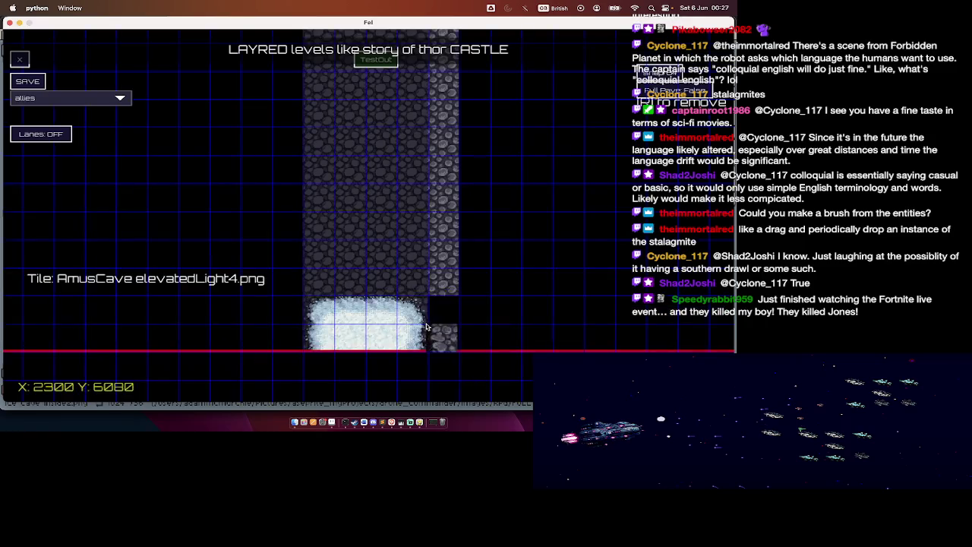
scroll(456, 236, "up", 5)
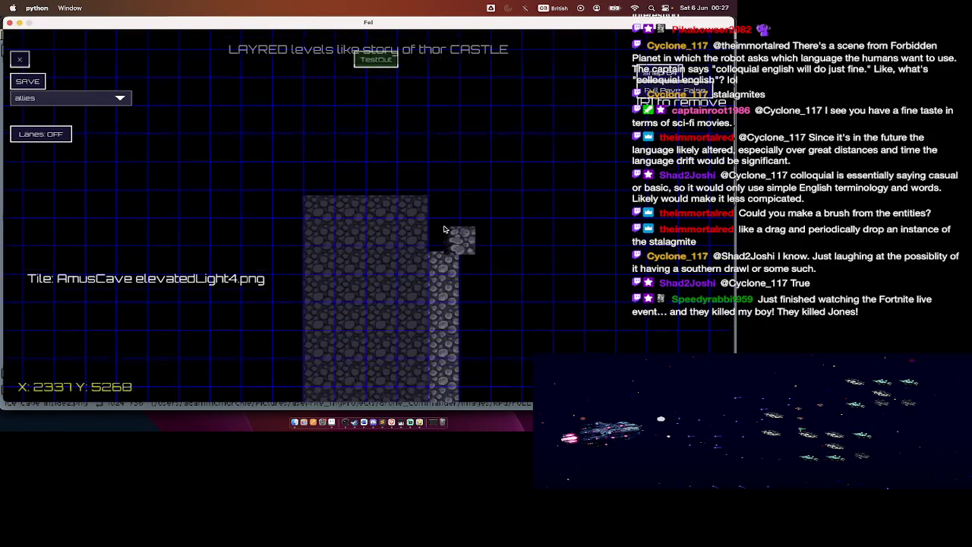
scroll(445, 229, "down", 5)
key("Tab")
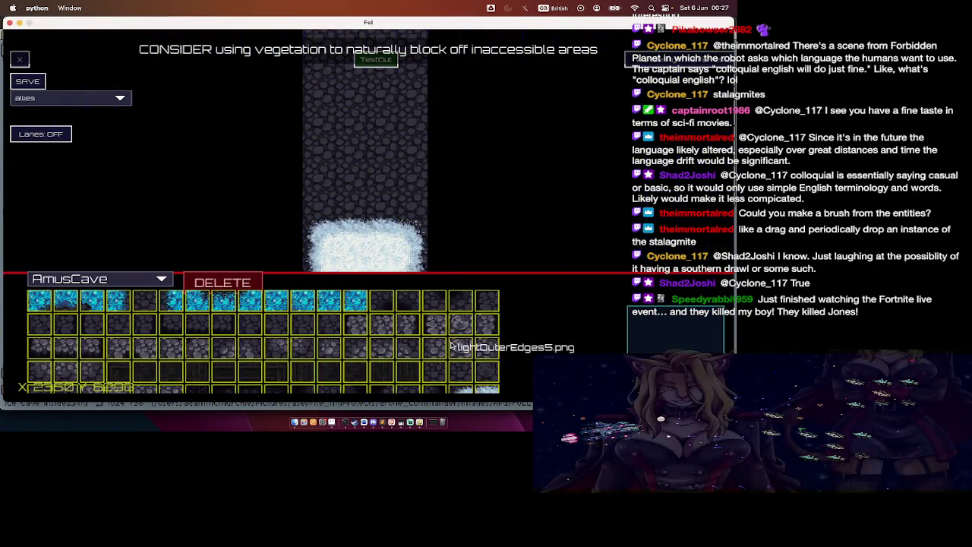
scroll(464, 375, "down", 1)
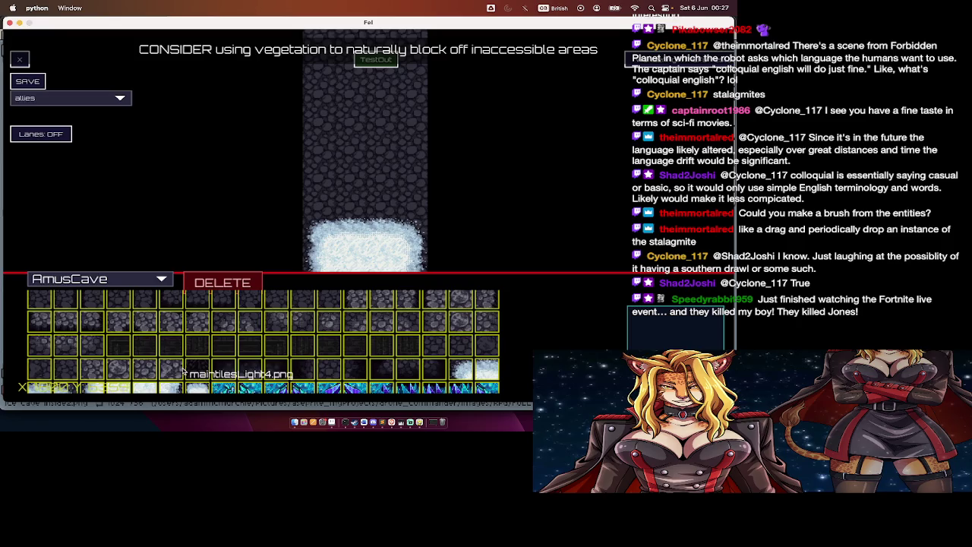
scroll(183, 370, "down", 3)
scroll(193, 372, "down", 1)
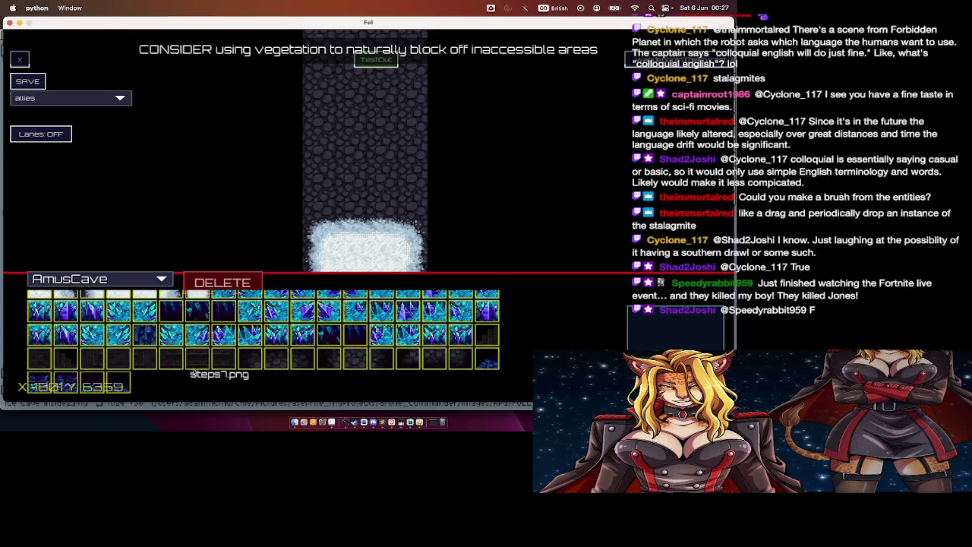
left_click(338, 363)
scroll(299, 221, "up", 3)
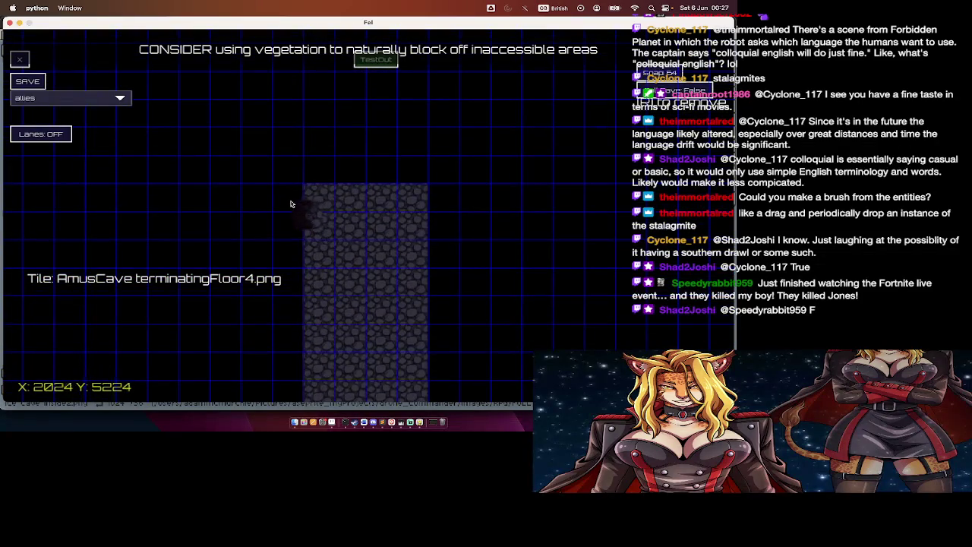
scroll(290, 203, "down", 2)
scroll(290, 203, "down", 2)
scroll(290, 204, "up", 2)
scroll(293, 200, "down", 3)
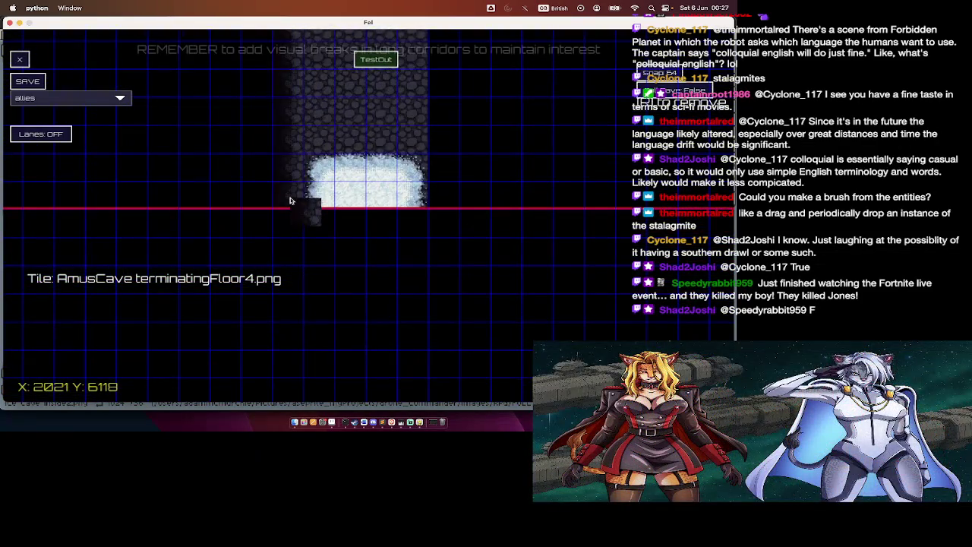
scroll(293, 199, "up", 2)
key("Tab")
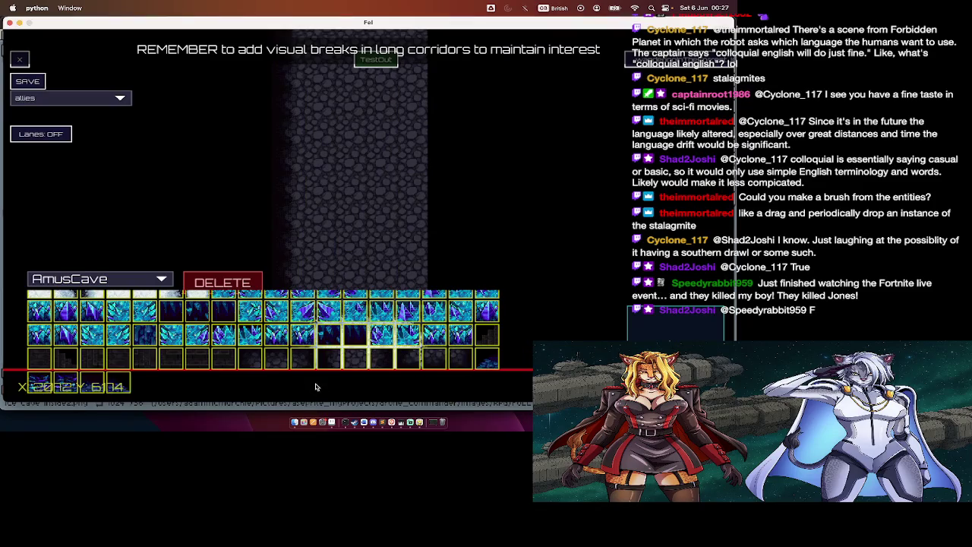
left_click(378, 370)
scroll(448, 221, "up", 3)
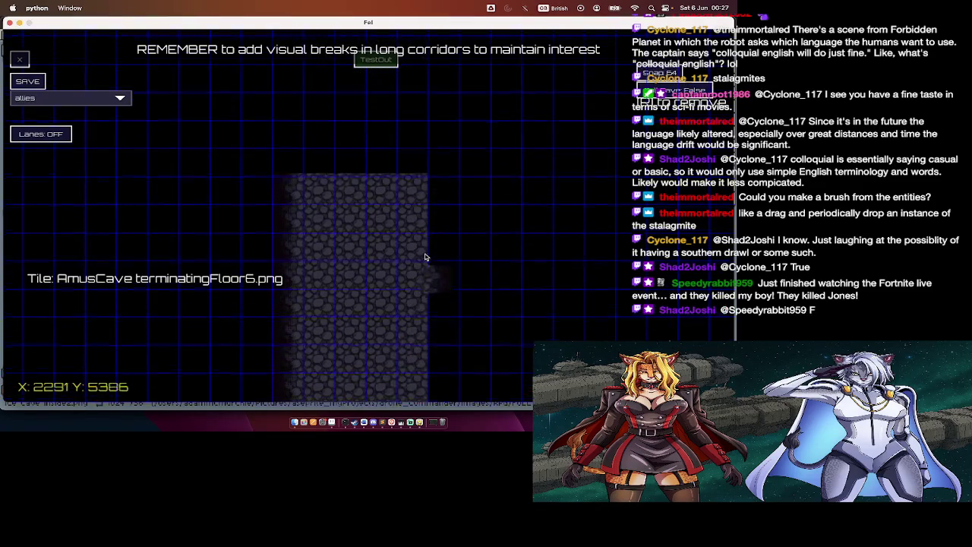
left_click_drag(449, 210, 444, 203)
scroll(444, 203, "down", 3)
scroll(445, 205, "down", 3)
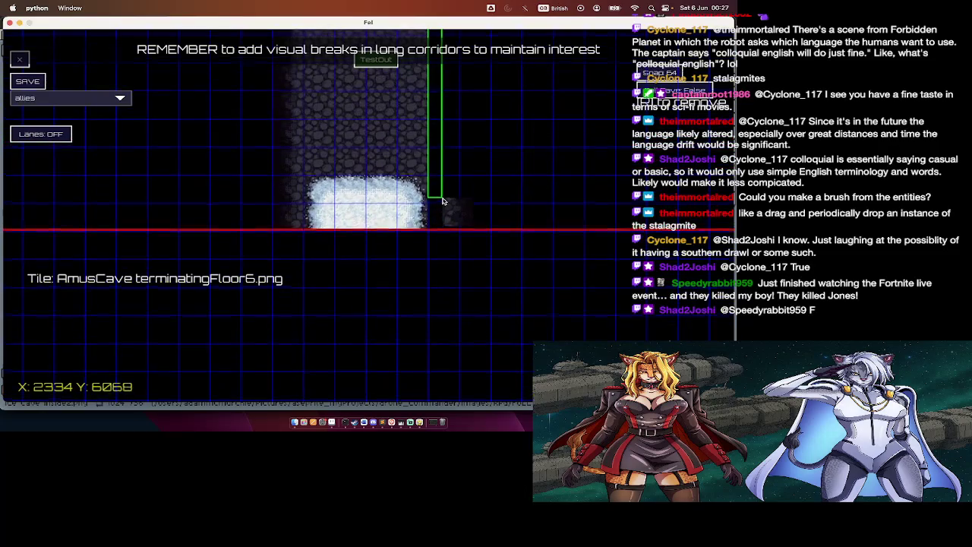
scroll(445, 208, "up", 1)
key("Tab")
scroll(354, 359, "down", 1)
scroll(355, 363, "up", 1)
scroll(355, 362, "up", 3)
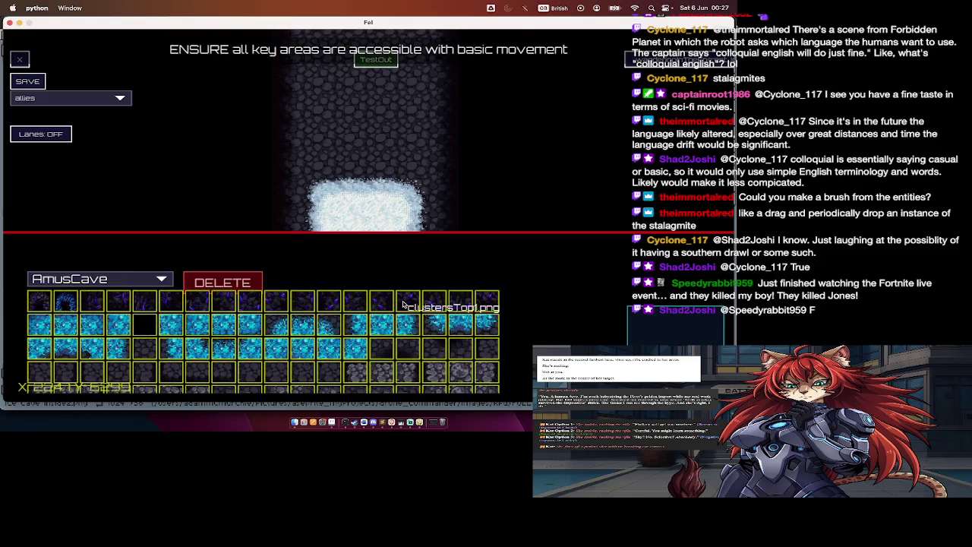
Step: Place three clustersTop1 purple crystal tiles beside the stone column
left_click(381, 302)
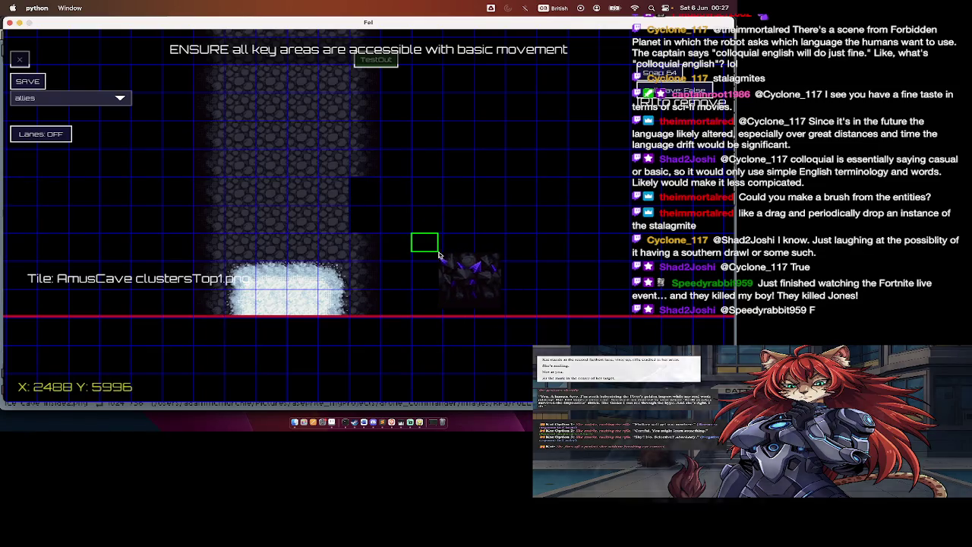
left_click(410, 213)
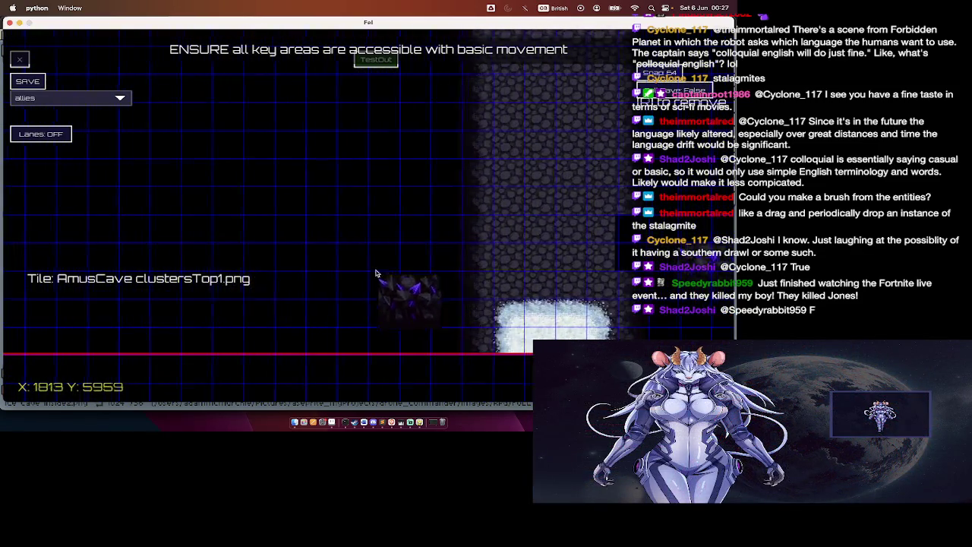
left_click(362, 245)
left_click(410, 248)
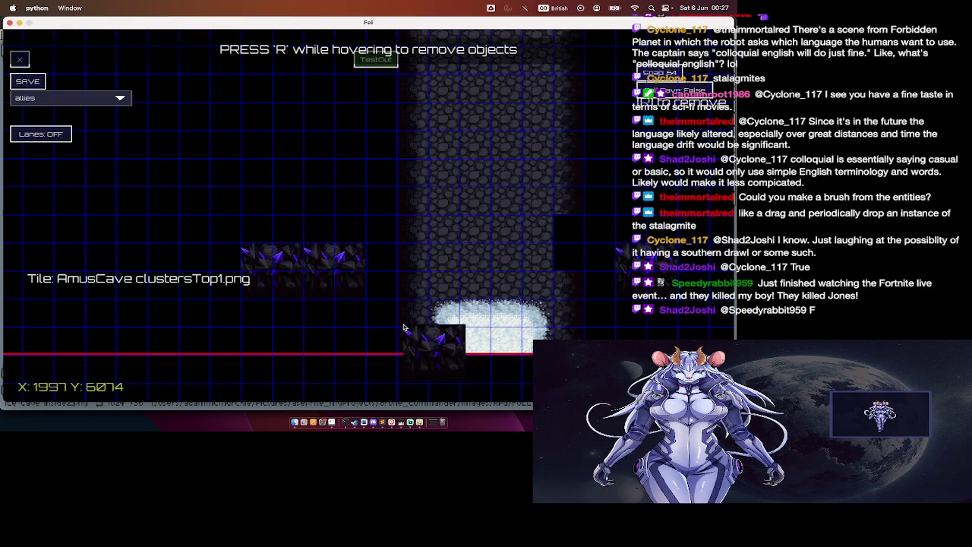
key("Tab")
Step: Select outerWall6, then filter the palette by letter 'w' and clear the filter
scroll(416, 373, "down", 3)
scroll(416, 372, "down", 2)
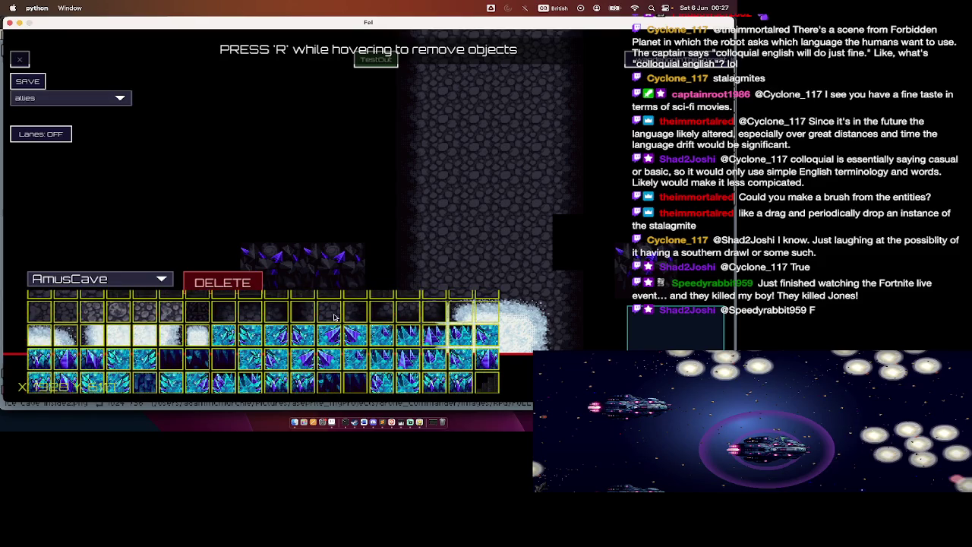
left_click(356, 316)
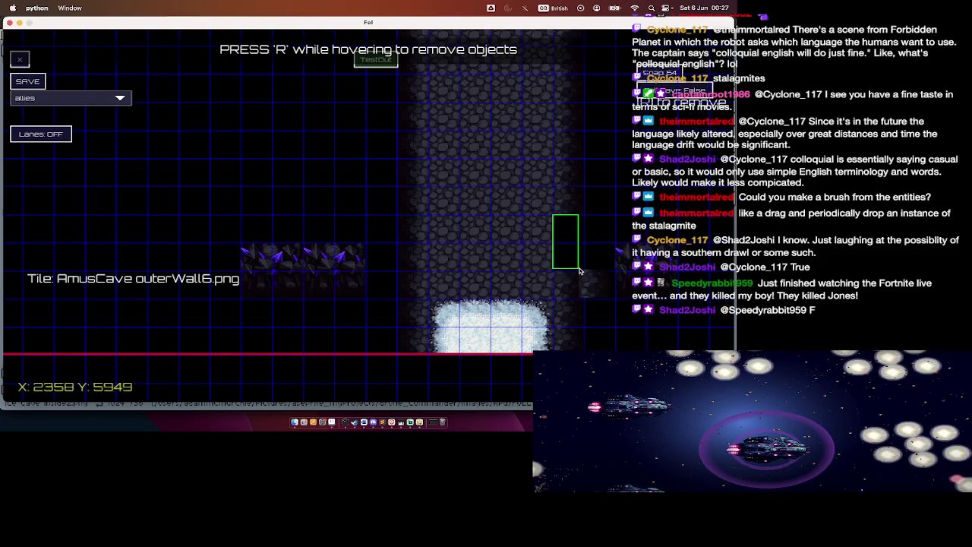
key("Tab")
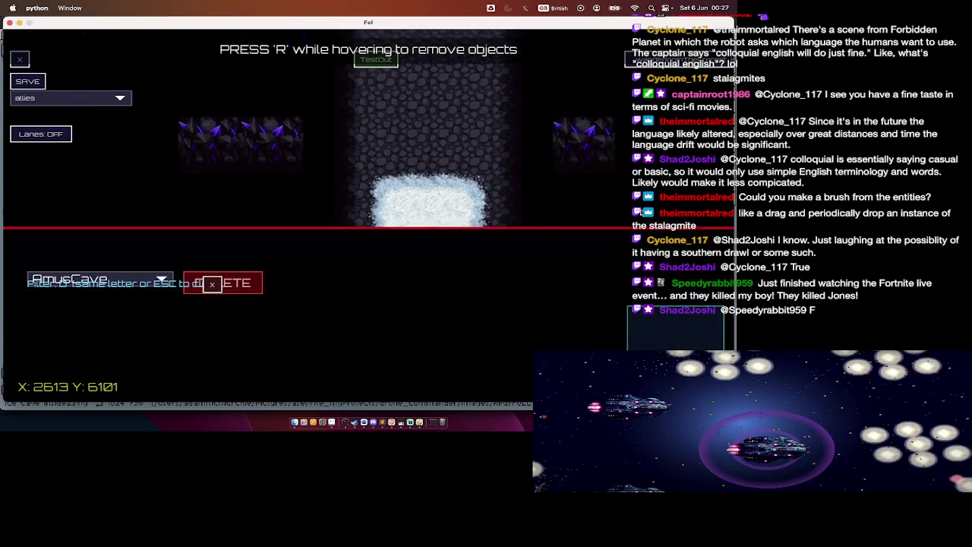
key("w")
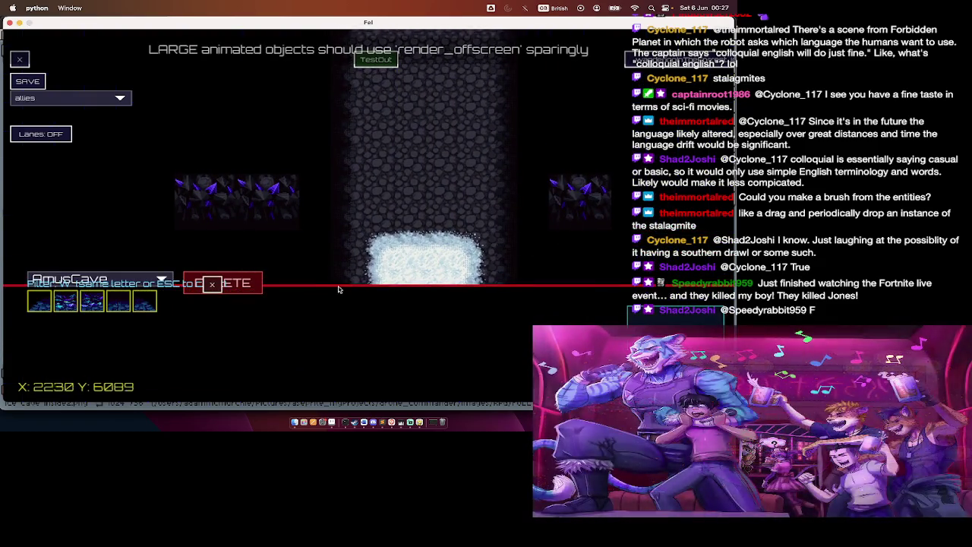
key("Escape")
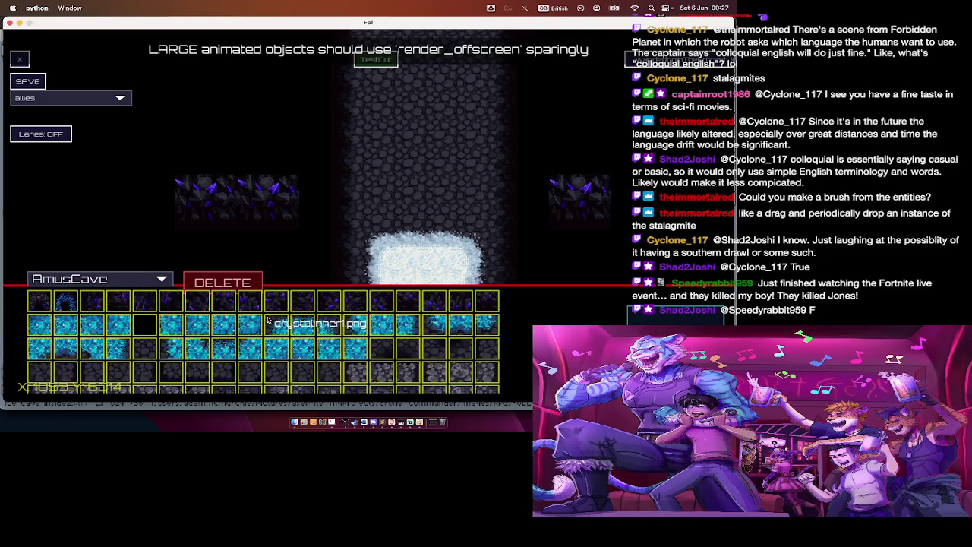
Step: Place a clustersShaped4 crystal cluster above the left crystals and filter the palette by 'c'
left_click(278, 321)
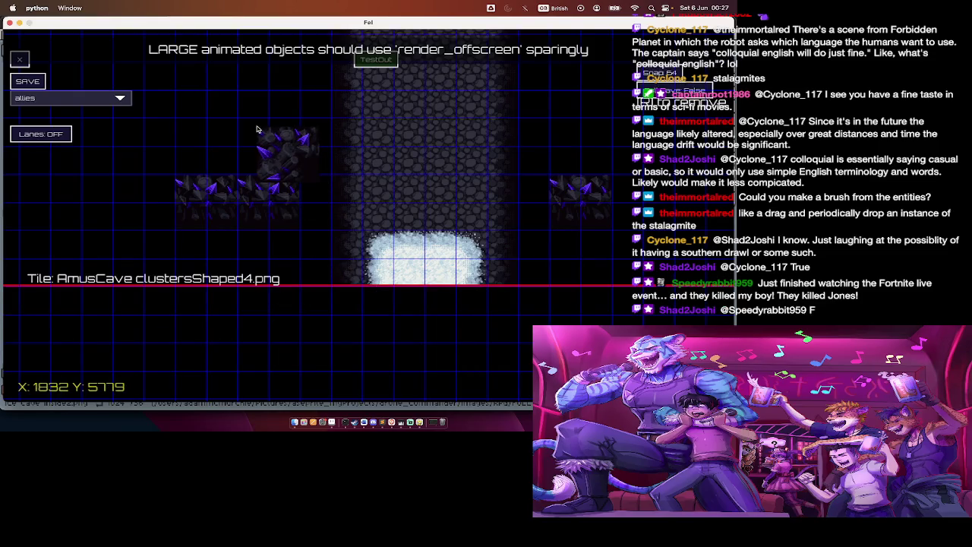
left_click(243, 76)
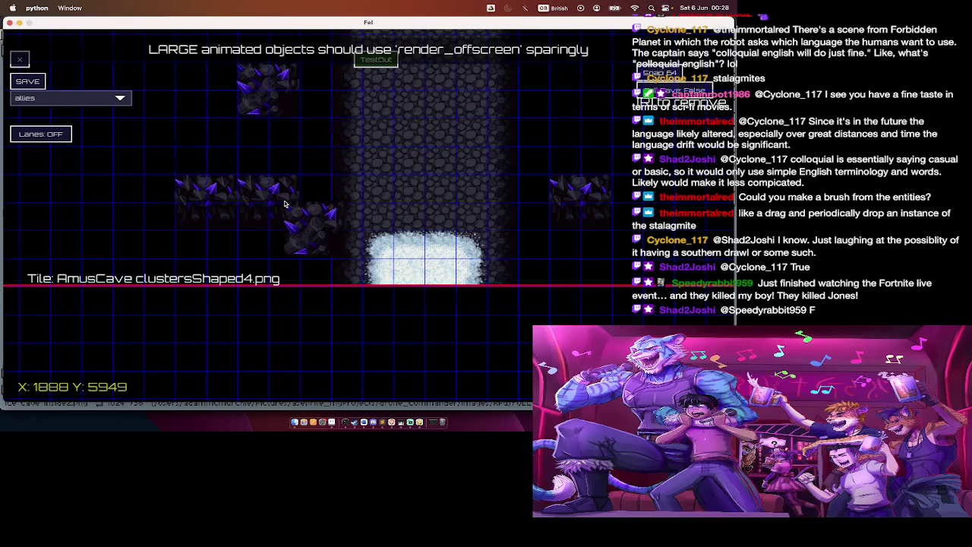
key("Tab")
scroll(319, 216, "up", 5)
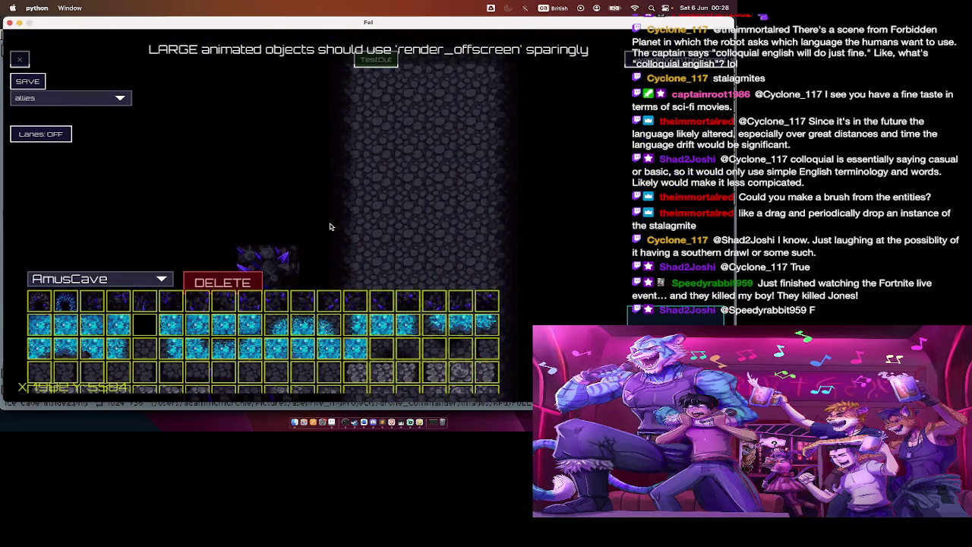
key("c")
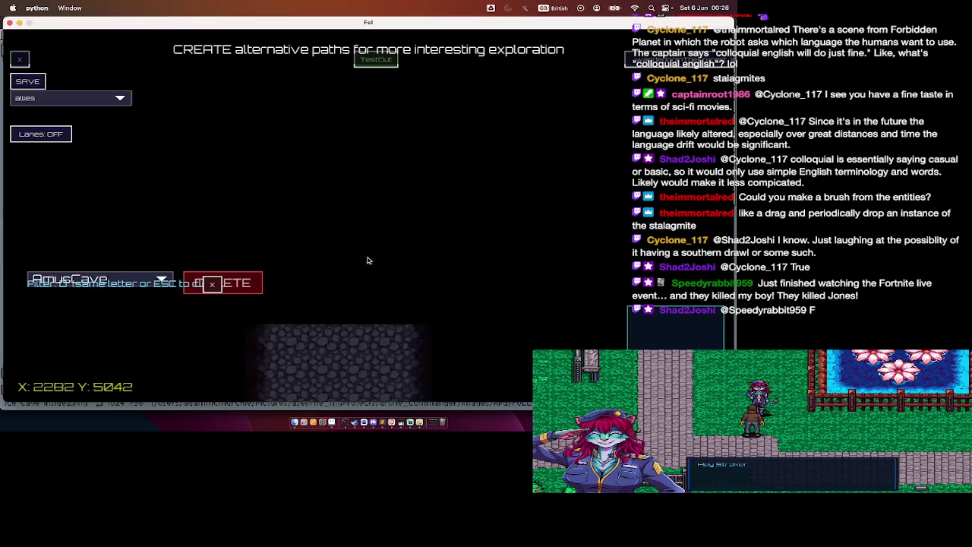
Step: Save the map as DarkCave.json, then browse the cave_exit2 and spikeRidge_wall14 tiles
key("a")
left_click(35, 87)
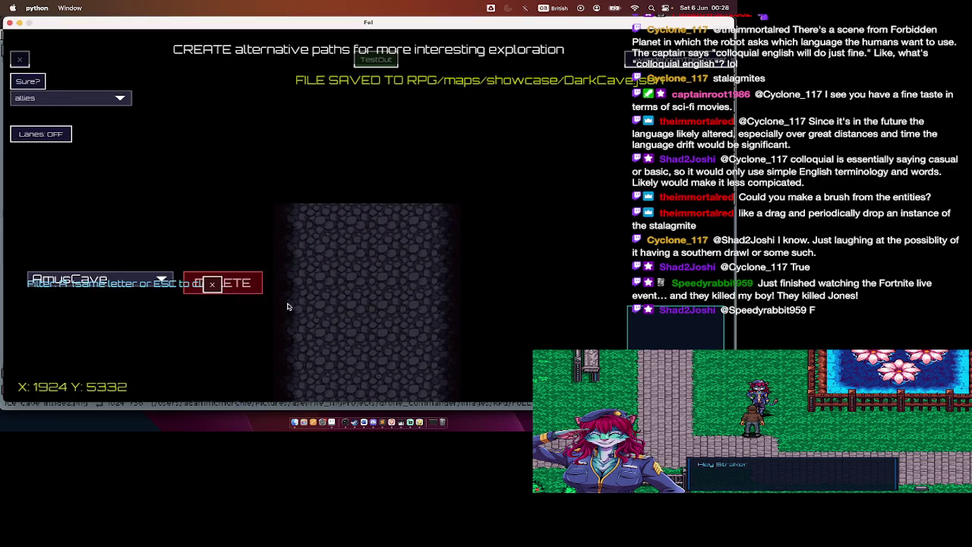
key("Escape")
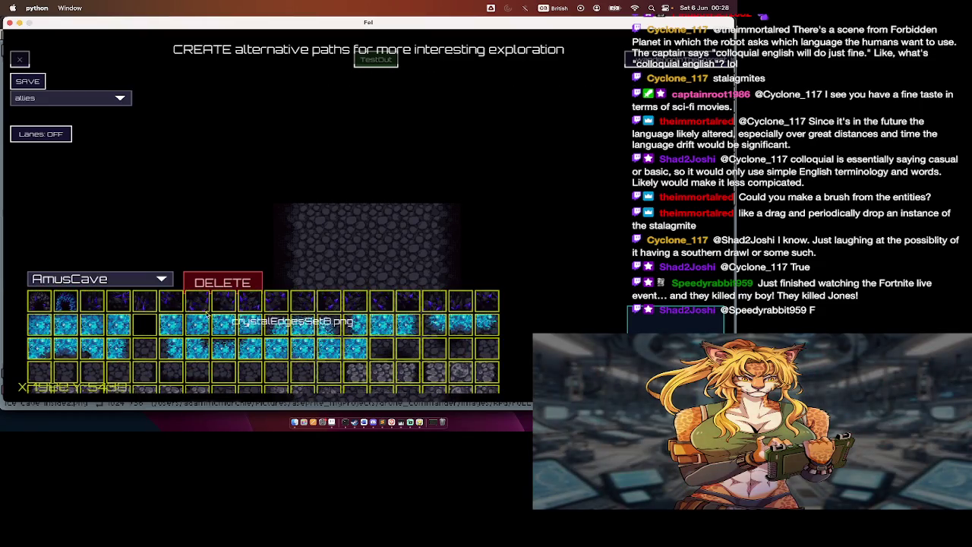
left_click(73, 312)
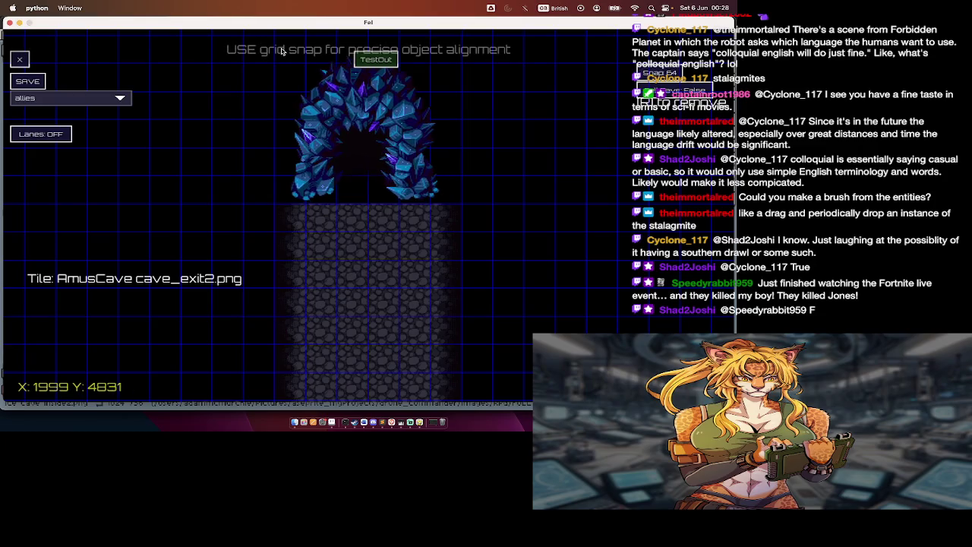
key("Escape")
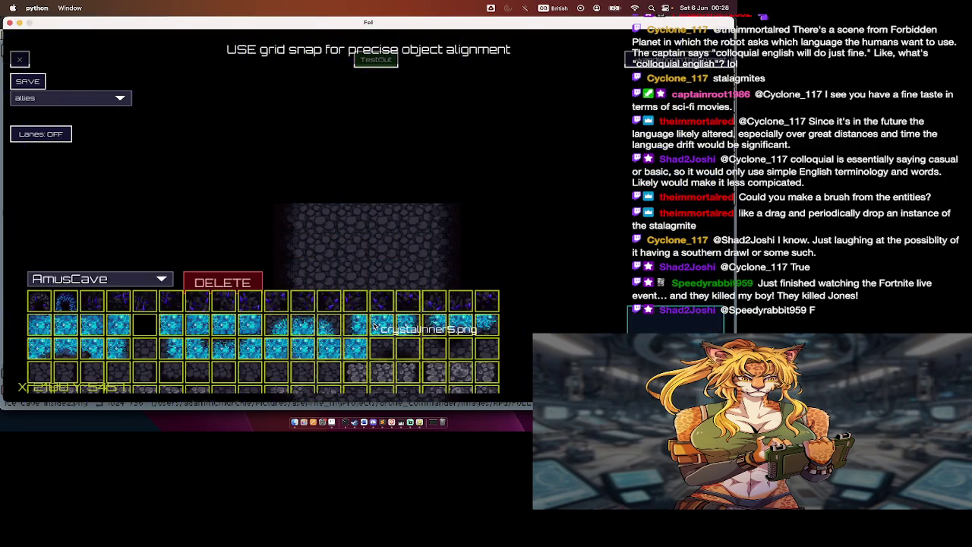
scroll(374, 326, "down", 2)
scroll(374, 330, "down", 3)
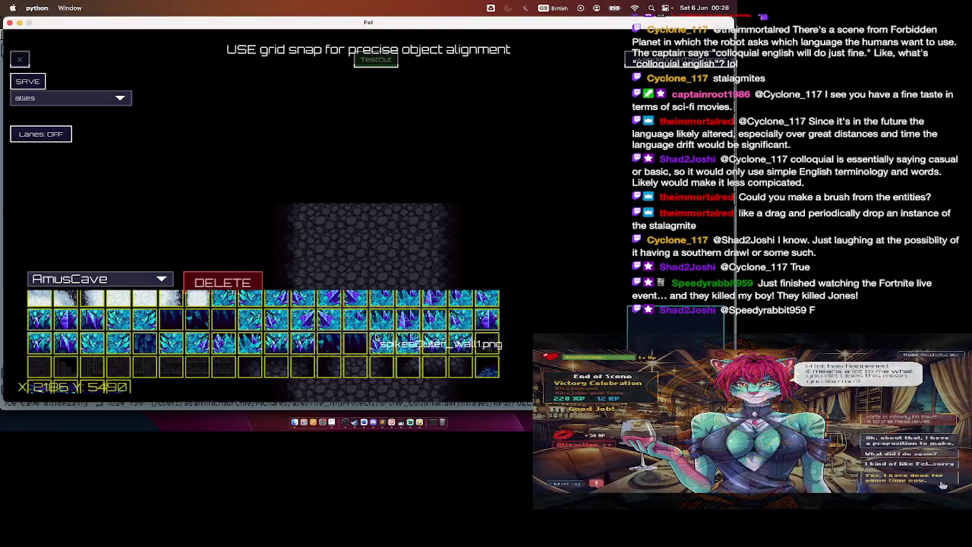
left_click(382, 322)
key("Escape")
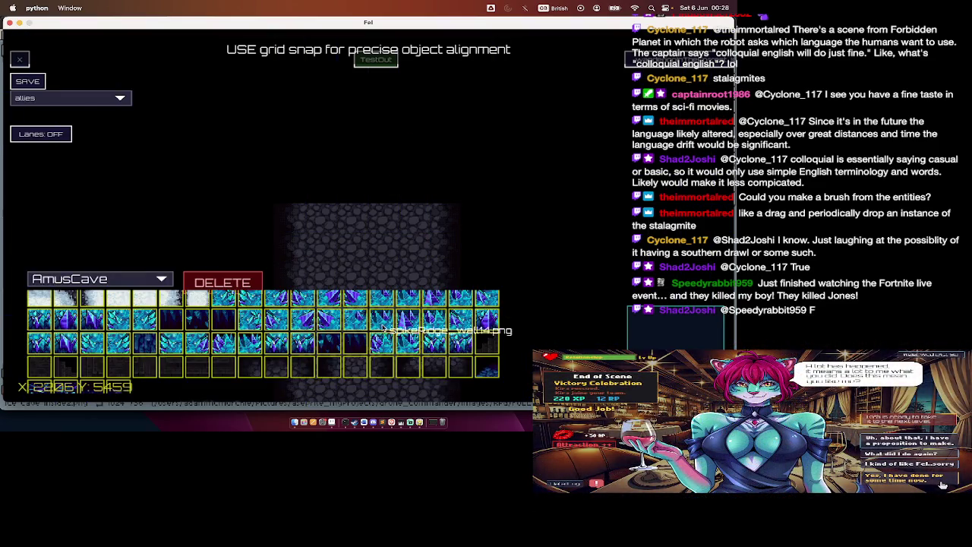
Step: Paint a row of crystalInner8 tiles and a larger crystalSet3 area above the column
scroll(384, 332, "down", 1)
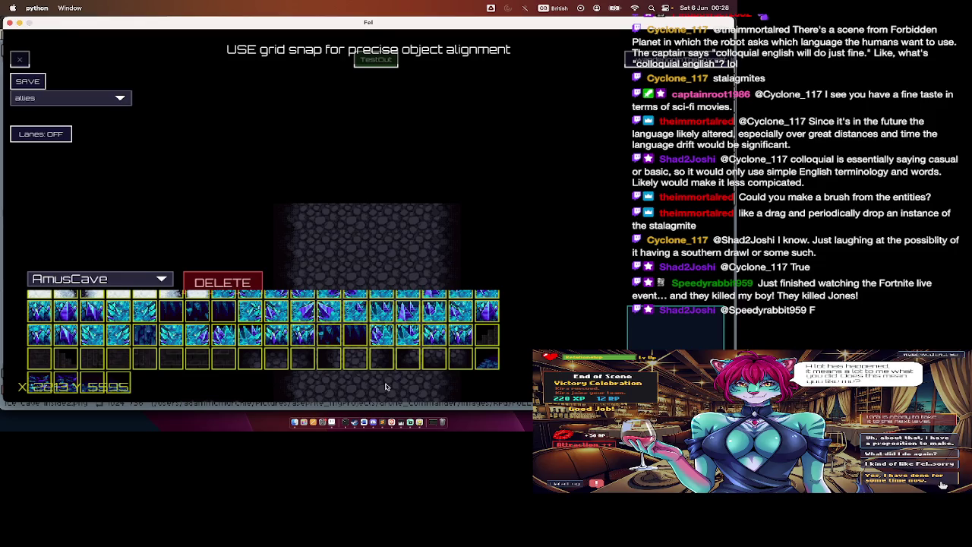
scroll(372, 369, "down", 1)
scroll(372, 369, "down", 1)
scroll(372, 368, "down", 1)
scroll(372, 368, "down", 1)
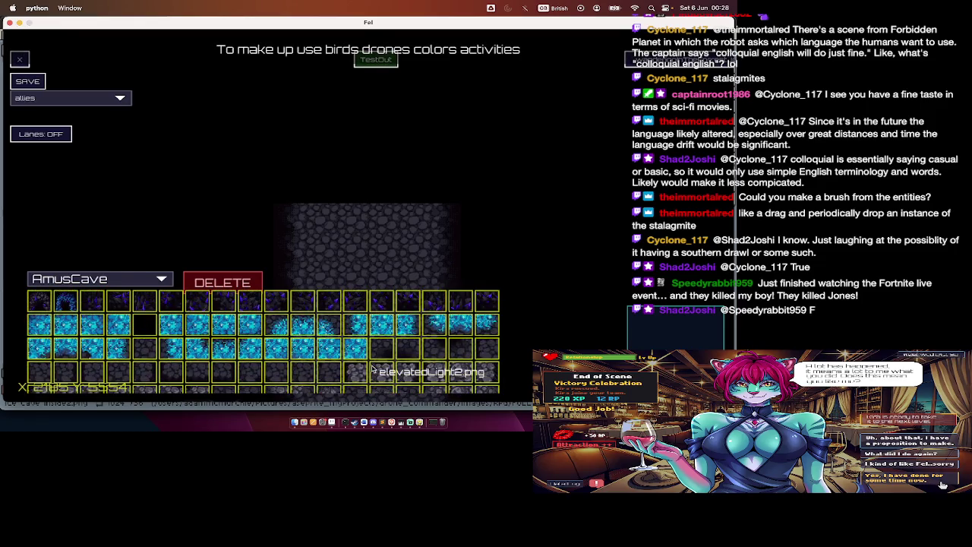
left_click(450, 331)
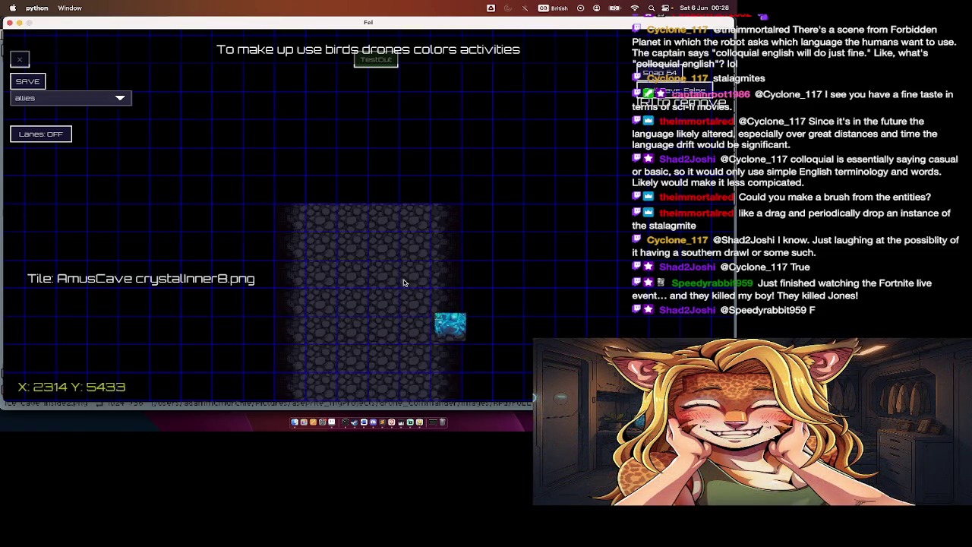
left_click_drag(391, 191, 398, 191)
right_click(381, 280)
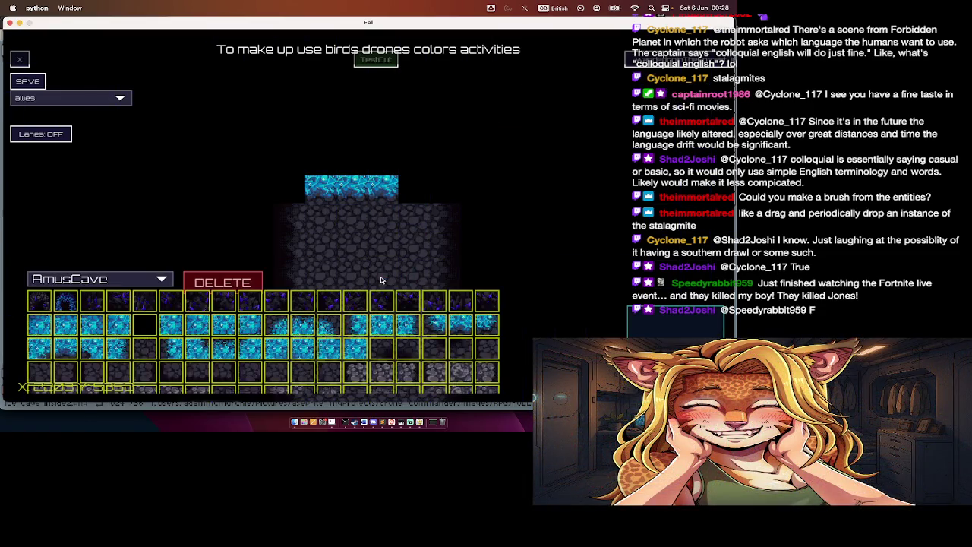
left_click(330, 357)
scroll(336, 228, "up", 5)
mouse_move(313, 155)
left_mouse_down()
mouse_move(409, 314)
mouse_move(418, 357)
left_mouse_up()
Step: Fill a large rectangle above the cobblestone column with blue crystalSet2 tiles
right_click(476, 317)
scroll(476, 317, "down", 3)
scroll(476, 317, "down", 2)
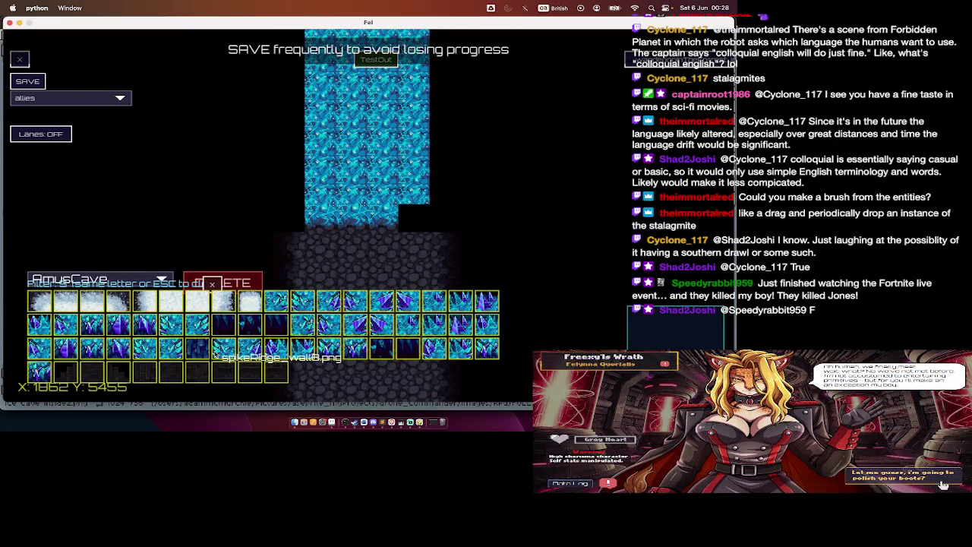
key("Escape")
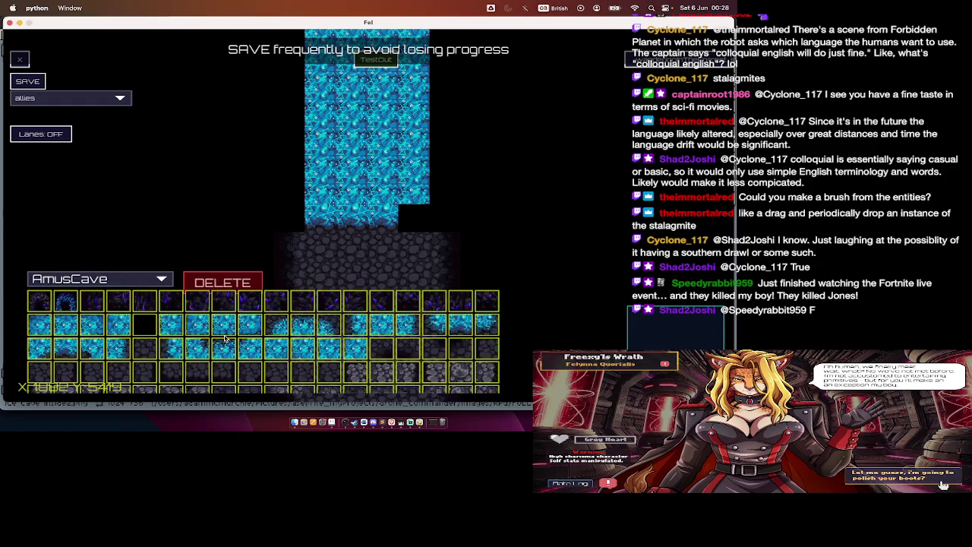
left_click(291, 349)
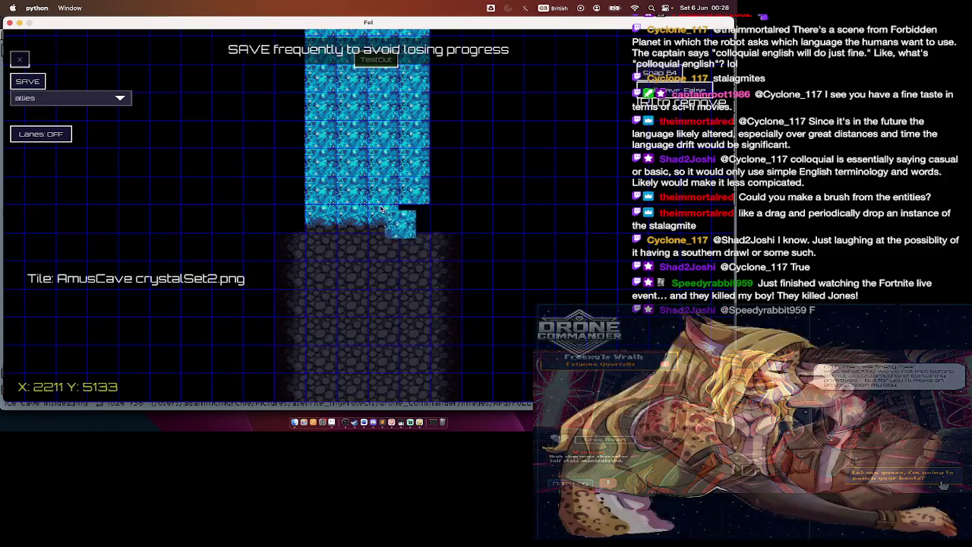
scroll(387, 212, "up", 5)
scroll(346, 236, "left", 4)
scroll(322, 233, "down", 3)
scroll(322, 233, "right", 4)
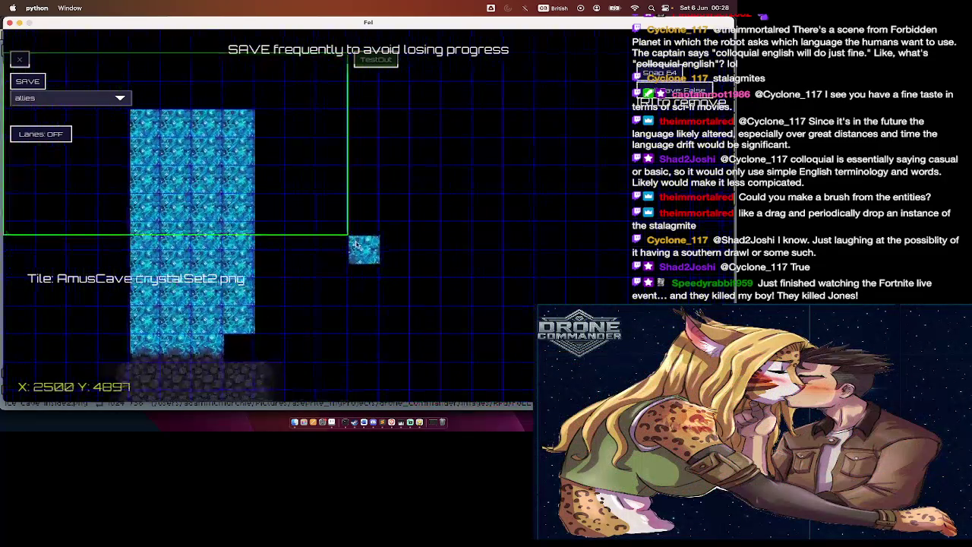
left_click_drag(15, 45, 362, 279)
Step: Pick the crystalInner8 and crystalInner9 corner pieces for the block's lower edge
right_click(362, 280)
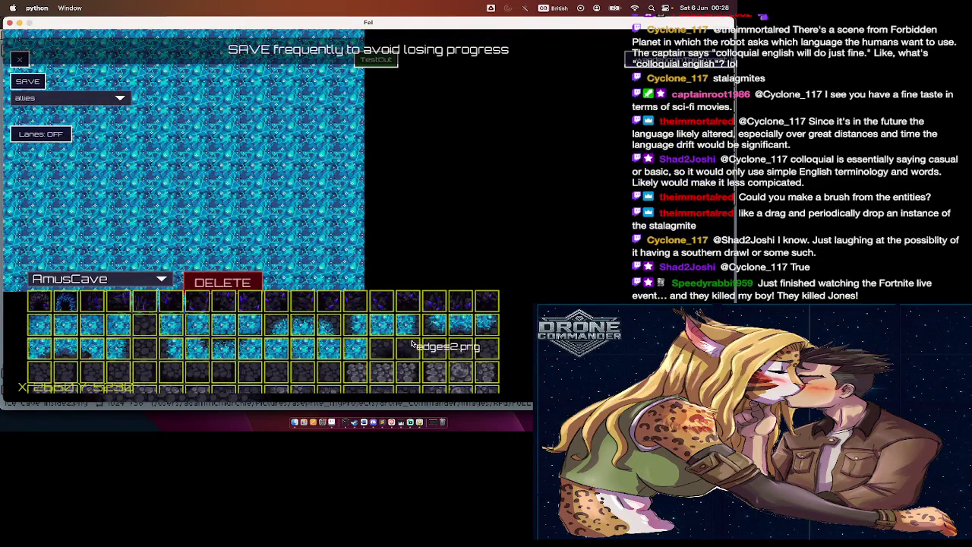
left_click(463, 326)
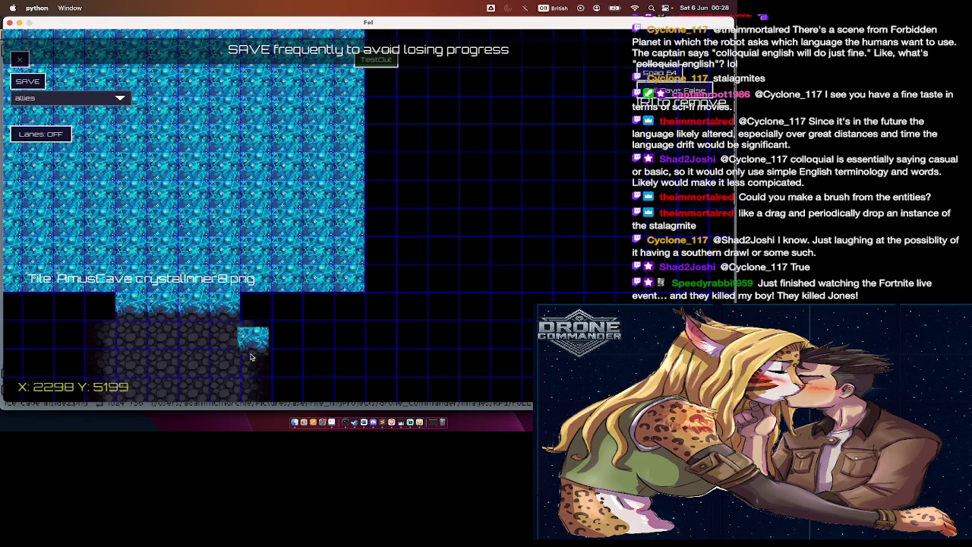
right_click(292, 355)
left_click(477, 327)
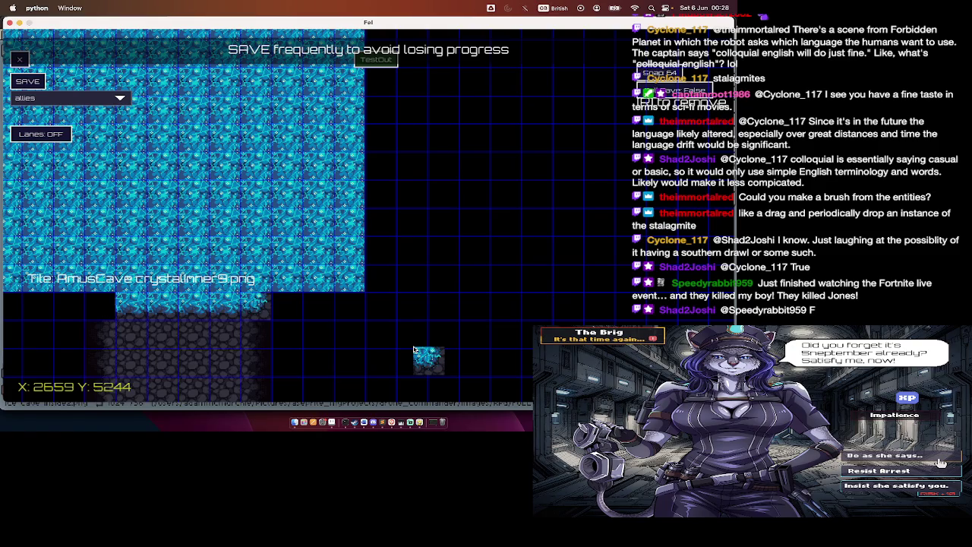
right_click(334, 333)
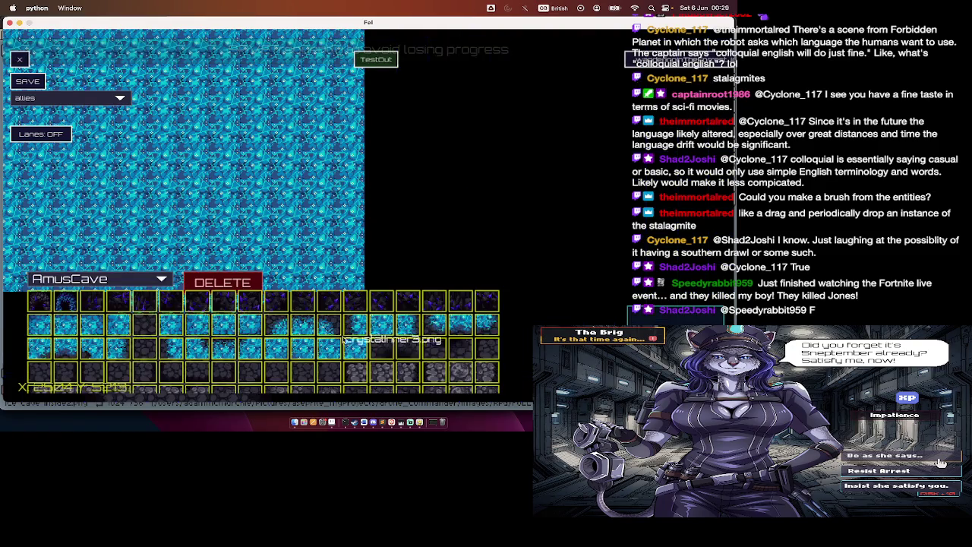
Step: Place a clustersTight4 crystal cluster beside the corridor
key("Escape")
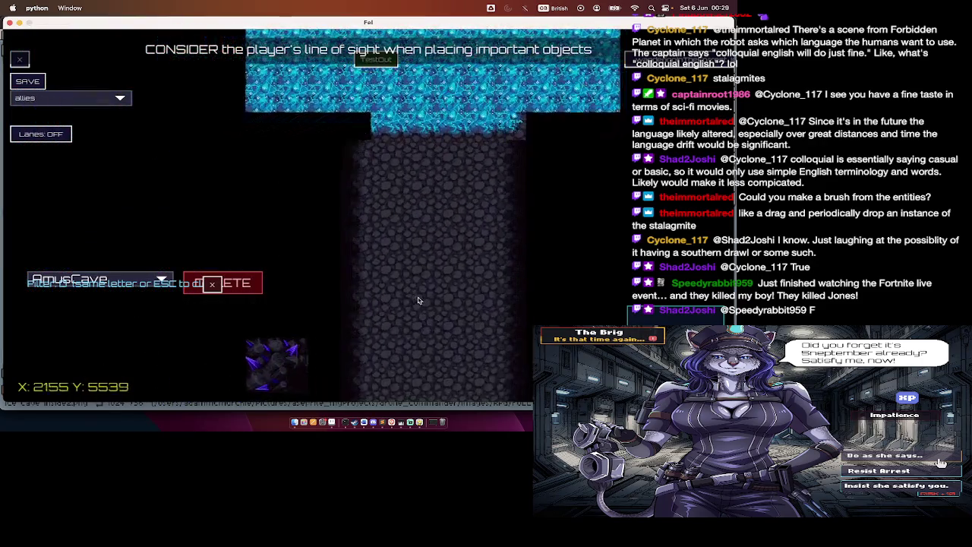
scroll(349, 217, "down", 10)
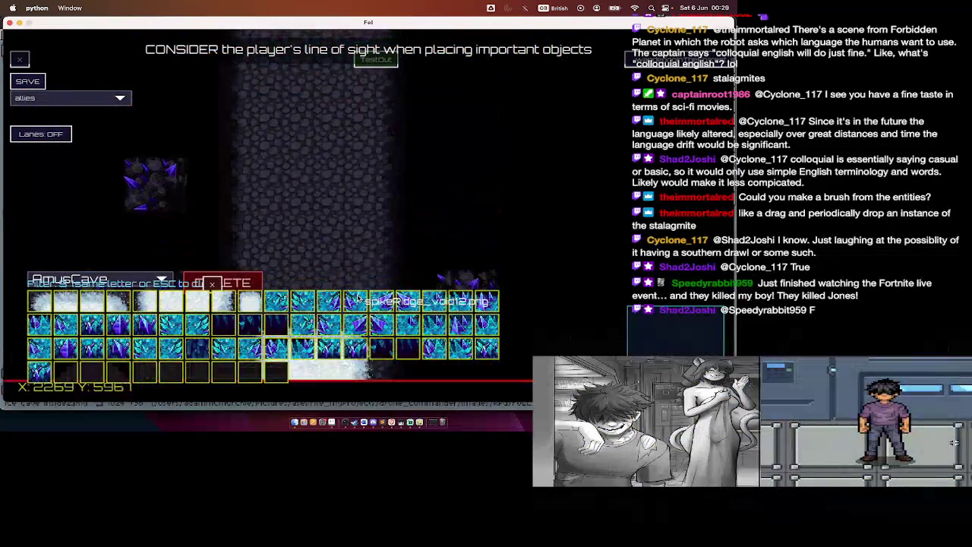
right_click(362, 217)
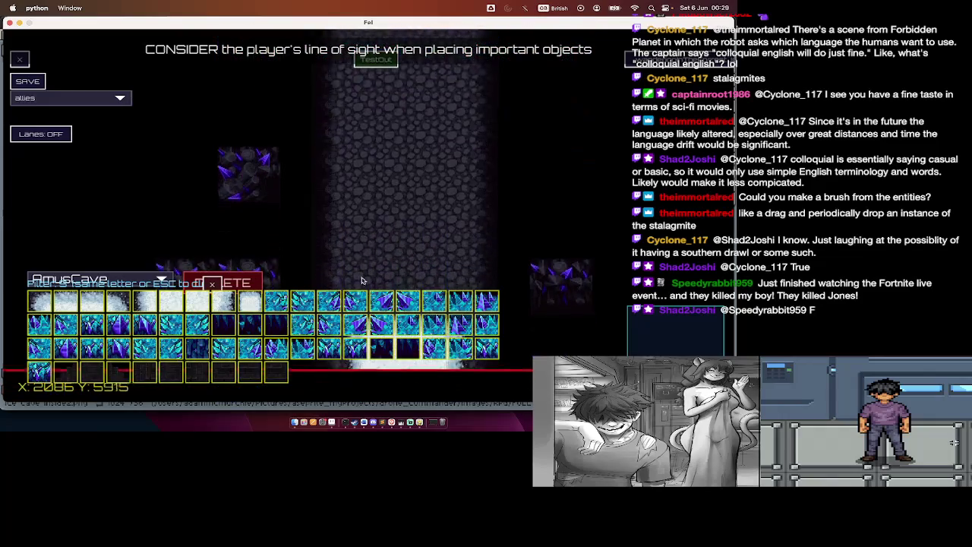
scroll(375, 312, "up", 1)
scroll(376, 312, "up", 2)
scroll(376, 312, "down", 1)
scroll(376, 312, "up", 1)
scroll(376, 312, "down", 2)
scroll(376, 312, "down", 3)
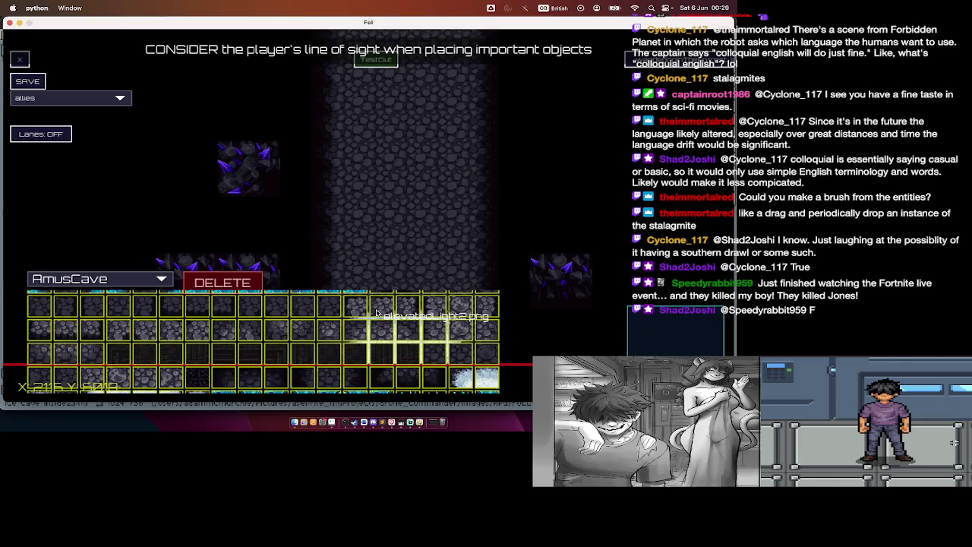
scroll(376, 312, "up", 3)
left_click(376, 312)
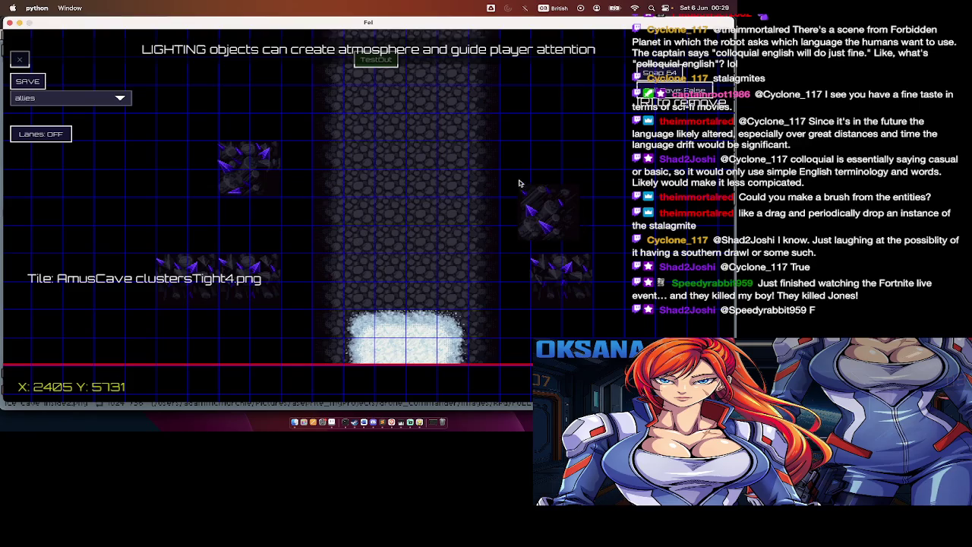
left_click(533, 143)
Step: Place another clustersTight4 cluster on the right side of the corridor
key("Tab")
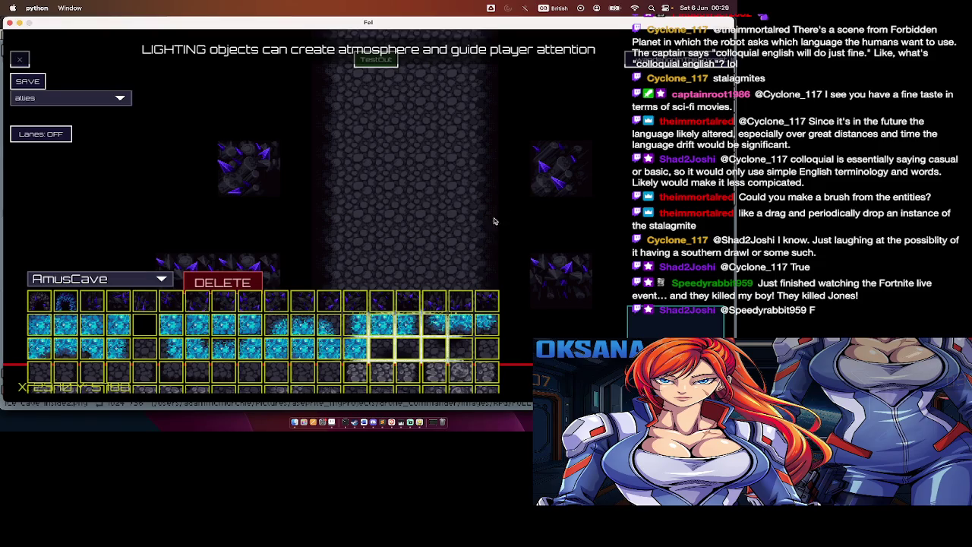
scroll(466, 305, "down", 1)
scroll(465, 305, "down", 2)
scroll(465, 305, "down", 2)
scroll(466, 305, "down", 2)
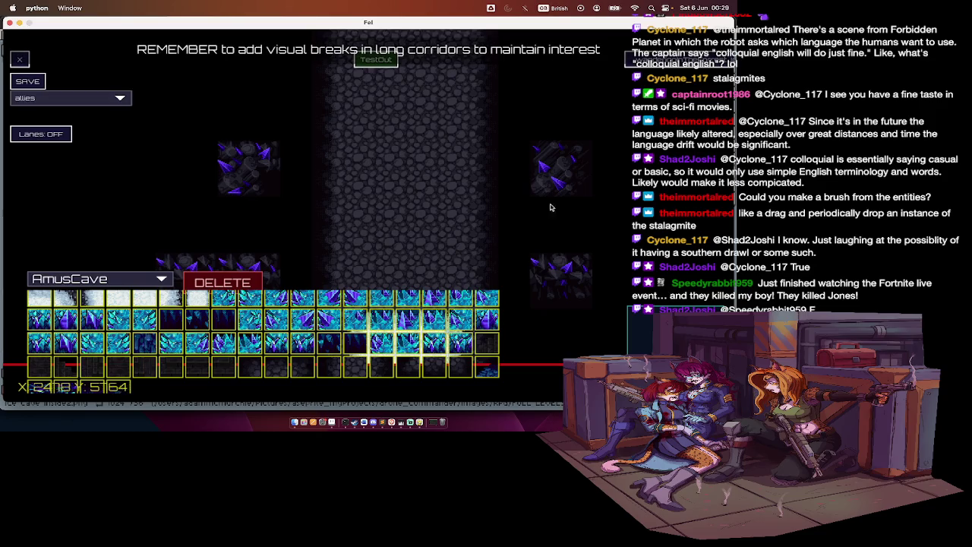
scroll(410, 357, "down", 3)
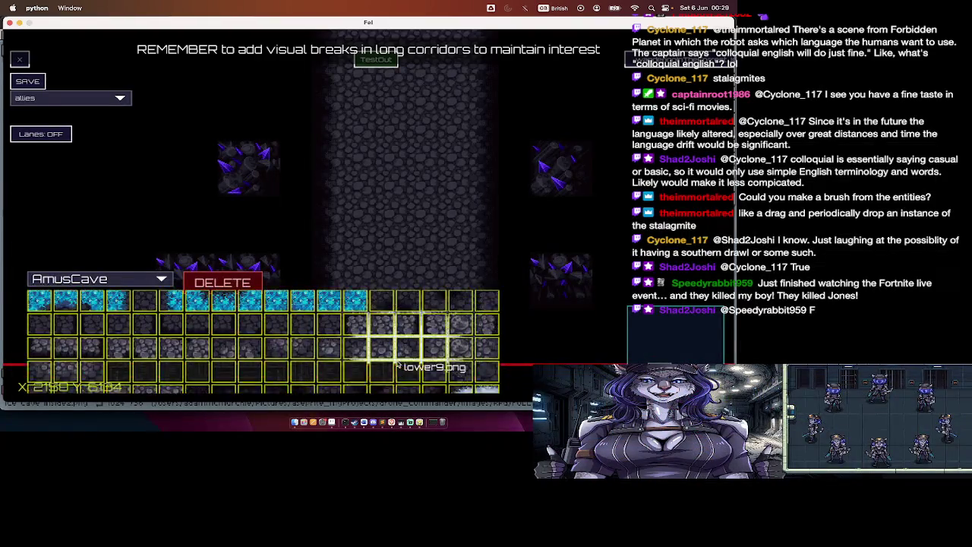
left_click(382, 303)
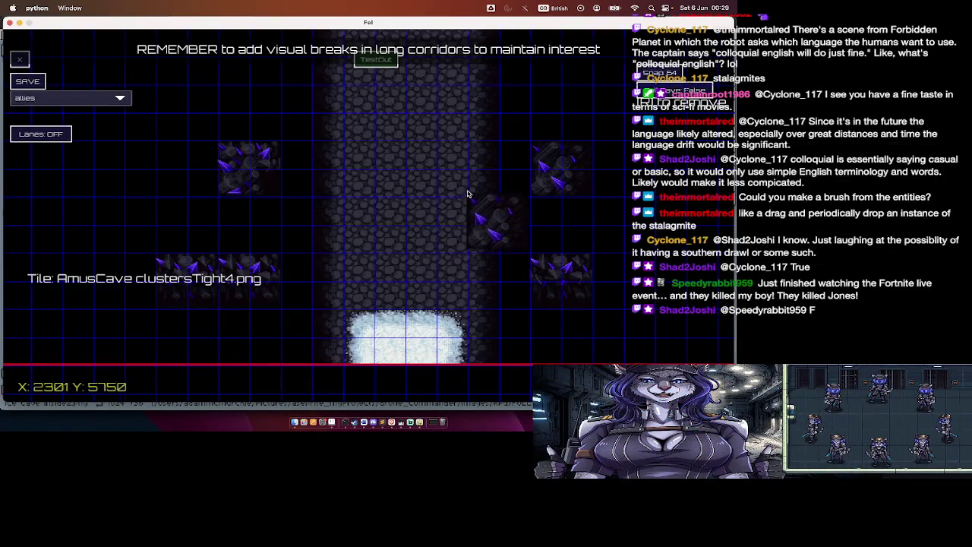
scroll(508, 103, "up", 5)
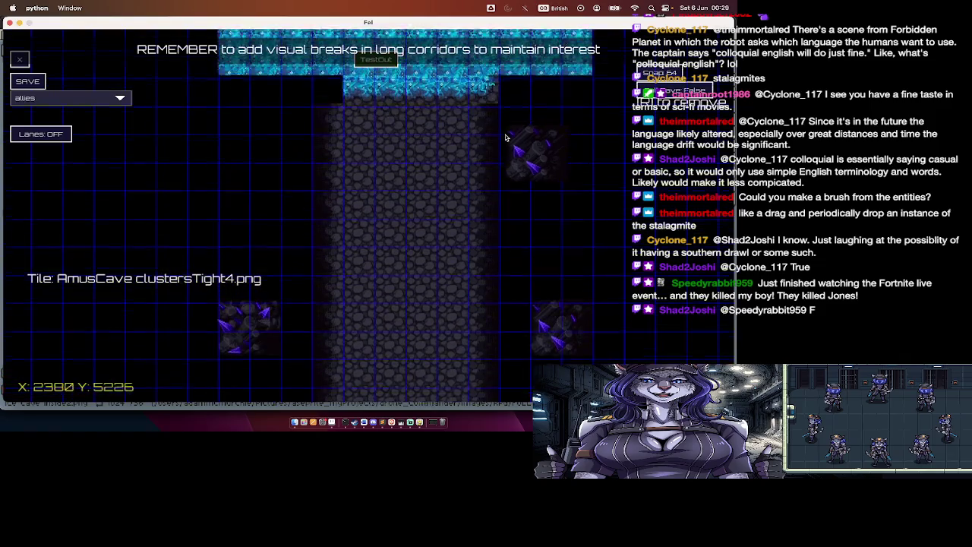
key("Tab")
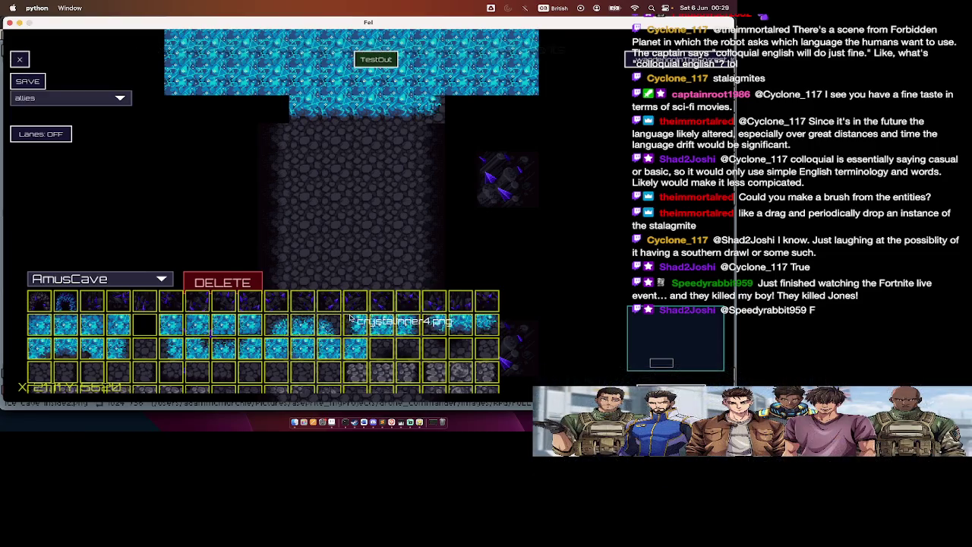
left_click(381, 302)
left_click(486, 224)
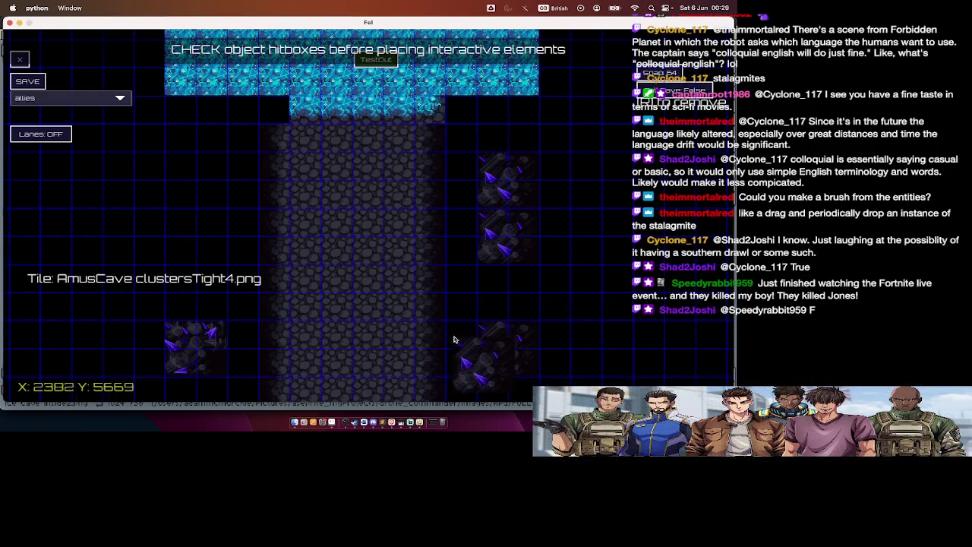
Step: Paint clustersShaped4 crystal clusters along the left side of the corridor
key("Tab")
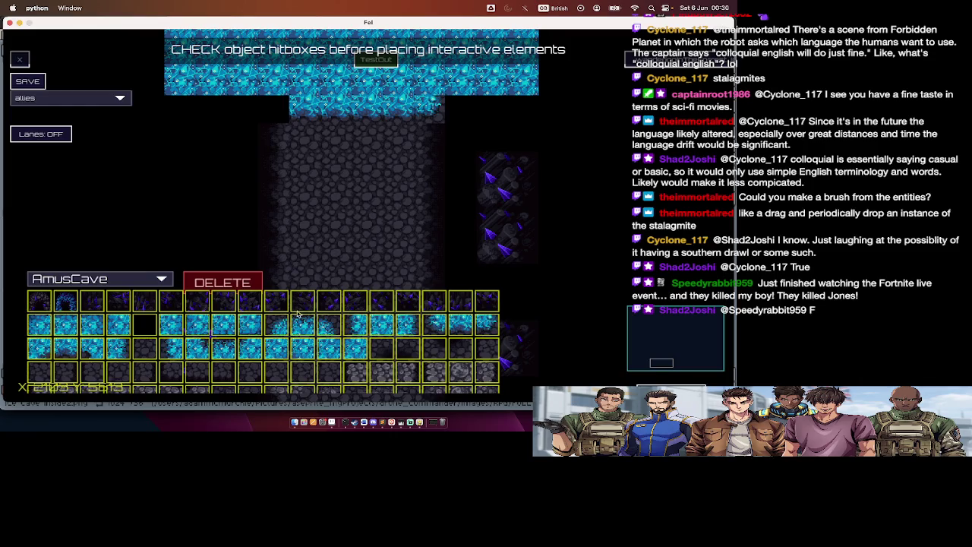
left_click(277, 307)
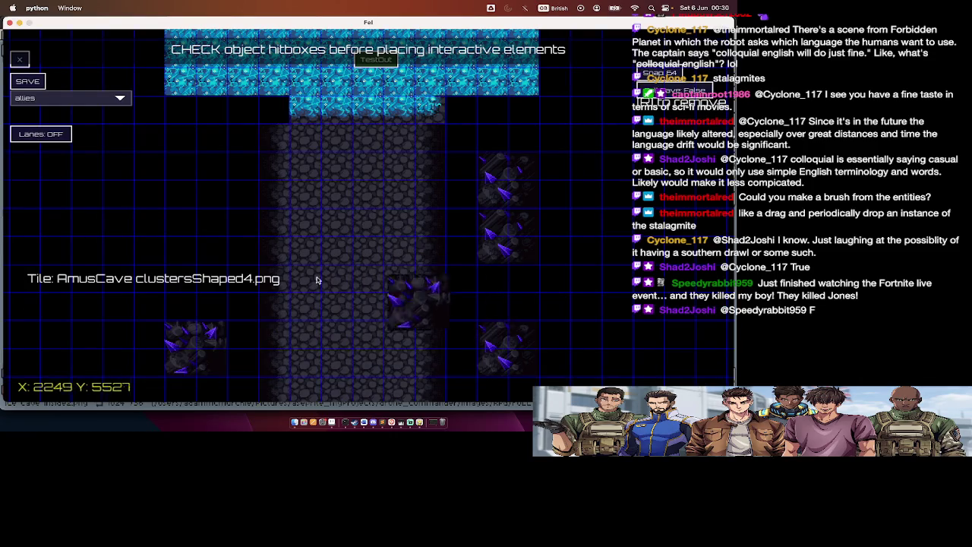
key("d")
key("s")
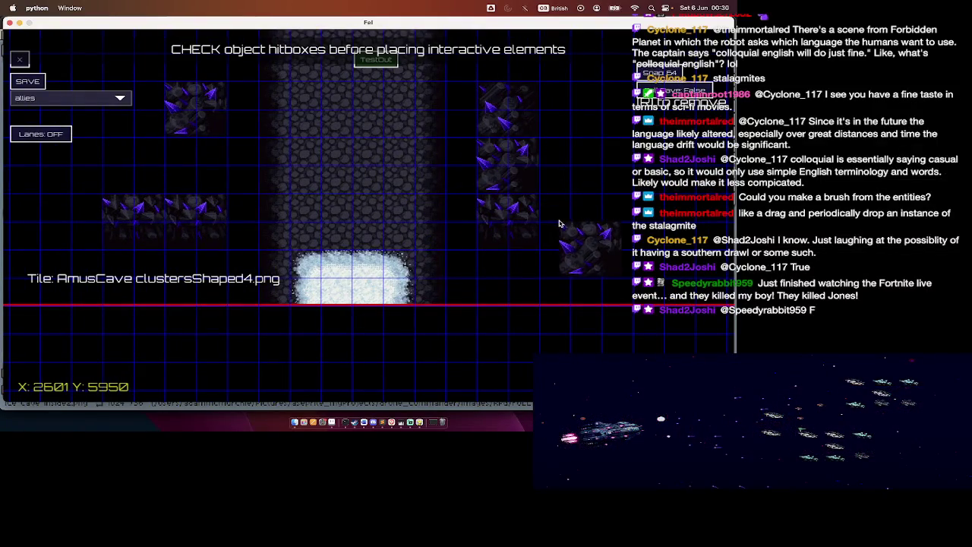
key("w")
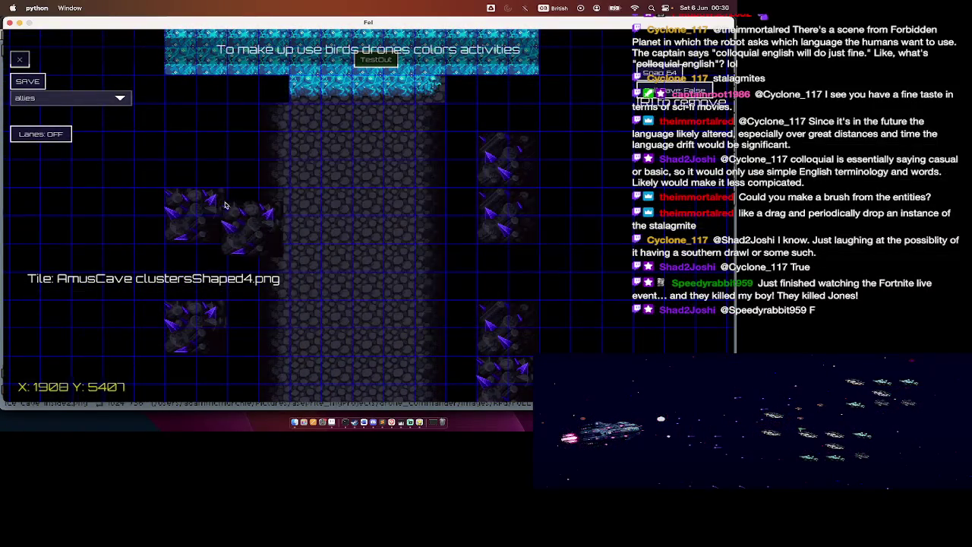
left_click_drag(221, 204, 288, 248)
key("Tab")
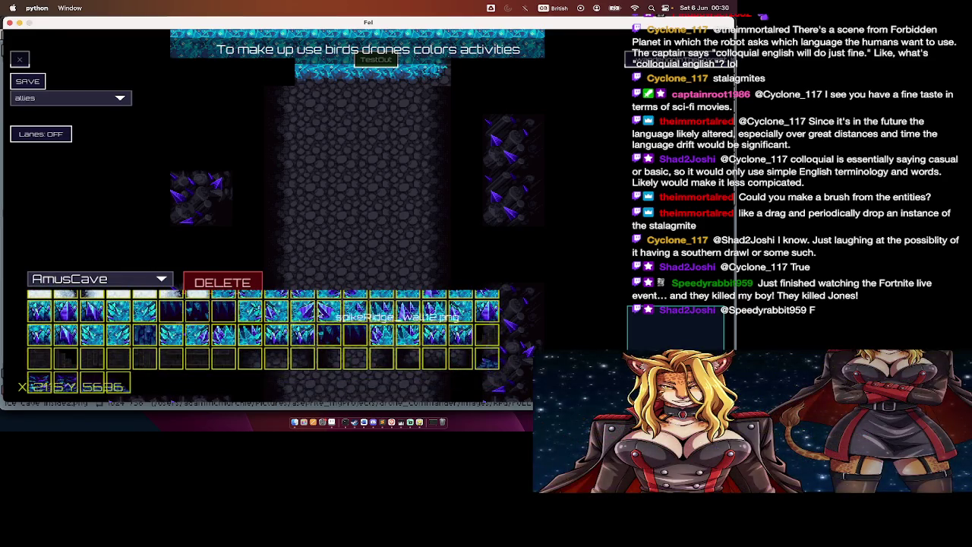
Step: Place clustersBounded3 clusters above the left clusters, erasing misplaced ones, and toggle the grid
scroll(309, 320, "up", 2)
scroll(308, 321, "up", 1)
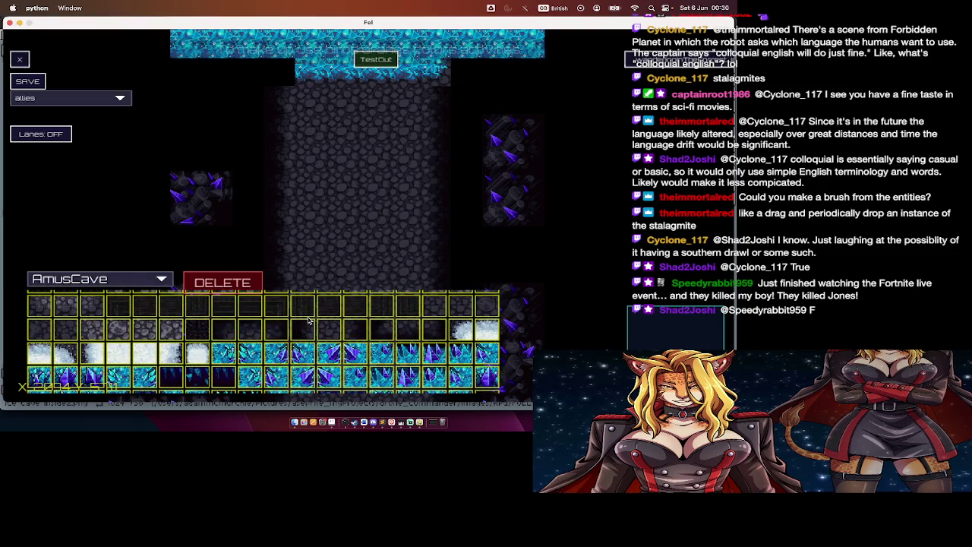
scroll(308, 320, "up", 3)
scroll(309, 321, "up", 2)
scroll(309, 320, "up", 1)
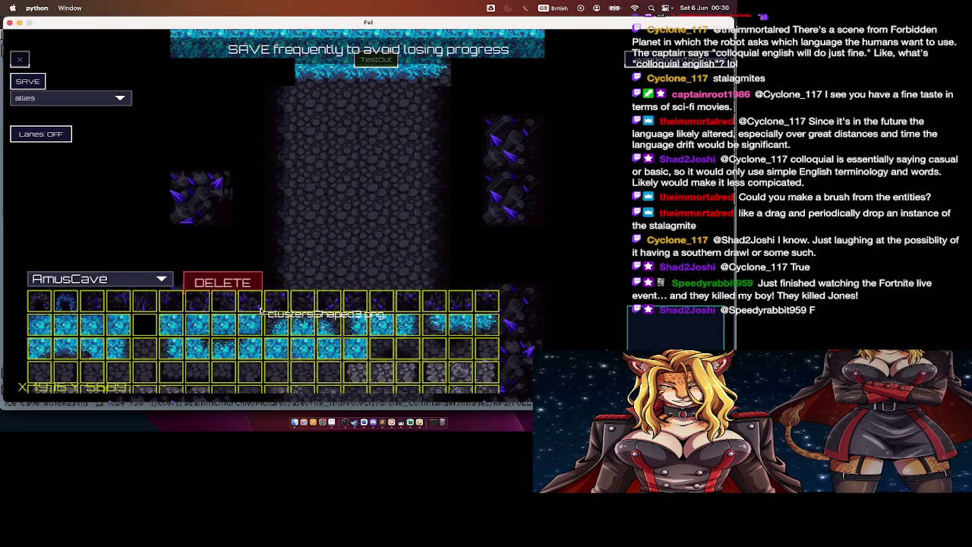
left_click(156, 306)
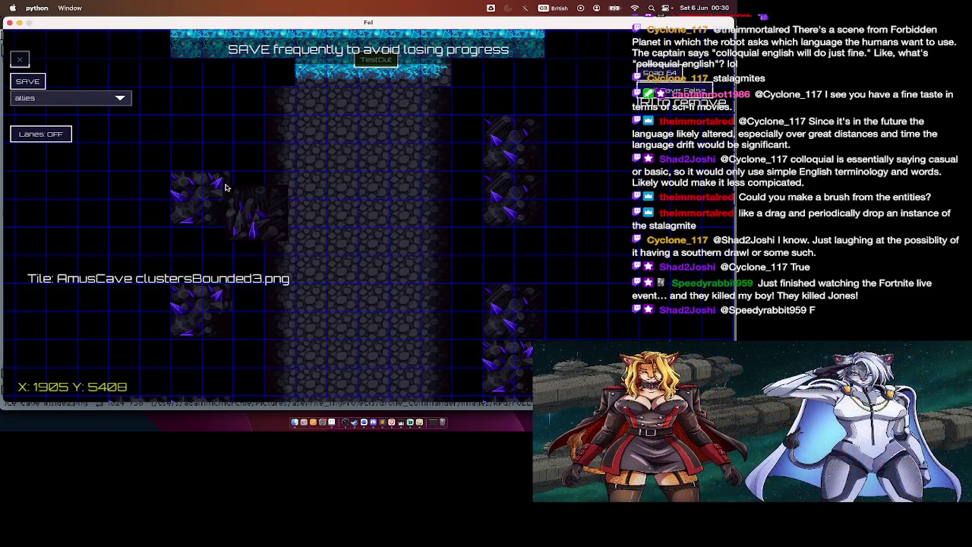
left_click(196, 115)
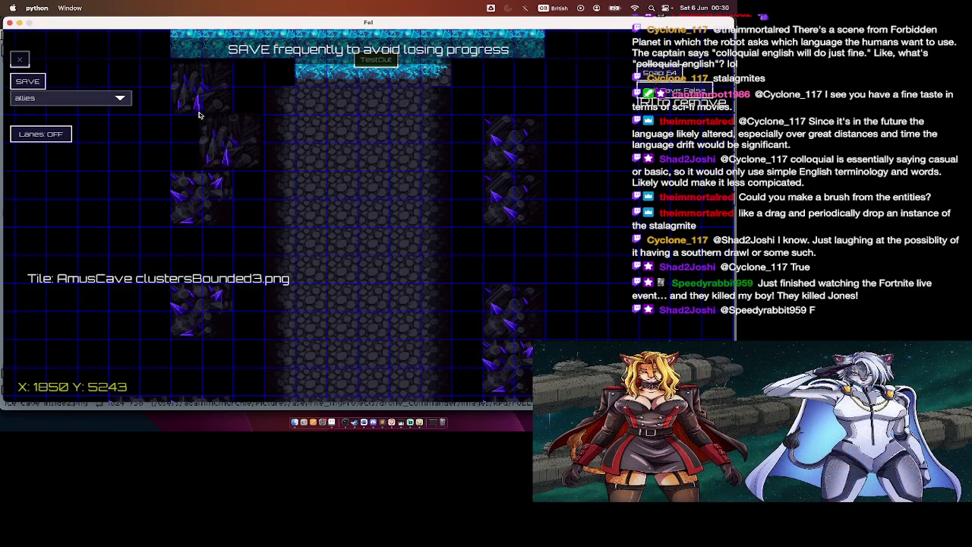
right_click(206, 103)
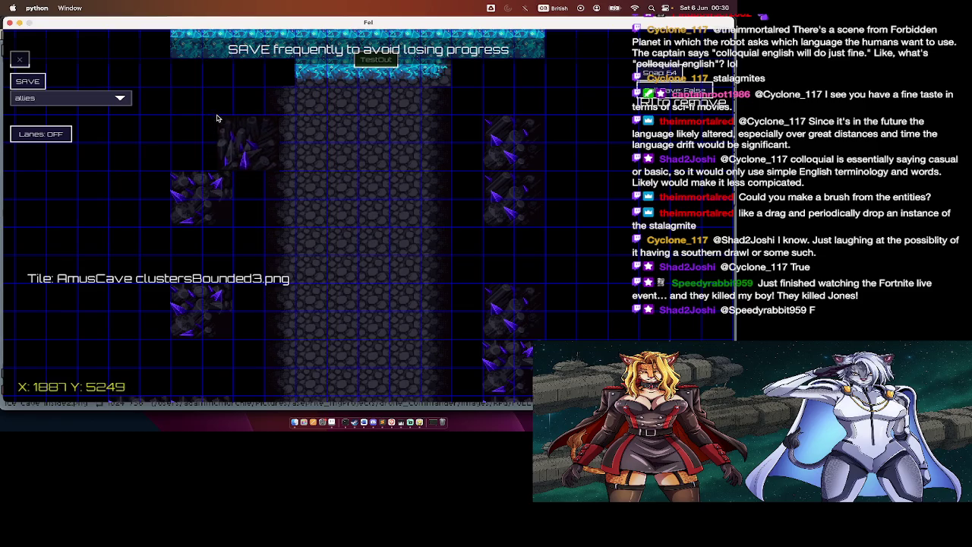
left_click(219, 126)
right_click(211, 159)
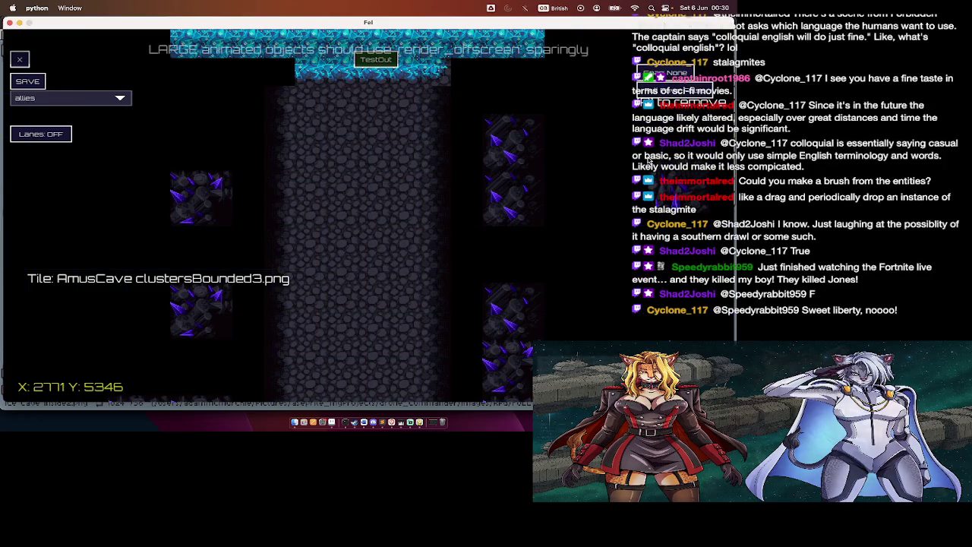
key("g")
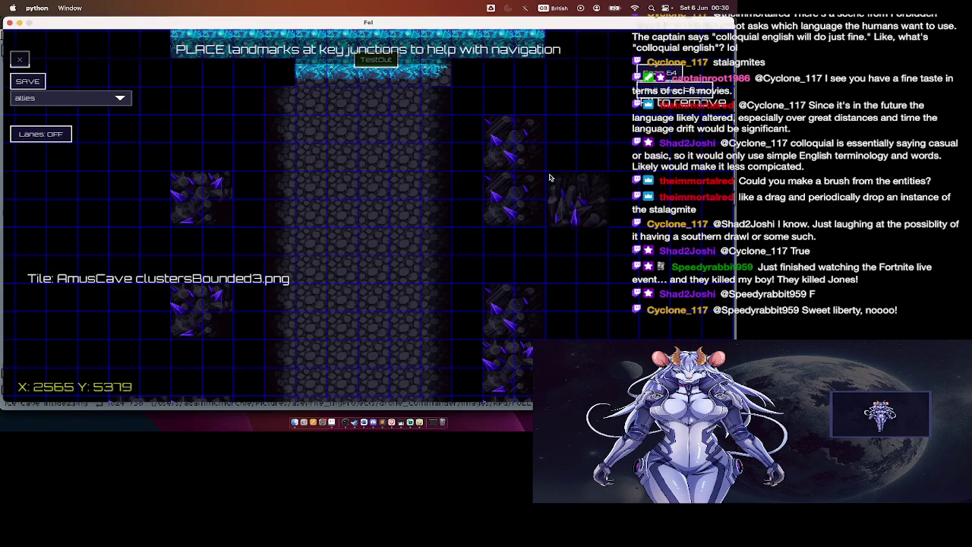
key("Tab")
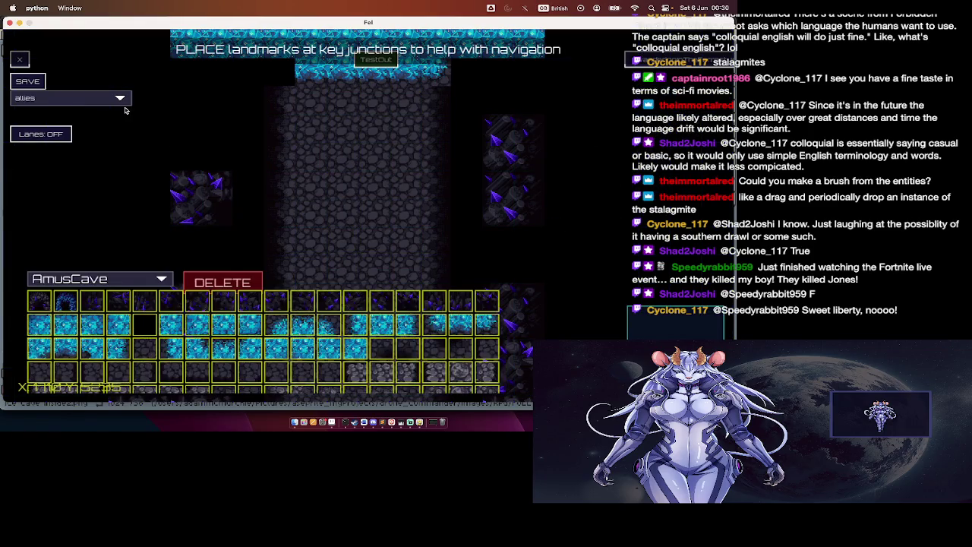
Step: Switch to the static_objects layer with the Cave tileset palette
left_click(122, 99)
scroll(117, 158, "down", 3)
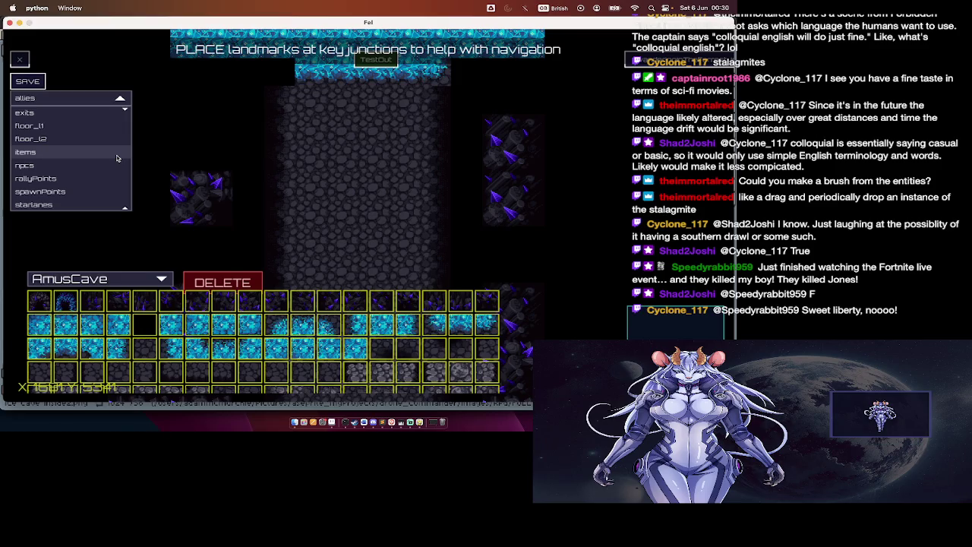
scroll(114, 182, "down", 2)
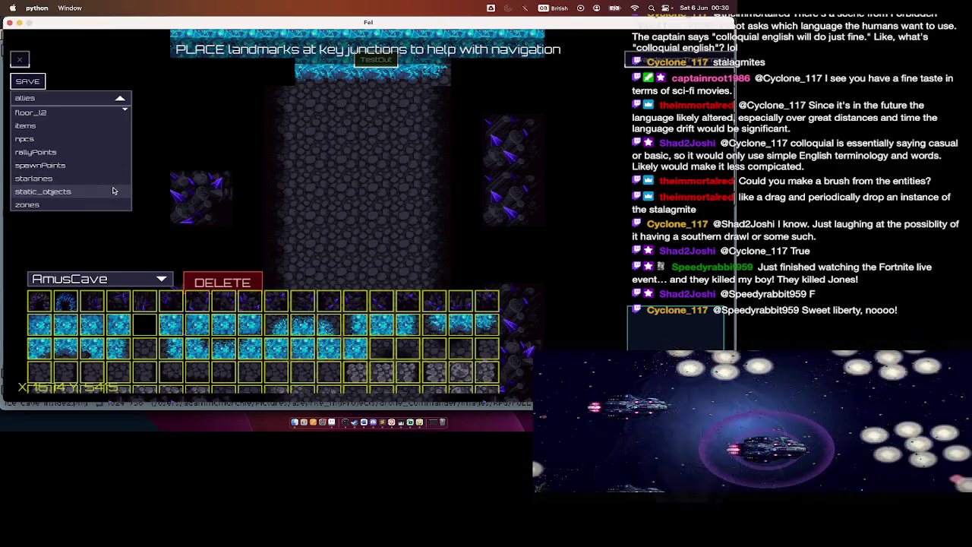
left_click(113, 191)
left_click(134, 280)
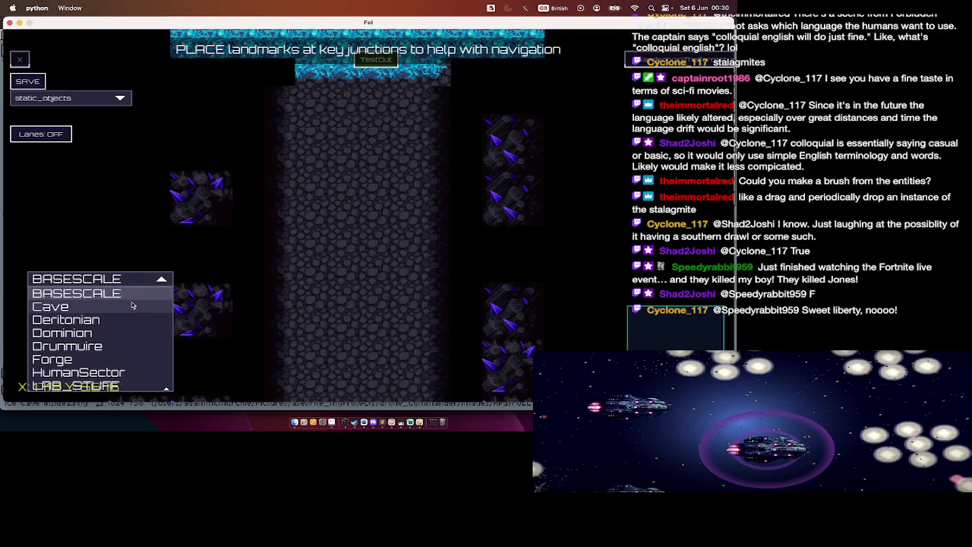
left_click(132, 305)
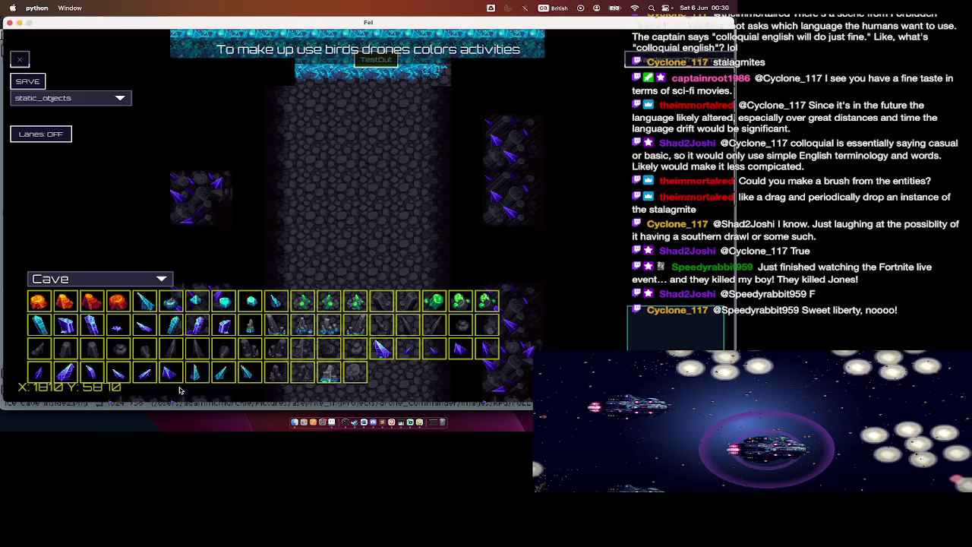
Step: Place the gliphsRight3 blue crystal on the icy area of the map
left_click(225, 327)
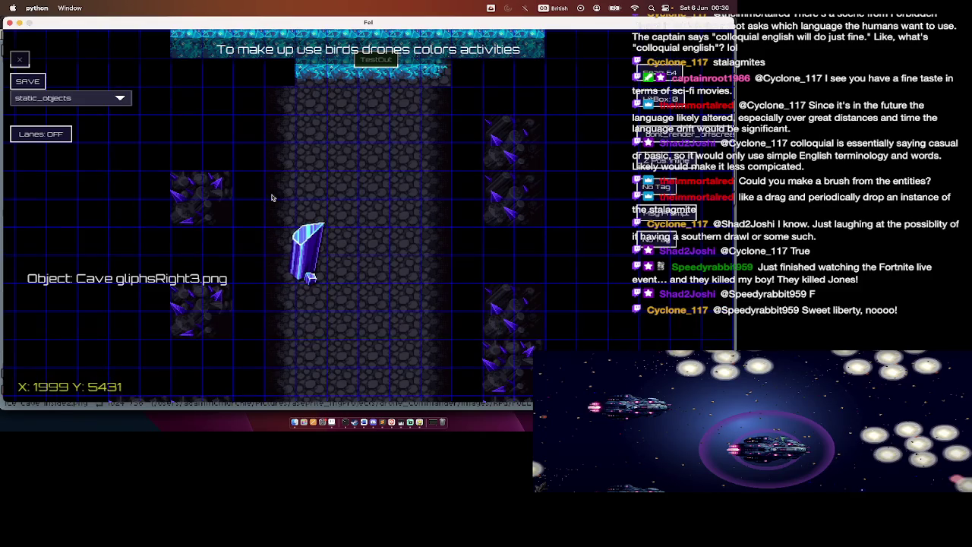
scroll(272, 197, "up", 5)
left_click(200, 123)
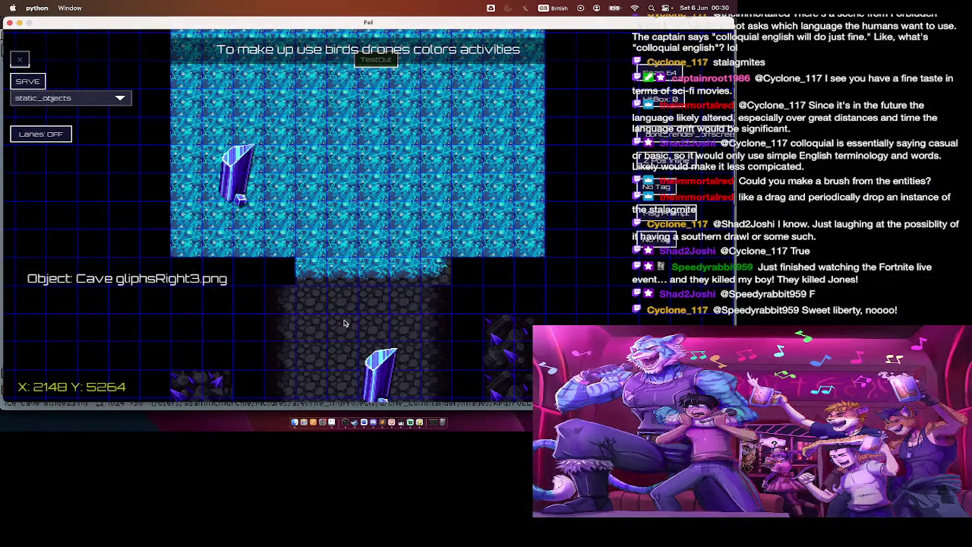
scroll(343, 322, "right", 5)
Step: Pick the shards_assorted1 sprite, then drop it and reopen the Cave palette
right_click(321, 240)
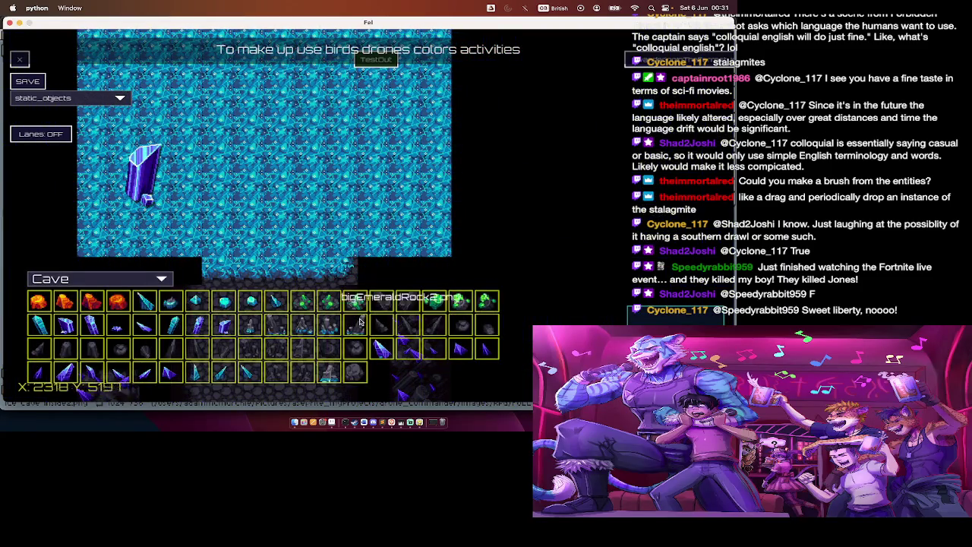
left_click(382, 348)
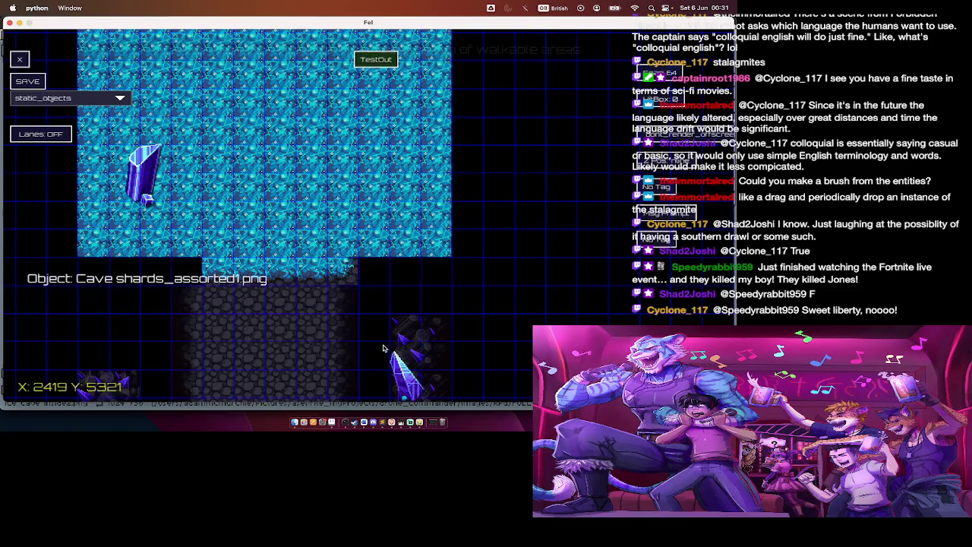
right_click(383, 300)
scroll(373, 287, "down", 3)
scroll(373, 287, "down", 3)
scroll(374, 287, "left", 4)
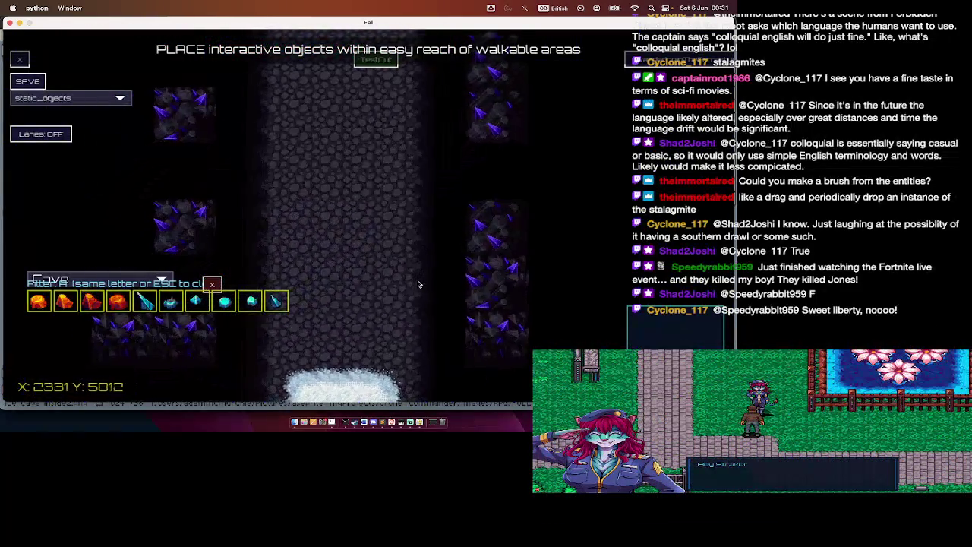
Step: Place a shard crystal beside the corridor's right wall
key("Escape")
left_click(394, 348)
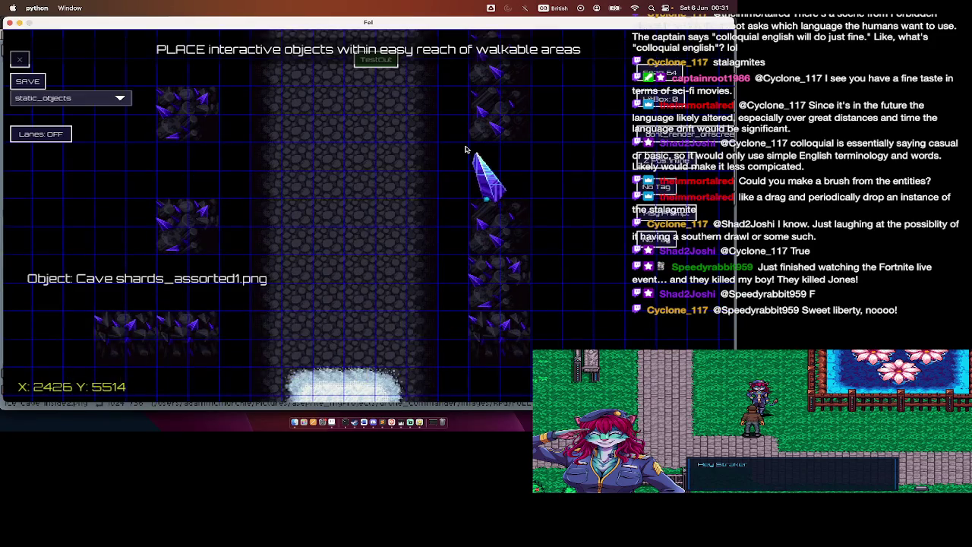
left_click(460, 148)
Step: Put a gliphsRight2 crystal on the left rock block and remove the duplicate
right_click(486, 366)
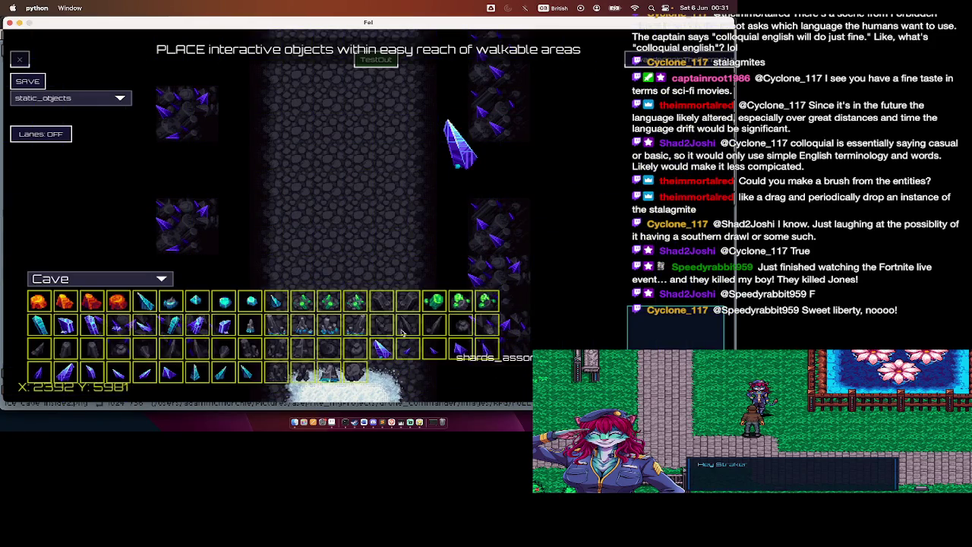
left_click(193, 326)
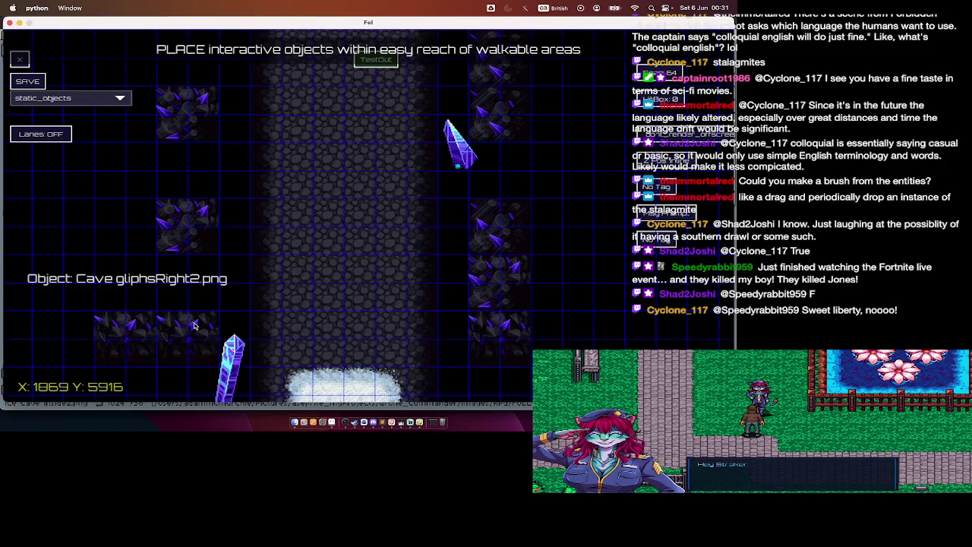
left_click(176, 114)
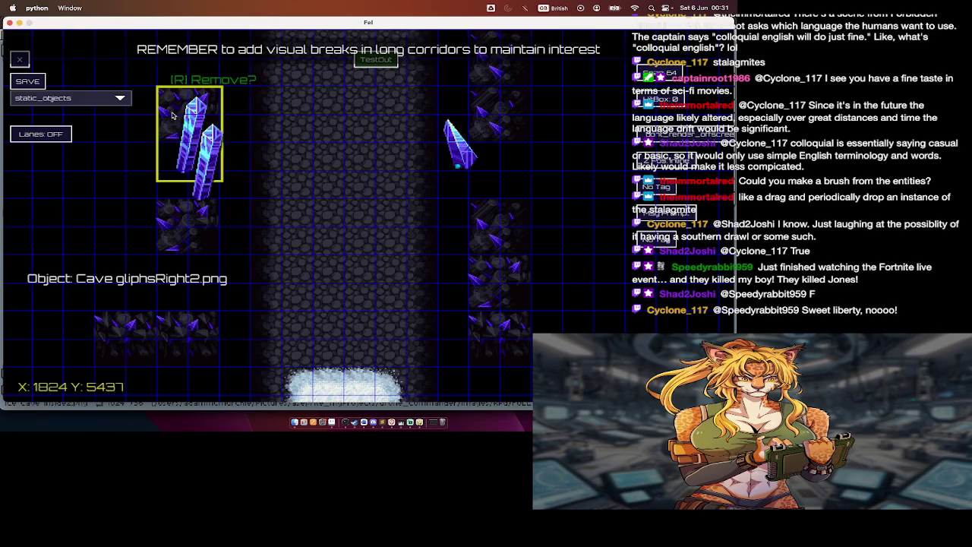
key("r")
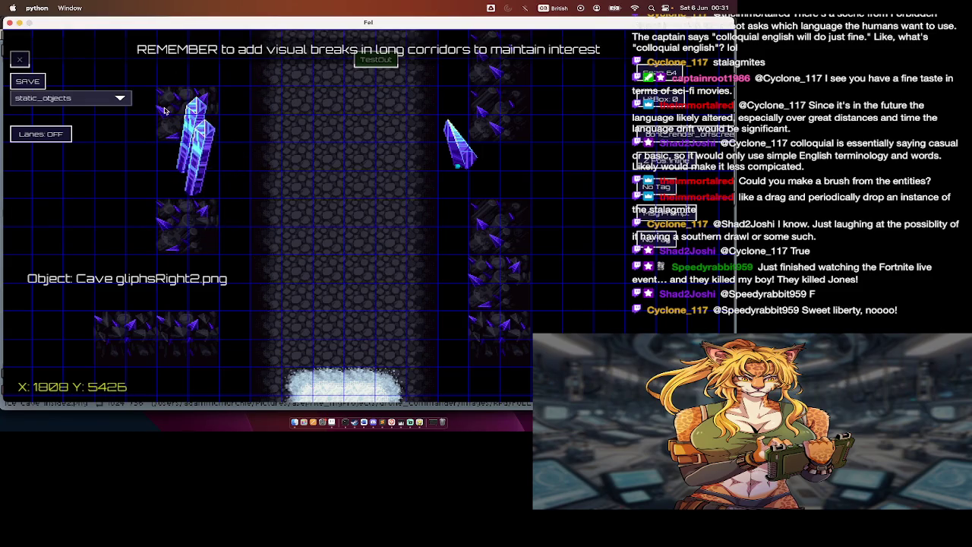
Step: Place two aquaStones4 stones left of the corridor, removing the tall blue crystal
key("Tab")
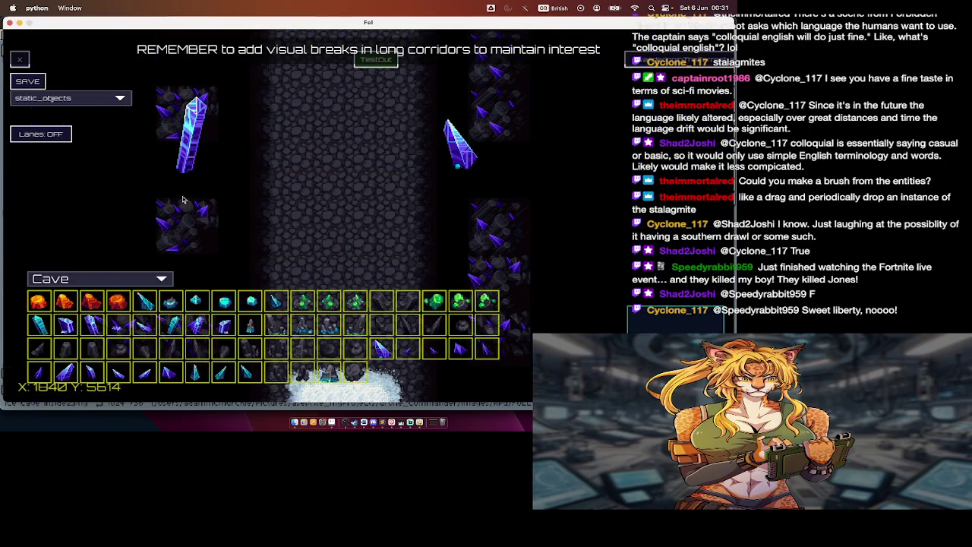
left_click(232, 311)
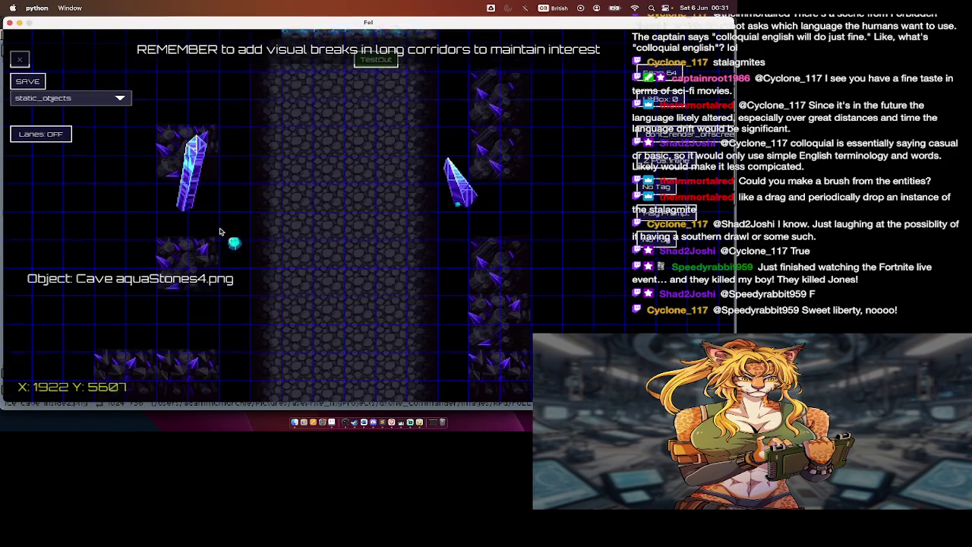
left_click(139, 231)
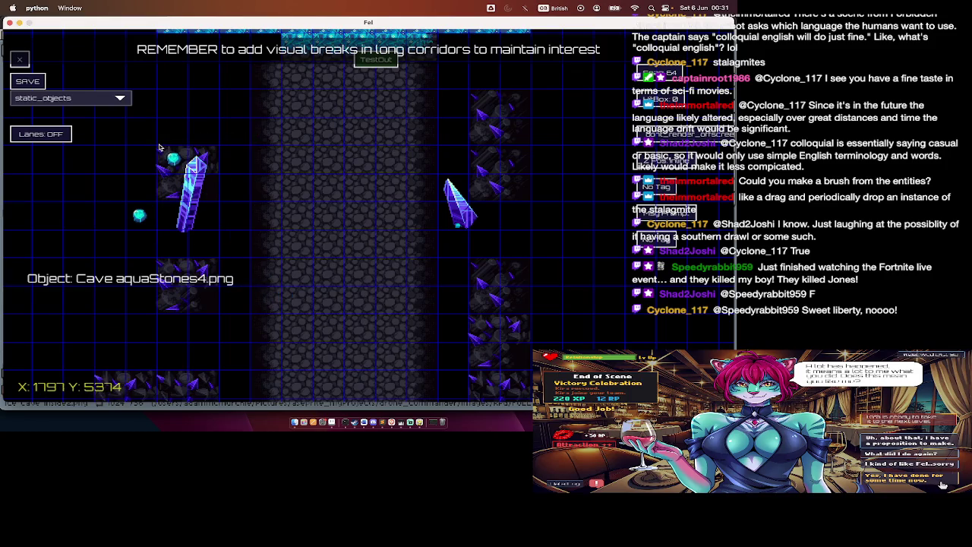
key("r")
left_click(125, 92)
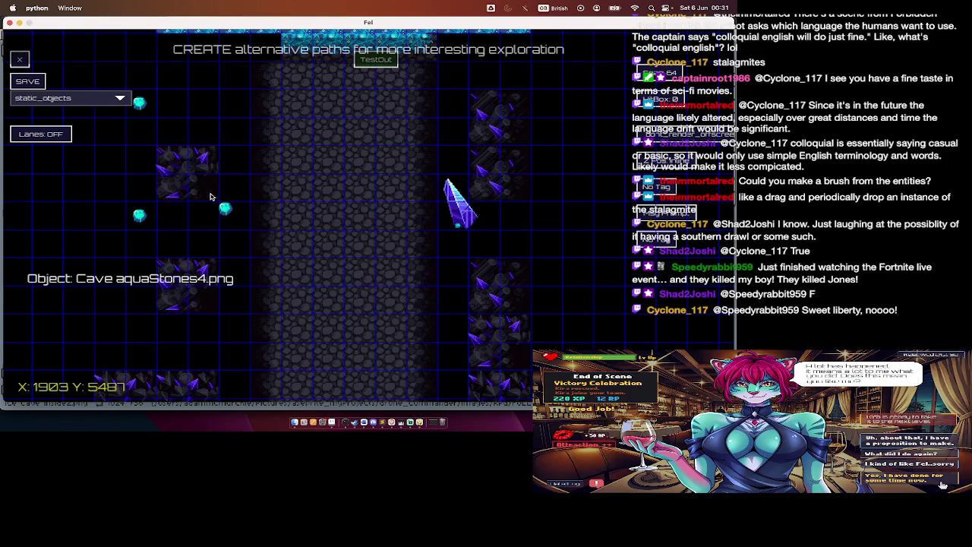
Step: Add a gliphsRight1 cyan crystal near the left rocks and filter the palette to crystals
key("Tab")
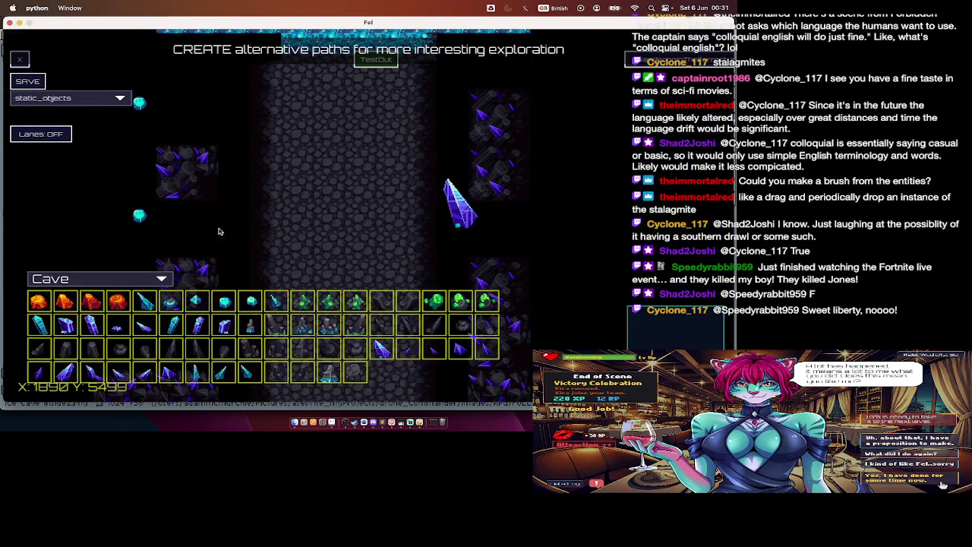
left_click(225, 338)
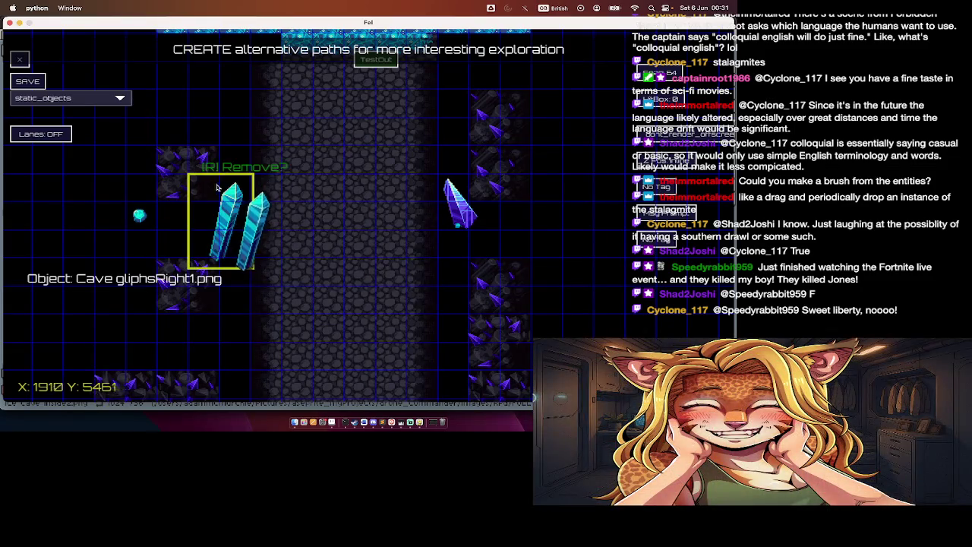
left_click(195, 172)
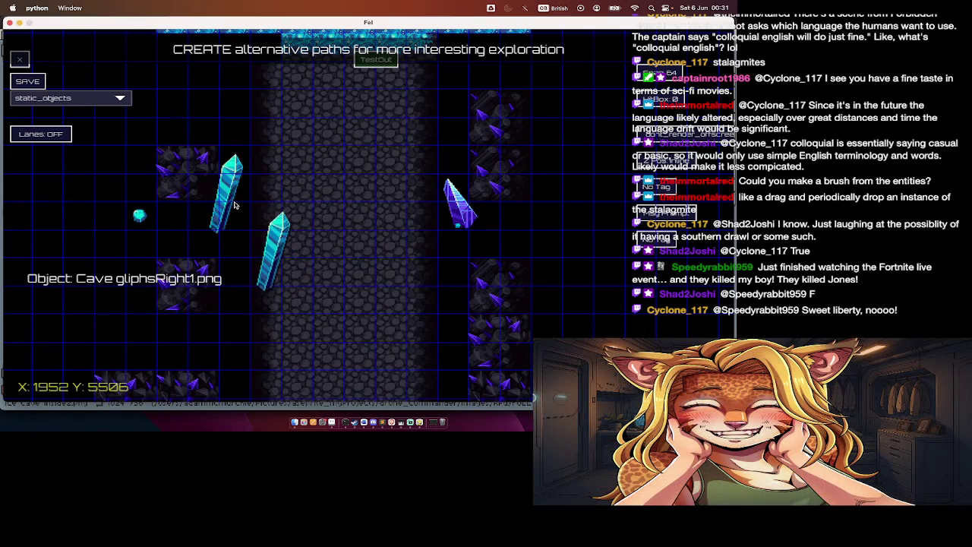
key("c")
key("s")
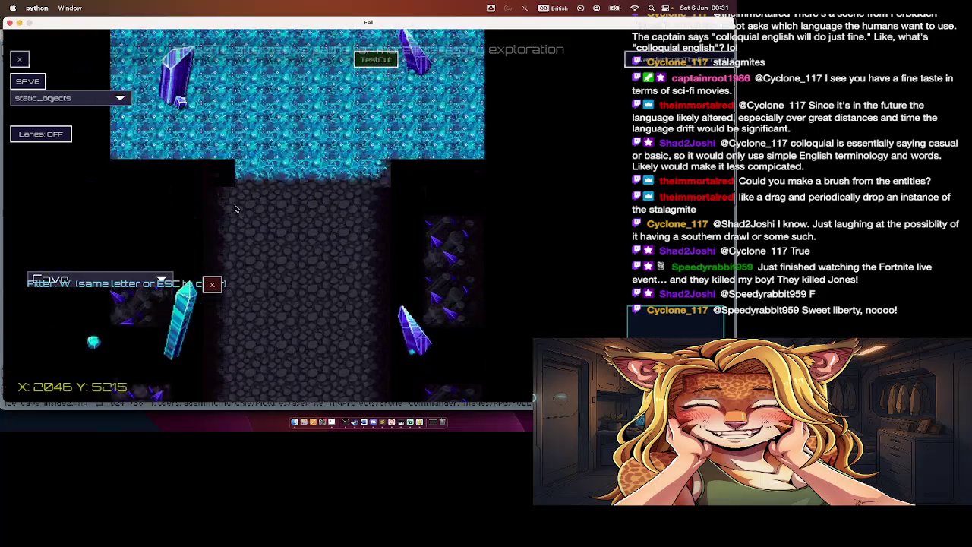
Step: Close the cave map and switch to REF.md in Sublime Text
left_click(20, 59)
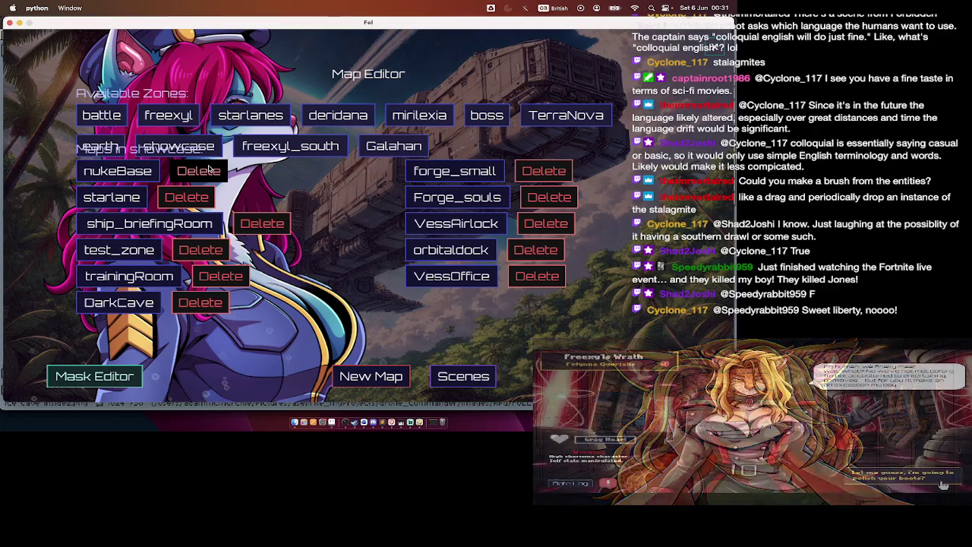
key("super+Tab")
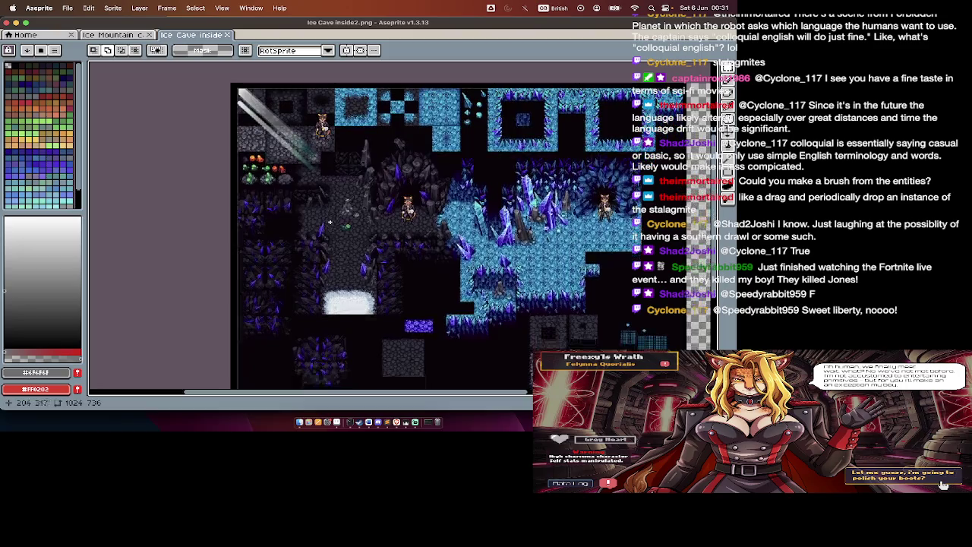
scroll(330, 222, "down", 5)
key("super+Tab")
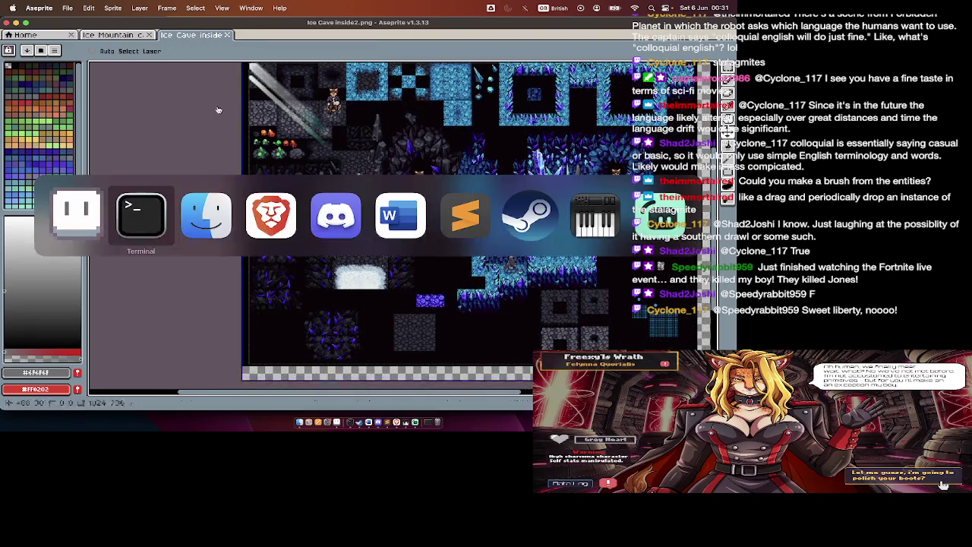
key("super+Tab")
key("super+Tab")
key("super+Tab")
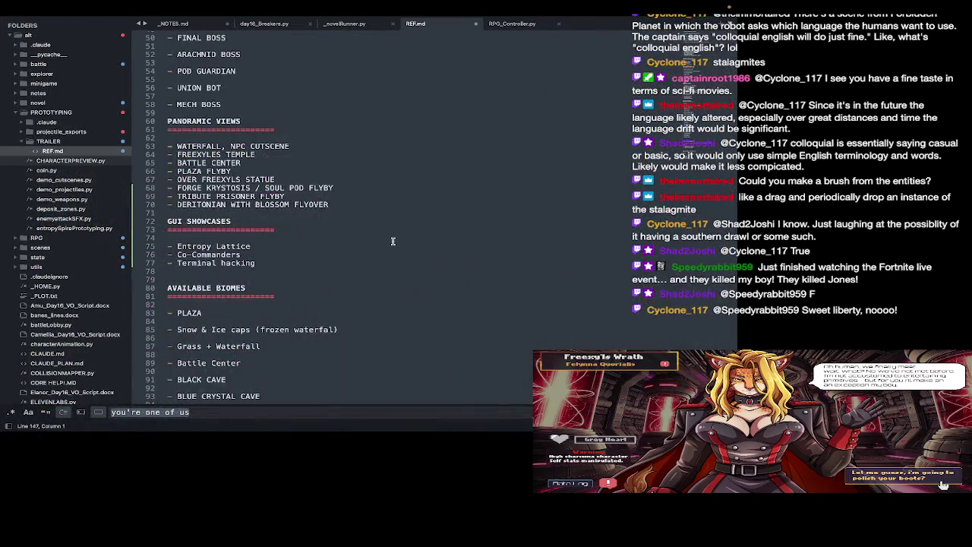
Step: Type '(' in REF.md and briefly try the emoji picker
scroll(393, 241, "up", 5)
scroll(392, 243, "up", 3)
scroll(393, 246, "up", 2)
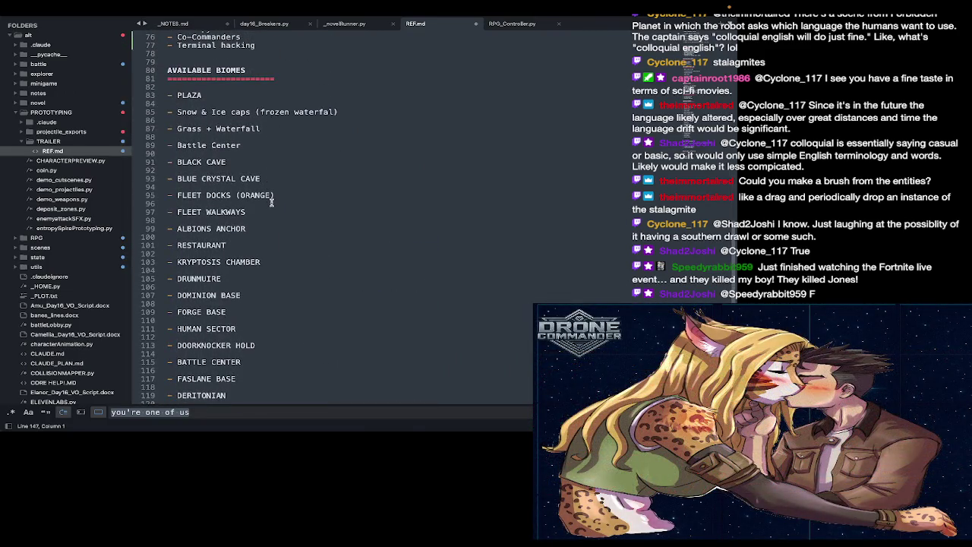
scroll(271, 202, "down", 1)
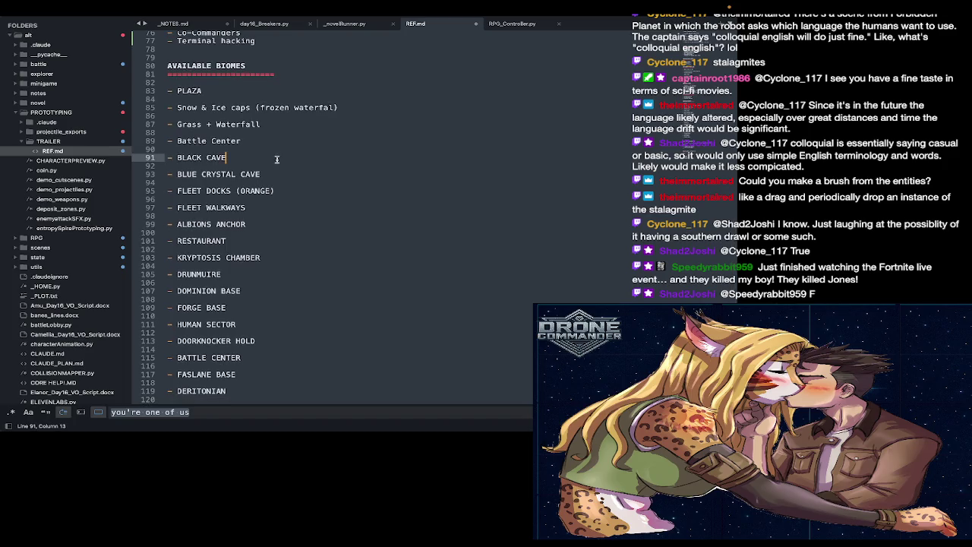
type("(")
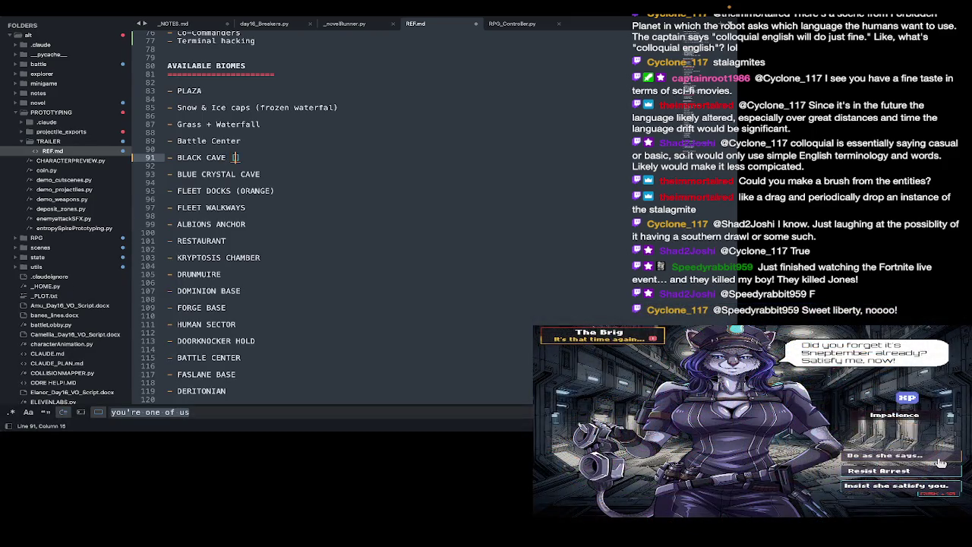
key("ctrl+super+space")
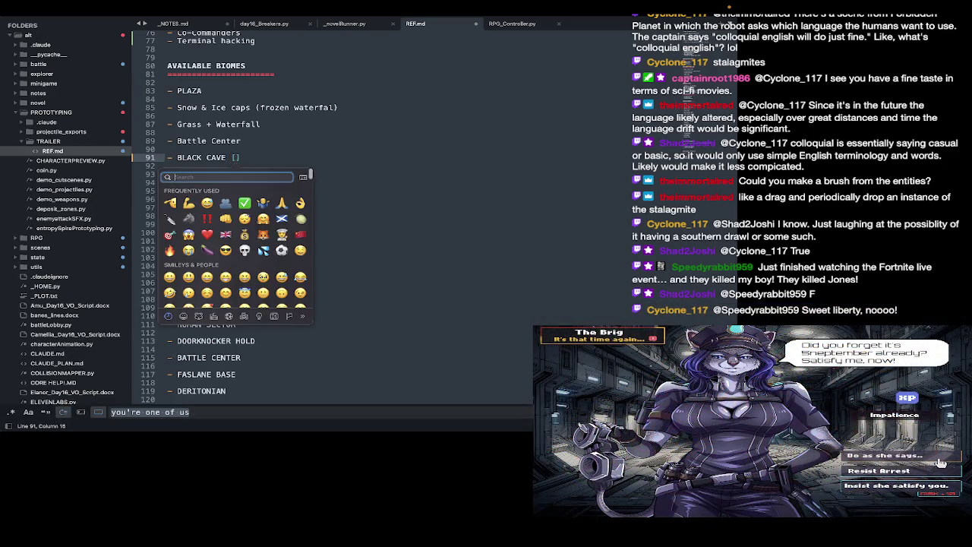
key("Escape")
left_click_drag(168, 208, 159, 199)
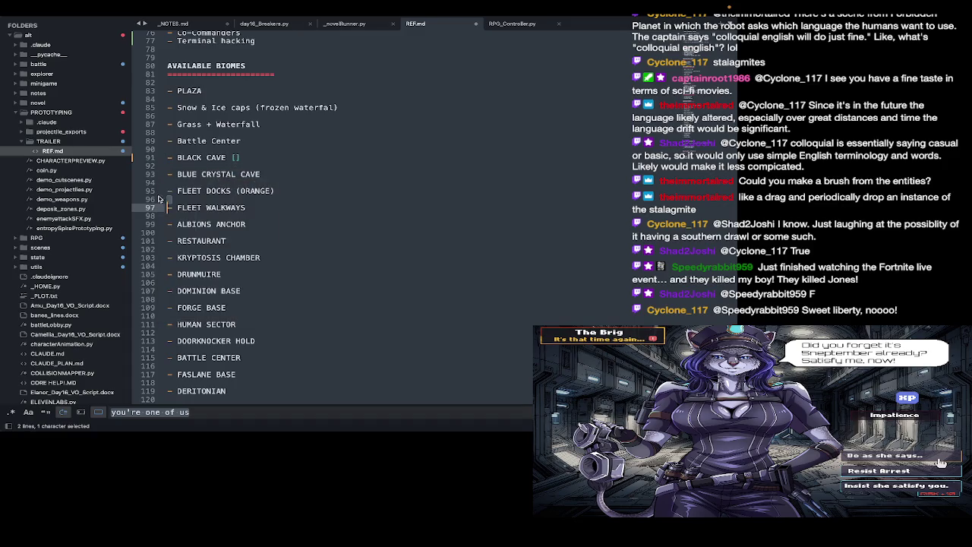
Step: Add ✅ check marks after BLACK CAVE and BLUE CRYSTAL CAVE
left_click(256, 160)
key("ctrl+super+space")
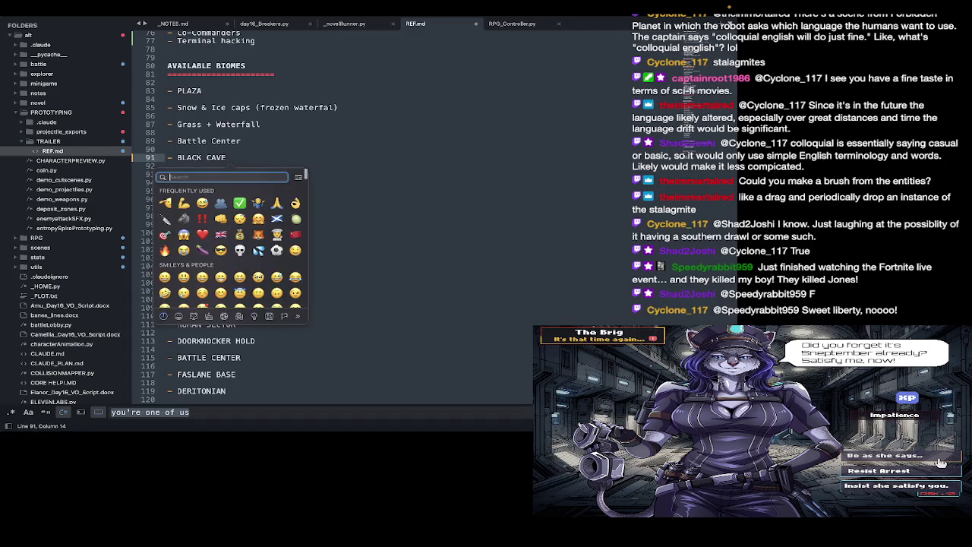
key("Return")
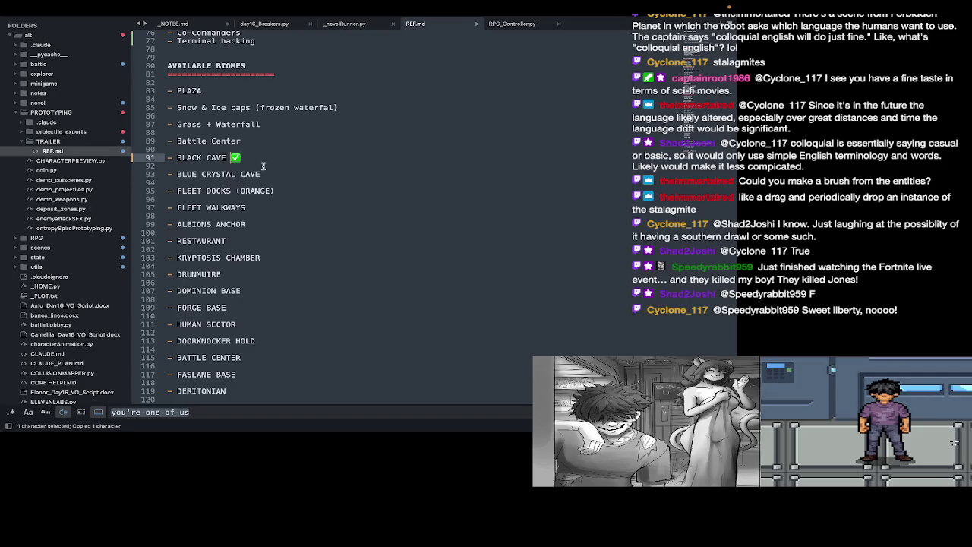
left_click(271, 171)
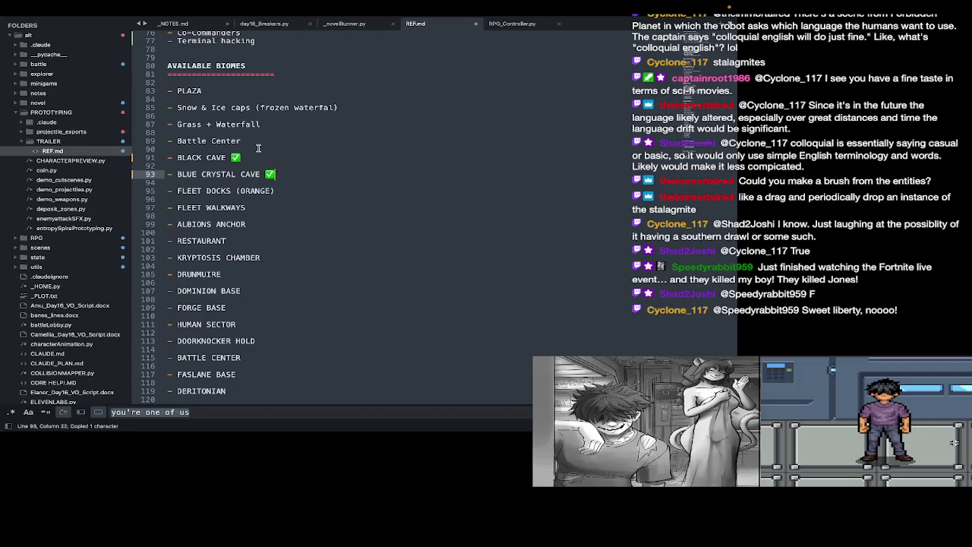
Step: Add a face emoji after Battle Center, searching the picker for 'BER' and 'ING'
left_click(260, 142)
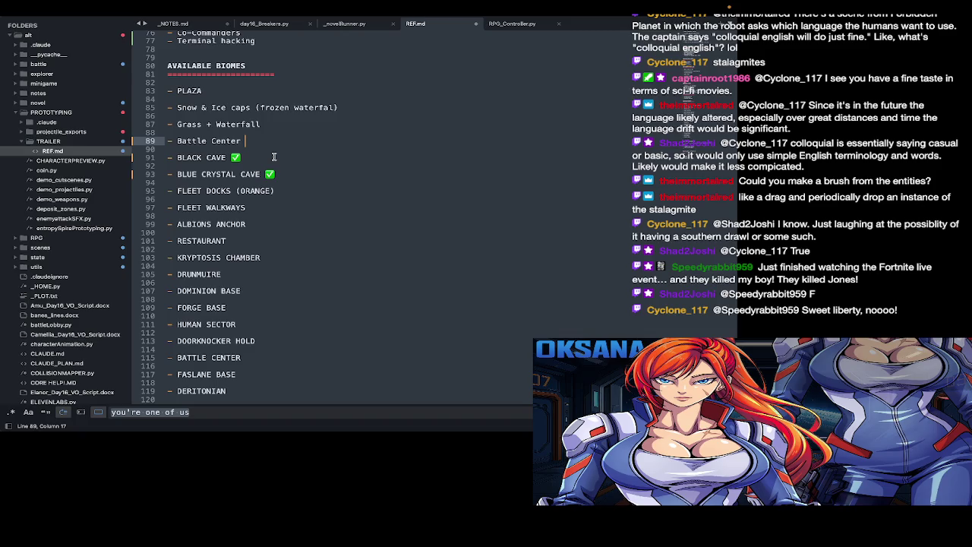
key("ctrl+super+space")
type("BER")
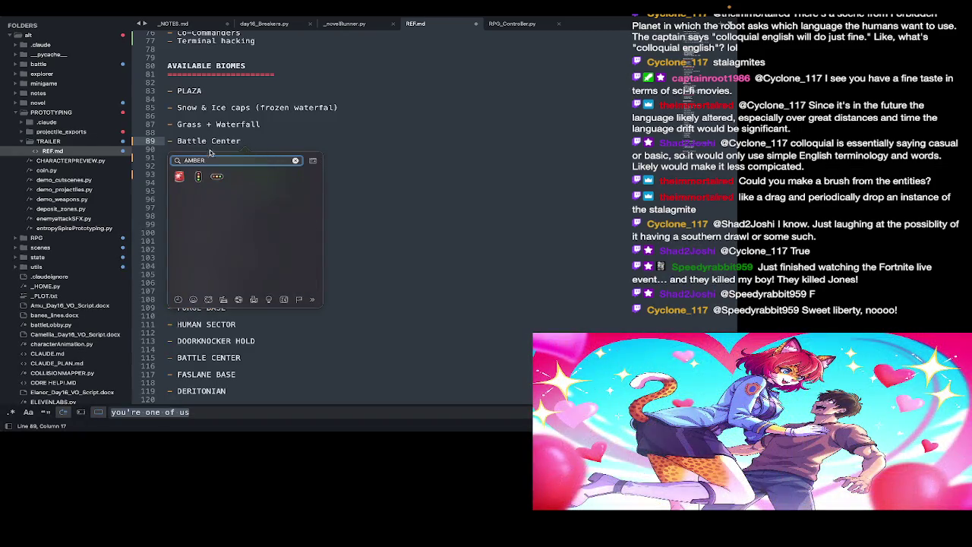
key("BackSpace")
key("BackSpace")
key("BackSpace")
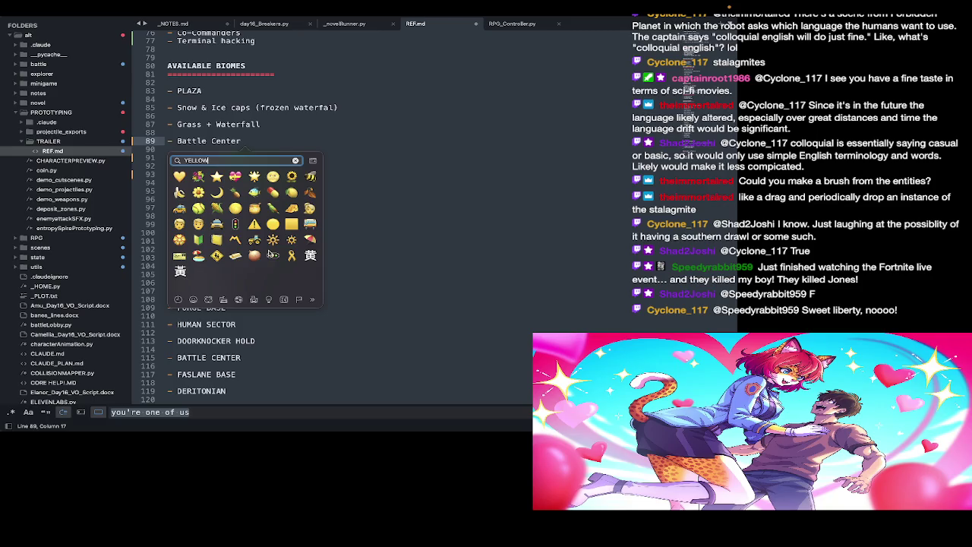
key("BackSpace")
key("BackSpace")
key("BackSpace")
type("ING")
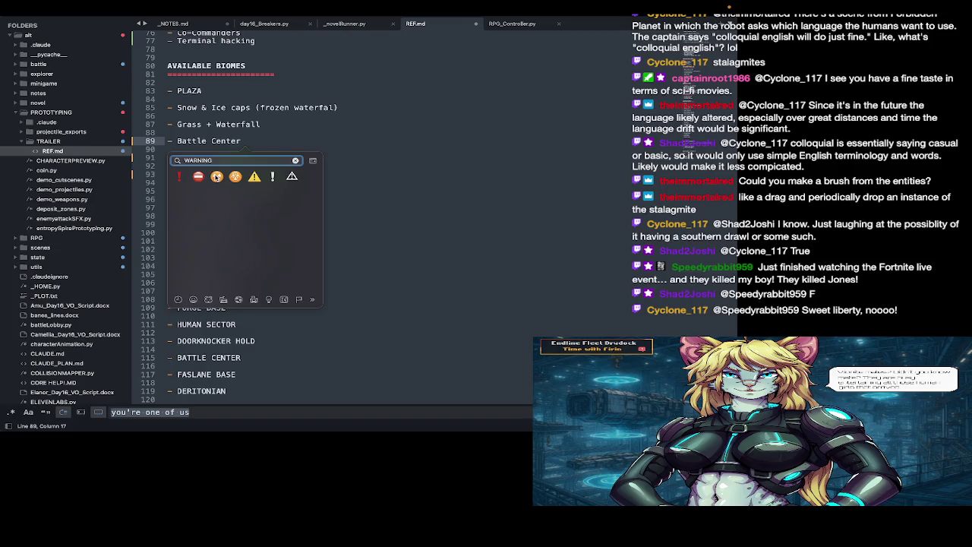
key("Escape")
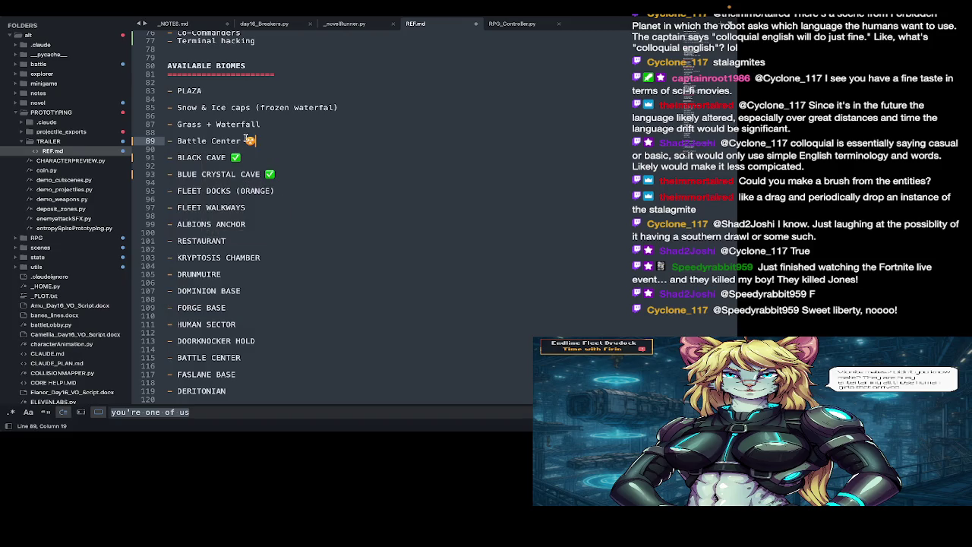
Step: Tick off Grass + Waterfall, visit the Snow & Ice caps line, then go to Terminal
left_click(277, 125)
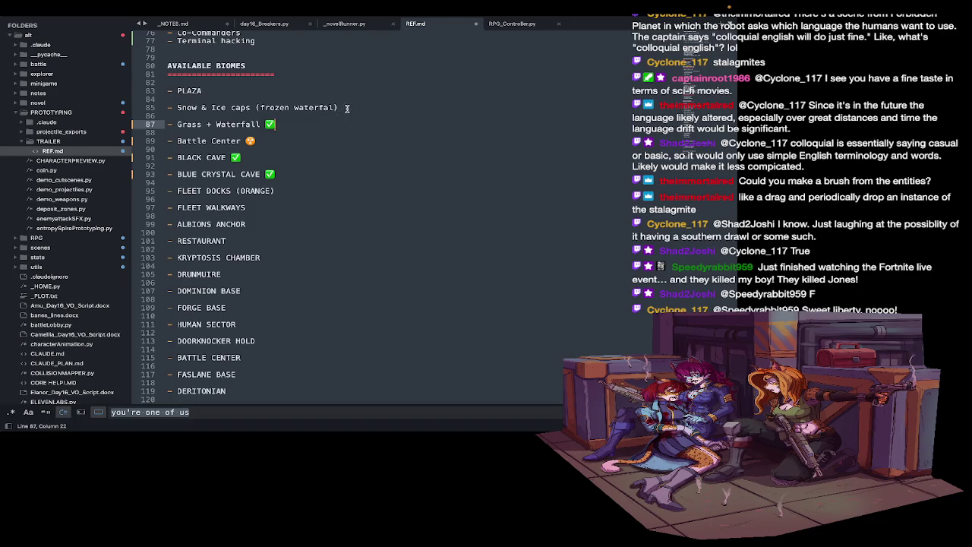
left_click(346, 109)
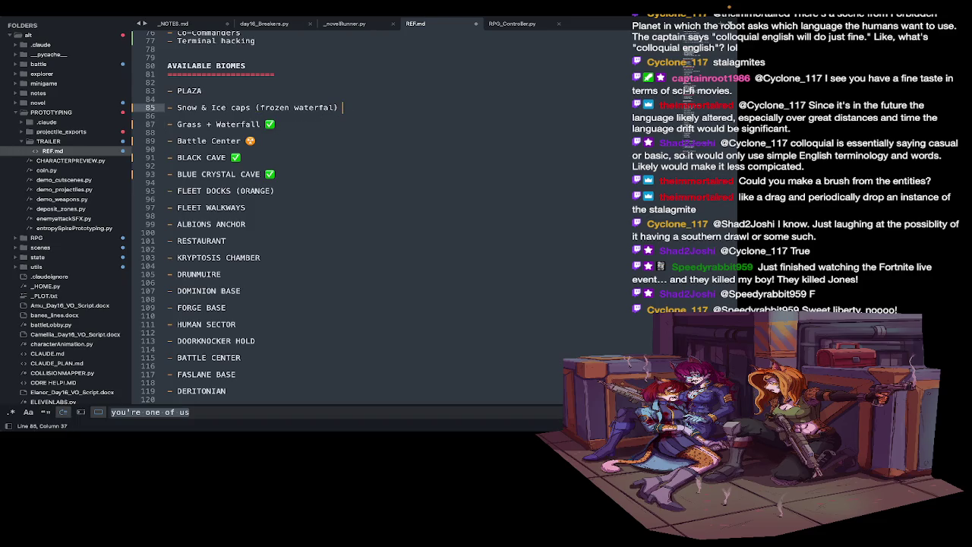
key("super+Tab")
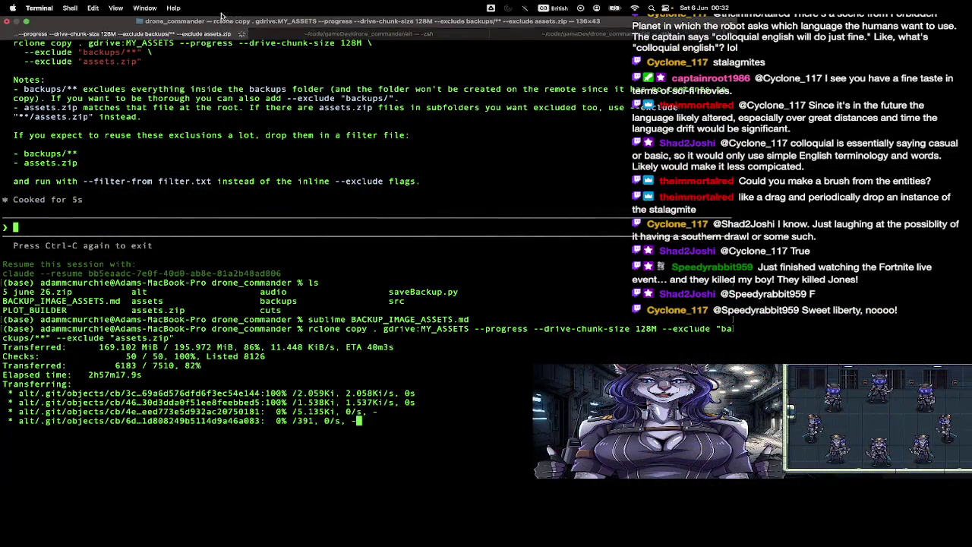
Step: Launch Drone Commander with the dc command from the alt Terminal tab and open its Map Editor
left_click(284, 36)
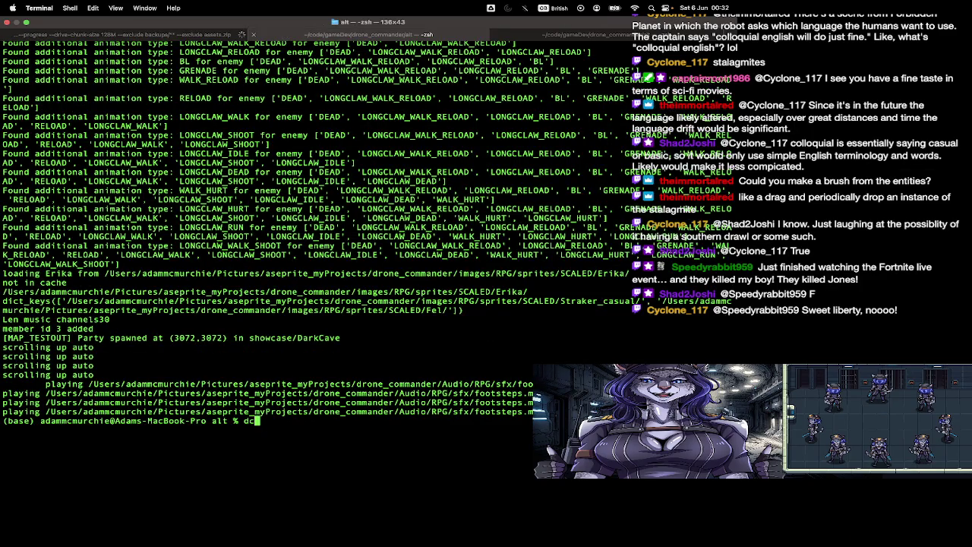
key("Return")
key("super+shift+bracketleft")
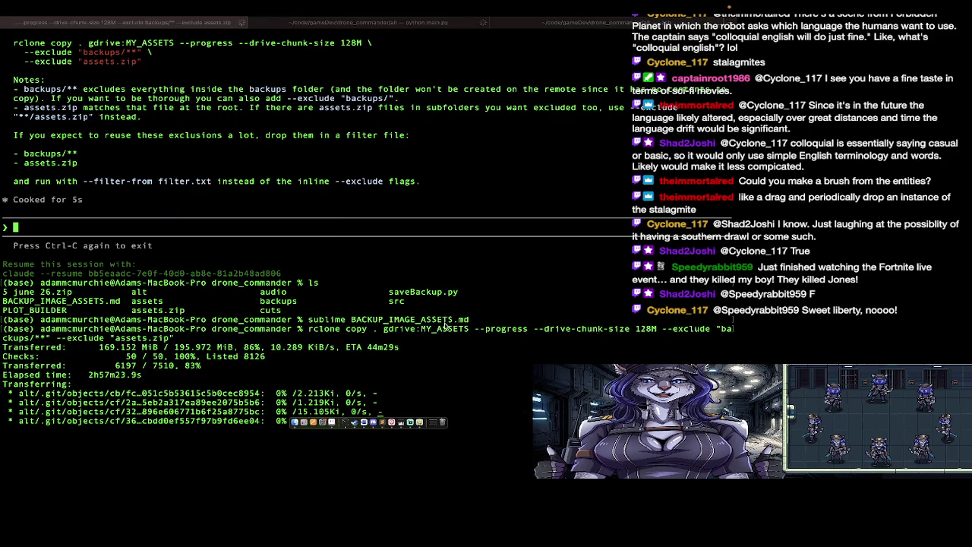
key("super+Tab")
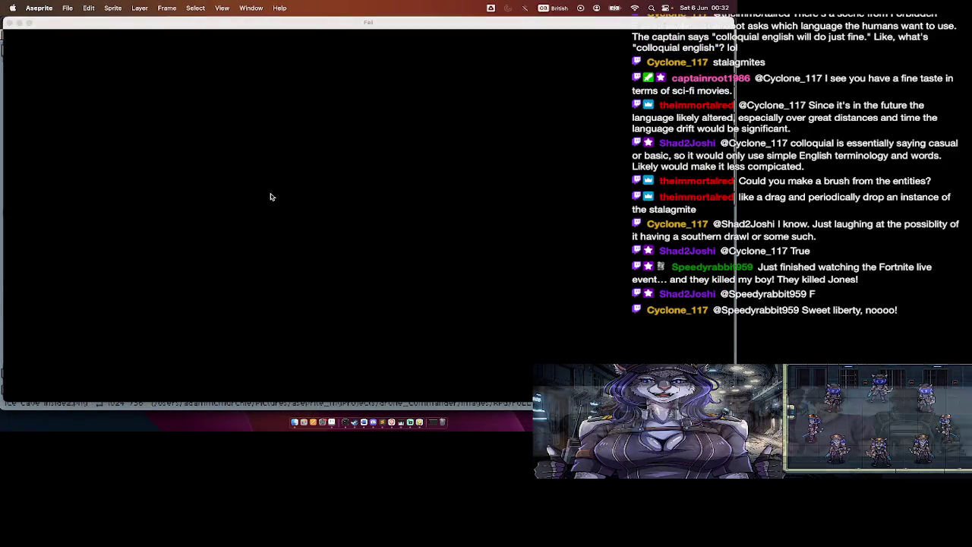
left_click(219, 179)
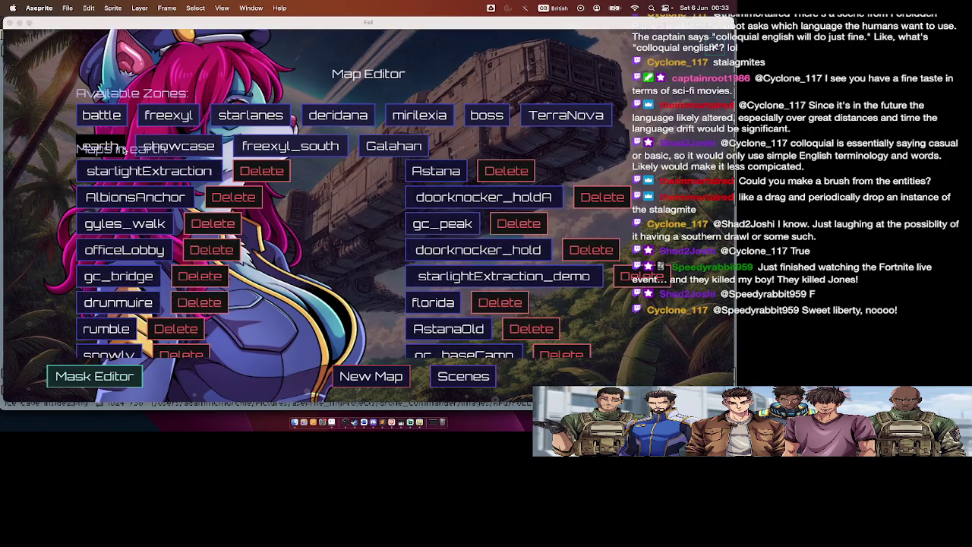
Step: Browse the Maps list, toggle the F1 debug panel, and open the forest waterfall-and-bridge map
scroll(225, 282, "down", 3)
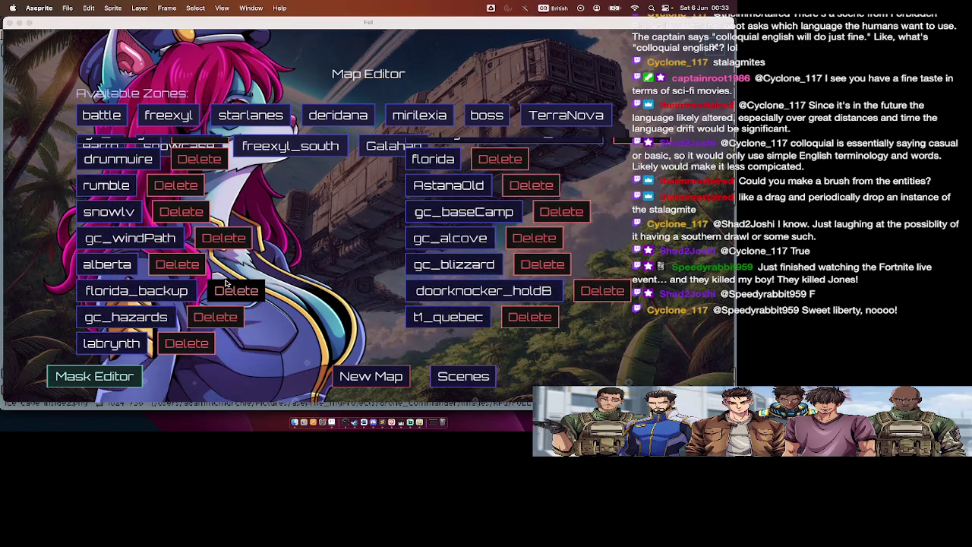
scroll(226, 282, "up", 4)
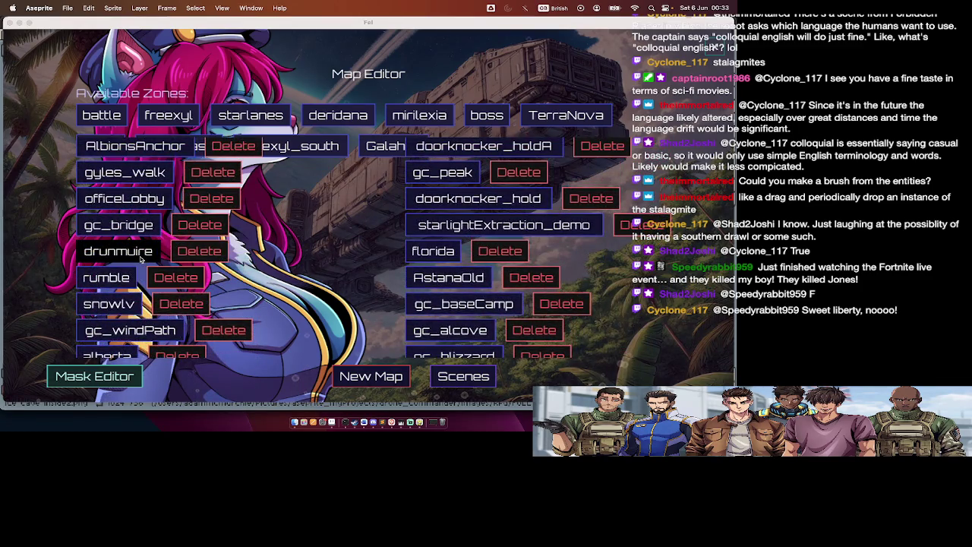
scroll(167, 292, "down", 4)
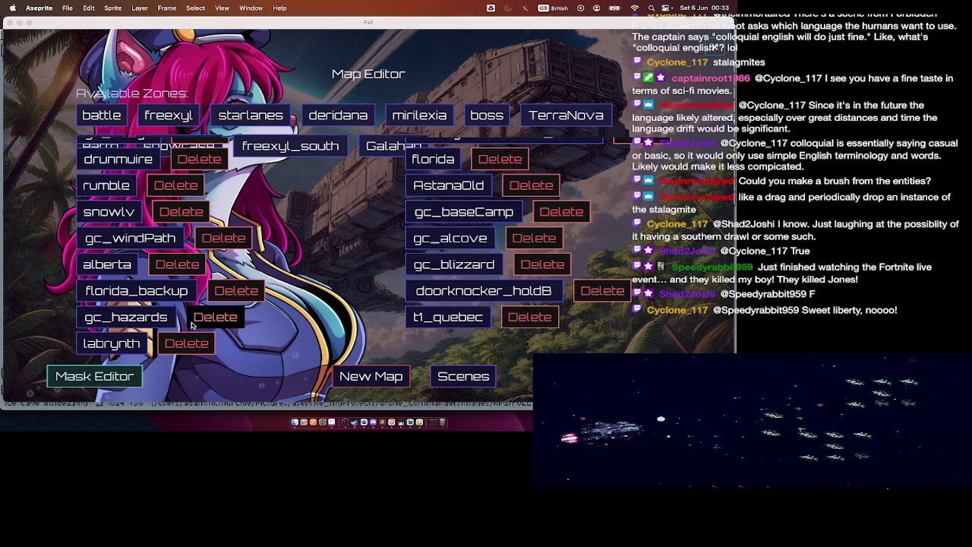
key("F1")
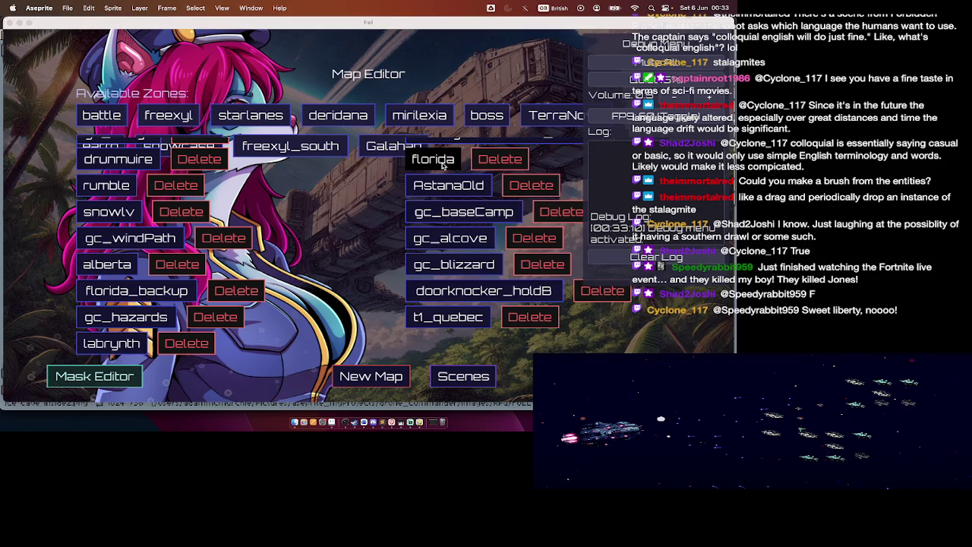
key("super+Tab")
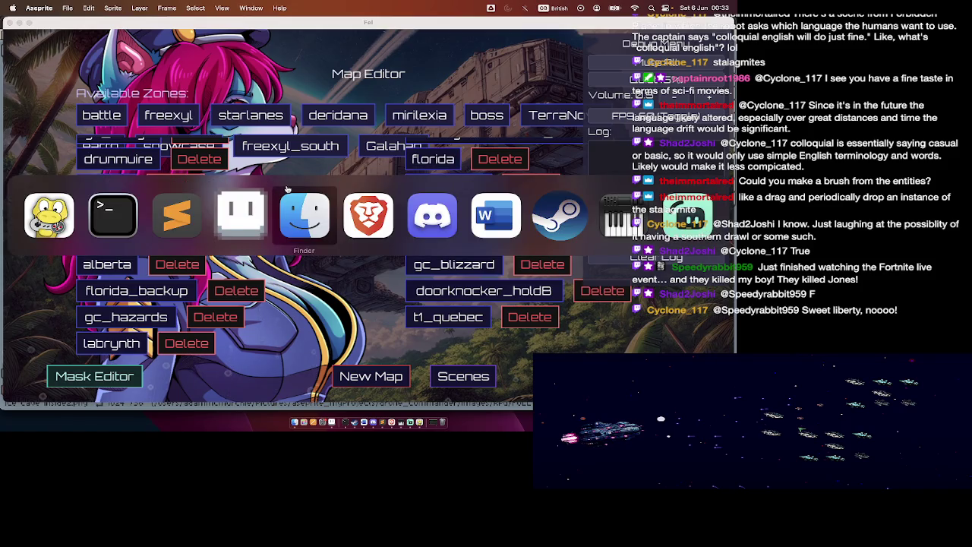
key("super+Tab")
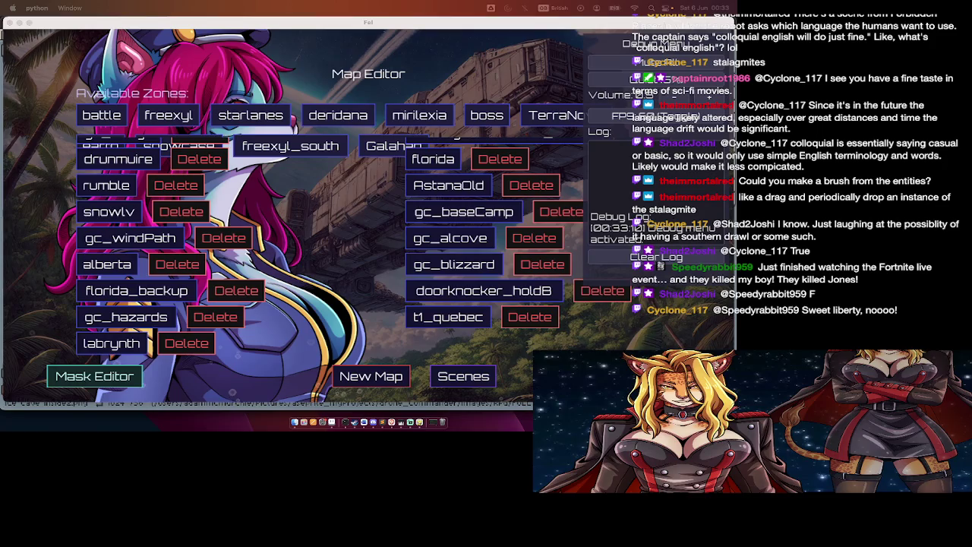
left_click(666, 335)
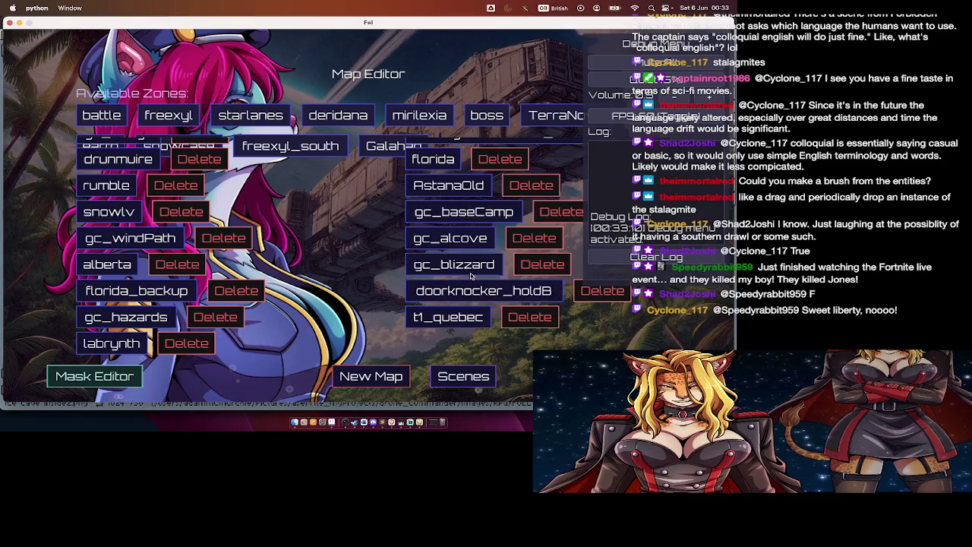
scroll(440, 295, "up", 5)
scroll(344, 275, "up", 5)
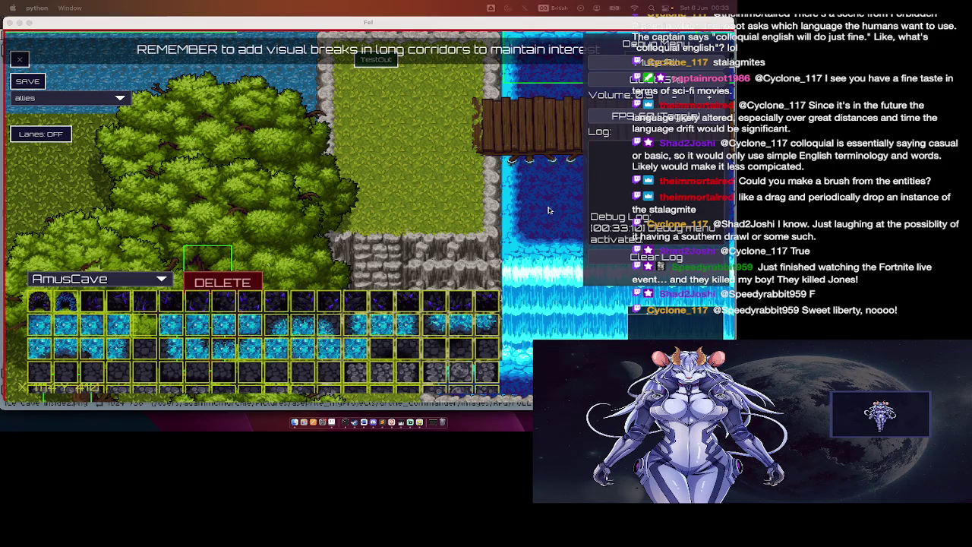
Step: Dismiss the debug panel and pan between the forest and the central waterfall
left_click(596, 69)
left_click(596, 69)
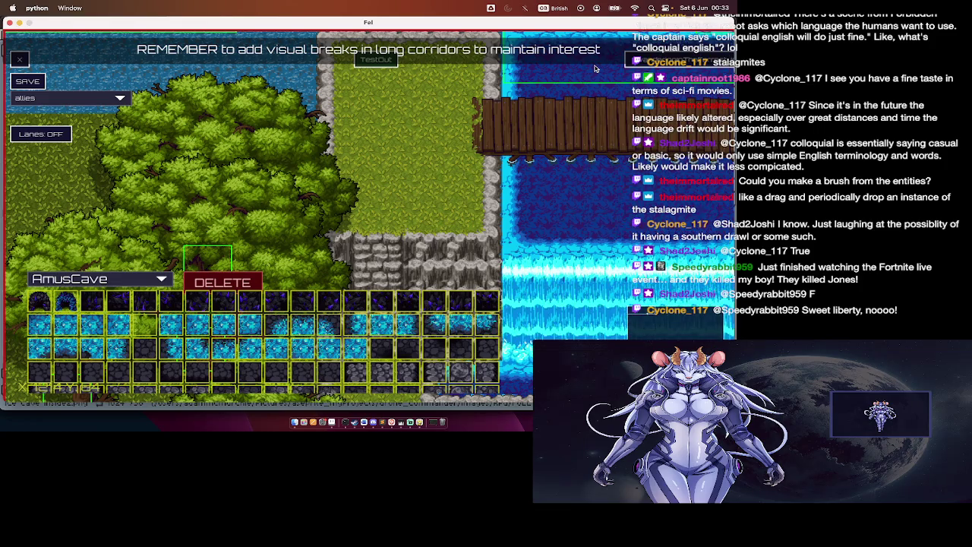
key("grave")
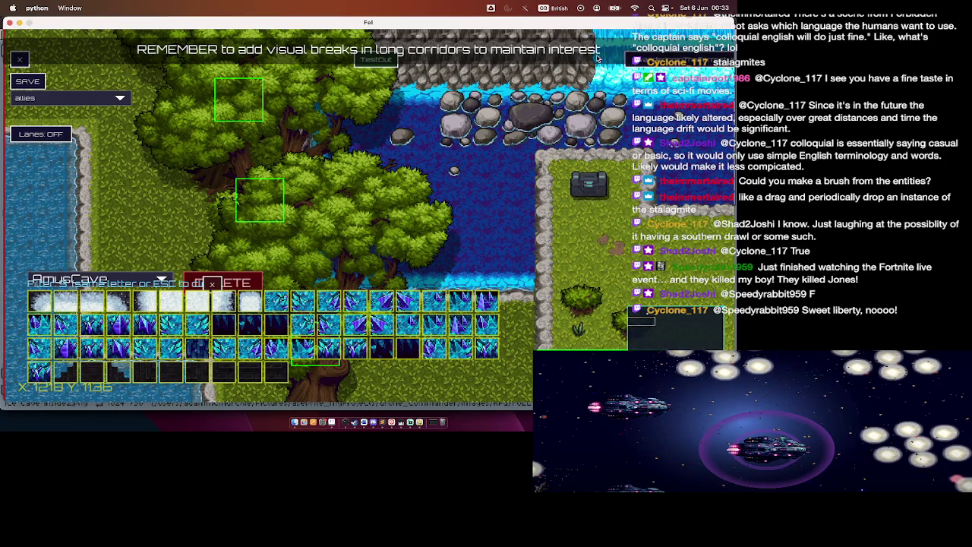
left_click(589, 76)
key("Right")
key("Up")
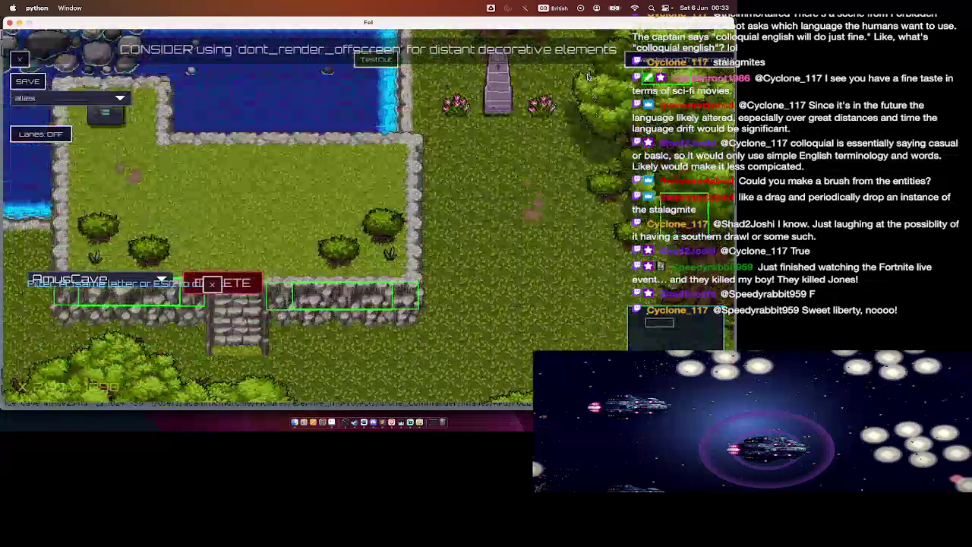
key("Left")
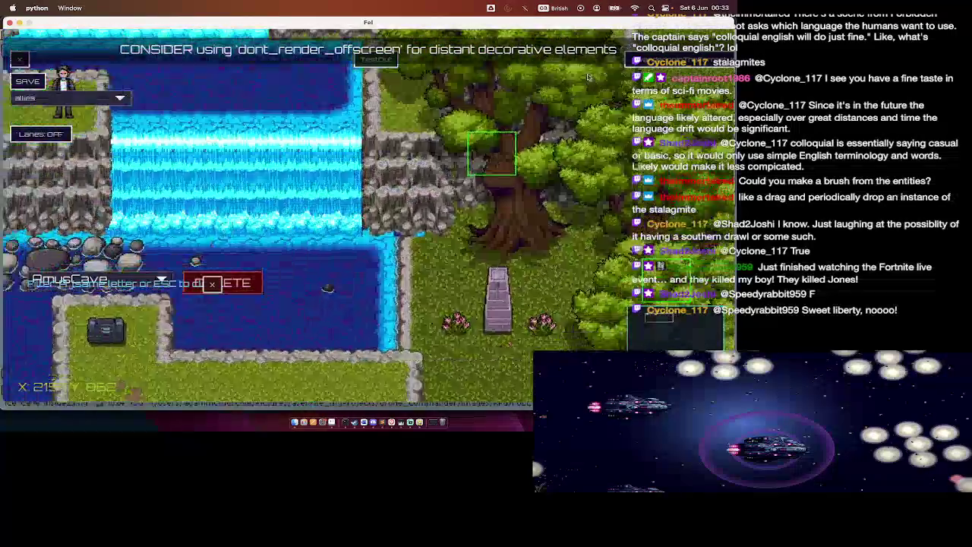
key("Right")
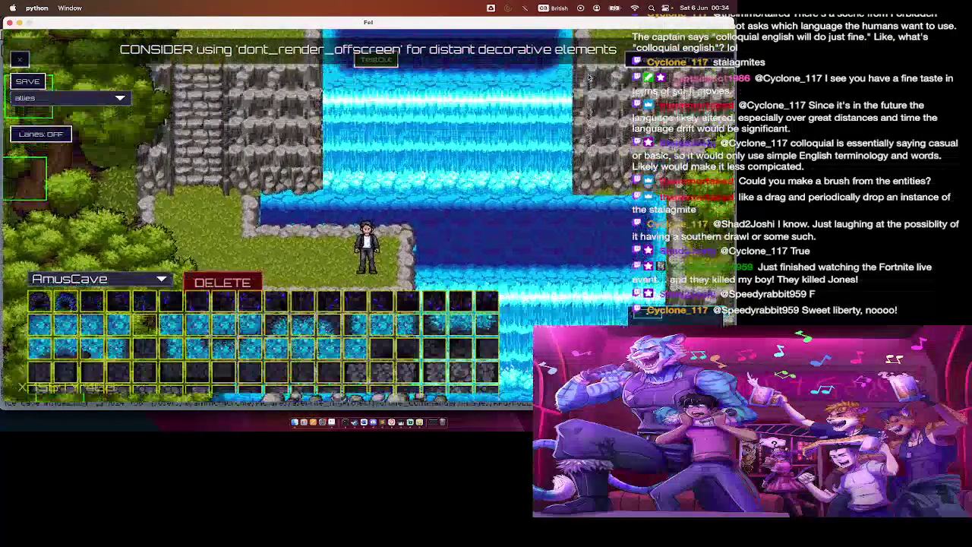
key("Down")
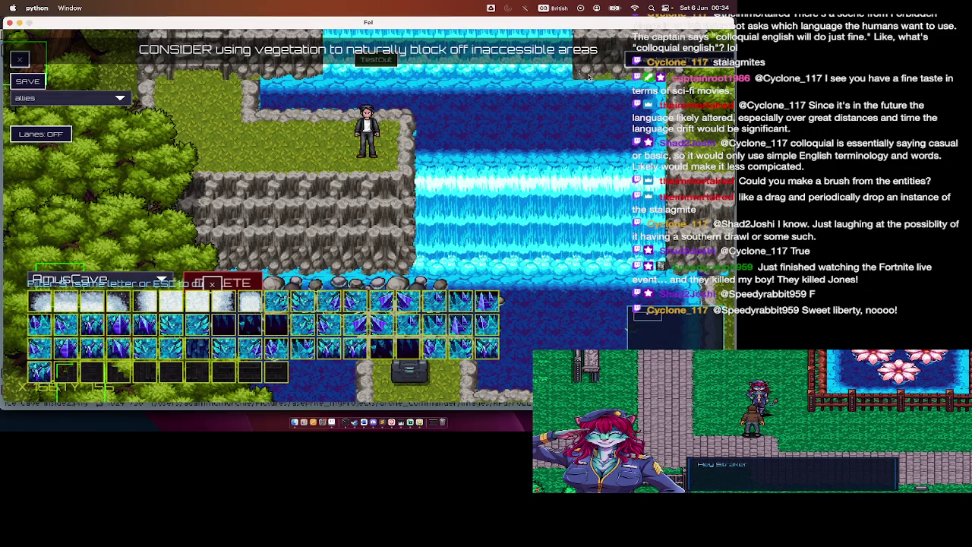
Step: Jump the view between forest and waterfall areas, then exit to the Map Editor list
key("w")
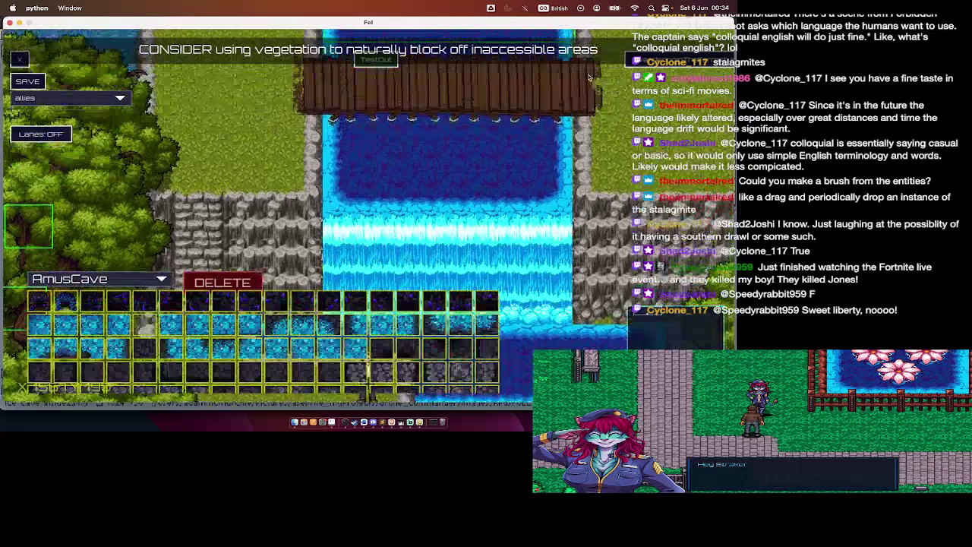
key("Escape")
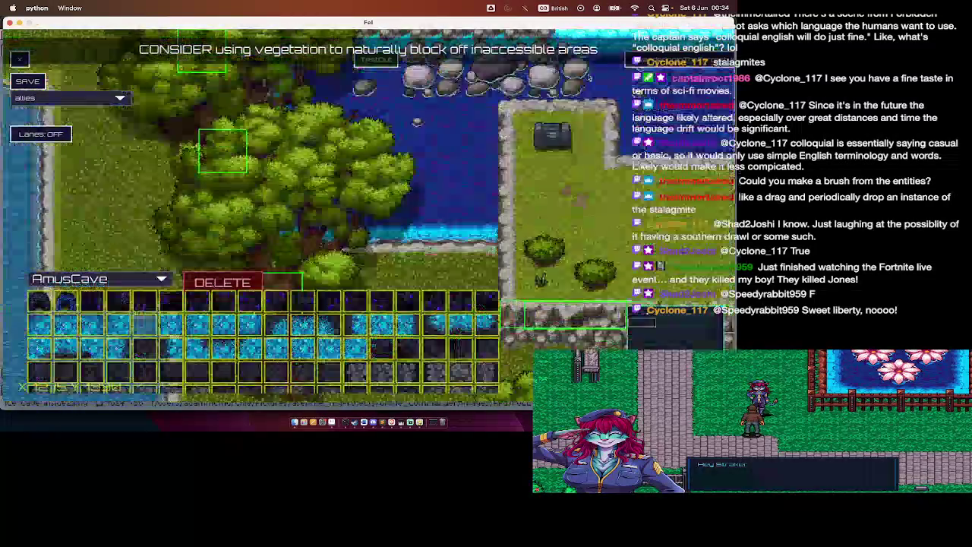
key("w")
key("Escape")
key("w")
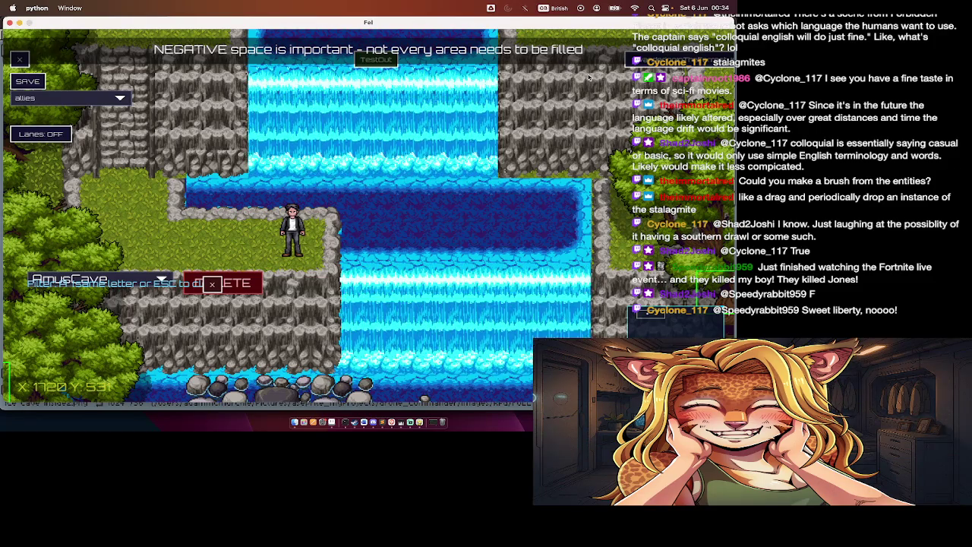
scroll(598, 114, "right", 5)
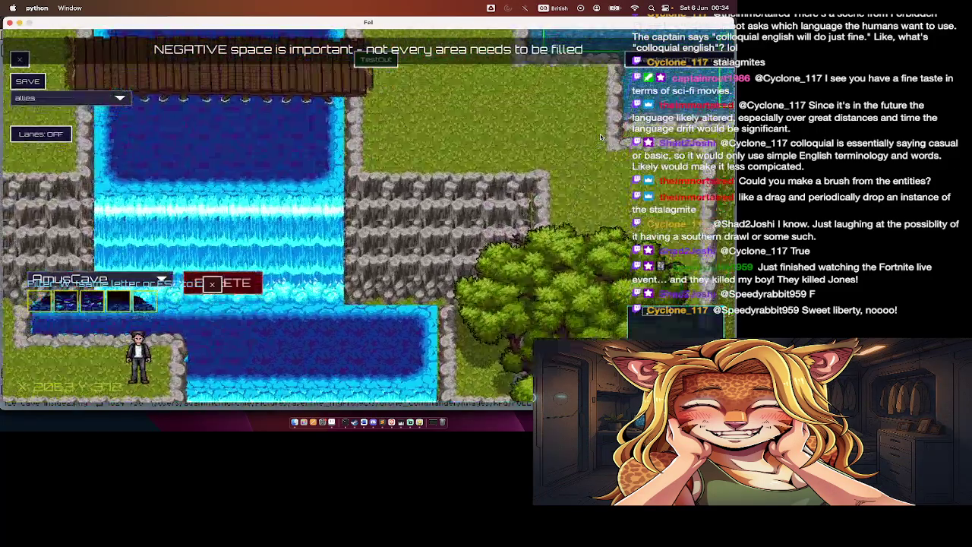
scroll(600, 138, "up", 2)
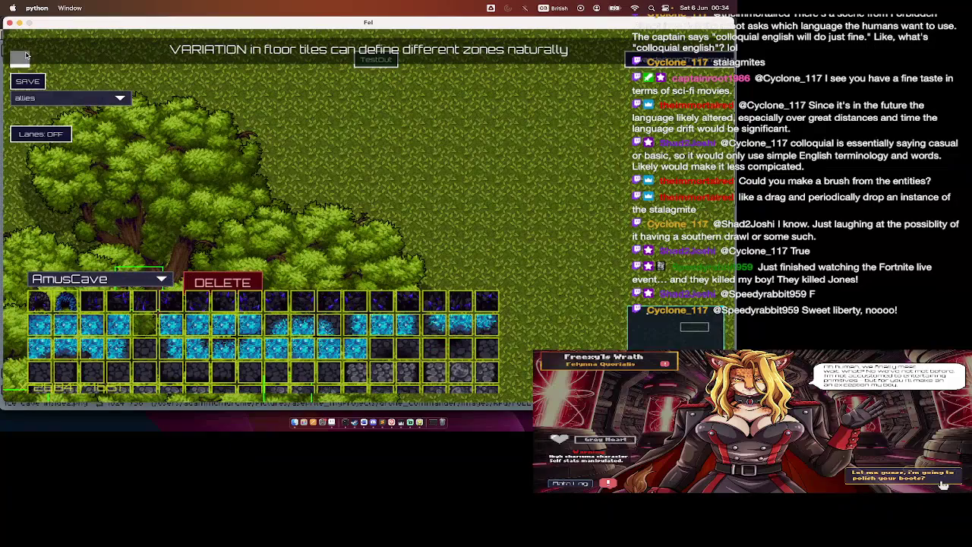
left_click(27, 56)
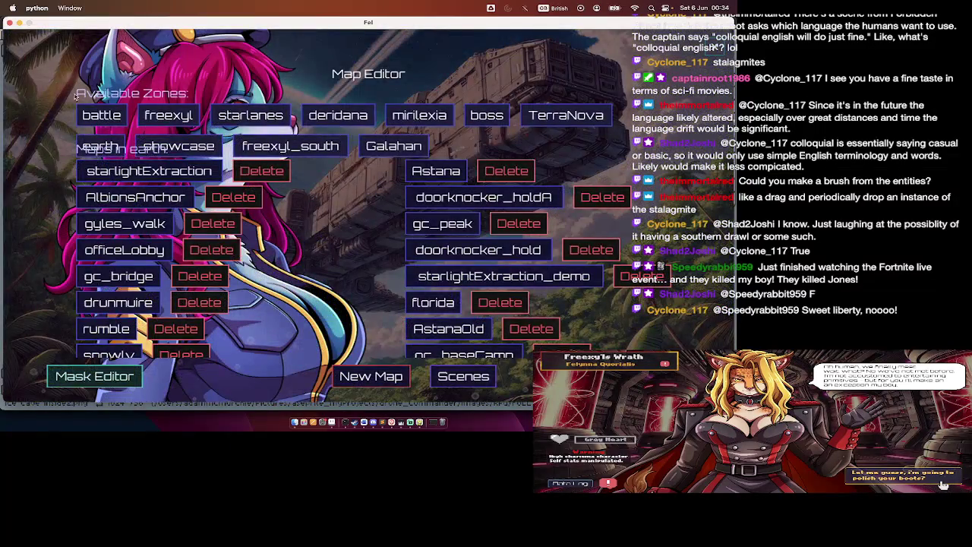
Step: Scroll the map list to the snowy map and switch to the Terminal running the upload
scroll(224, 287, "down", 1)
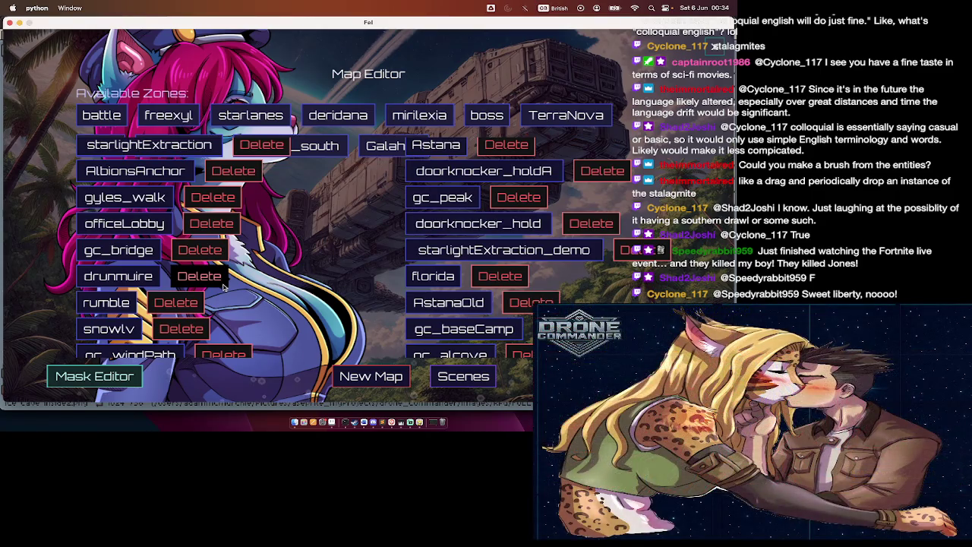
scroll(224, 286, "down", 3)
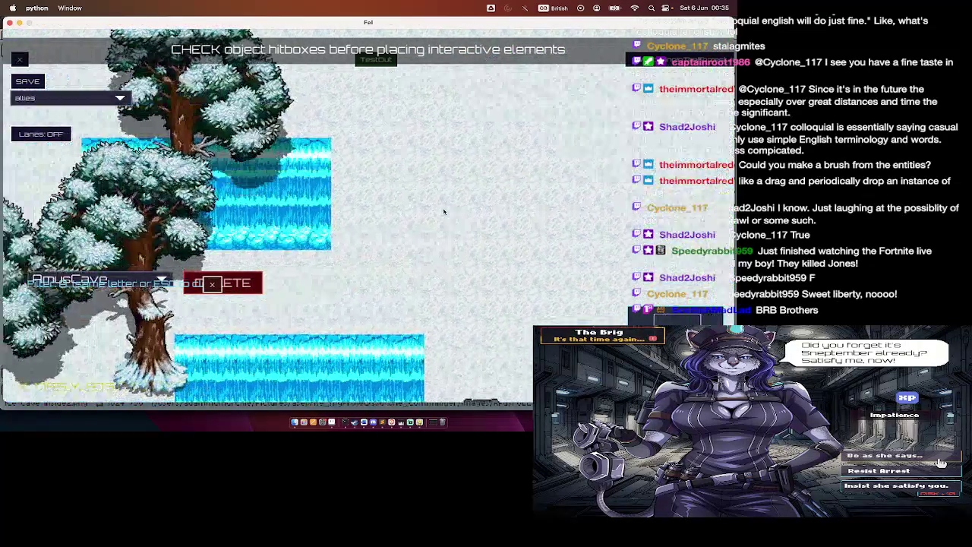
key("super+Tab")
key("super+Tab")
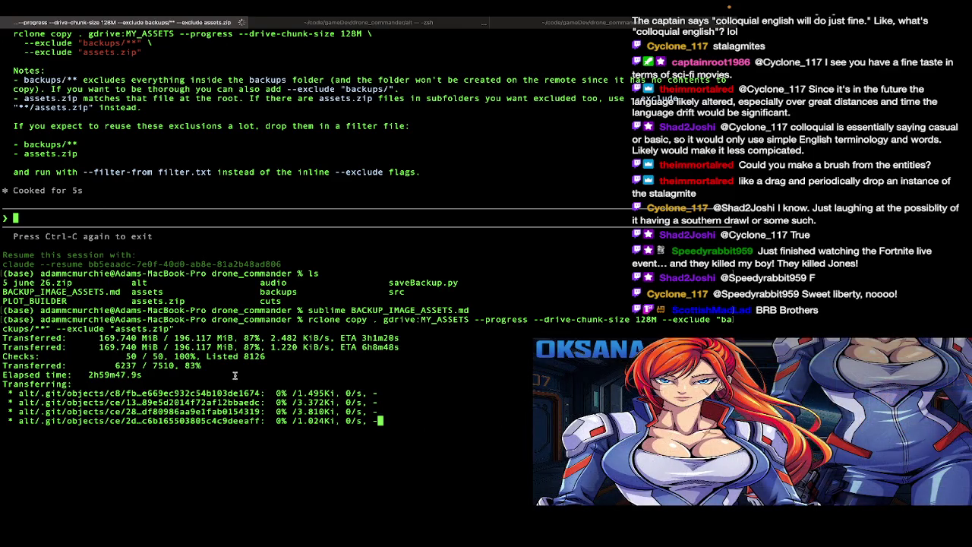
Step: Cancel the rclone upload at 87%, close its tab, and relaunch the game with dc
key("ctrl+c")
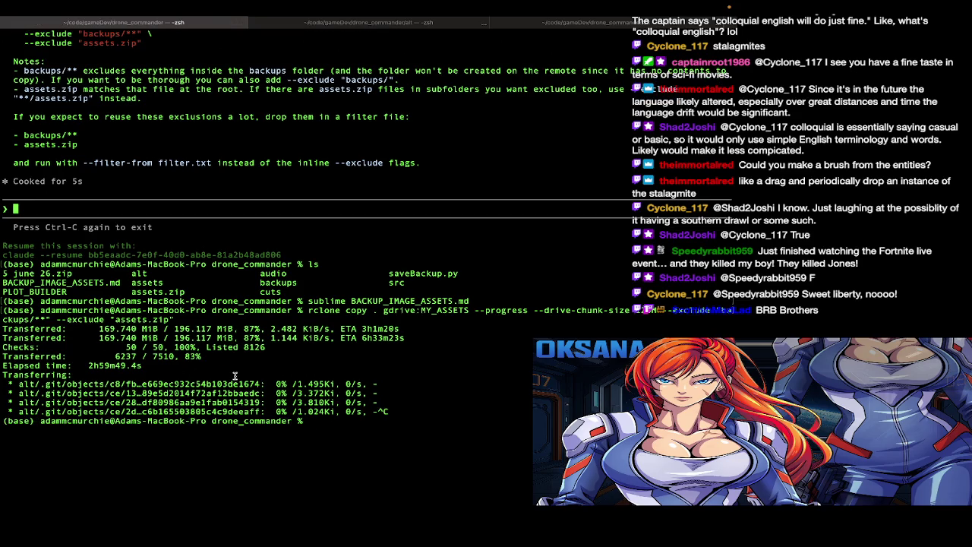
key("super+w")
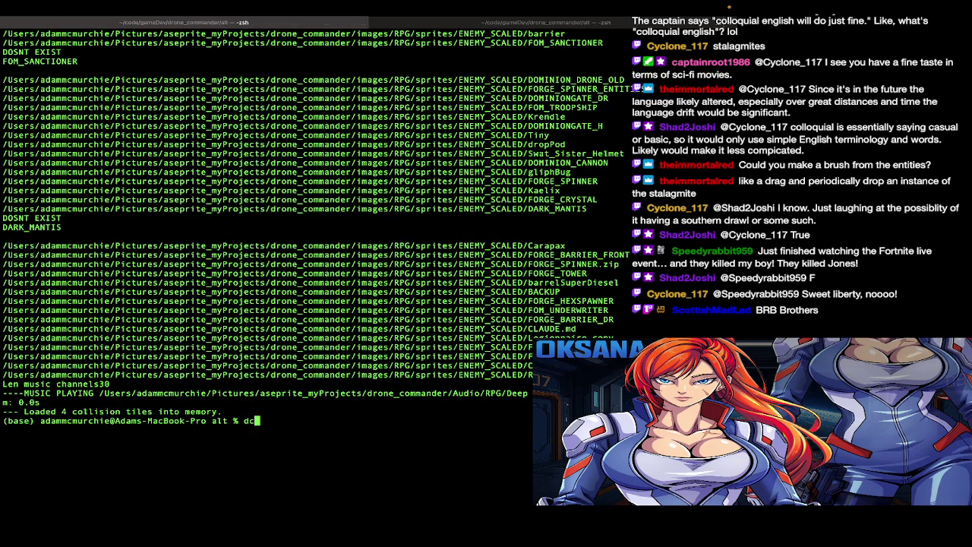
key("Return")
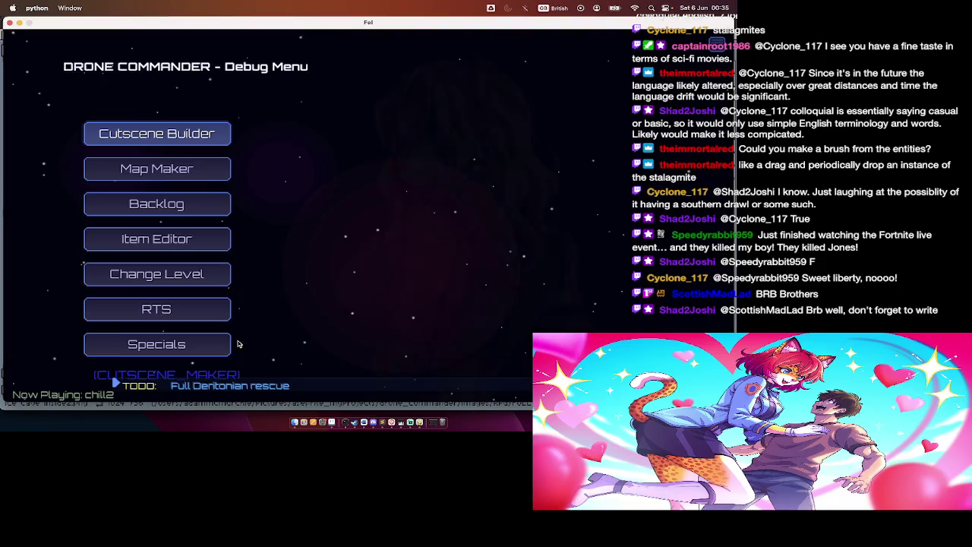
Step: Go to Map Maker, list the earth zone's maps, and open gc_blizzard
left_click(191, 176)
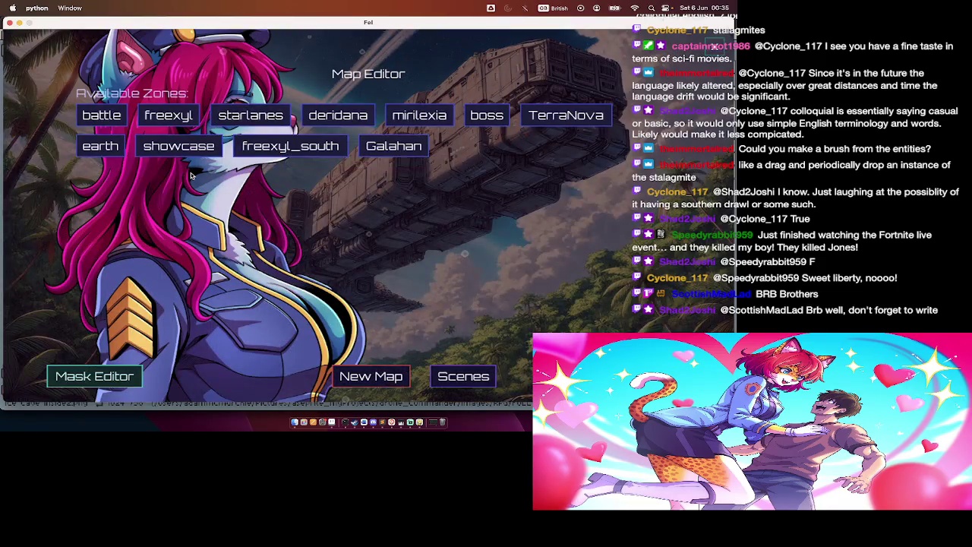
left_click(116, 151)
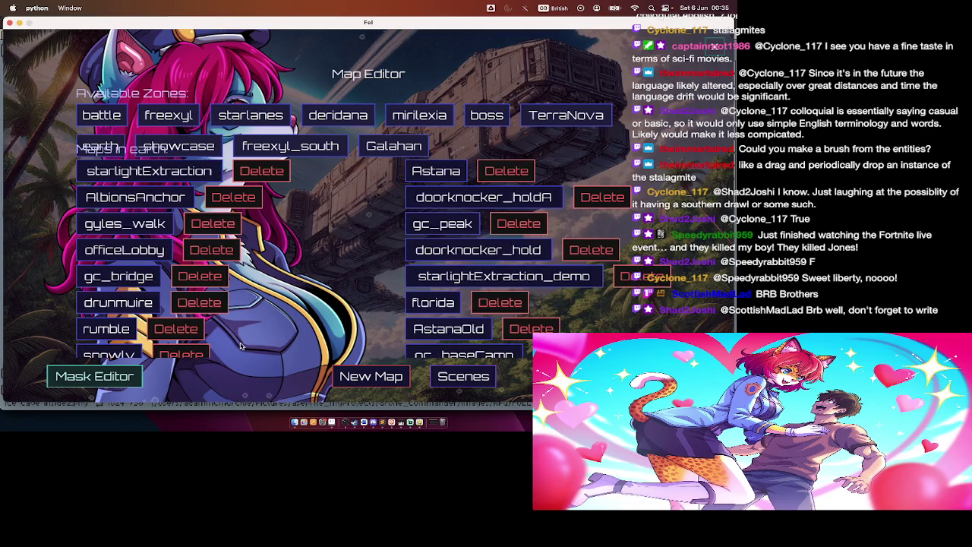
scroll(241, 347, "down", 1)
scroll(241, 346, "down", 3)
scroll(240, 346, "down", 1)
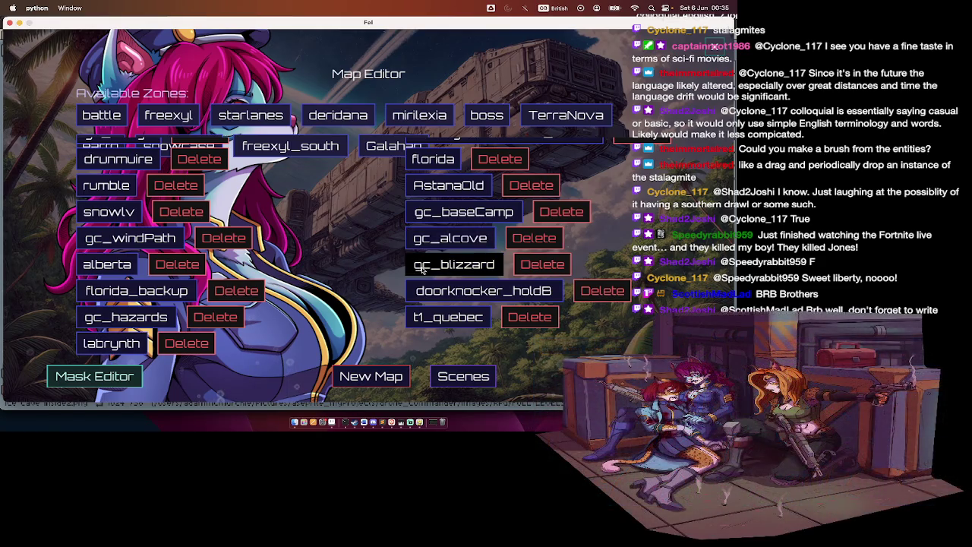
left_click(422, 269)
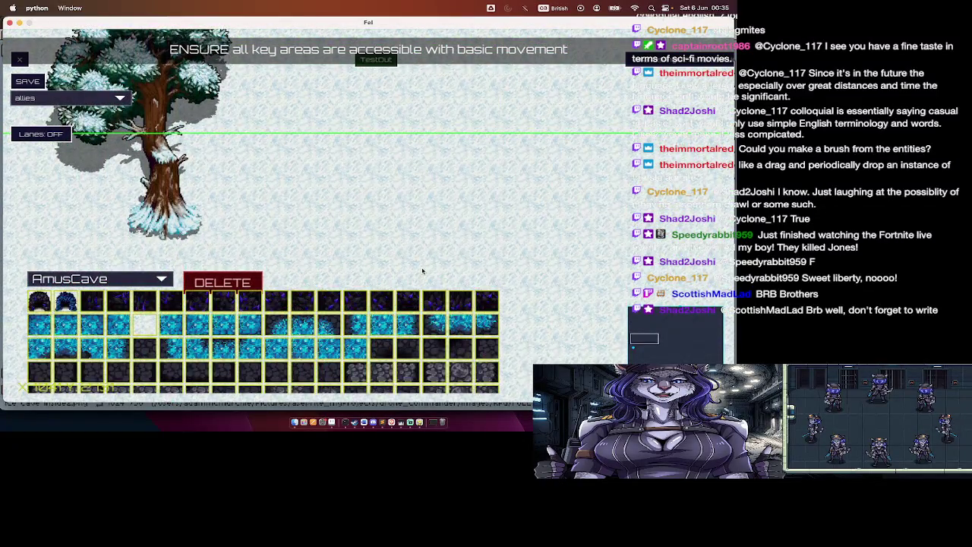
Step: Bring back the tile palette and switch the category to static_objects
scroll(423, 271, "up", 5)
scroll(423, 271, "up", 5)
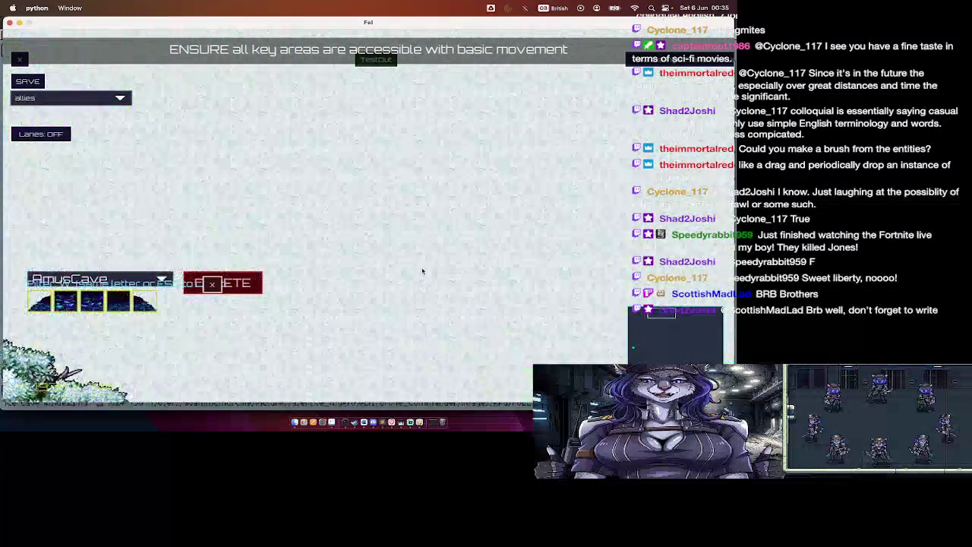
key("Escape")
scroll(423, 271, "down", 3)
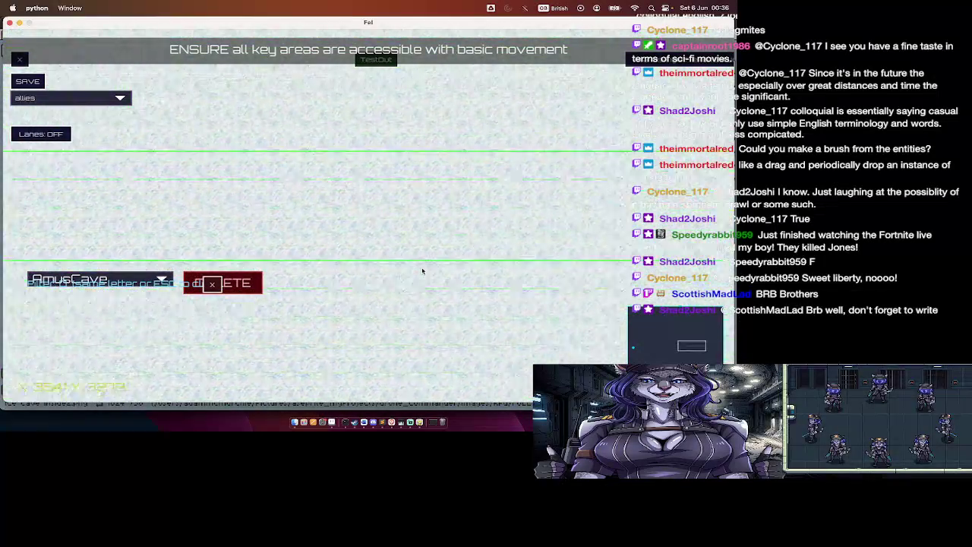
scroll(423, 271, "down", 5)
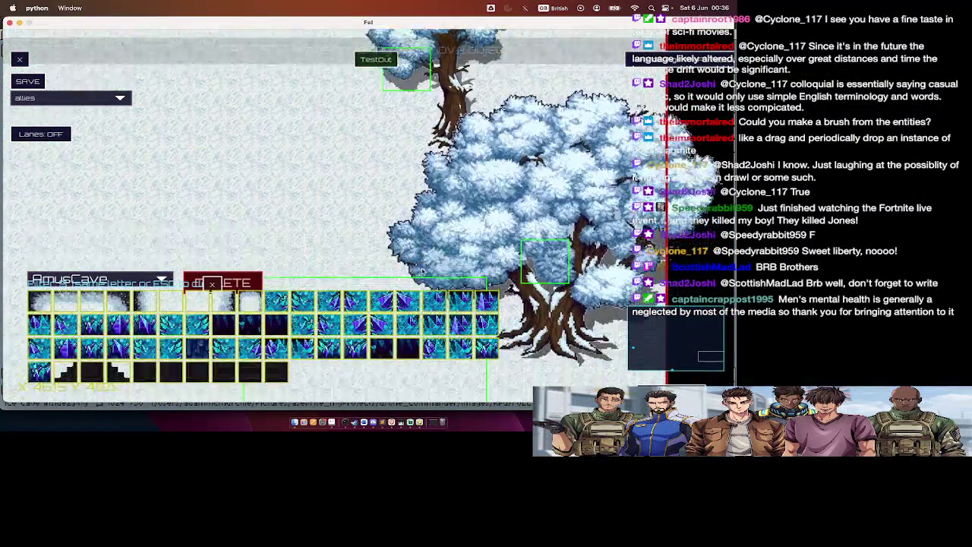
left_click(89, 99)
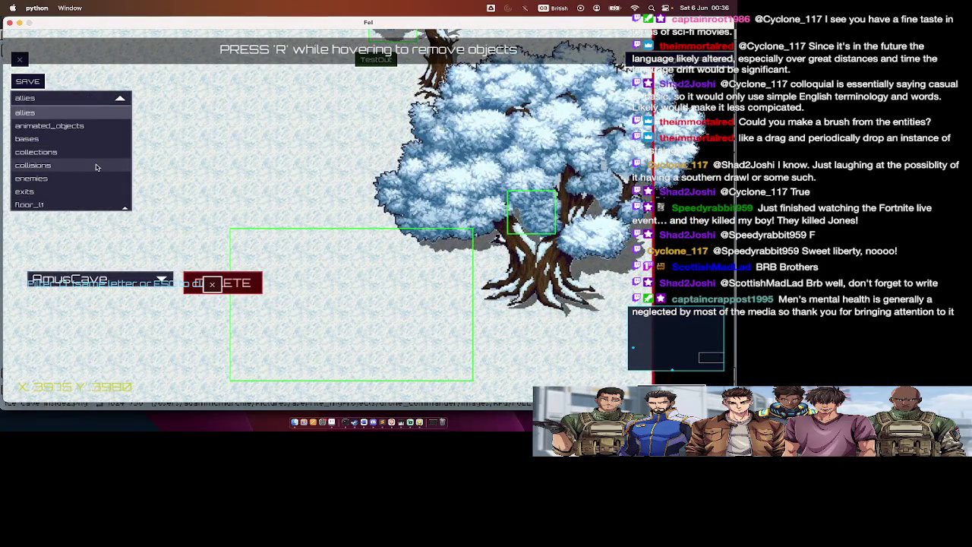
scroll(96, 167, "down", 5)
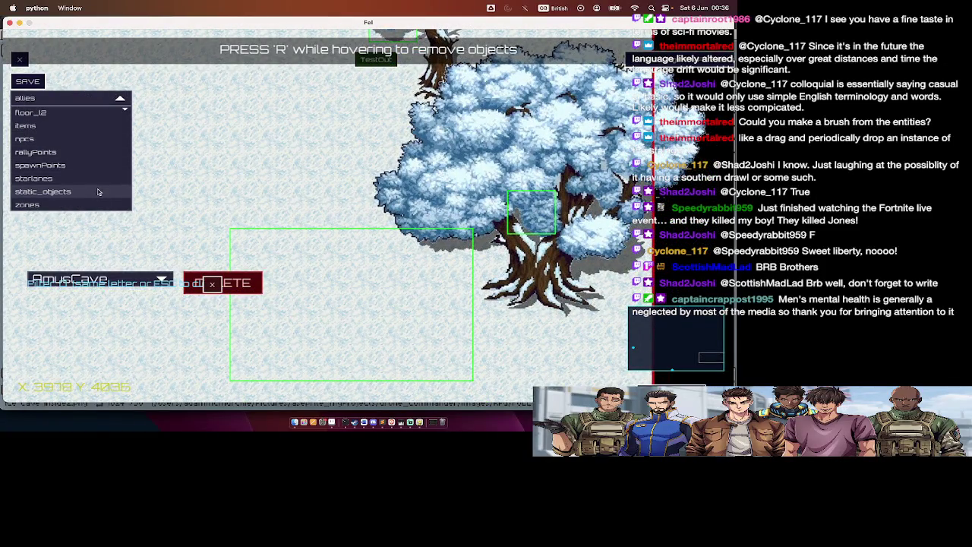
left_click(98, 192)
Step: Choose the Snow object set from the object set list
left_click(130, 277)
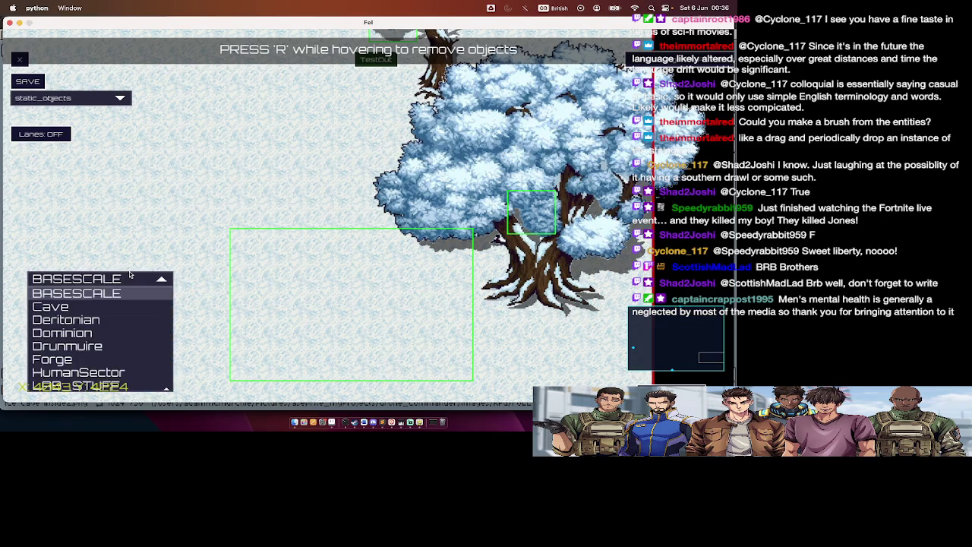
scroll(130, 310, "down", 2)
scroll(130, 311, "down", 2)
scroll(130, 310, "down", 2)
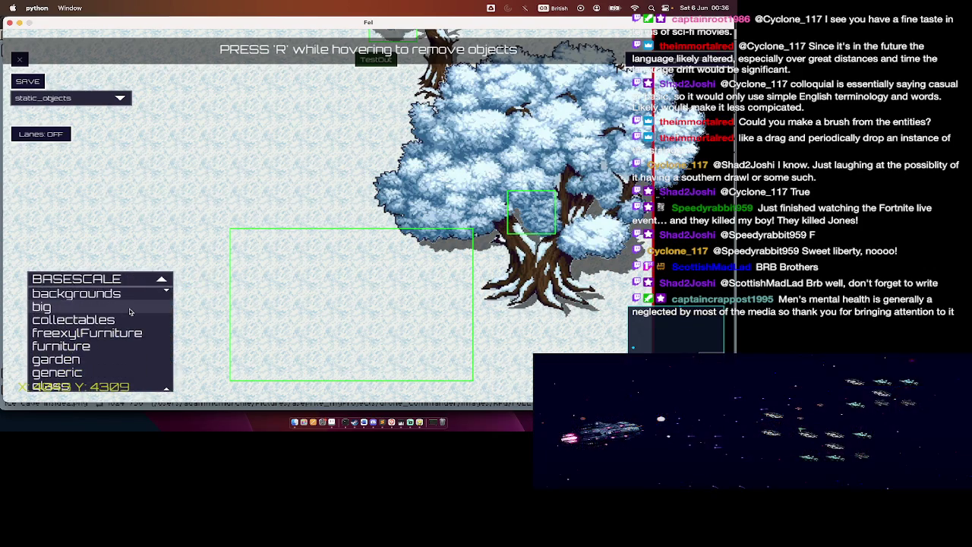
key("XF86AudioRaiseVolume")
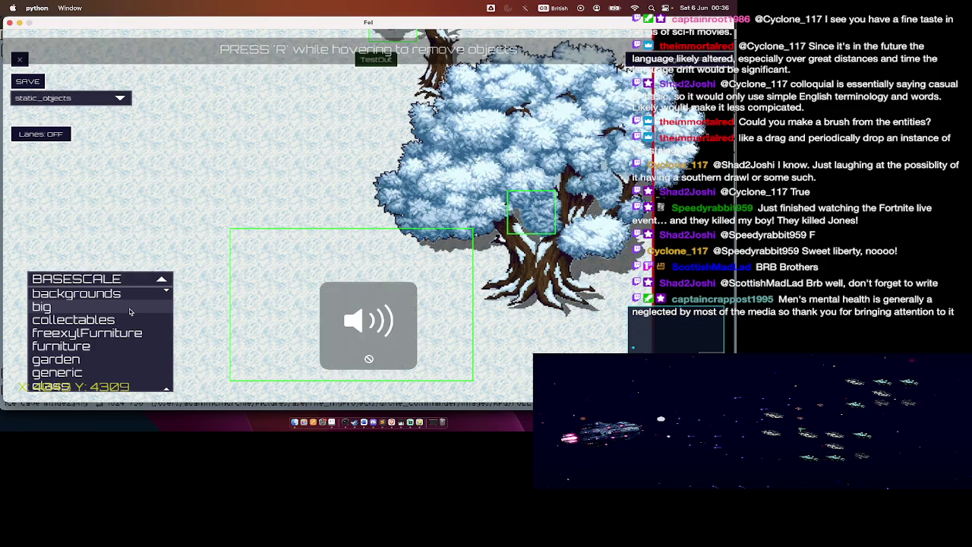
scroll(130, 310, "down", 3)
scroll(130, 310, "down", 6)
scroll(130, 310, "down", 1)
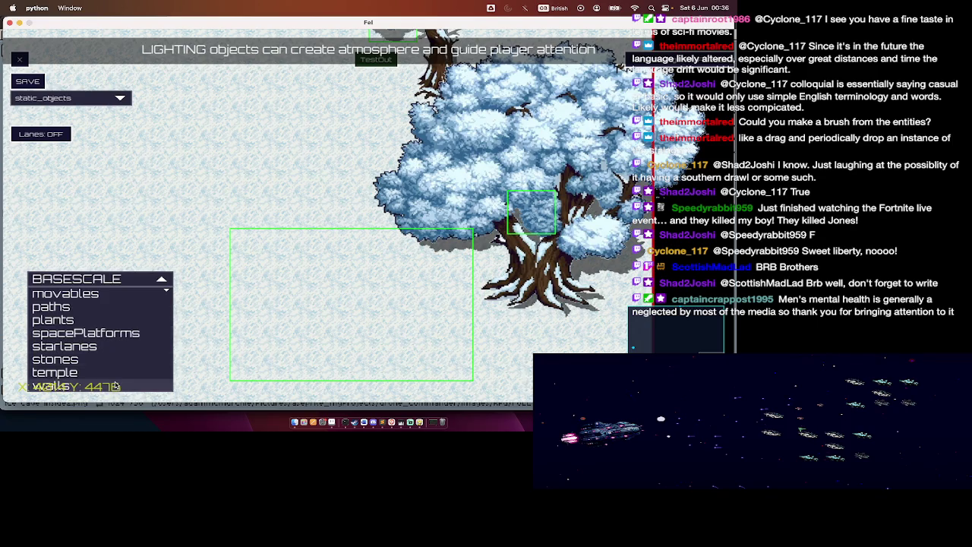
scroll(111, 367, "up", 2)
scroll(111, 367, "up", 4)
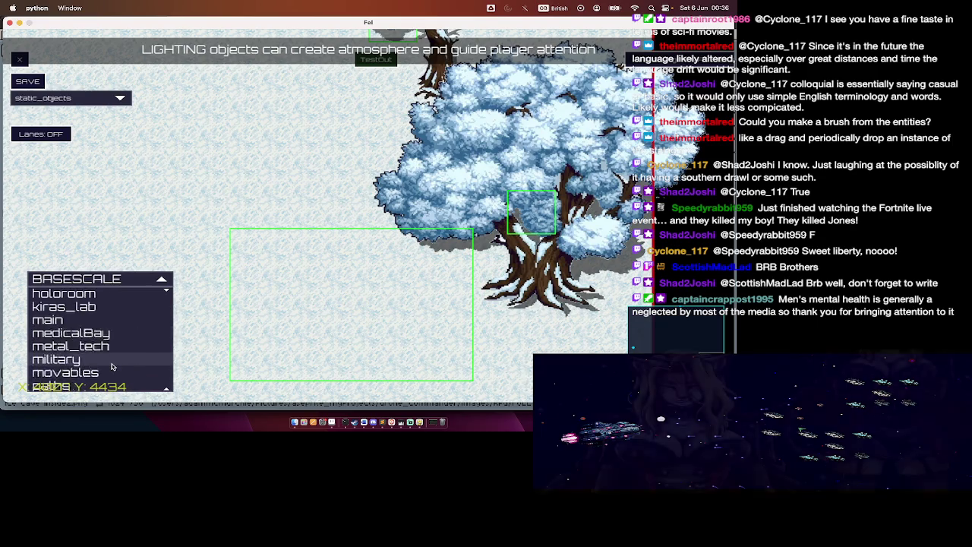
scroll(111, 367, "up", 1)
key("s")
left_click(145, 293)
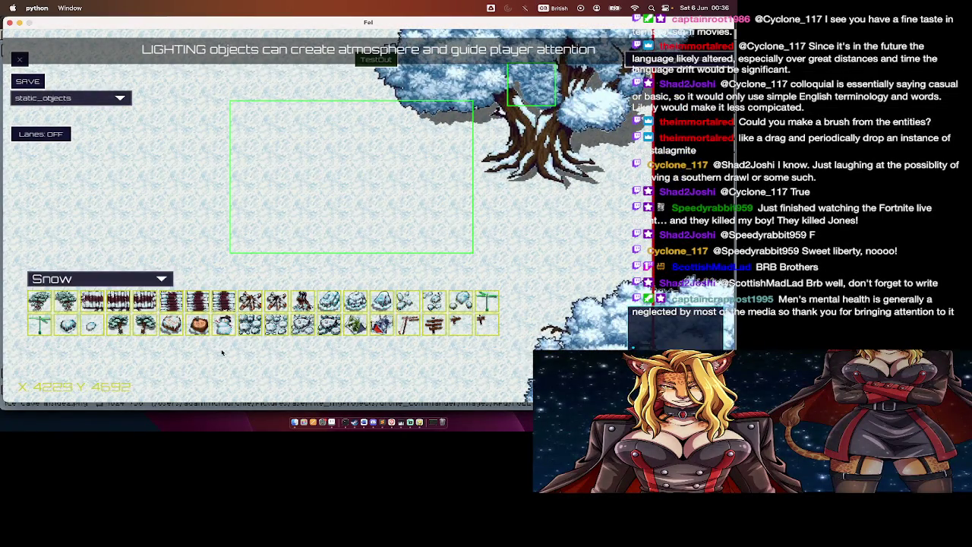
Step: Try several large snowy trees from the Snow palette, including bigTree1
left_click(117, 324)
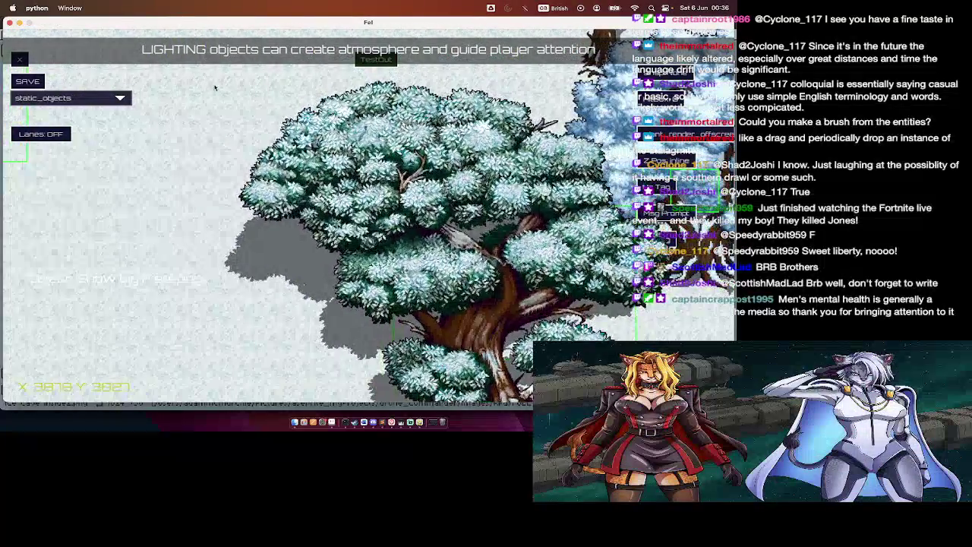
key("Escape")
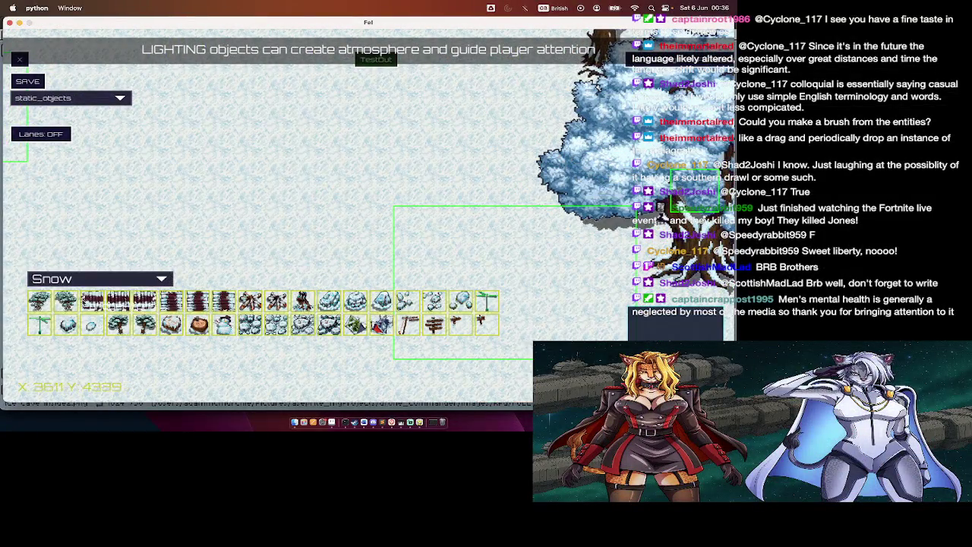
left_click(128, 324)
key("Escape")
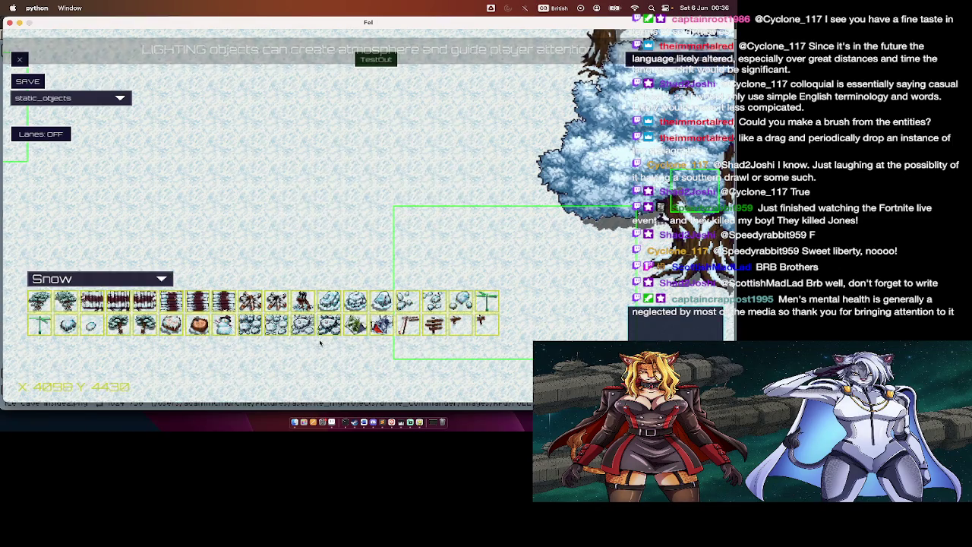
left_click(65, 300)
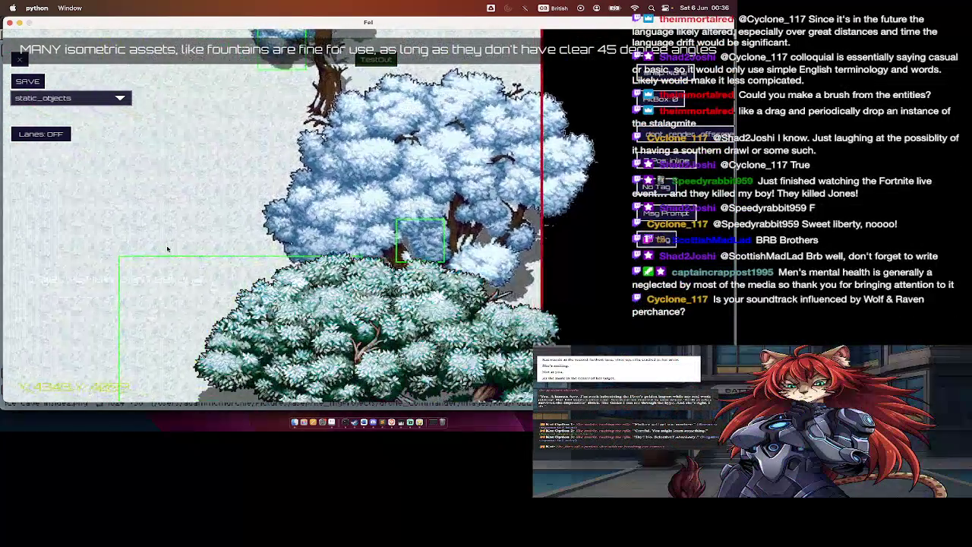
key("Escape")
left_click(118, 325)
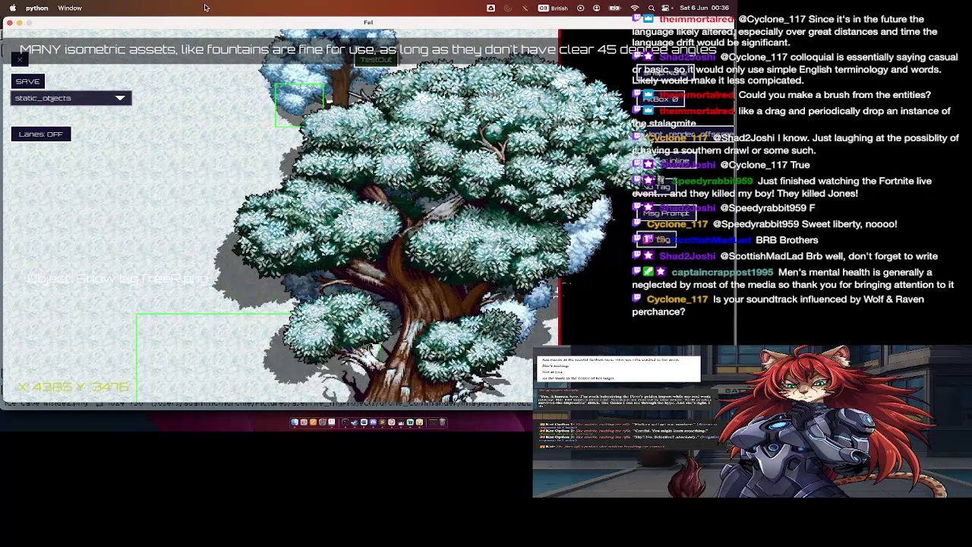
Step: Try the two snow small trees, then pick up the large snowy tree
scroll(234, 92, "up", 3)
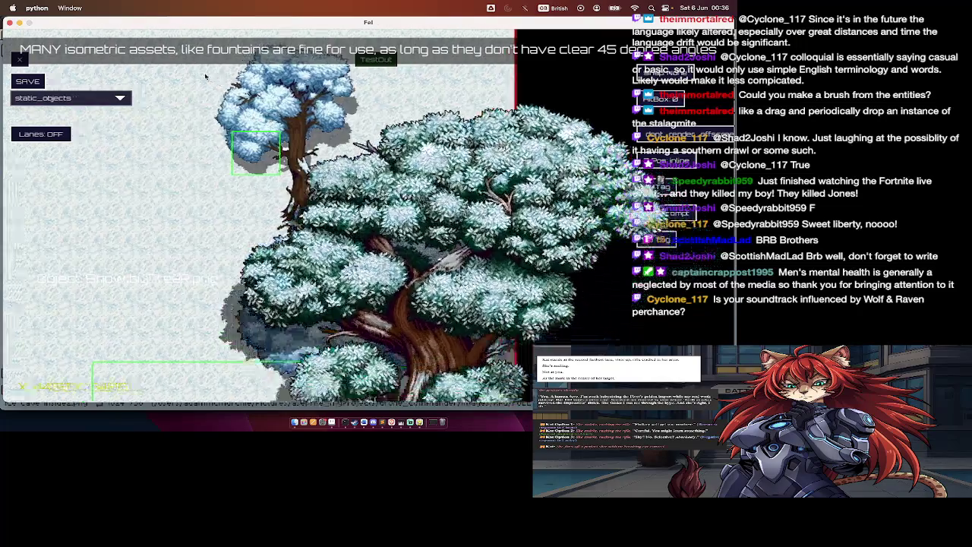
key("Escape")
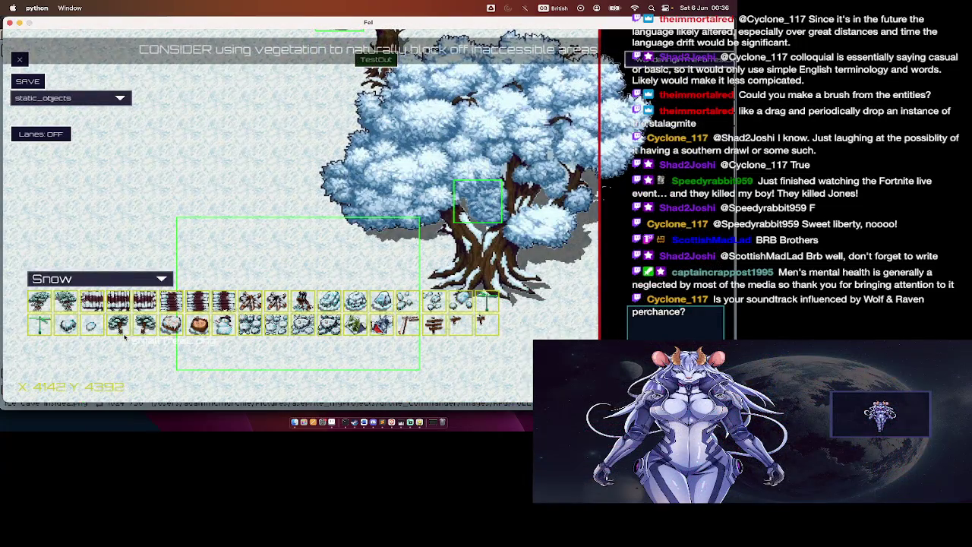
left_click(120, 326)
scroll(273, 174, "up", 5)
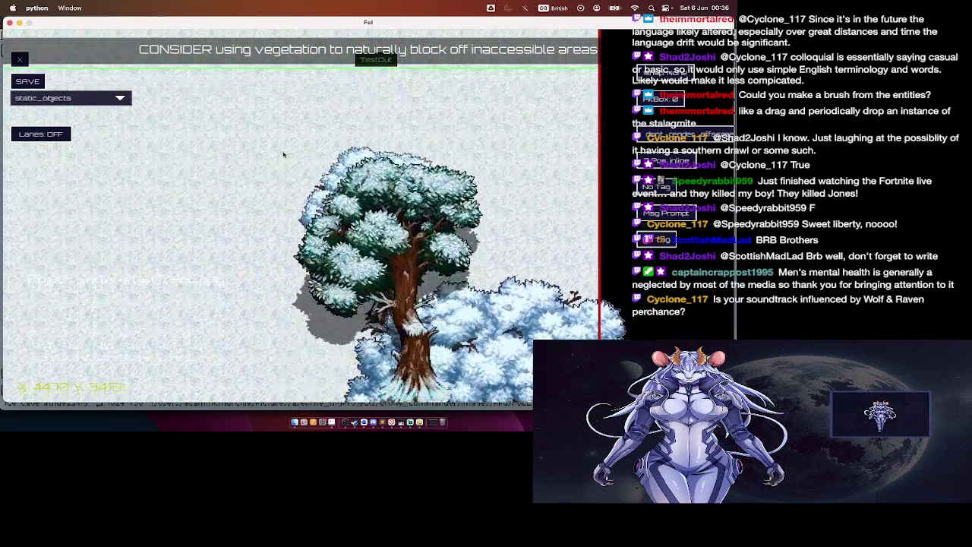
key("Tab")
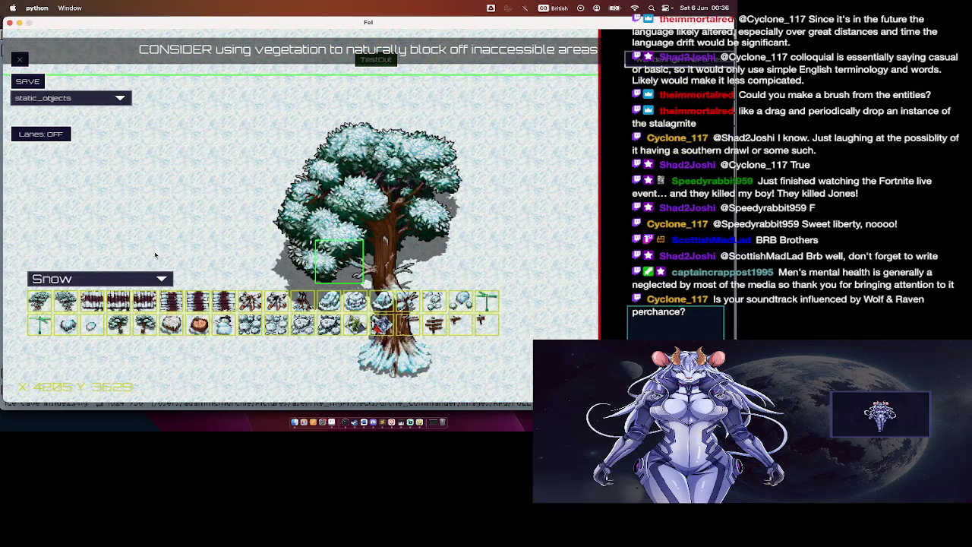
left_click(118, 332)
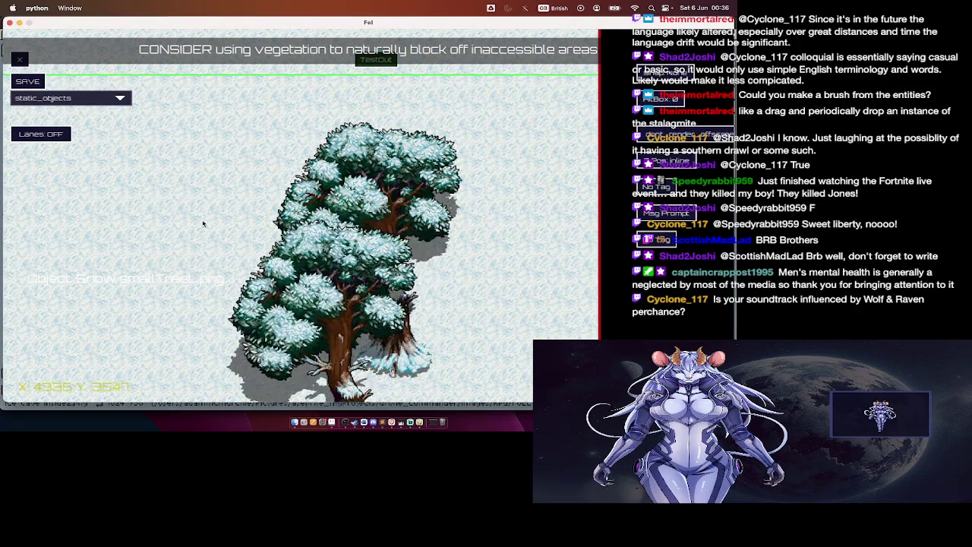
key("Tab")
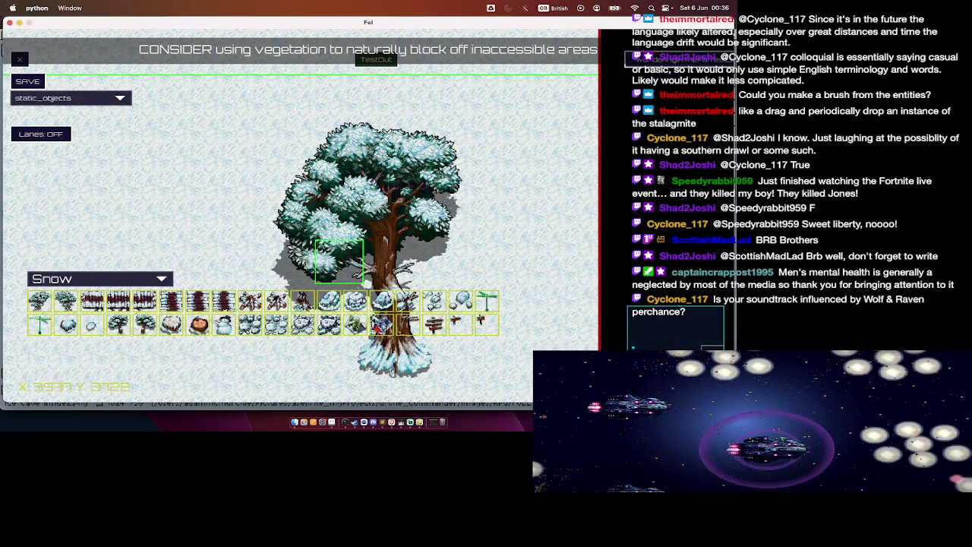
left_click(39, 301)
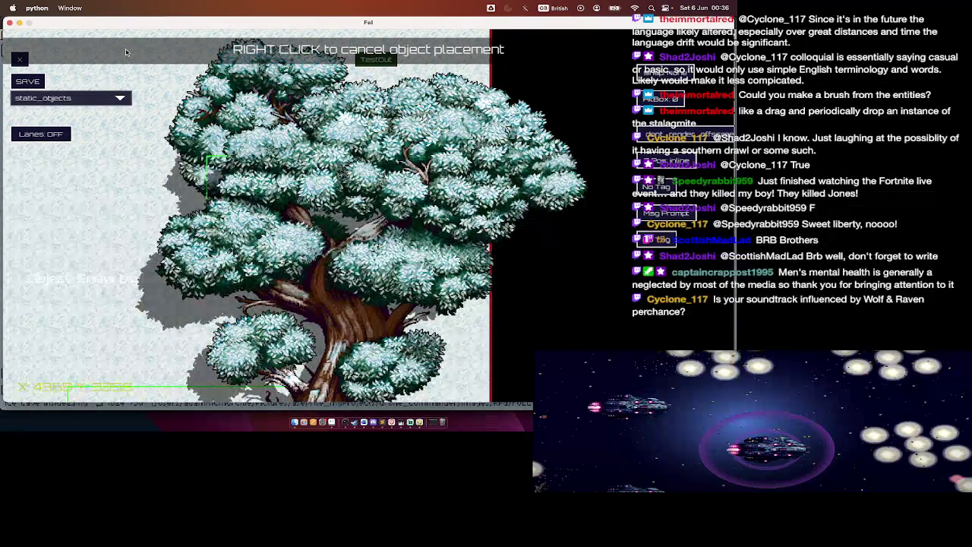
Step: Pan the snowy map toward the lower snowy trees while holding the large tree
key("s")
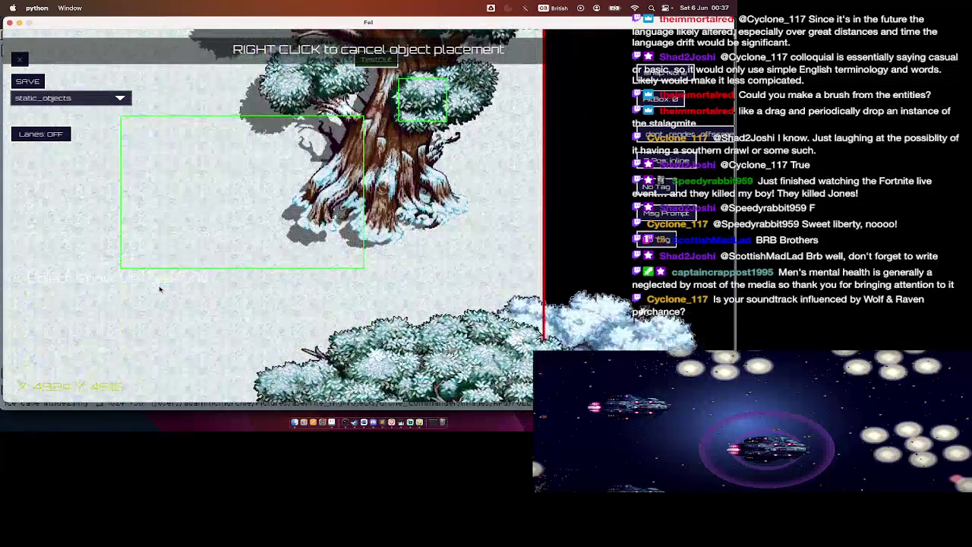
key("a")
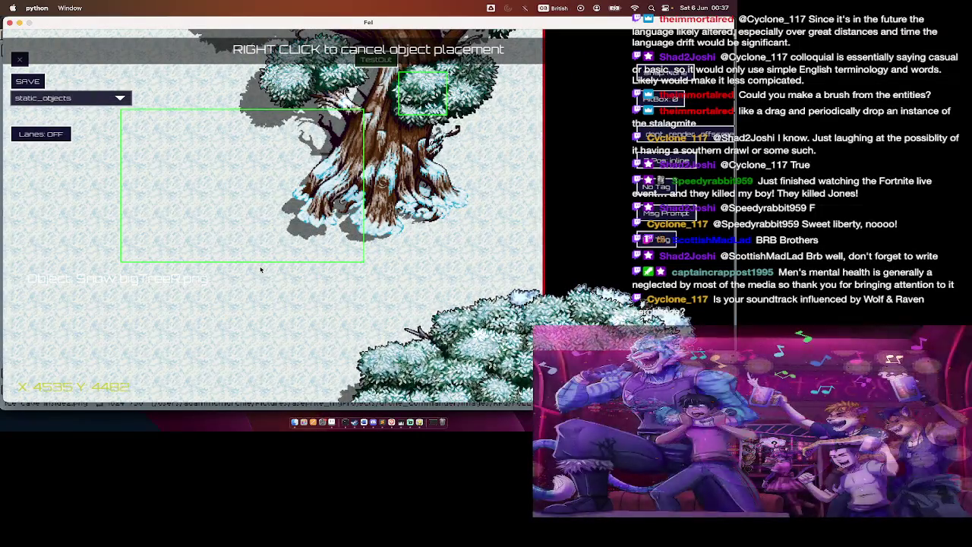
key("w")
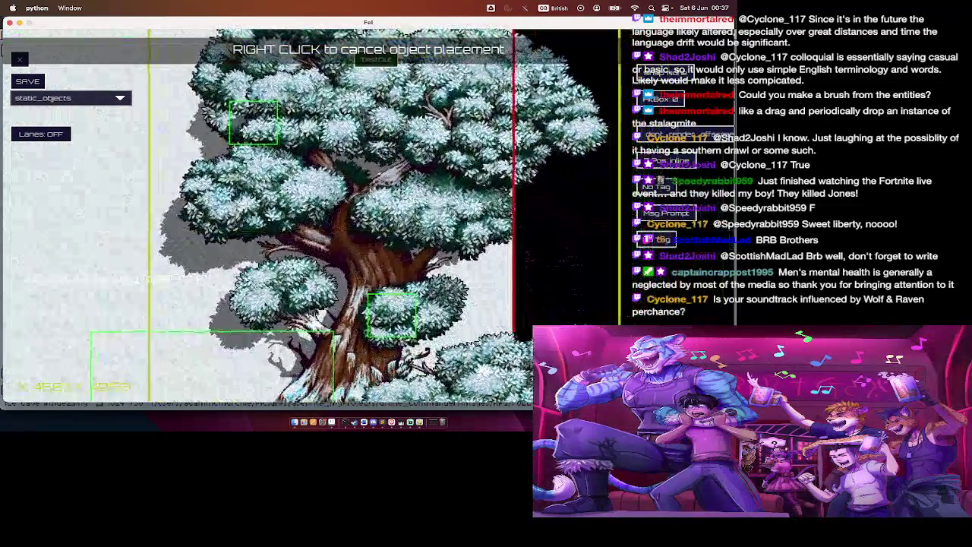
key("s")
key("a")
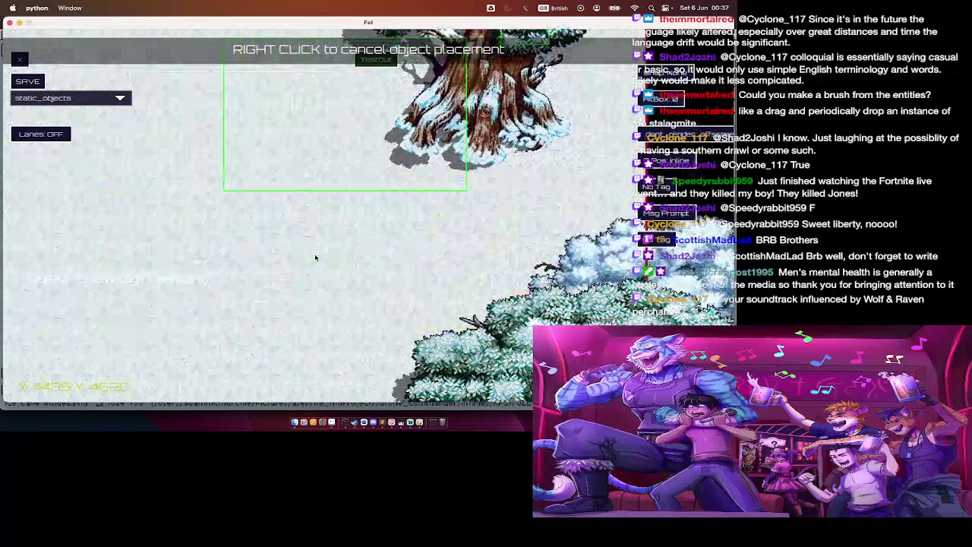
key("s")
key("d")
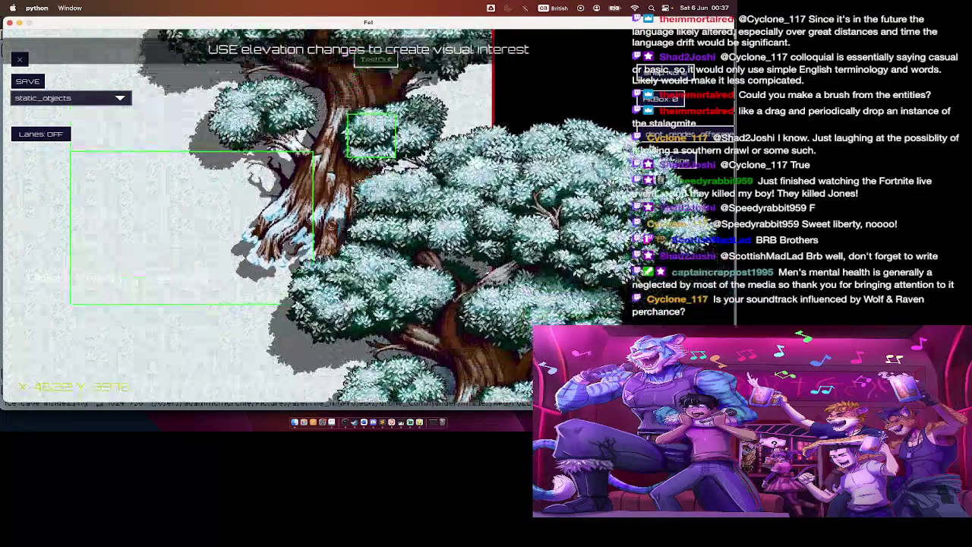
key("s")
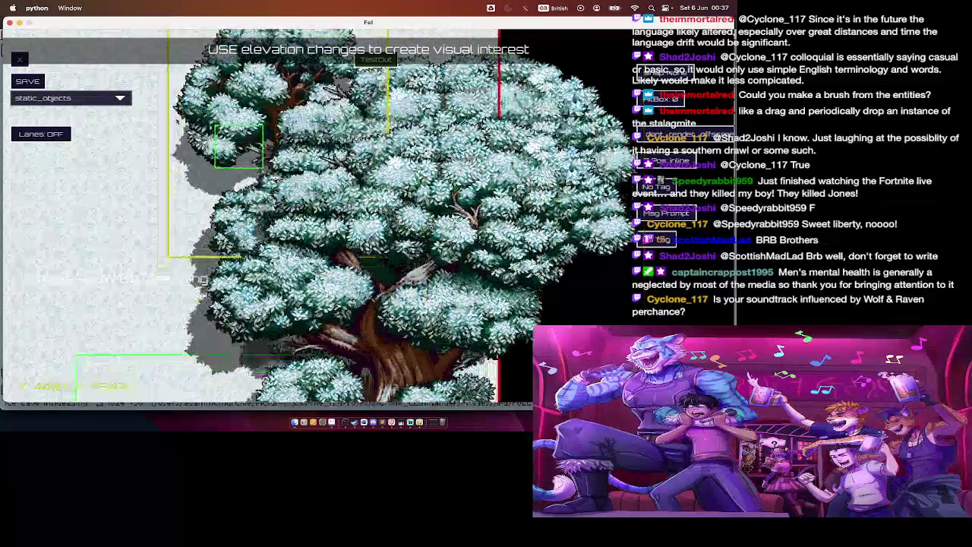
key("w")
Step: Switch over to the Finder window
key("Tab")
key("super+Tab")
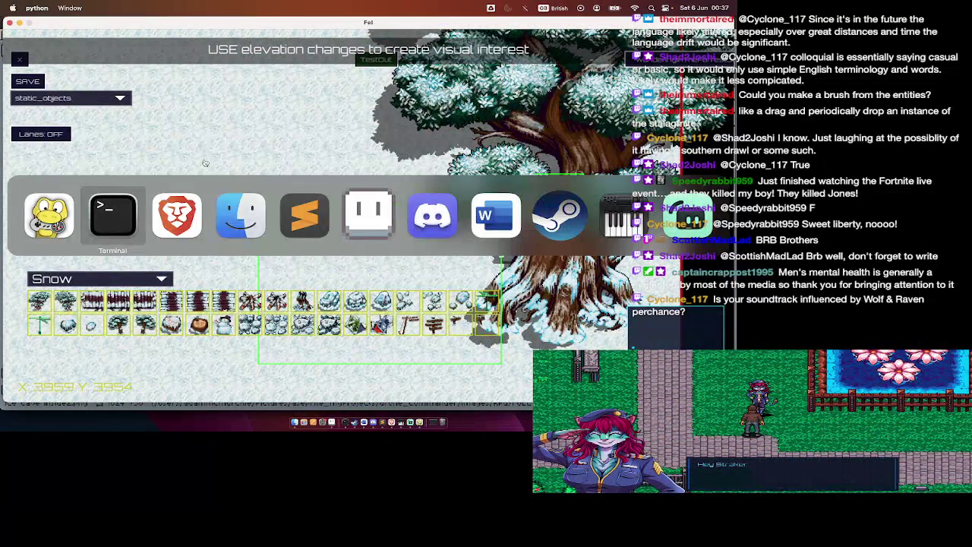
left_click(249, 229)
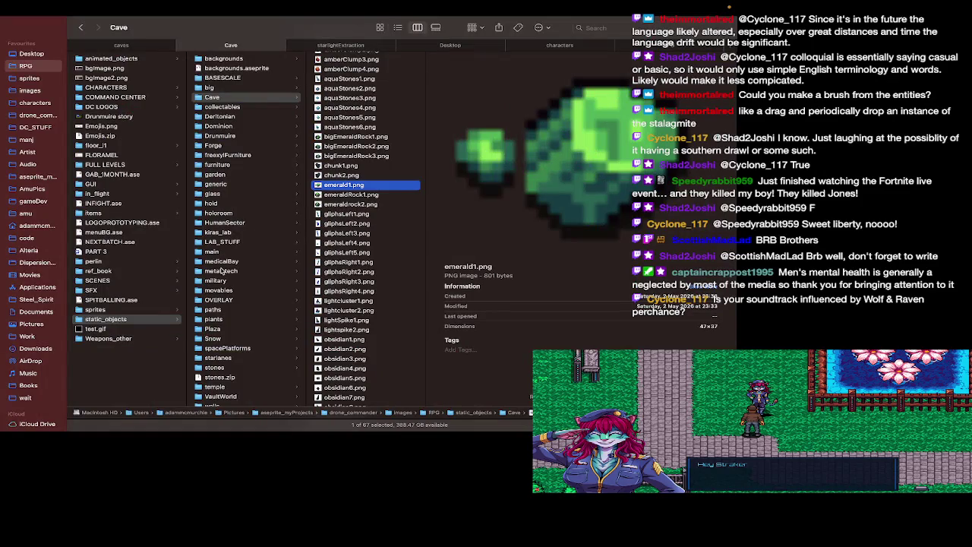
Step: Open static_objects/Snow/bigTree1.png in Aseprite, then show the caves folder
scroll(221, 270, "down", 2)
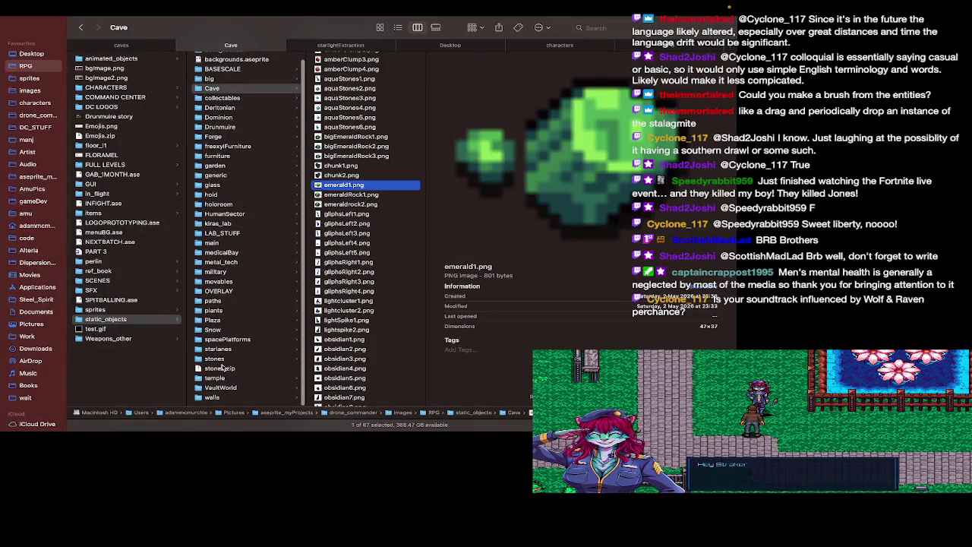
left_click(215, 331)
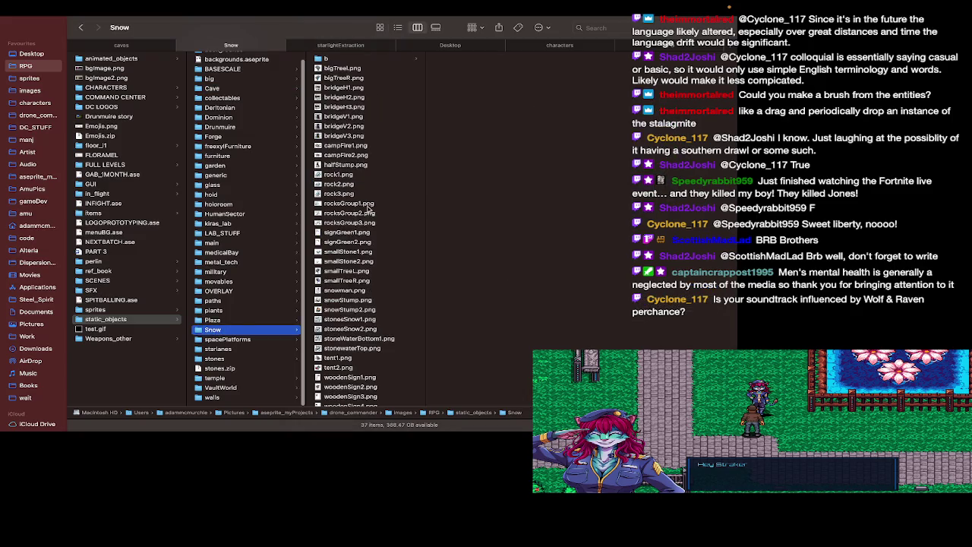
left_click(350, 88)
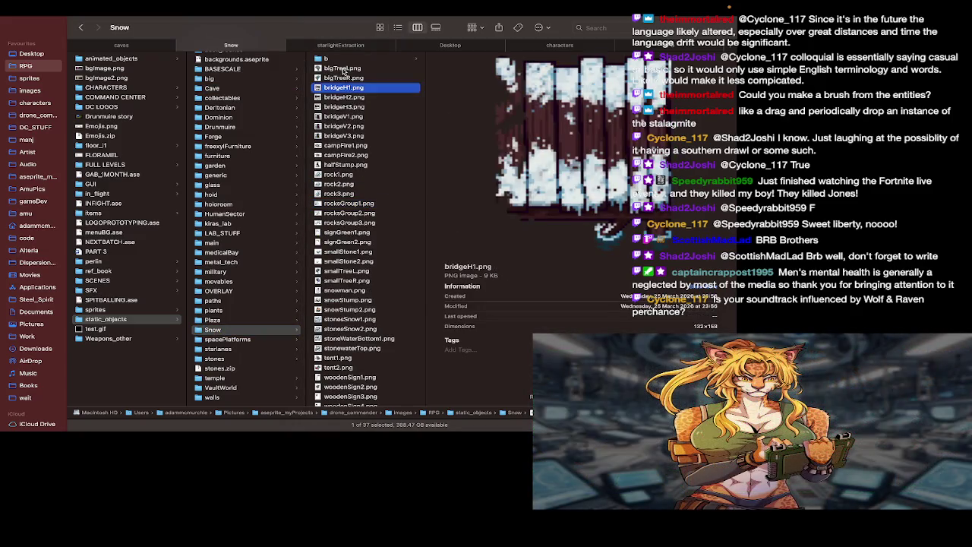
left_click(344, 68)
right_click(344, 69)
mouse_move(376, 82)
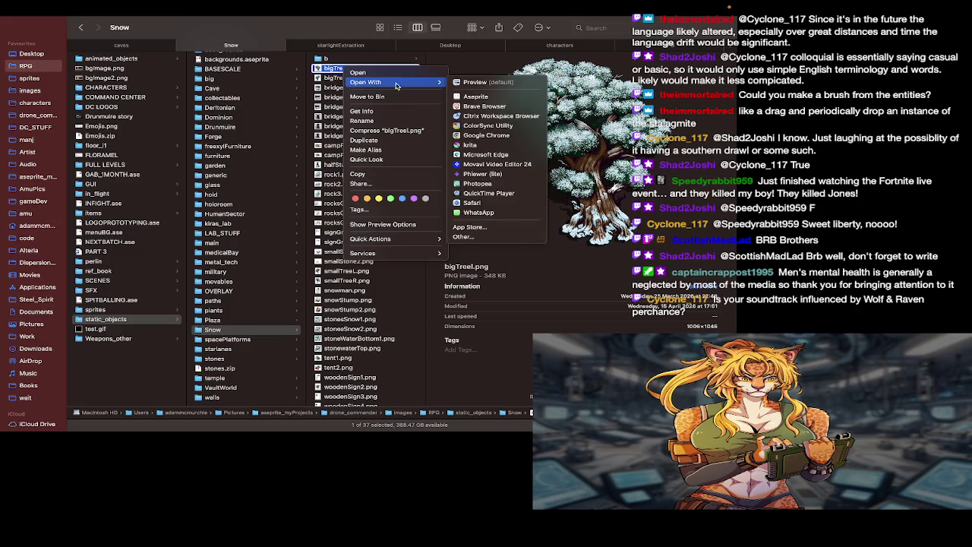
left_click(475, 96)
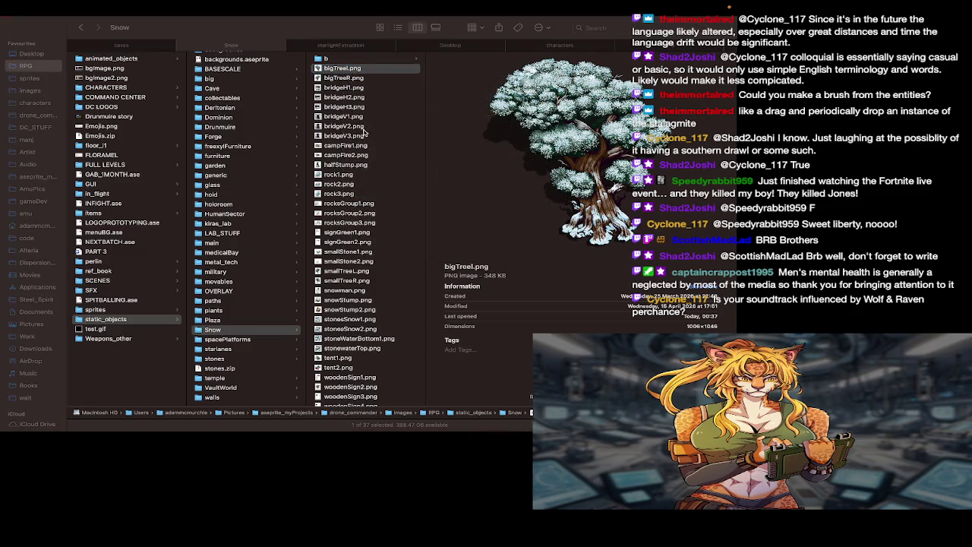
left_click(139, 43)
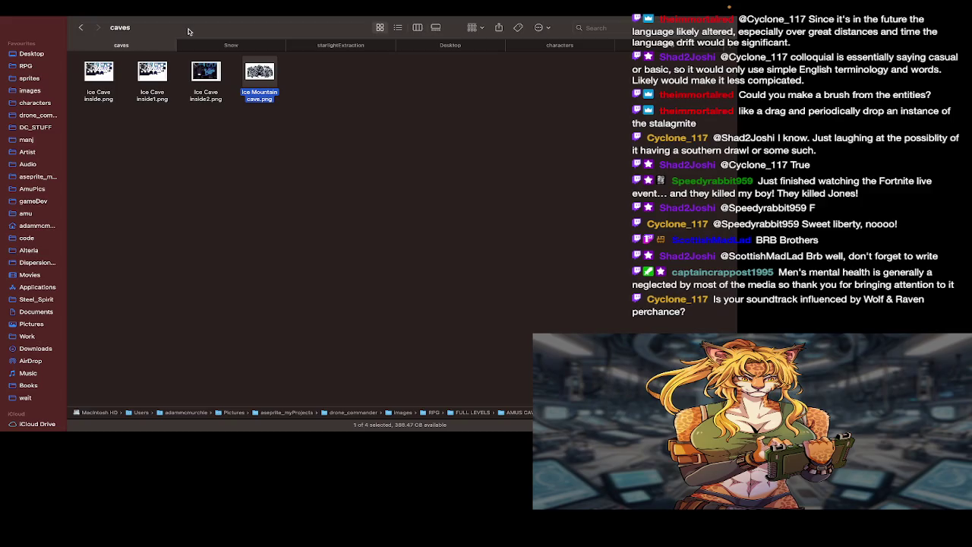
Step: Open SnowVillage.png from the GYLES_CAPS level folder in Aseprite
key("super+Up")
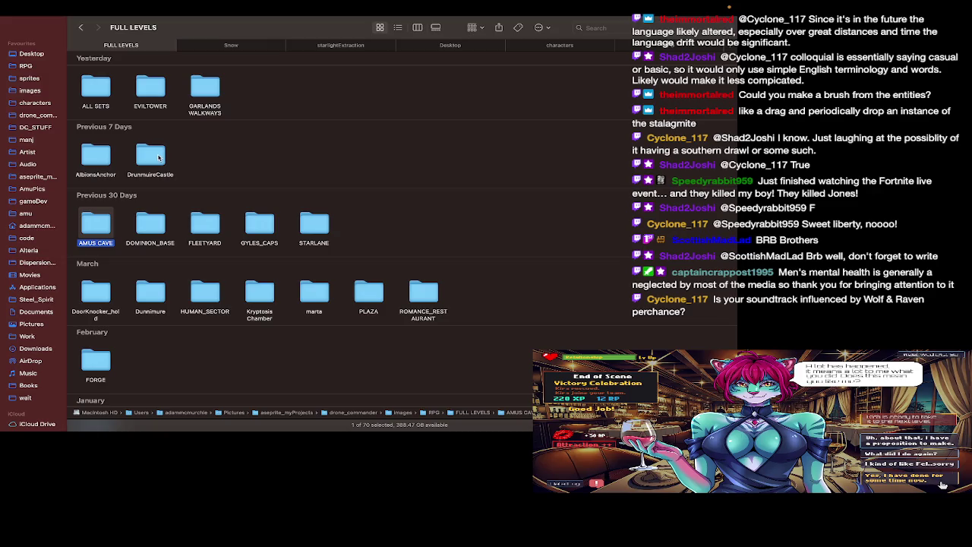
double_click(254, 226)
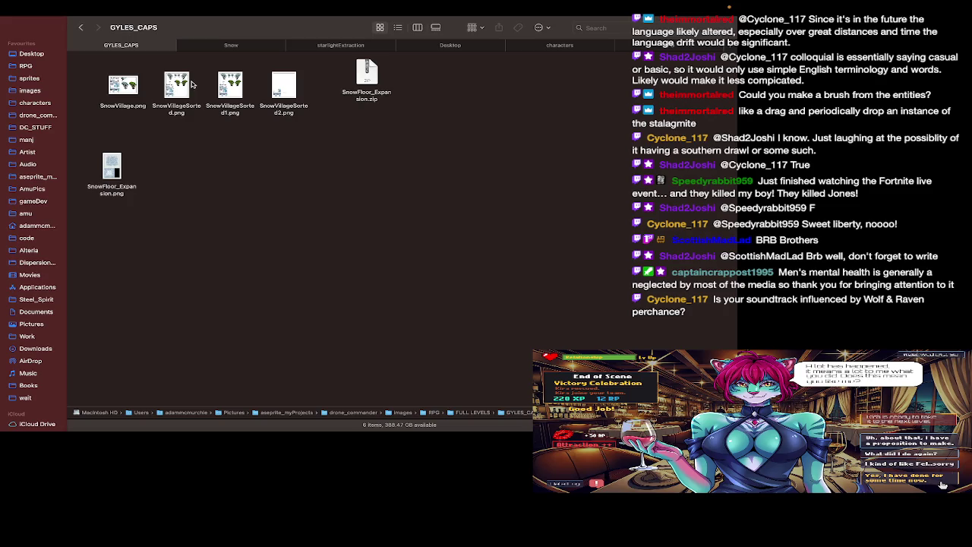
right_click(133, 85)
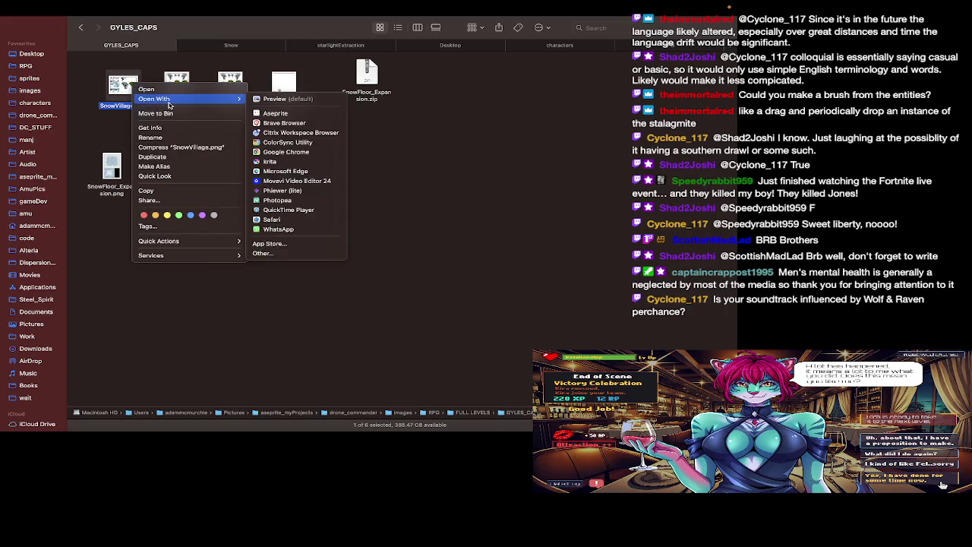
left_click(275, 113)
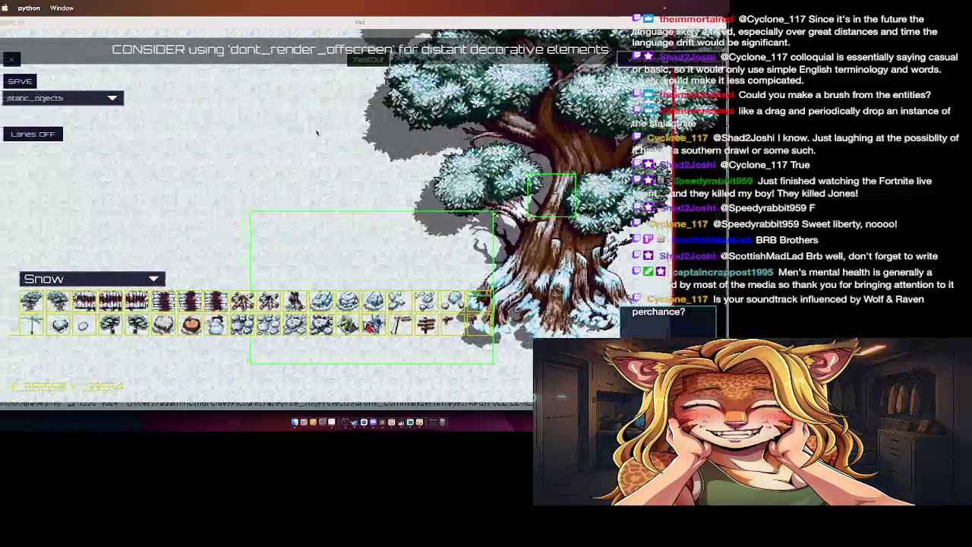
Step: Switch to Aseprite and look around the open sprite sheet
key("super+Tab")
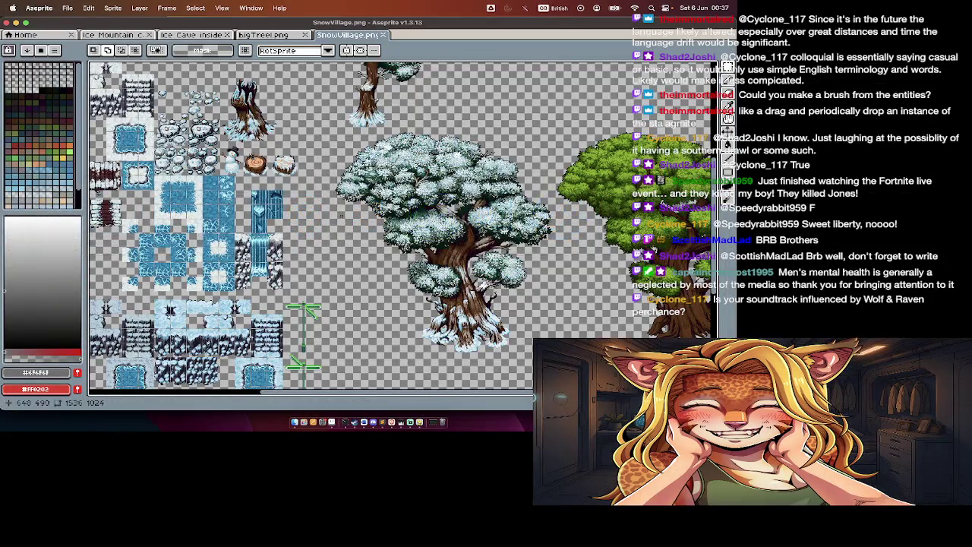
scroll(342, 216, "right", 5)
scroll(341, 217, "up", 3)
scroll(340, 216, "down", 3)
scroll(340, 215, "left", 5)
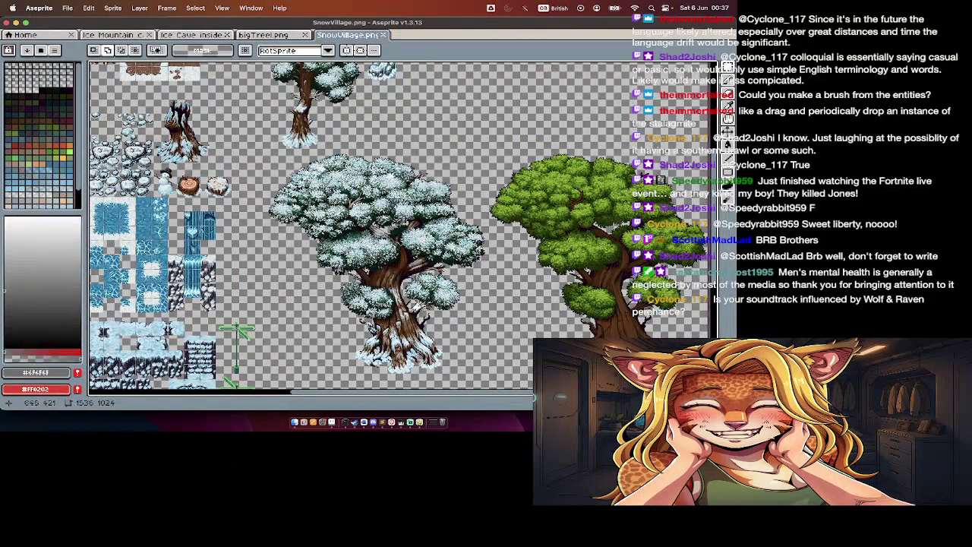
scroll(342, 217, "down", 2)
scroll(341, 217, "up", 2)
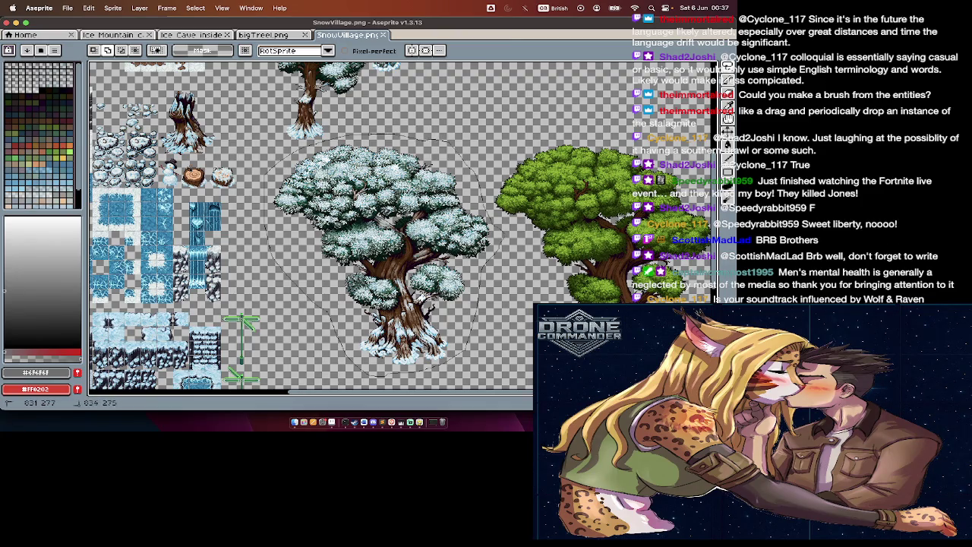
Step: Paste the selected snowy tree into a new sprite and resize it to 200%
key("ctrl+c")
key("ctrl+n")
key("Return")
key("ctrl+v")
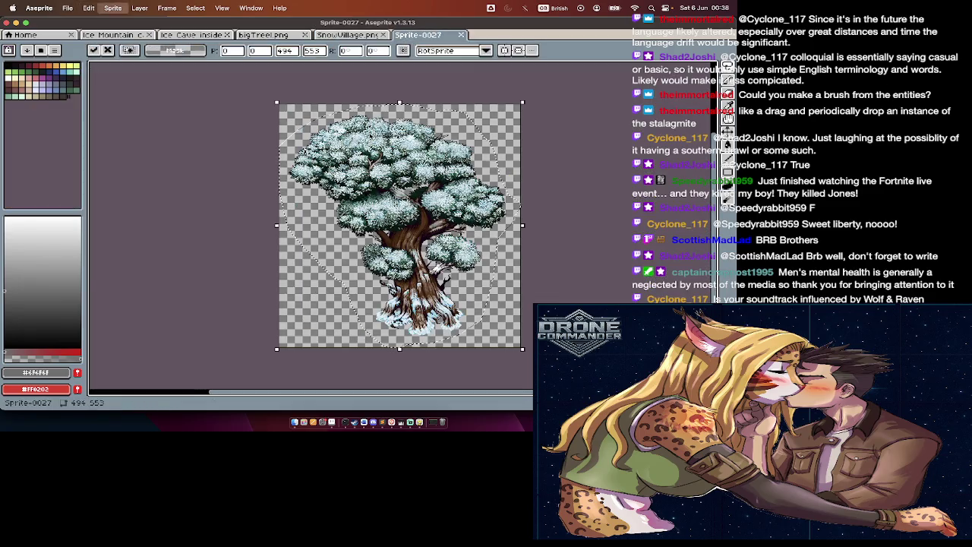
key("ctrl+alt+i")
type("0")
key("Return")
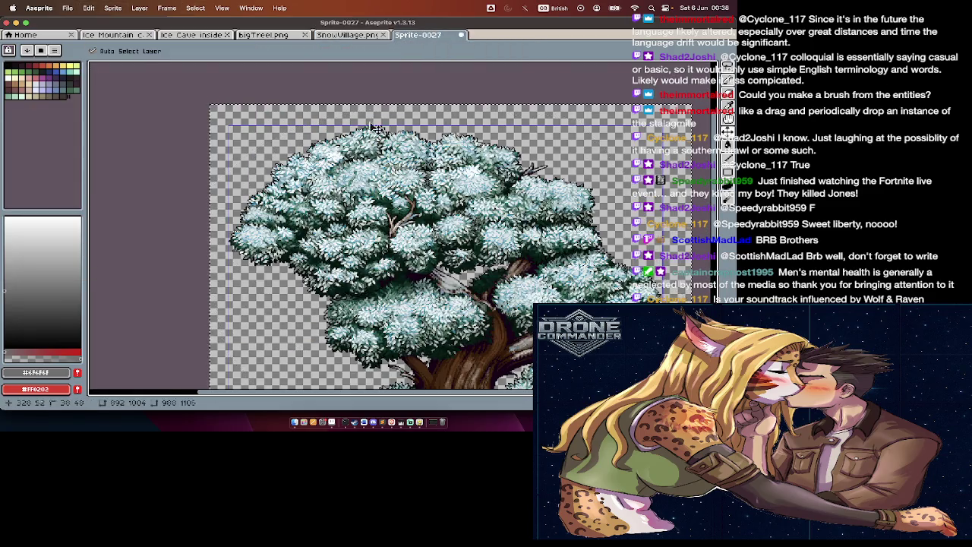
Step: Copy the whole bigTree1.png image onto the SnowVillage.png sheet, then return to the editor
left_click(348, 35)
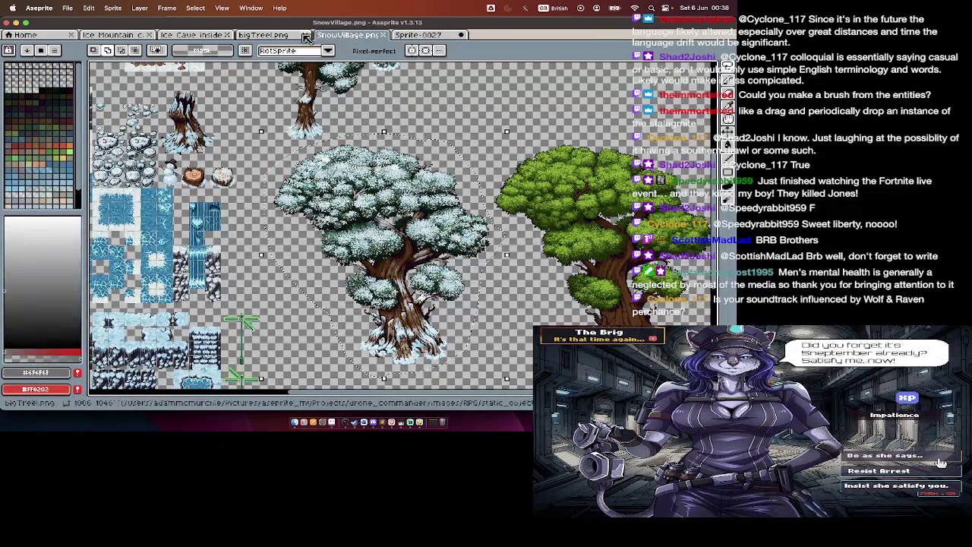
left_click(262, 36)
scroll(384, 199, "down", 3)
key("ctrl+a")
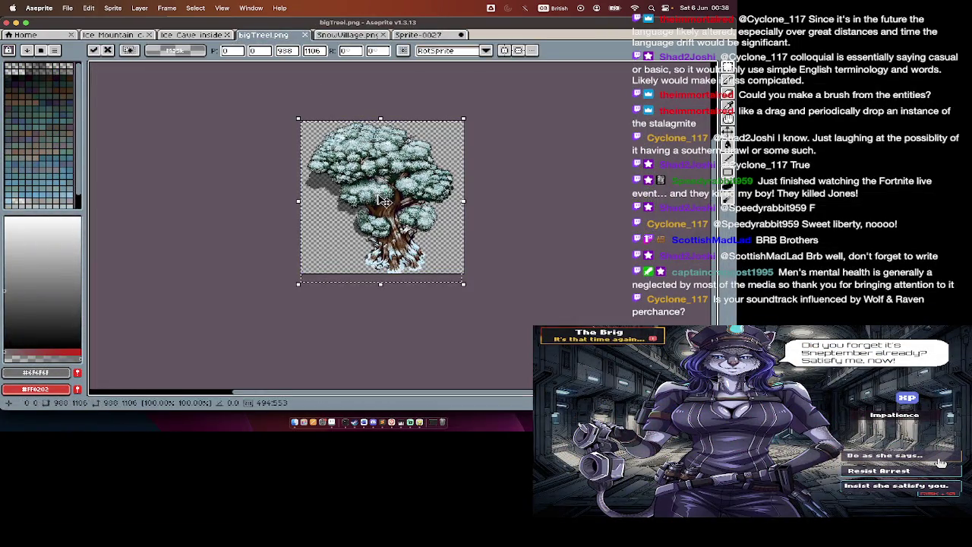
key("ctrl+c")
key("ctrl+Tab")
key("ctrl+v")
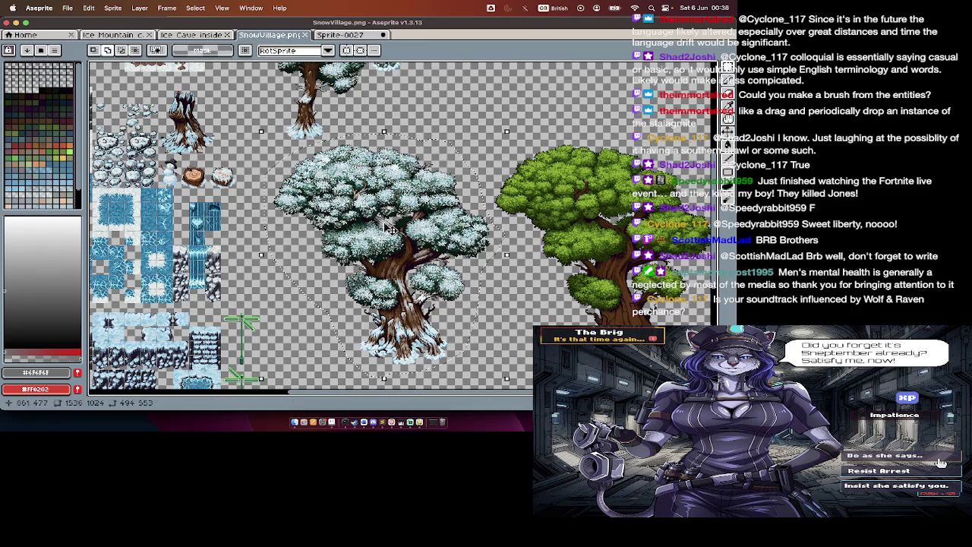
key("super+Tab")
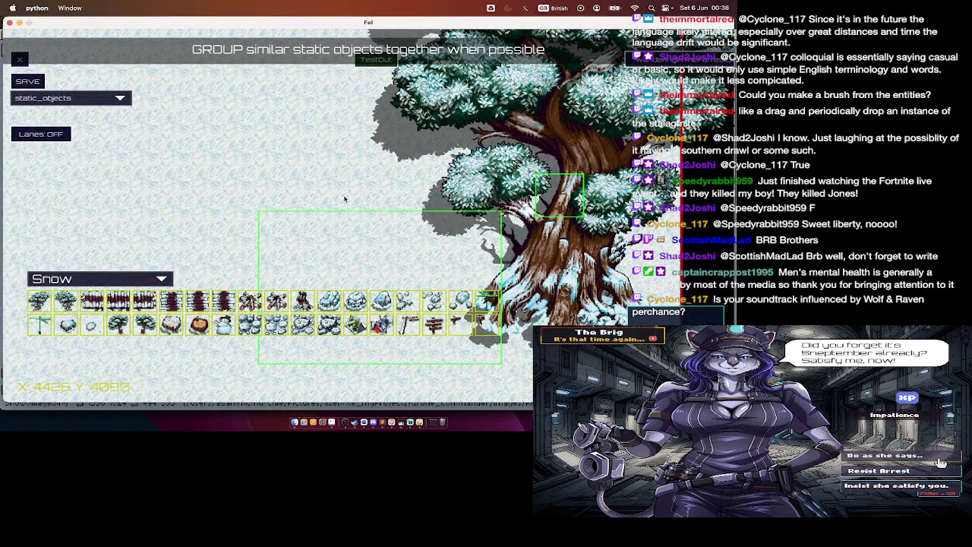
Step: Filter then clear the Snow palette, and pick smallTree1 for placing
key("t")
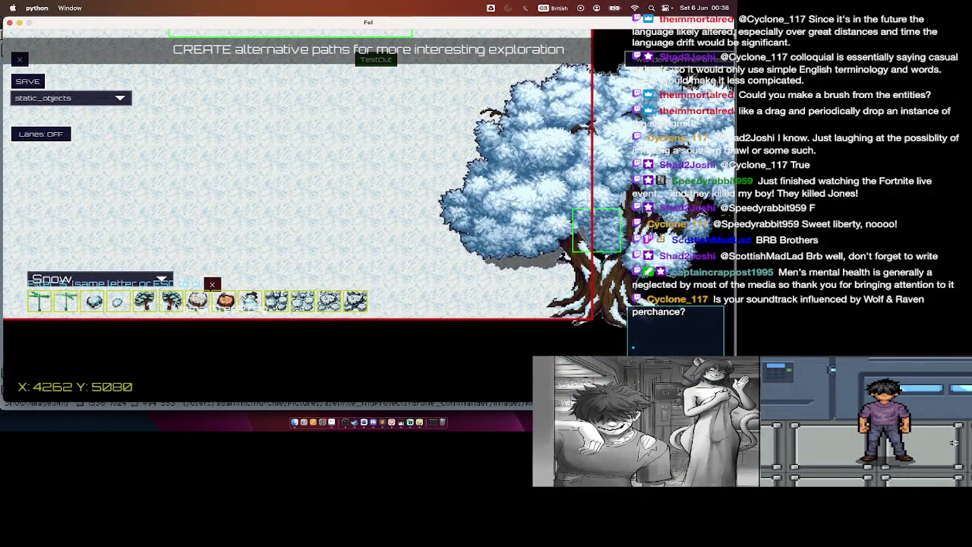
key("Escape")
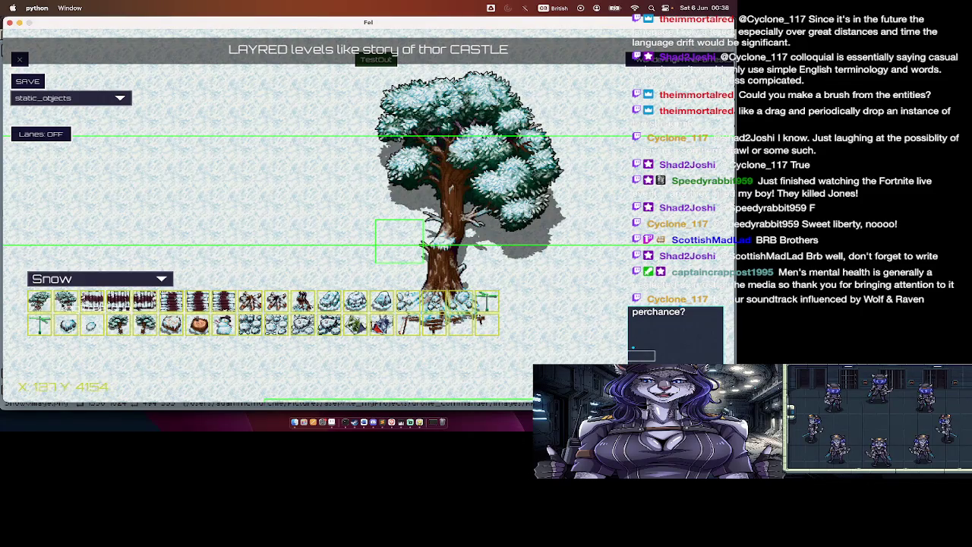
left_click(143, 328)
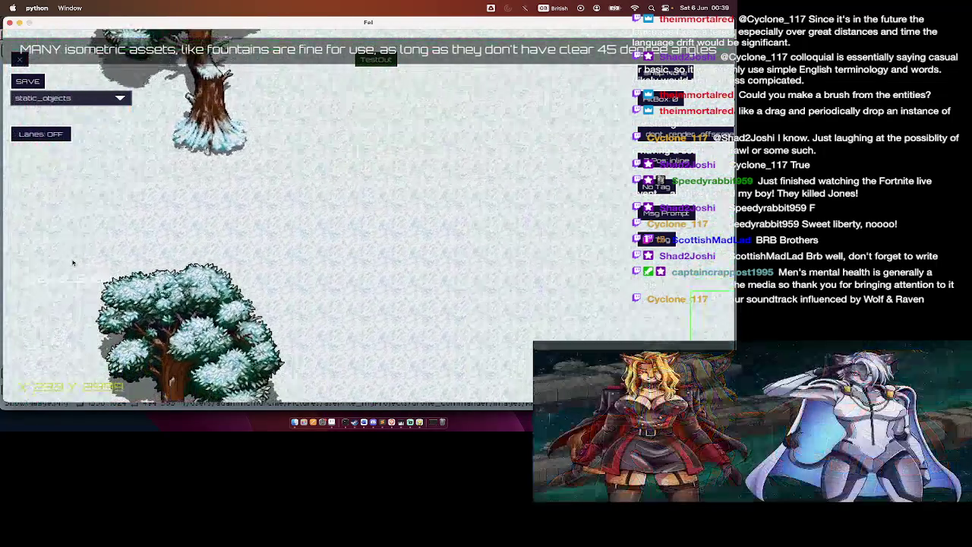
key("super+Tab")
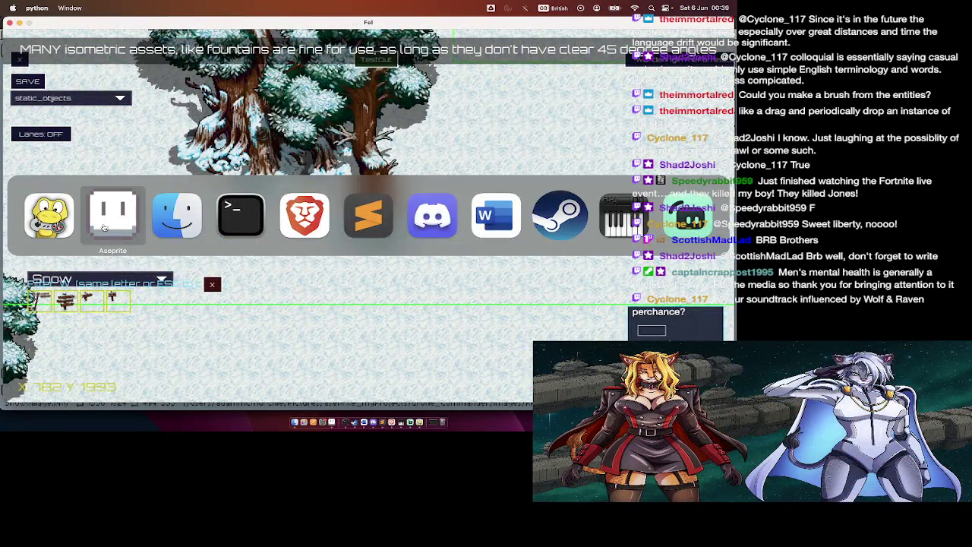
Step: Glance at the SnowVillage tileset in Aseprite, then return to the level editor
left_click(104, 228)
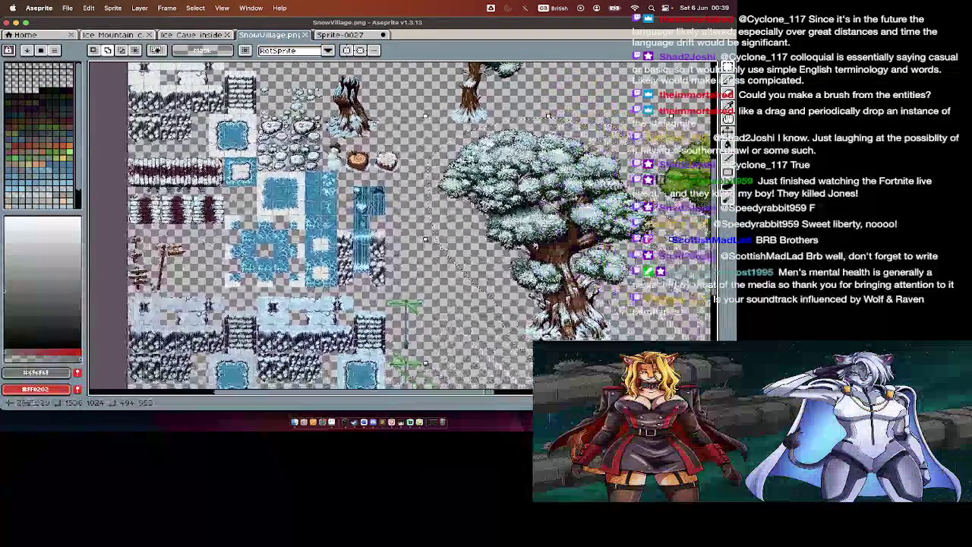
scroll(311, 228, "up", 5)
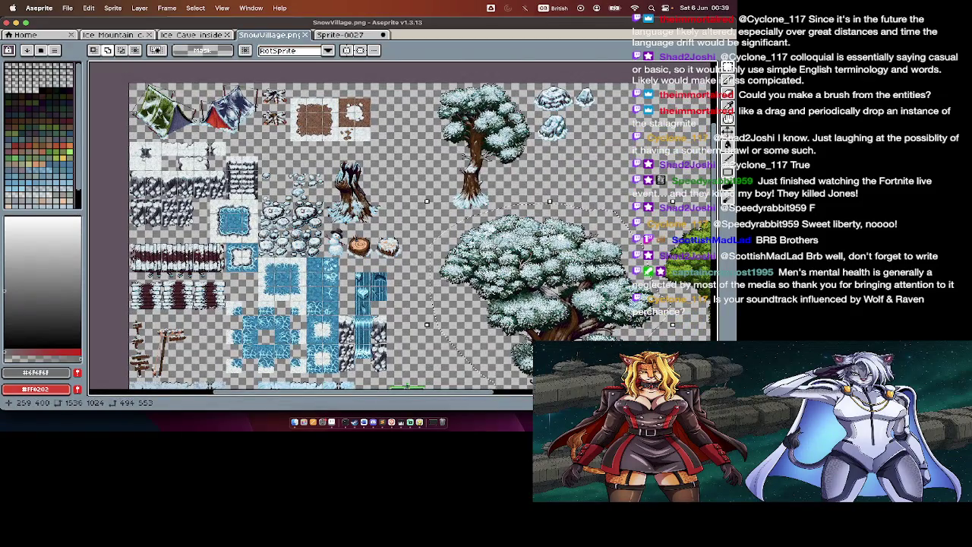
scroll(406, 295, "down", 3)
key("super+Tab")
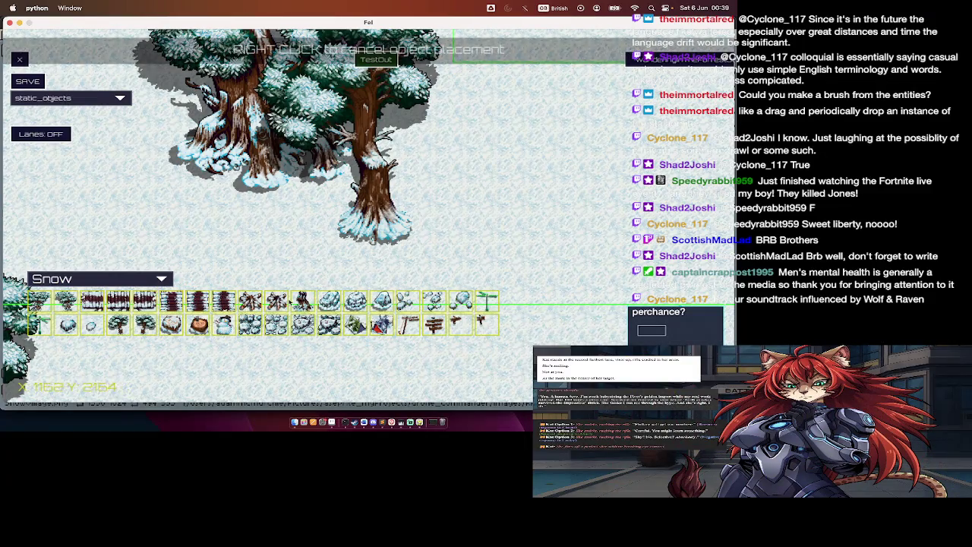
Step: Pick the snow halfStump object and scroll it across the snowy map
left_click(300, 302)
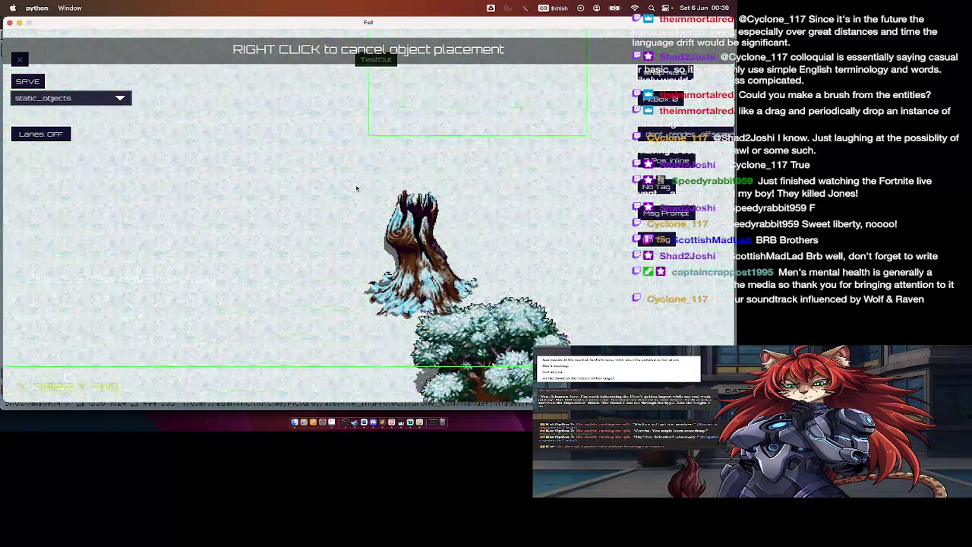
scroll(313, 114, "up", 5)
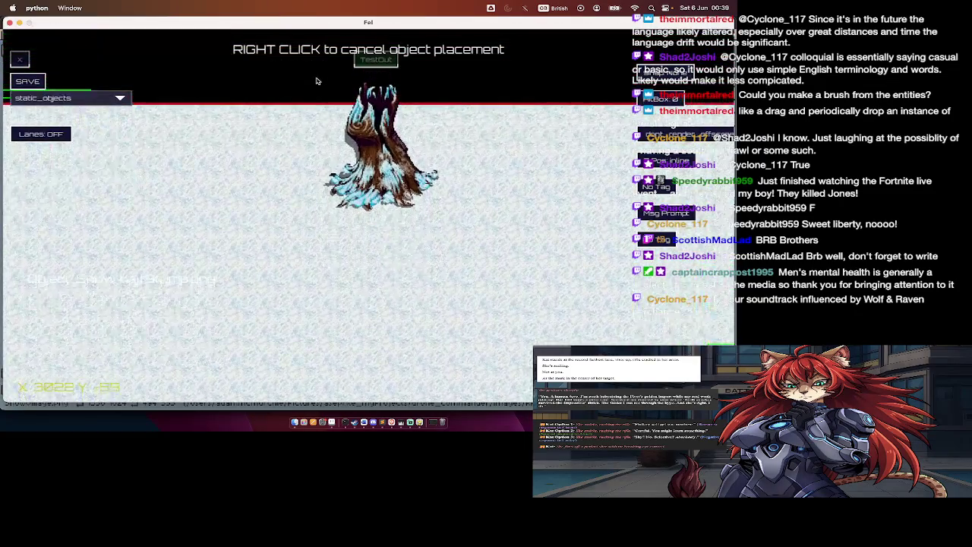
scroll(317, 82, "up", 5)
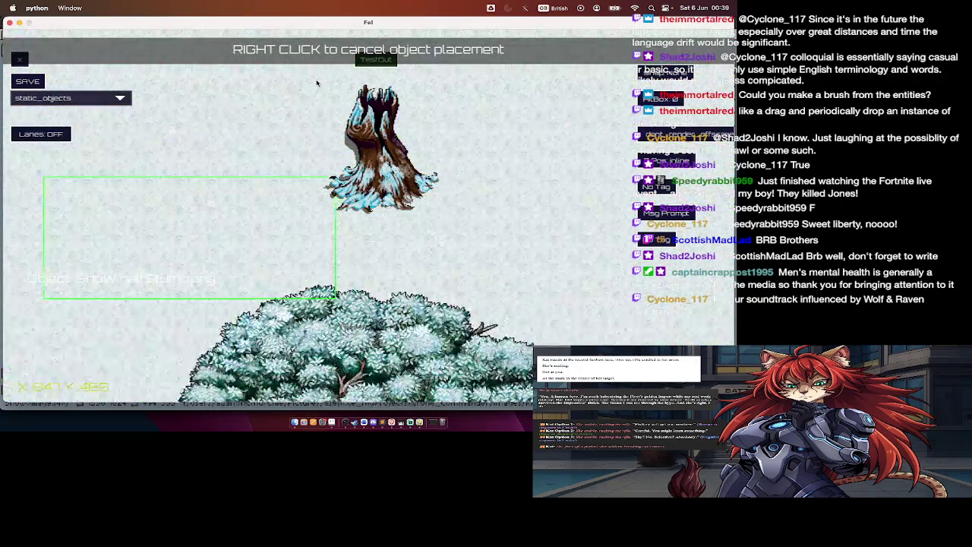
scroll(317, 84, "up", 10)
scroll(317, 93, "down", 5)
scroll(318, 93, "up", 5)
scroll(317, 93, "up", 5)
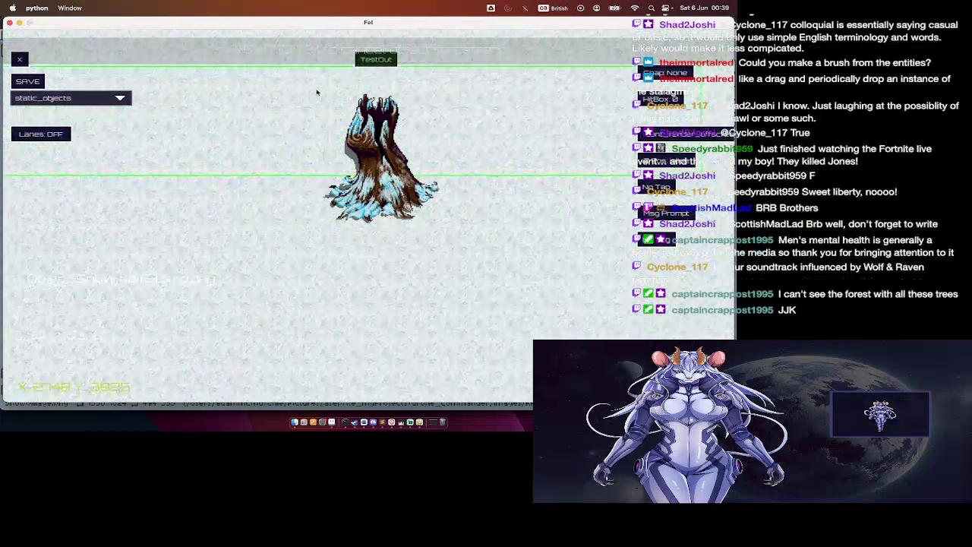
scroll(318, 92, "up", 3)
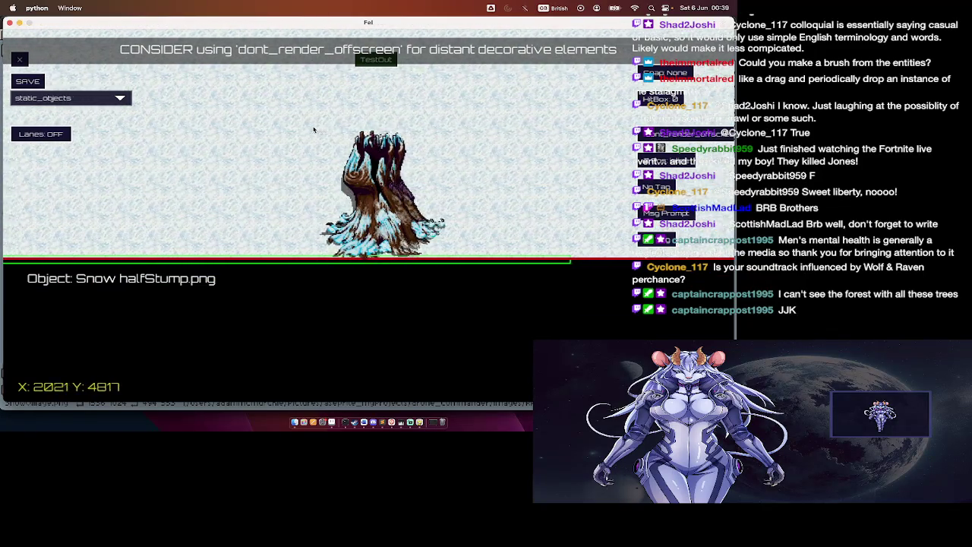
scroll(314, 130, "up", 2)
scroll(314, 130, "up", 5)
scroll(314, 130, "up", 5)
Step: Reopen the Snow object palette and switch to Aseprite
key("Tab")
scroll(313, 130, "up", 5)
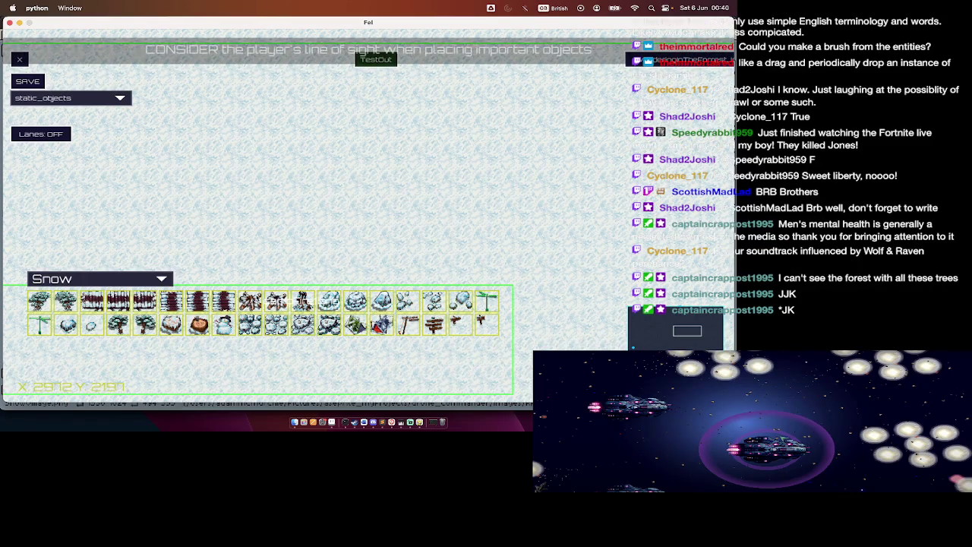
key("super+Tab")
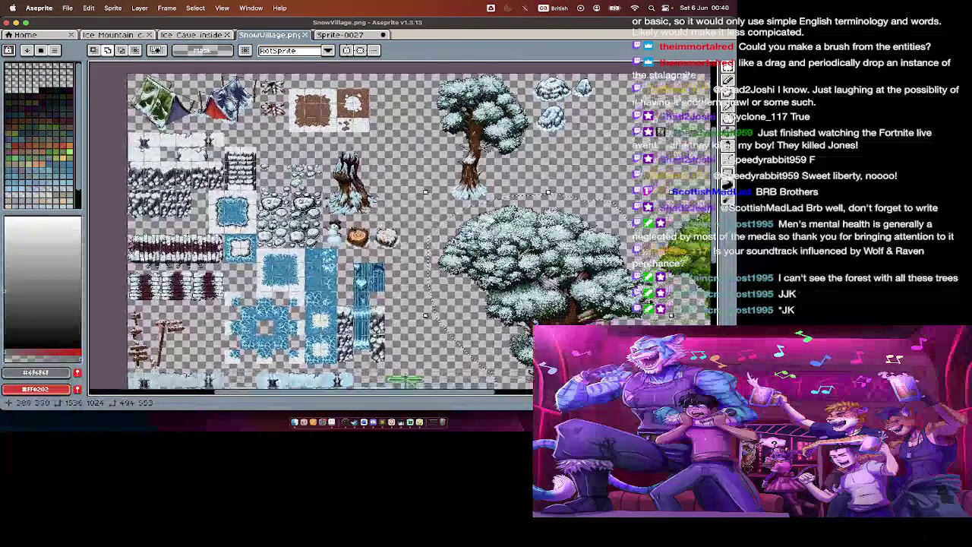
Step: Check the tileset in Aseprite, then pan across the snowy map in the editor
key("super+Tab")
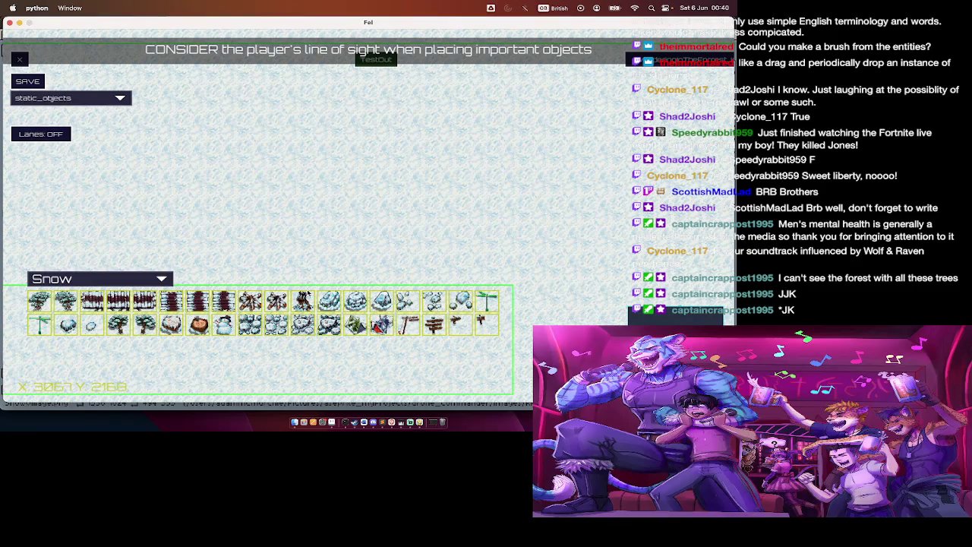
key("super+Tab")
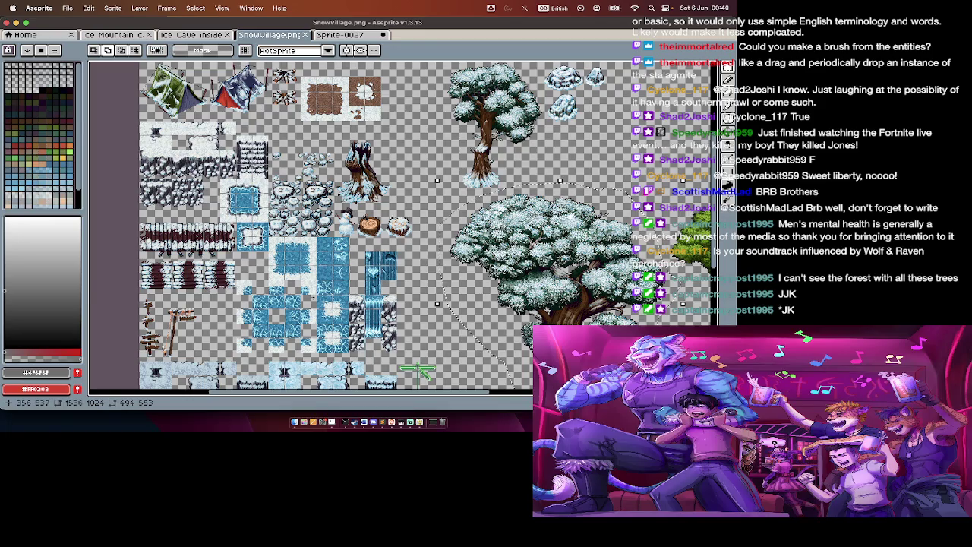
scroll(414, 372, "down", 2)
scroll(414, 373, "down", 2)
scroll(422, 370, "down", 2)
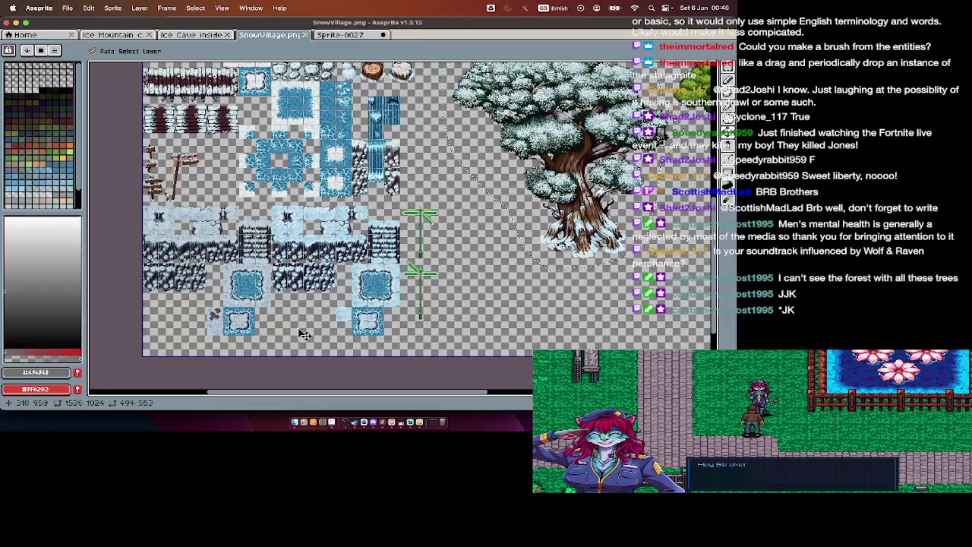
key("super+Tab")
scroll(216, 200, "up", 2)
key("a")
key("a")
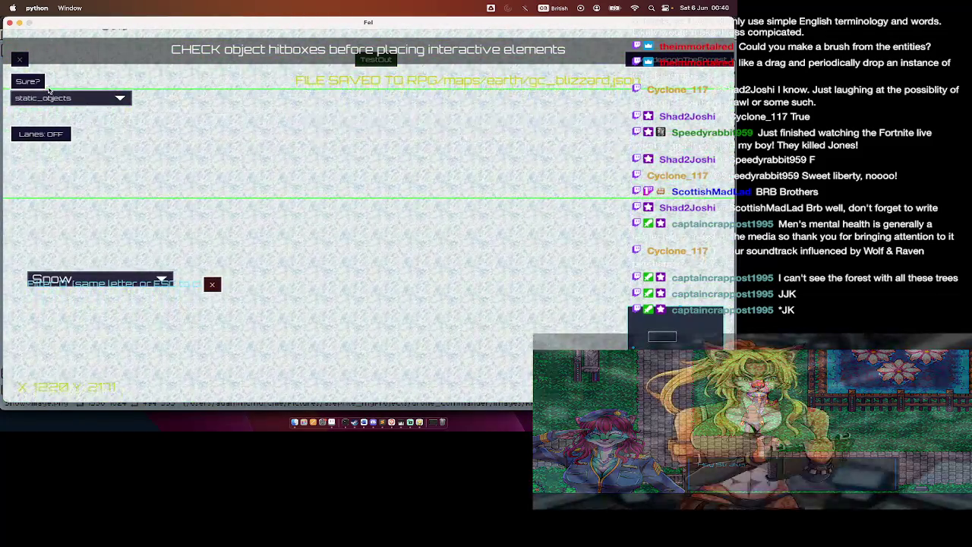
key("a")
key("a")
key("a")
key("w")
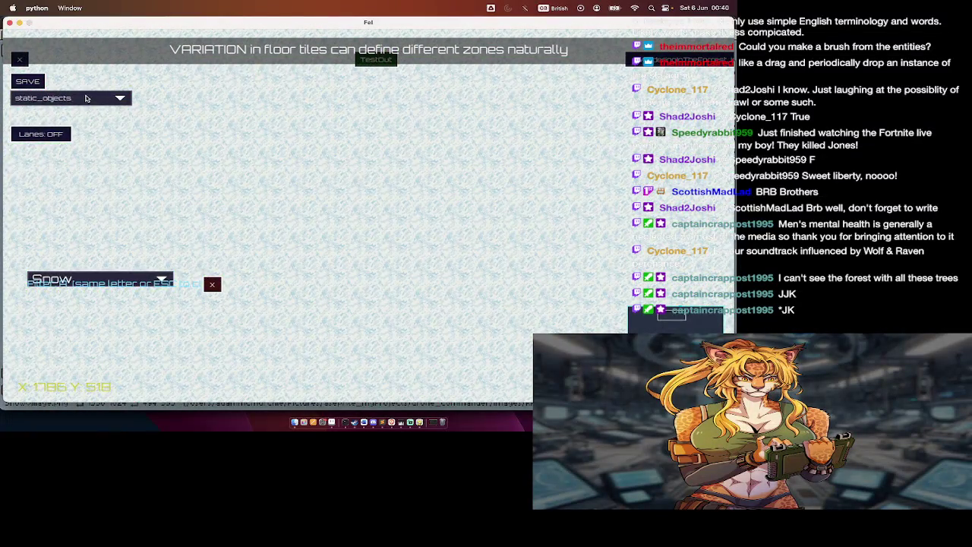
Step: Keep static_objects as the edited layer and select the Snow object set
left_click(86, 98)
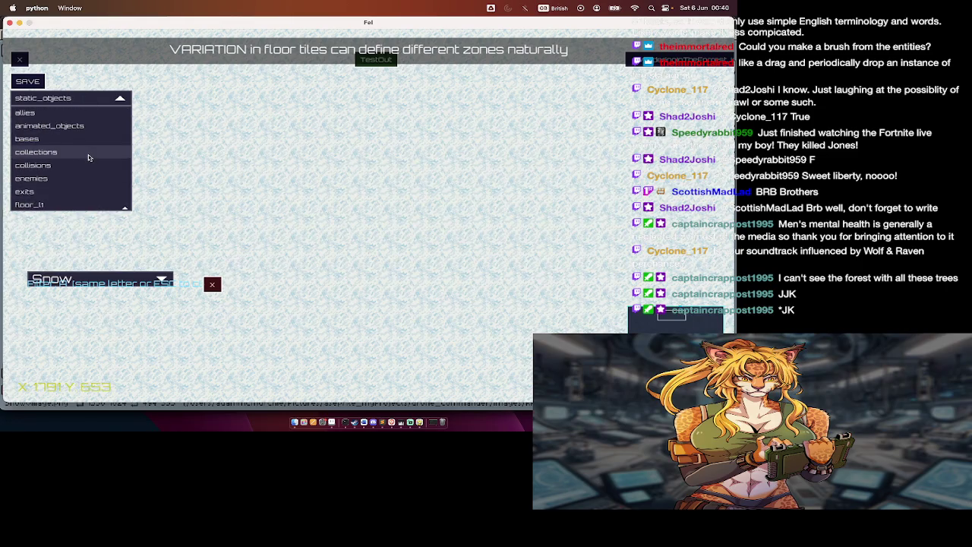
key("super+Tab")
key("super+Tab")
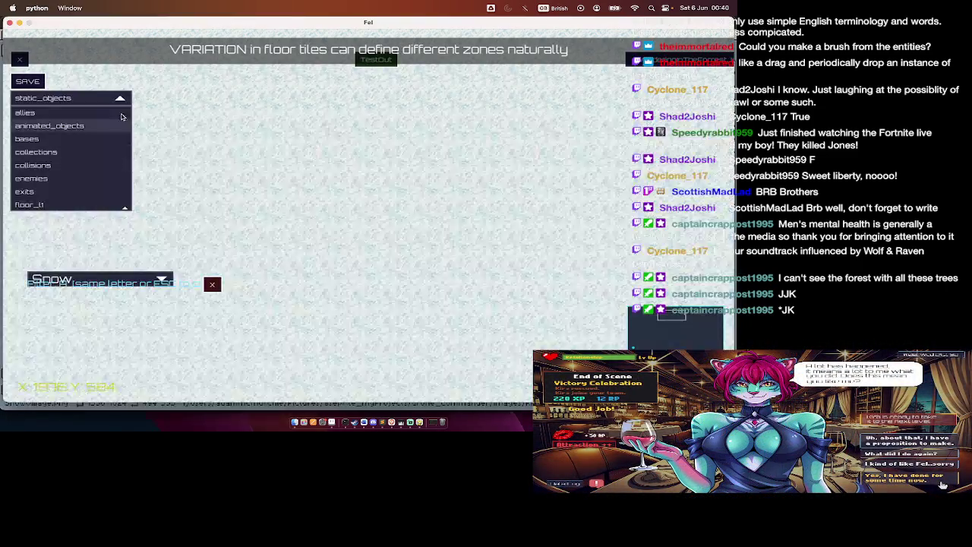
scroll(113, 163, "down", 3)
scroll(114, 164, "down", 1)
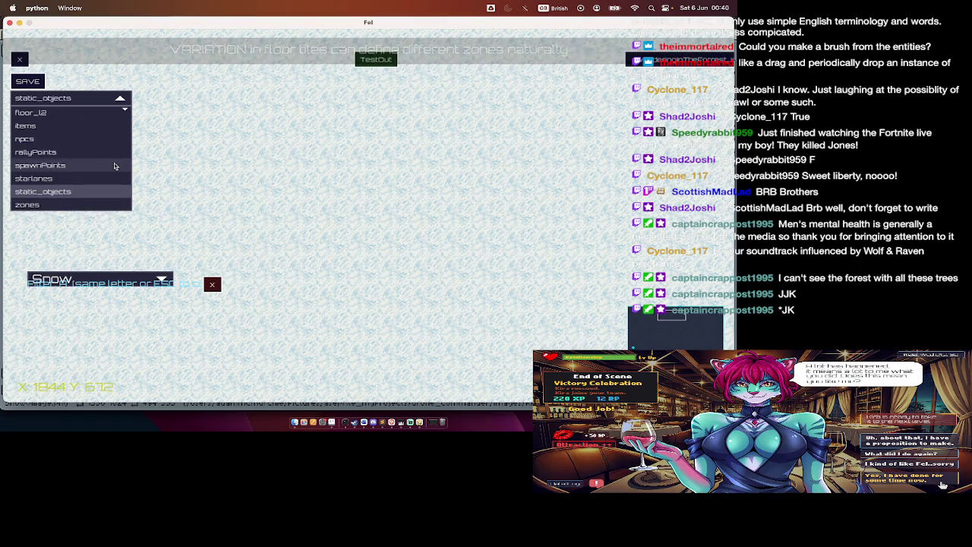
left_click(116, 193)
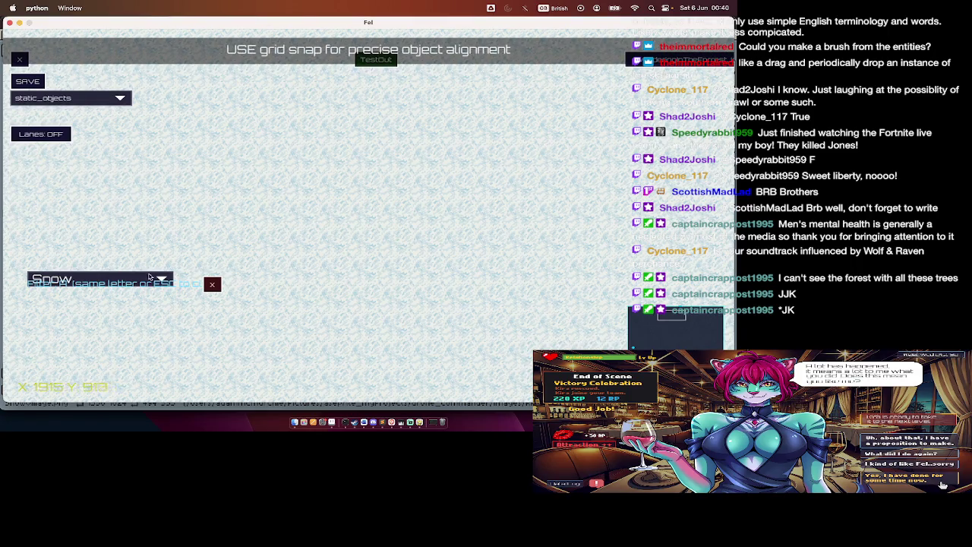
left_click(150, 278)
left_click(139, 297)
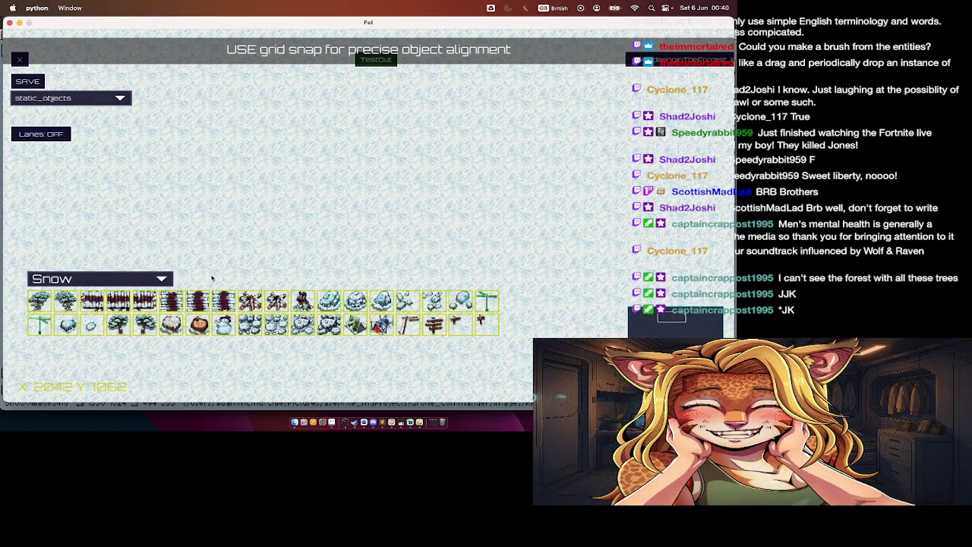
key("super+Tab")
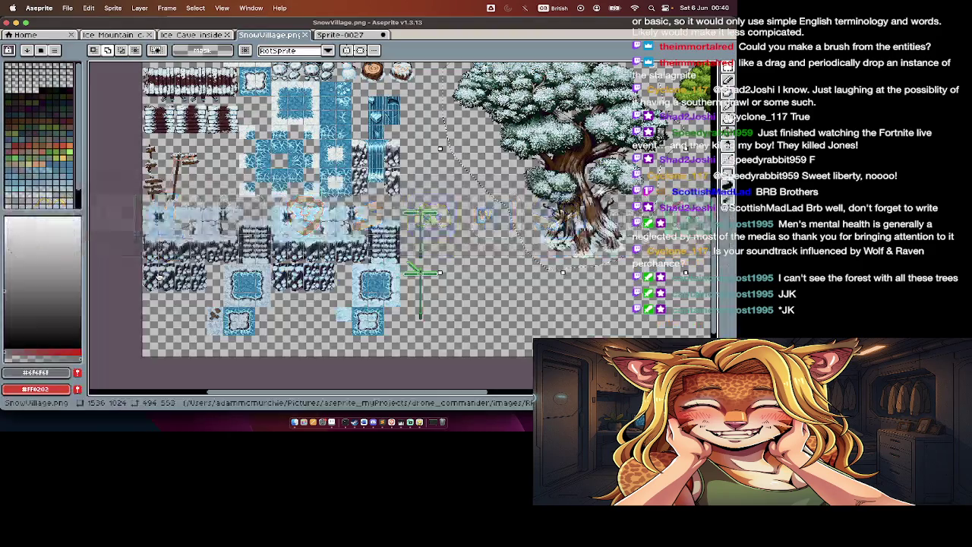
key("super+Tab")
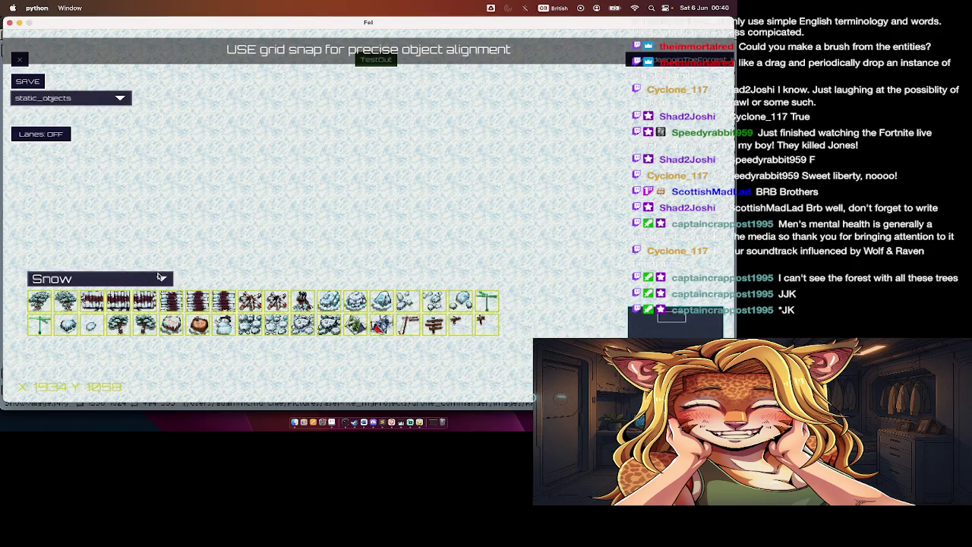
key("super+Tab")
key("super+Tab")
key("super+Tab")
key("super+Tab")
key("super+Tab")
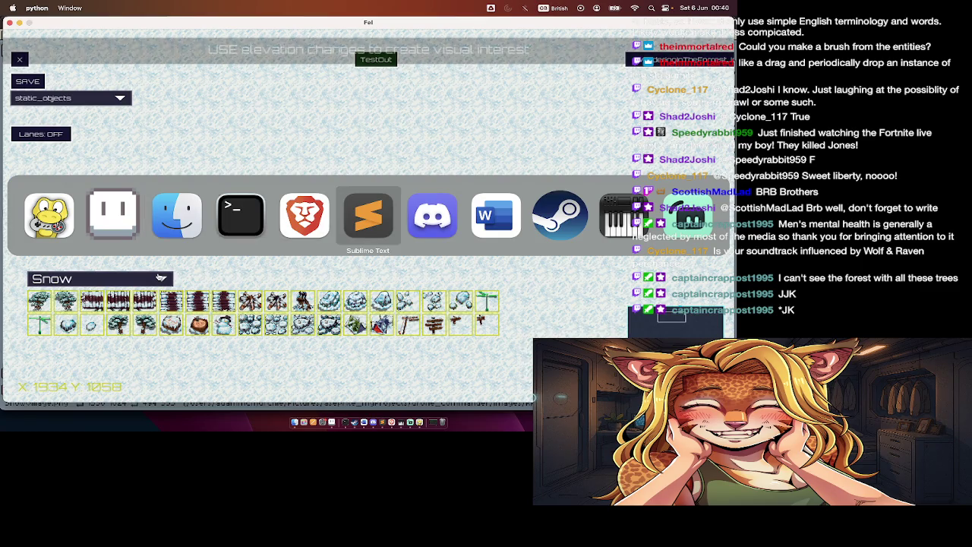